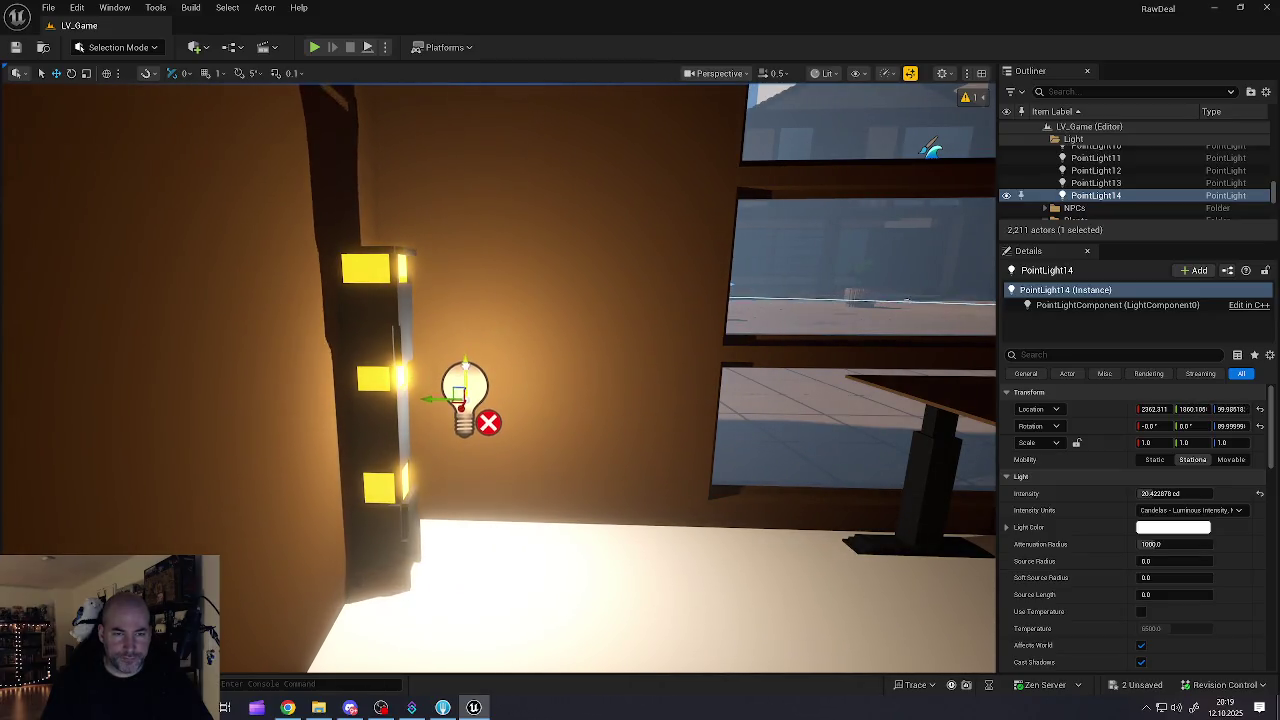
Step: Move the floor lamp SM_Lamp_Floor_02 across the room to the right wall
drag(500, 380, 540, 370)
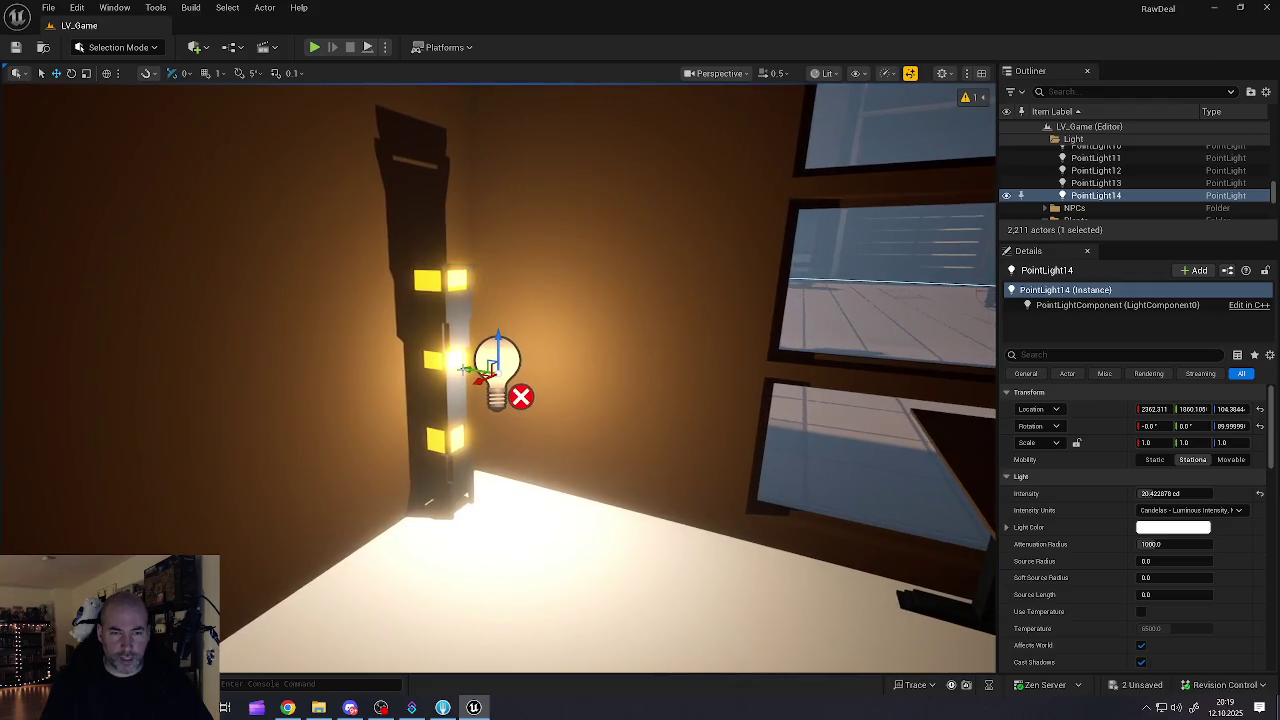
mouse_move(454, 441)
mouse_down()
mouse_move(430, 430)
mouse_move(416, 461)
mouse_up()
key(Escape)
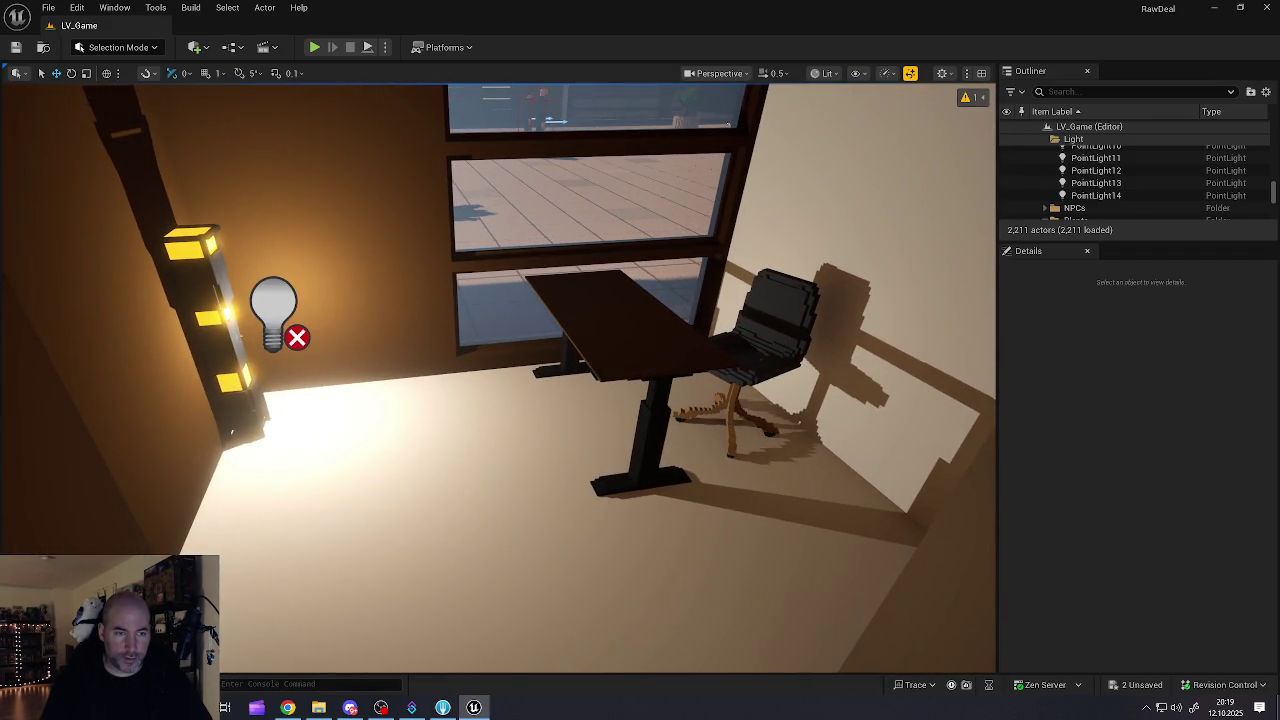
click(228, 425)
drag(250, 430, 543, 503)
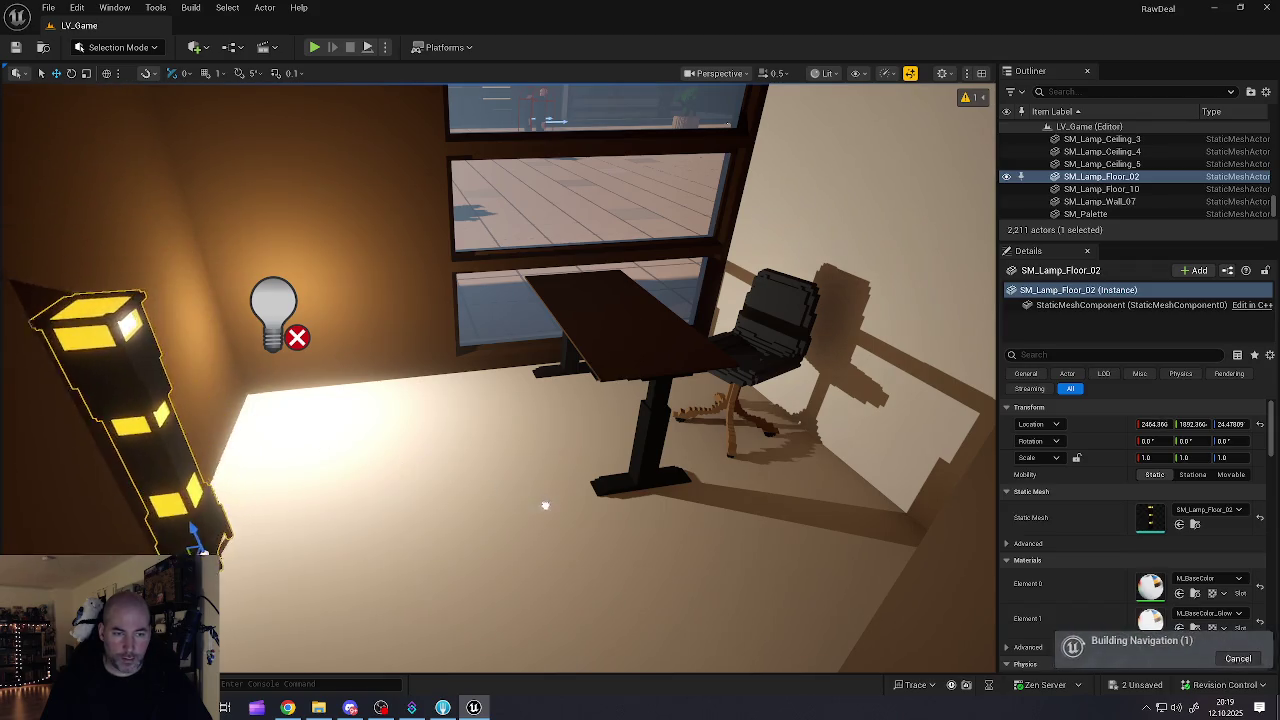
mouse_move(215, 522)
mouse_down()
mouse_move(666, 531)
mouse_move(852, 563)
mouse_move(914, 596)
mouse_move(893, 563)
mouse_up()
key(f)
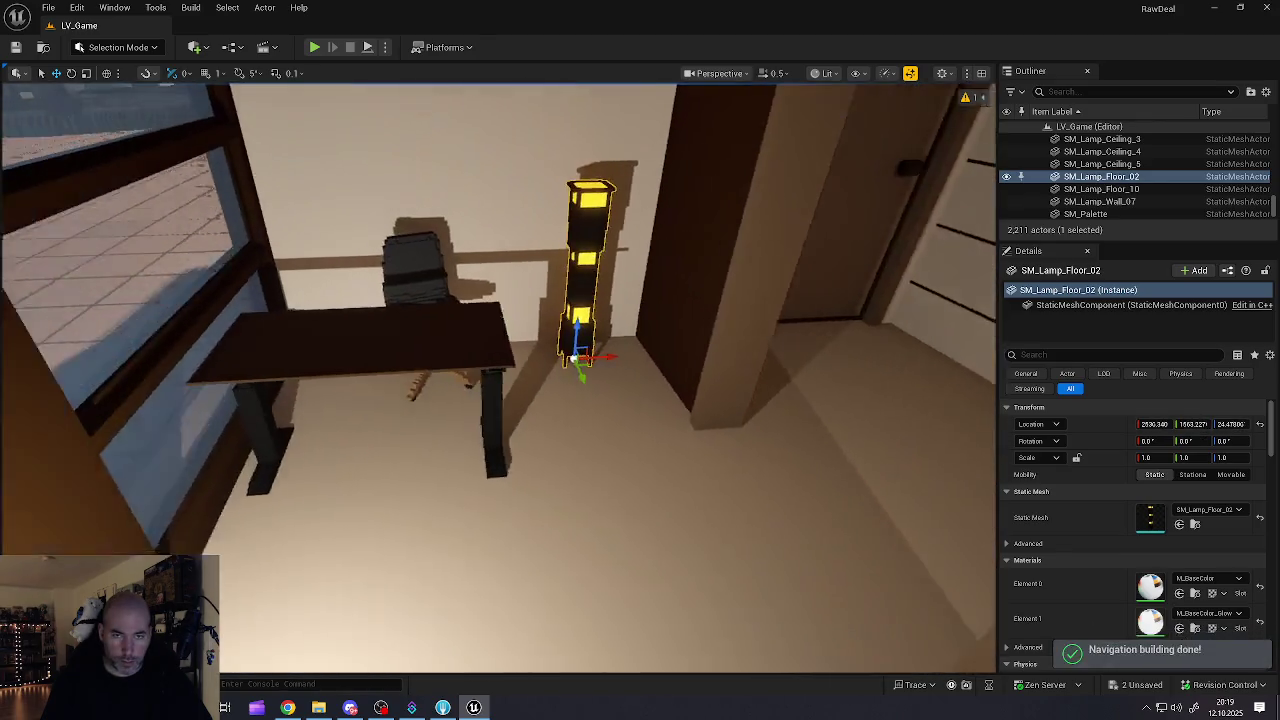
mouse_move(638, 359)
mouse_down()
mouse_move(680, 354)
mouse_move(450, 378)
mouse_move(153, 379)
mouse_up()
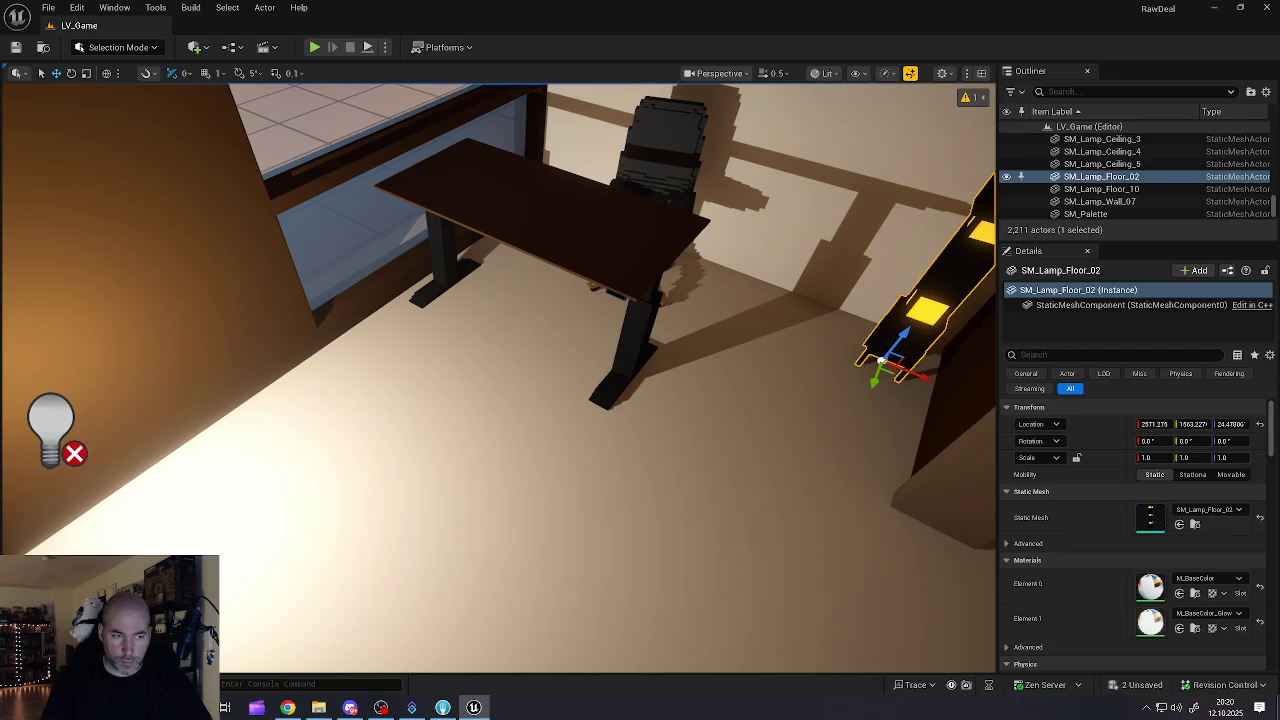
Step: Bring PointLight14 over and up alongside the floor lamp's post
click(50, 425)
mouse_move(72, 452)
mouse_down()
mouse_move(360, 456)
mouse_move(926, 300)
mouse_move(857, 406)
mouse_move(906, 295)
mouse_move(863, 314)
mouse_move(849, 343)
mouse_move(668, 350)
mouse_move(686, 314)
mouse_move(486, 423)
mouse_move(513, 425)
mouse_move(477, 428)
mouse_move(441, 298)
mouse_move(560, 305)
mouse_move(430, 315)
mouse_move(300, 360)
mouse_move(280, 340)
mouse_move(340, 335)
mouse_move(325, 335)
mouse_move(330, 290)
mouse_move(410, 310)
mouse_move(160, 237)
mouse_move(120, 250)
mouse_move(190, 260)
mouse_move(200, 230)
mouse_move(190, 250)
mouse_up()
mouse_move(422, 413)
mouse_down()
mouse_move(460, 390)
mouse_move(422, 413)
mouse_up()
mouse_move(520, 395)
mouse_down()
mouse_move(547, 378)
mouse_move(553, 423)
mouse_move(519, 410)
mouse_up()
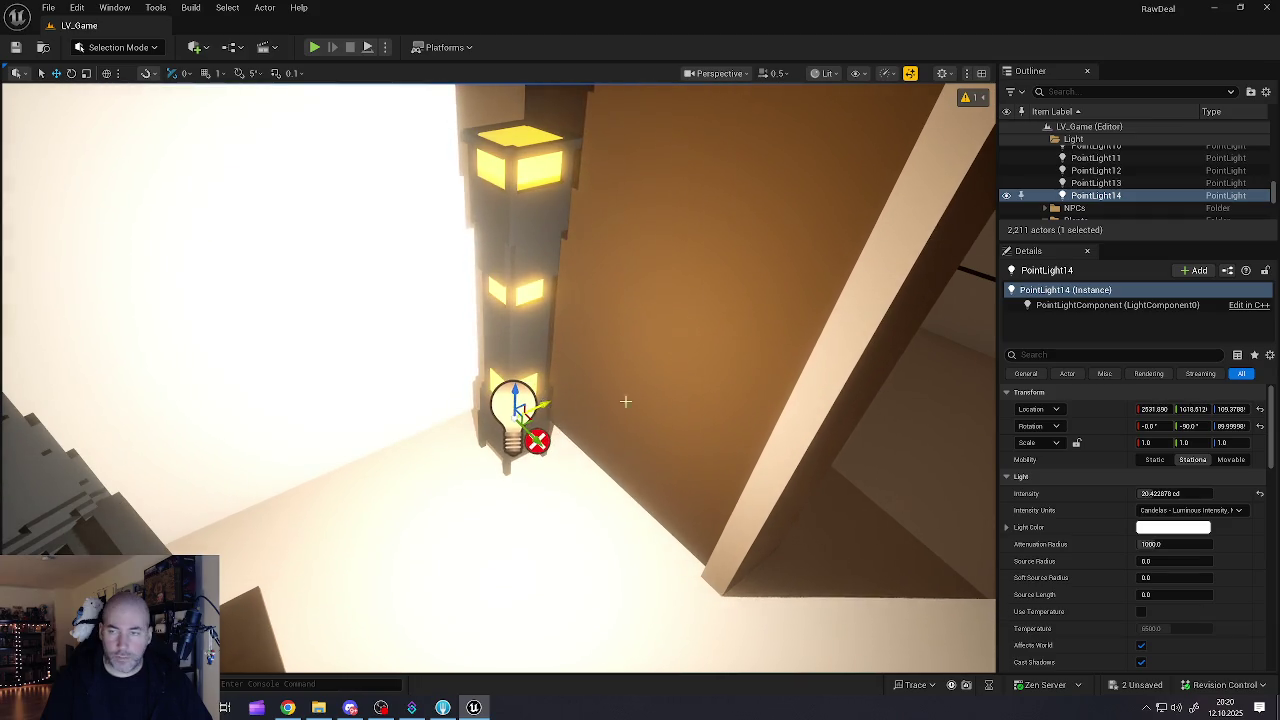
Step: Tint PointLight14 warm pale orange, with about 8.6 cd intensity and about 114 attenuation radius
click(1176, 529)
drag(954, 440, 971, 433)
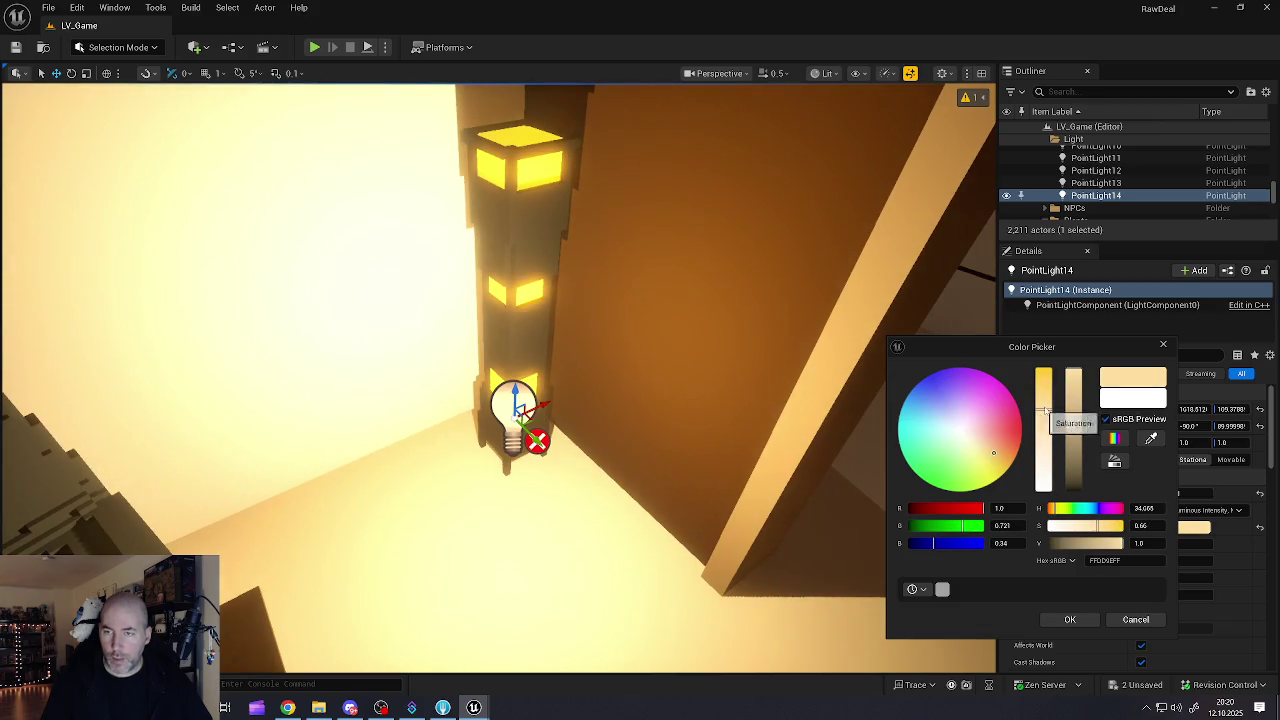
drag(1046, 380, 1046, 403)
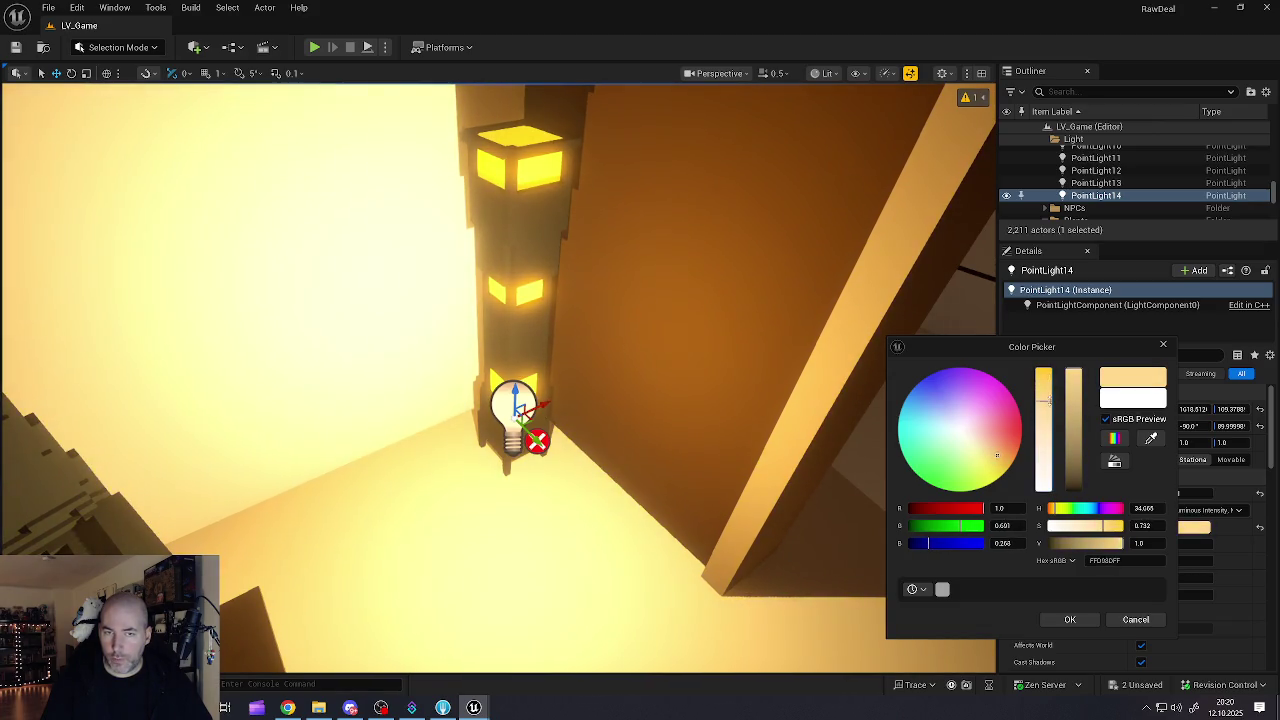
click(1069, 619)
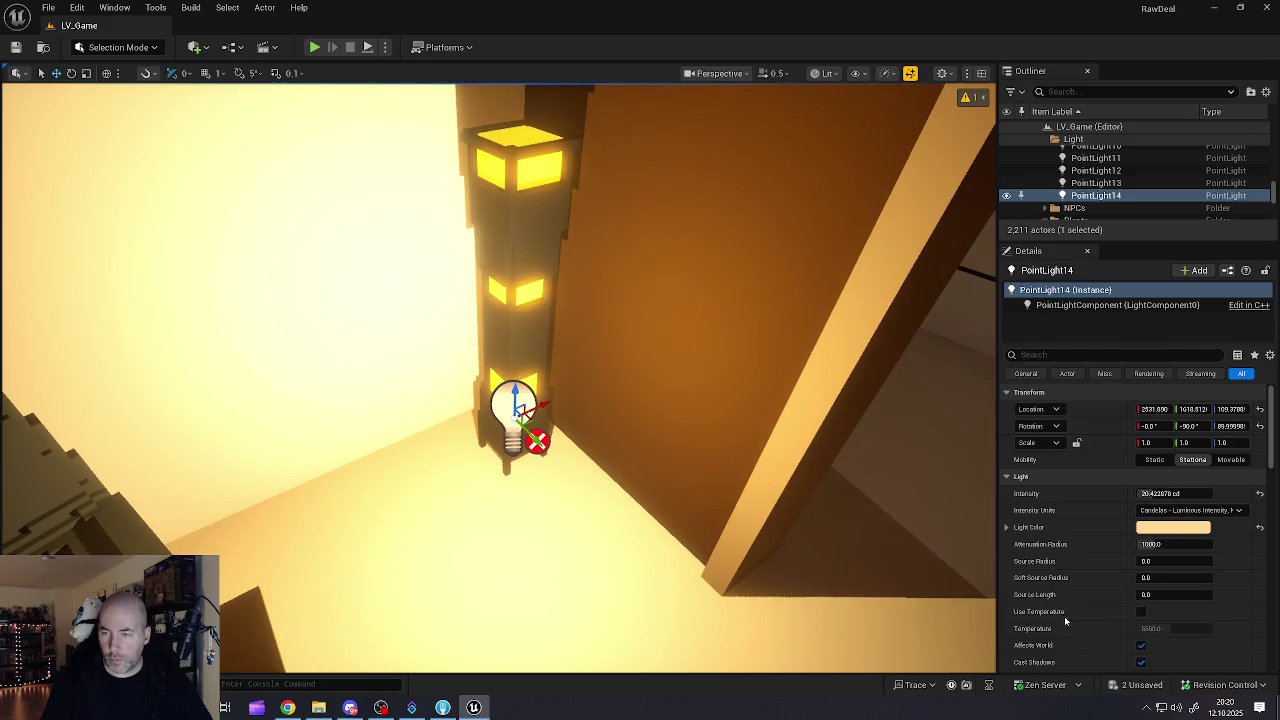
mouse_move(1160, 493)
mouse_down()
mouse_move(1100, 493)
mouse_move(1160, 493)
mouse_up()
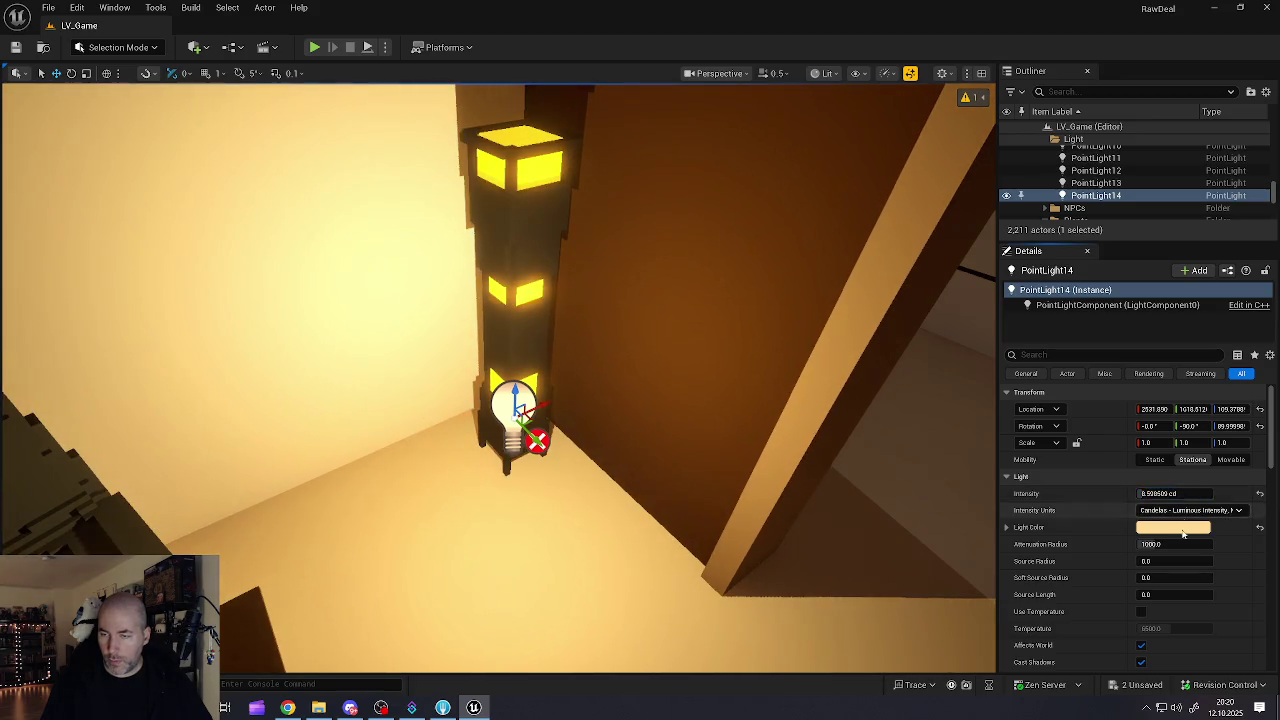
mouse_move(1175, 544)
mouse_down()
mouse_move(1110, 544)
mouse_move(1180, 544)
mouse_move(1150, 544)
mouse_up()
Step: Raise PointLight14 and shift both the floor lamp and the light along their Y axis
mouse_move(649, 495)
mouse_down()
mouse_move(600, 500)
mouse_move(650, 495)
mouse_move(666, 509)
mouse_up()
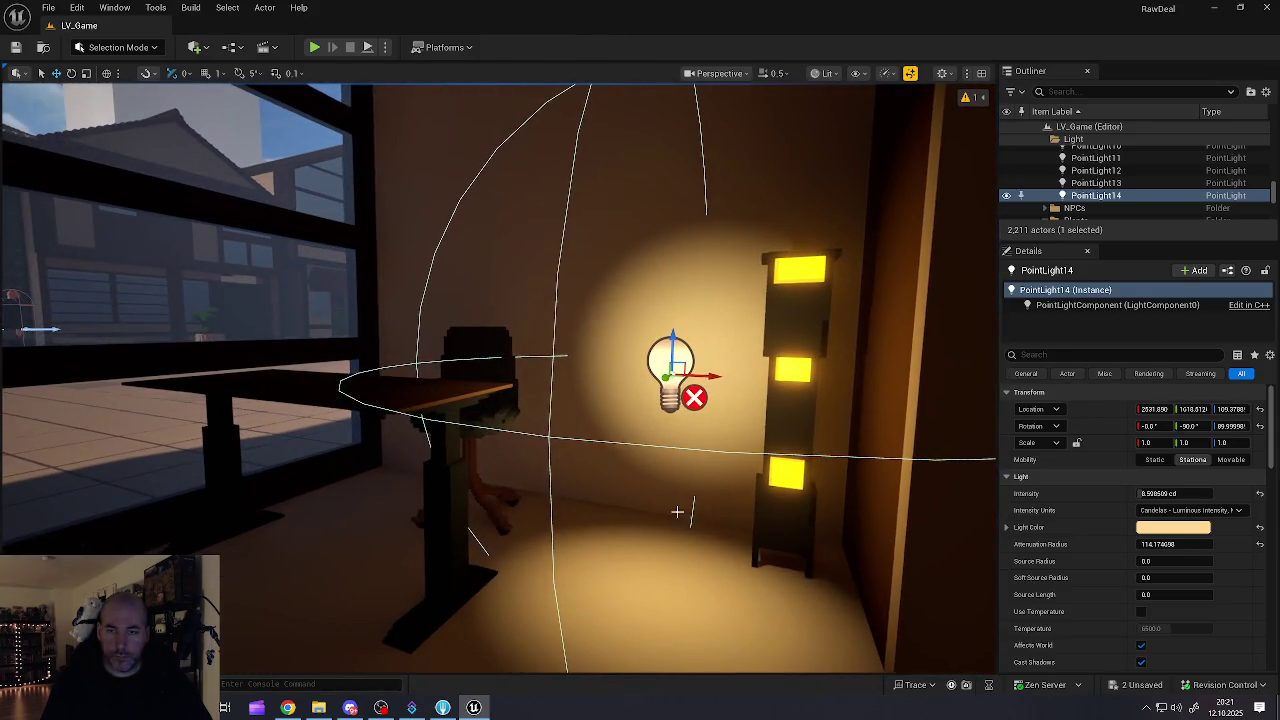
drag(710, 437, 750, 437)
mouse_move(401, 358)
mouse_down()
mouse_move(390, 265)
mouse_move(398, 308)
mouse_move(385, 347)
mouse_move(451, 443)
mouse_move(371, 420)
mouse_move(371, 531)
mouse_move(351, 294)
mouse_move(270, 367)
mouse_up()
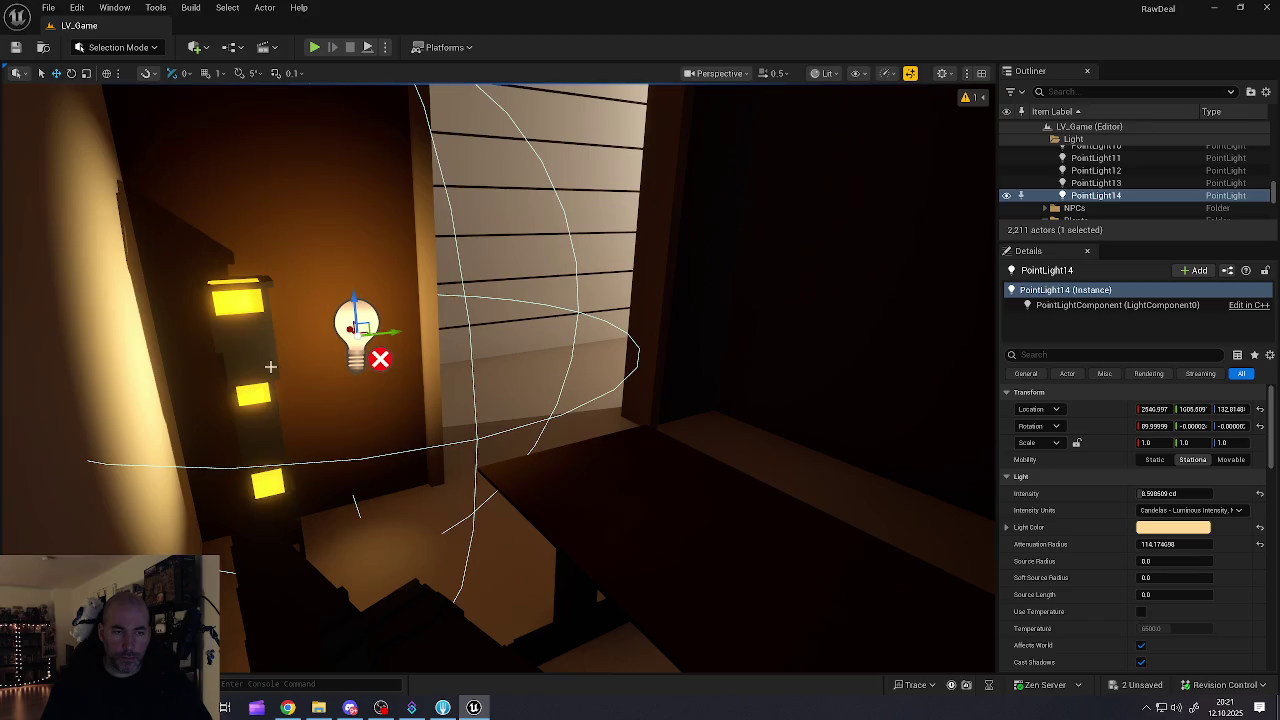
click(262, 385)
mouse_move(318, 542)
mouse_down()
mouse_move(246, 540)
mouse_move(269, 543)
mouse_up()
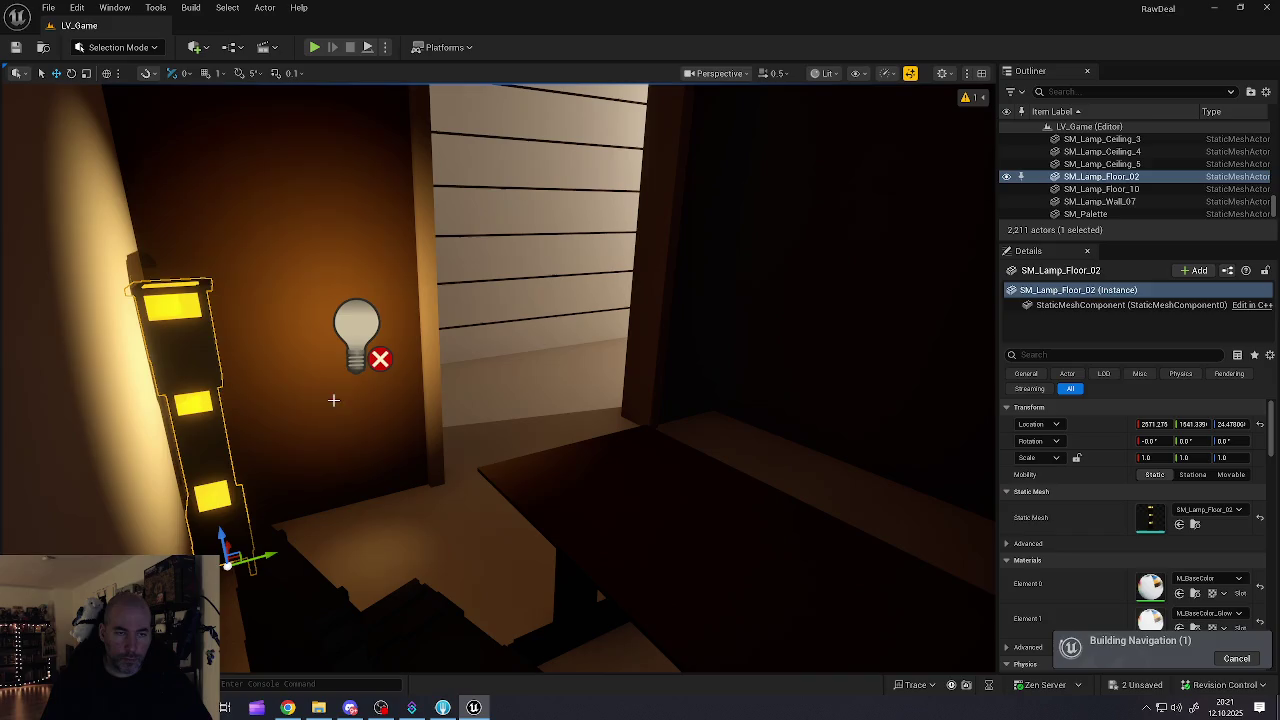
click(372, 362)
mouse_move(395, 333)
mouse_down()
mouse_move(277, 329)
mouse_move(294, 332)
mouse_move(229, 225)
mouse_move(252, 351)
mouse_move(302, 388)
mouse_move(263, 396)
mouse_up()
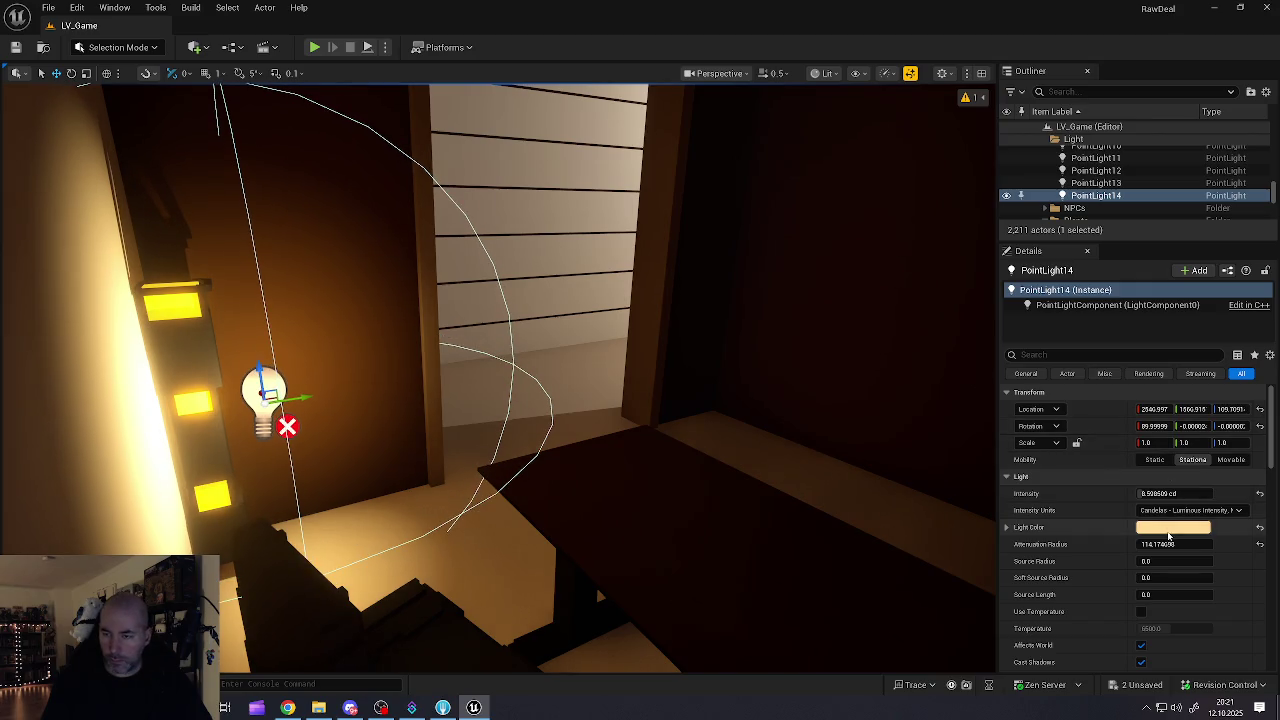
Step: Widen PointLight14's attenuation radius to about 545 and source radius to about 237
drag(1157, 544, 1214, 544)
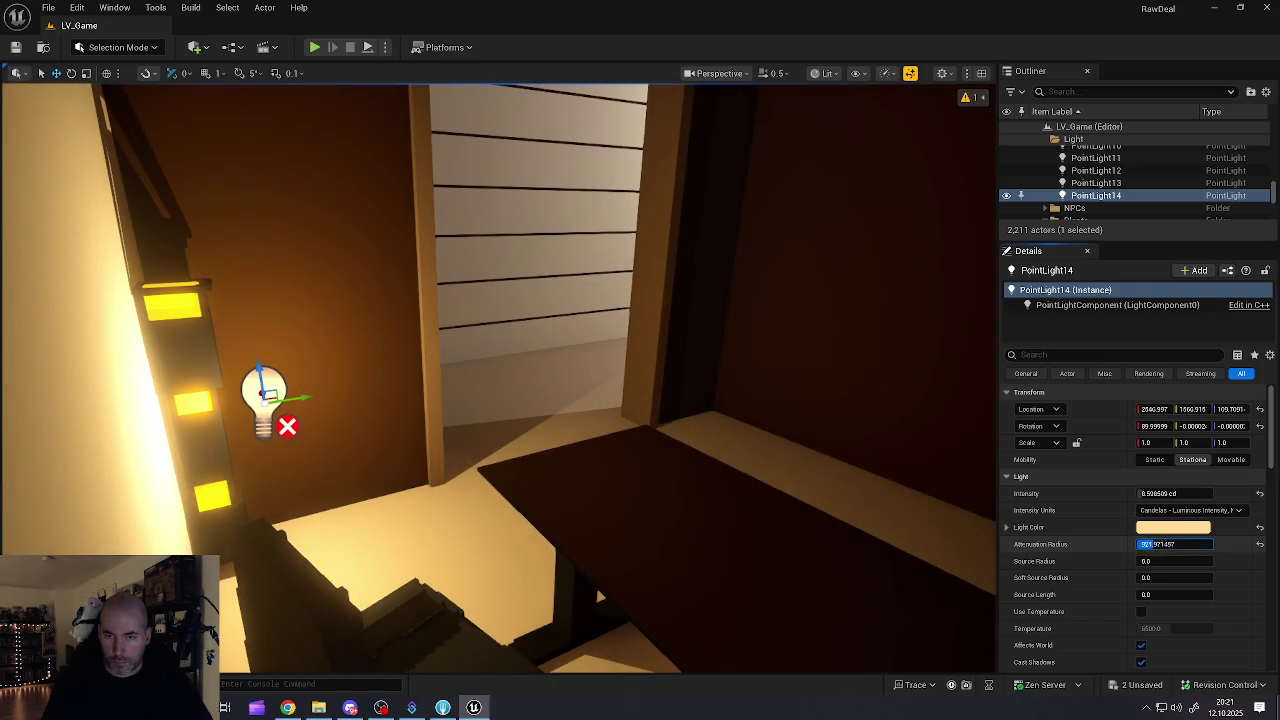
mouse_move(1214, 544)
mouse_down()
mouse_move(1189, 539)
mouse_move(1175, 562)
mouse_move(1195, 562)
mouse_up()
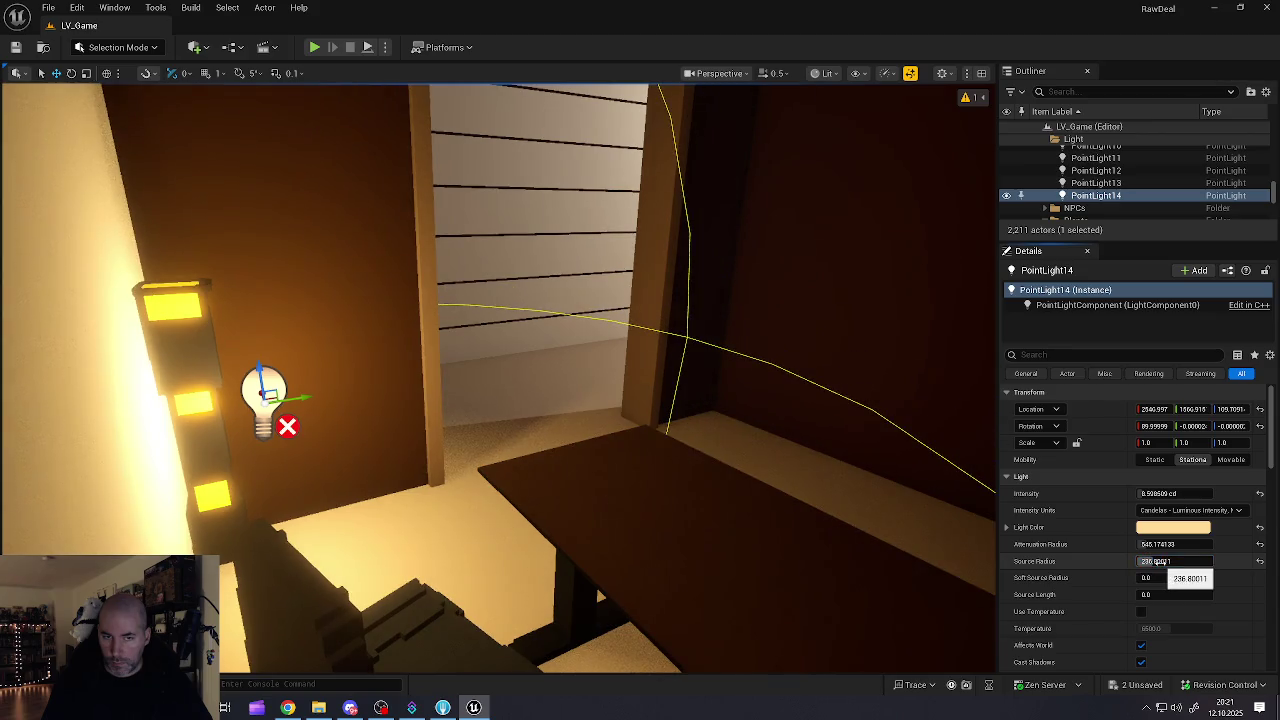
mouse_move(585, 492)
mouse_down()
mouse_move(585, 465)
mouse_move(640, 395)
mouse_move(595, 376)
mouse_move(605, 372)
mouse_move(618, 478)
mouse_up()
key(Escape)
Step: Dim PointLight14 to about 1.03 cd, with attenuation radius near 591 and source radius near 165
click(622, 424)
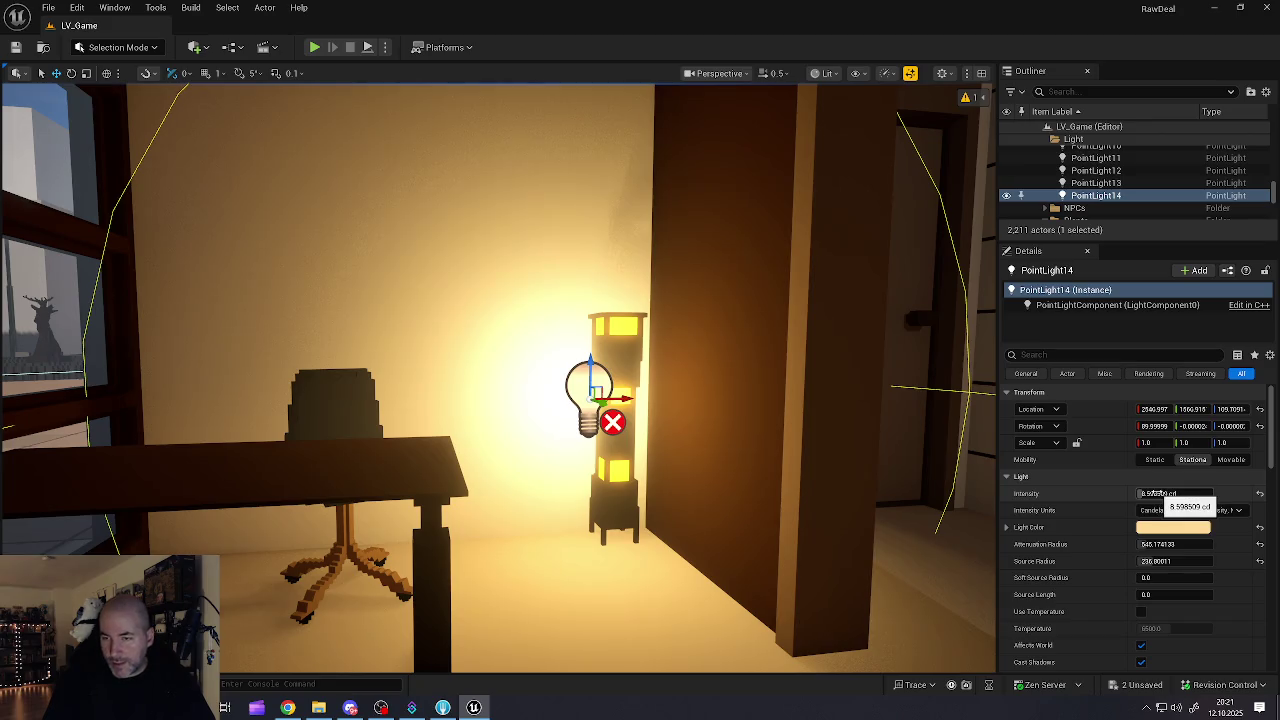
drag(1175, 493, 1145, 493)
mouse_move(675, 466)
mouse_down()
mouse_move(540, 466)
mouse_move(570, 466)
mouse_up()
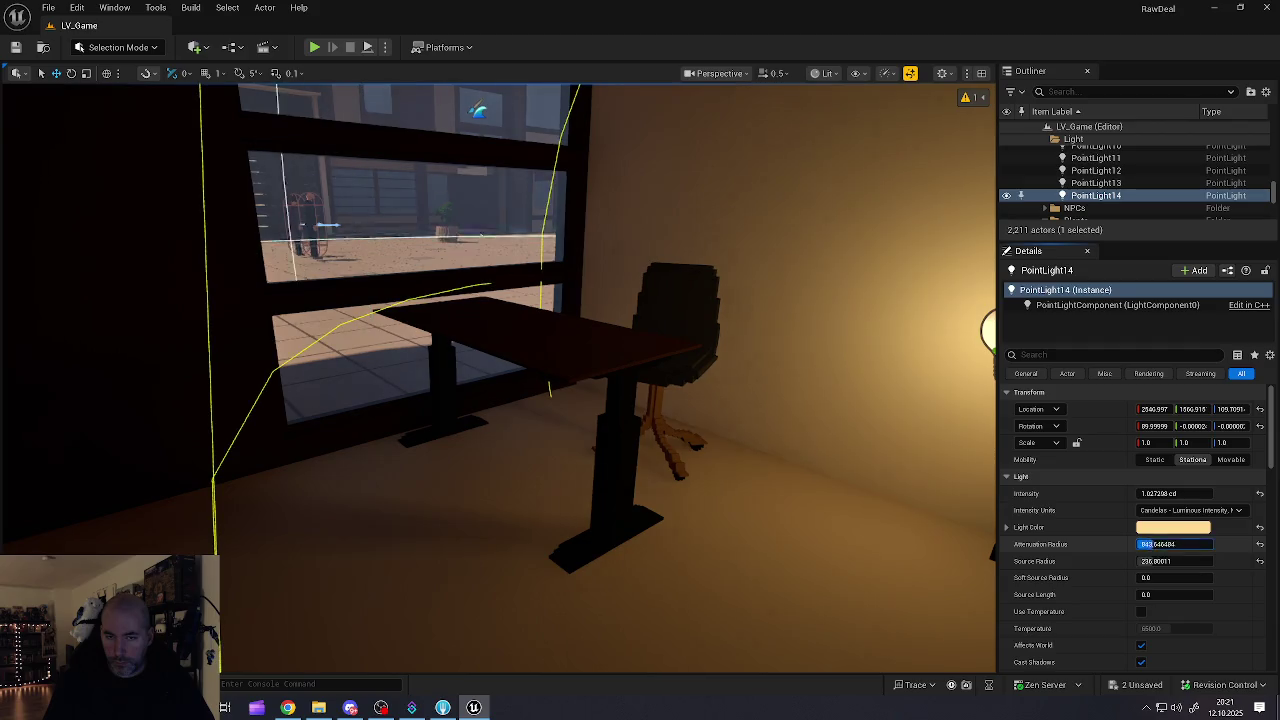
mouse_move(1175, 544)
mouse_down()
mouse_move(1150, 544)
mouse_move(1197, 561)
mouse_move(1140, 561)
mouse_move(1170, 561)
mouse_move(1160, 577)
mouse_move(1180, 577)
mouse_up()
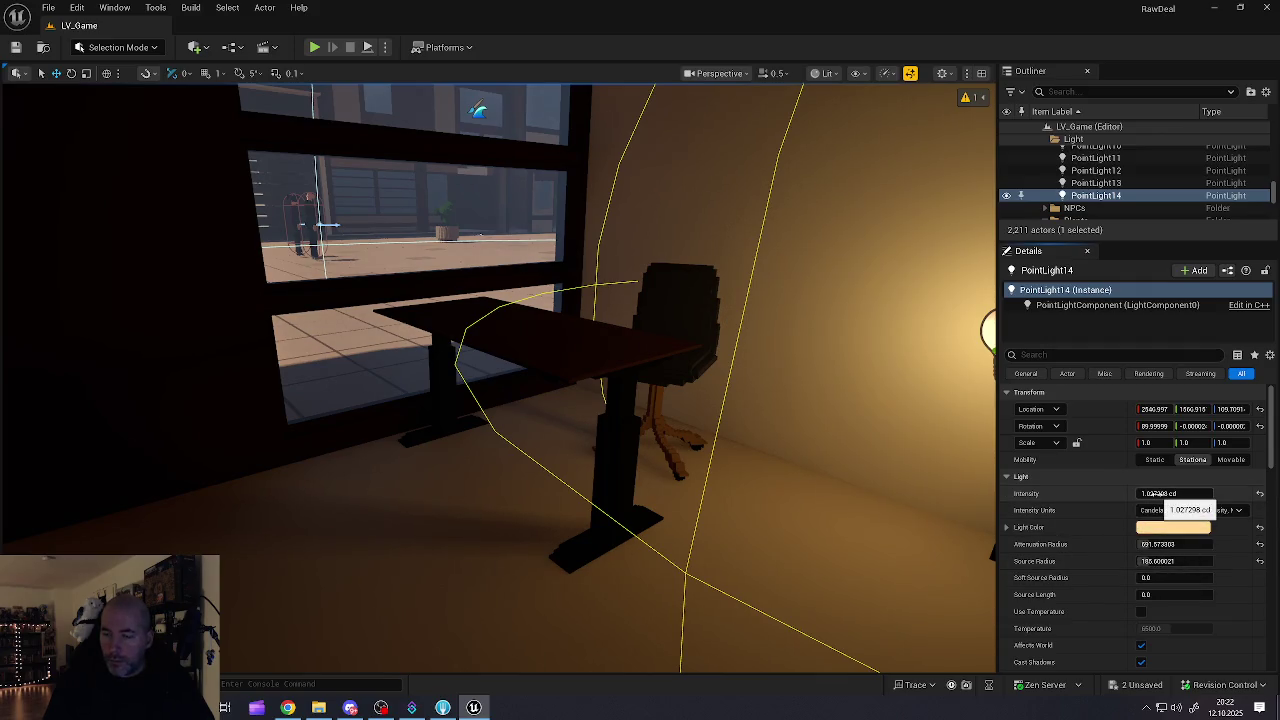
key(f)
drag(500, 380, 820, 380)
drag(525, 431, 525, 431)
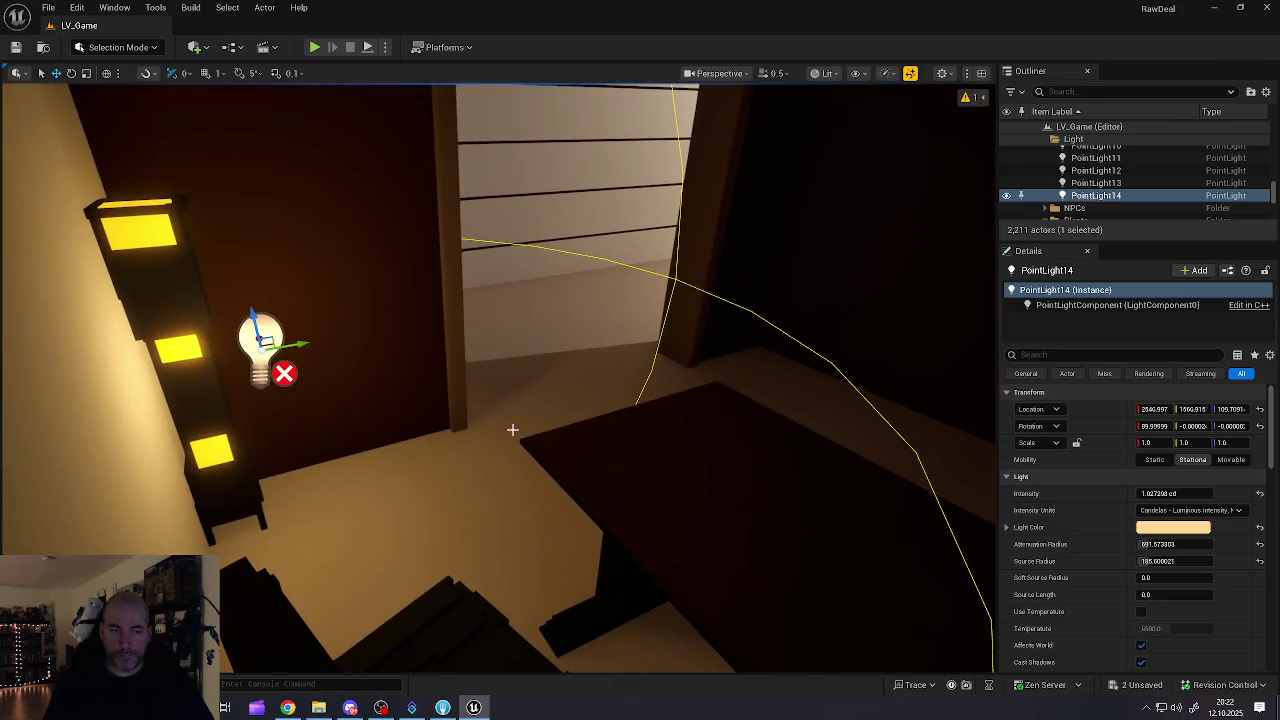
click(180, 350)
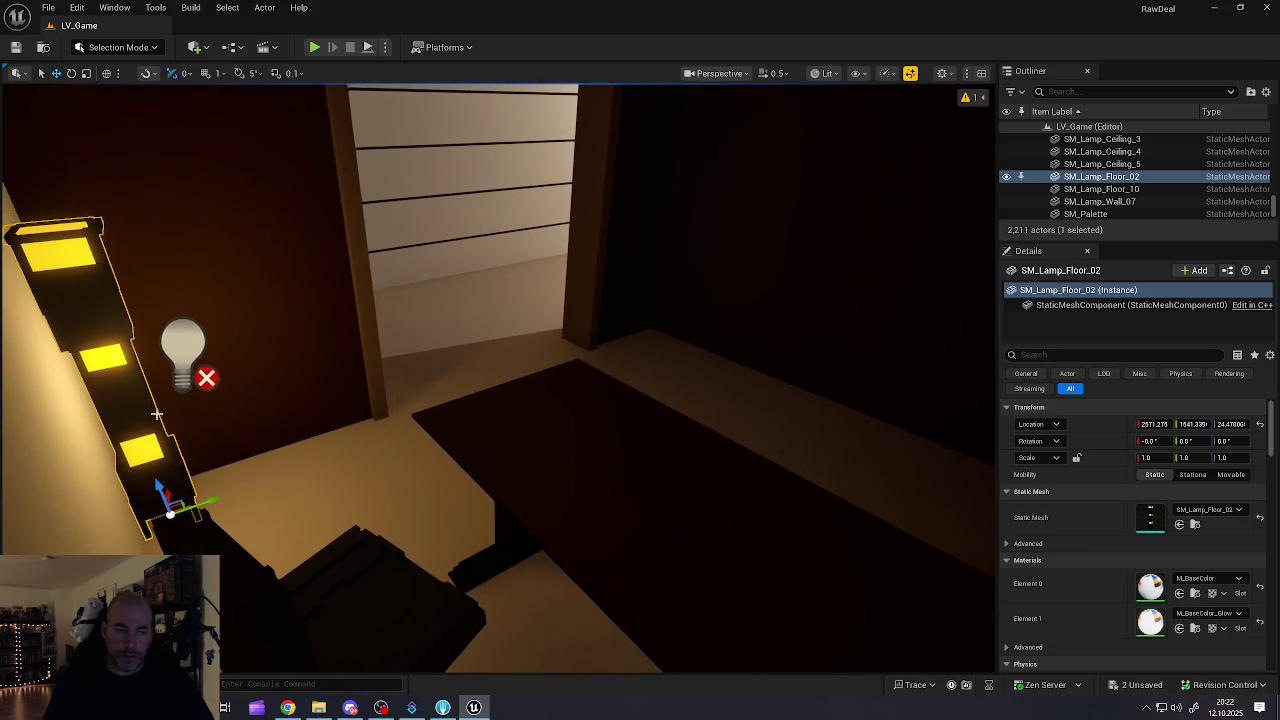
Step: Delete the floor lamp SM_Lamp_Floor_02 from the level
ctrl+click(190, 355)
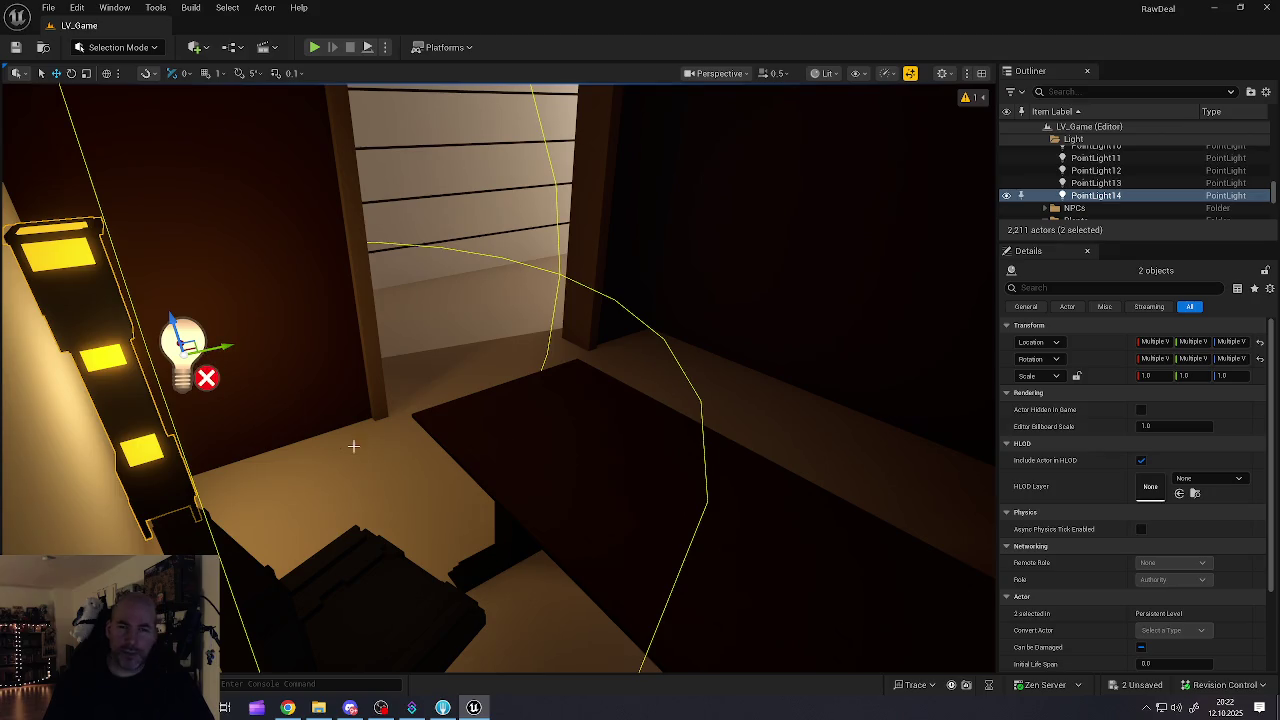
click(338, 440)
click(148, 410)
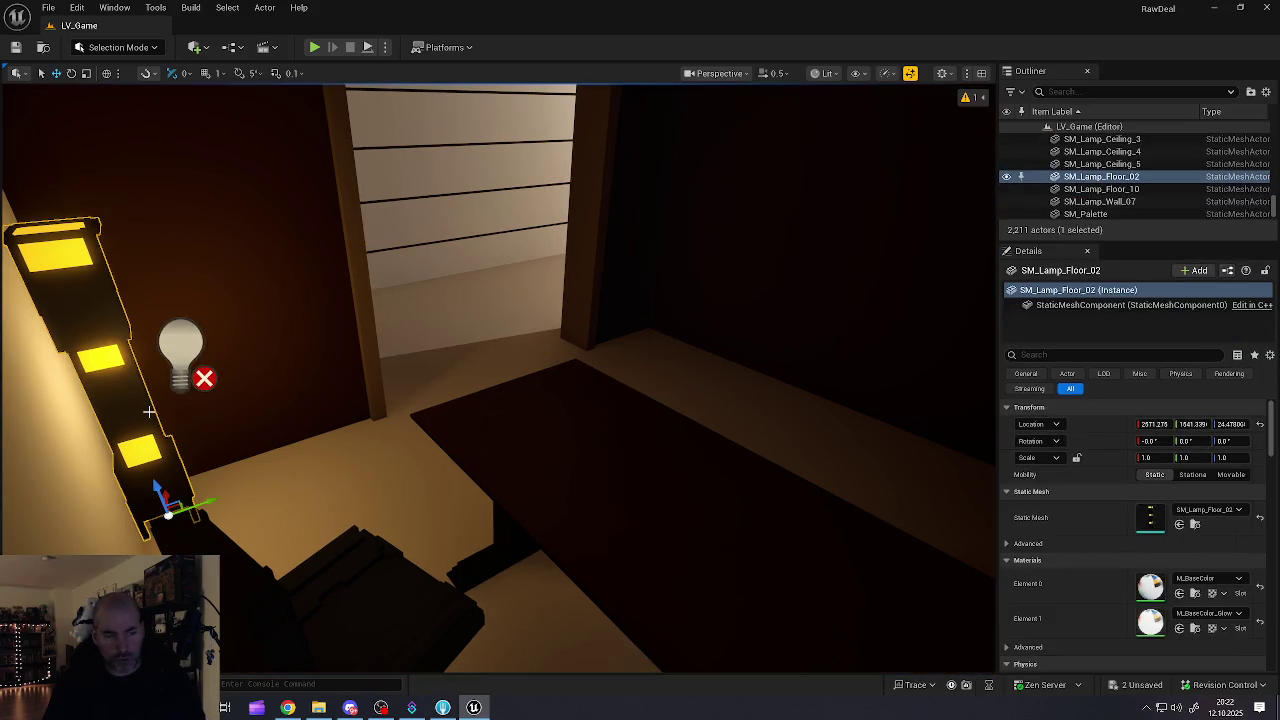
key(Delete)
Step: Raise PointLight14 up the wall into the window corner at 2409, 1876, 235
click(200, 386)
mouse_move(335, 394)
mouse_down()
mouse_move(240, 362)
mouse_move(342, 435)
mouse_move(240, 394)
mouse_move(283, 395)
mouse_up()
mouse_move(414, 343)
mouse_down()
mouse_move(575, 365)
mouse_move(548, 358)
mouse_move(591, 198)
mouse_move(620, 180)
mouse_move(600, 200)
mouse_move(690, 200)
mouse_move(356, 161)
mouse_up()
mouse_move(197, 250)
mouse_down()
mouse_move(230, 215)
mouse_move(280, 226)
mouse_move(233, 307)
mouse_up()
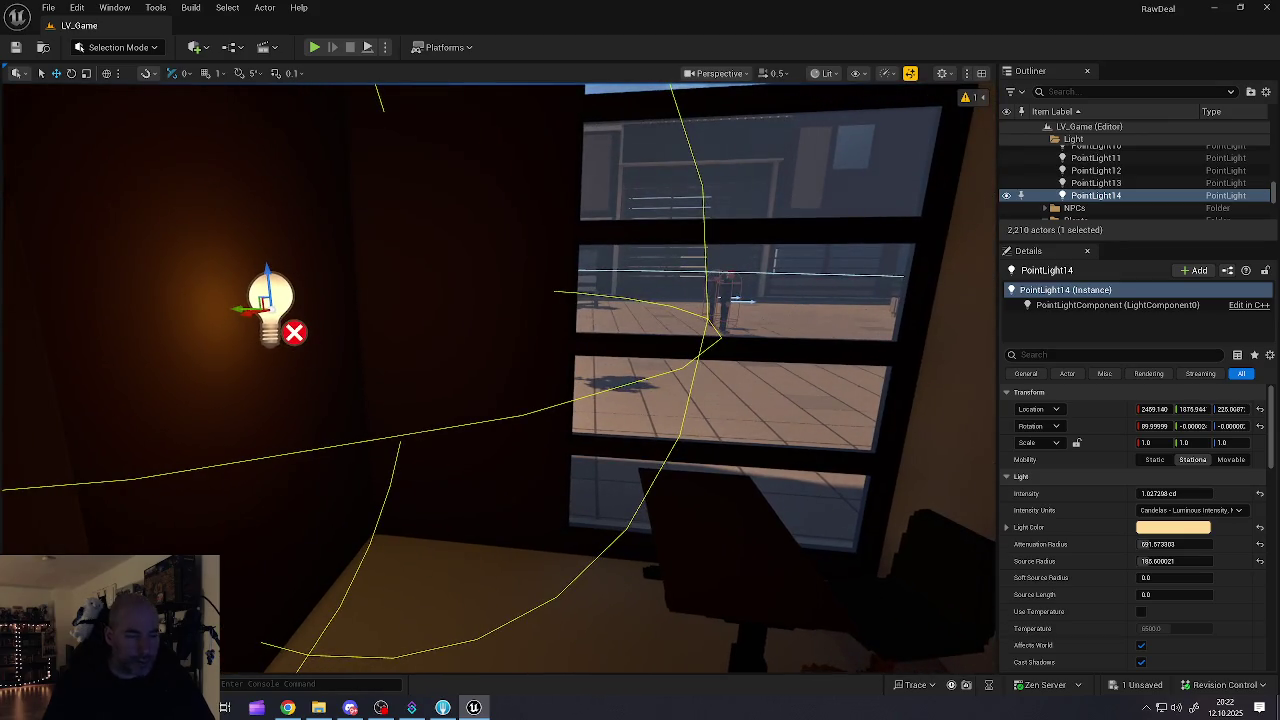
key(ctrl+space)
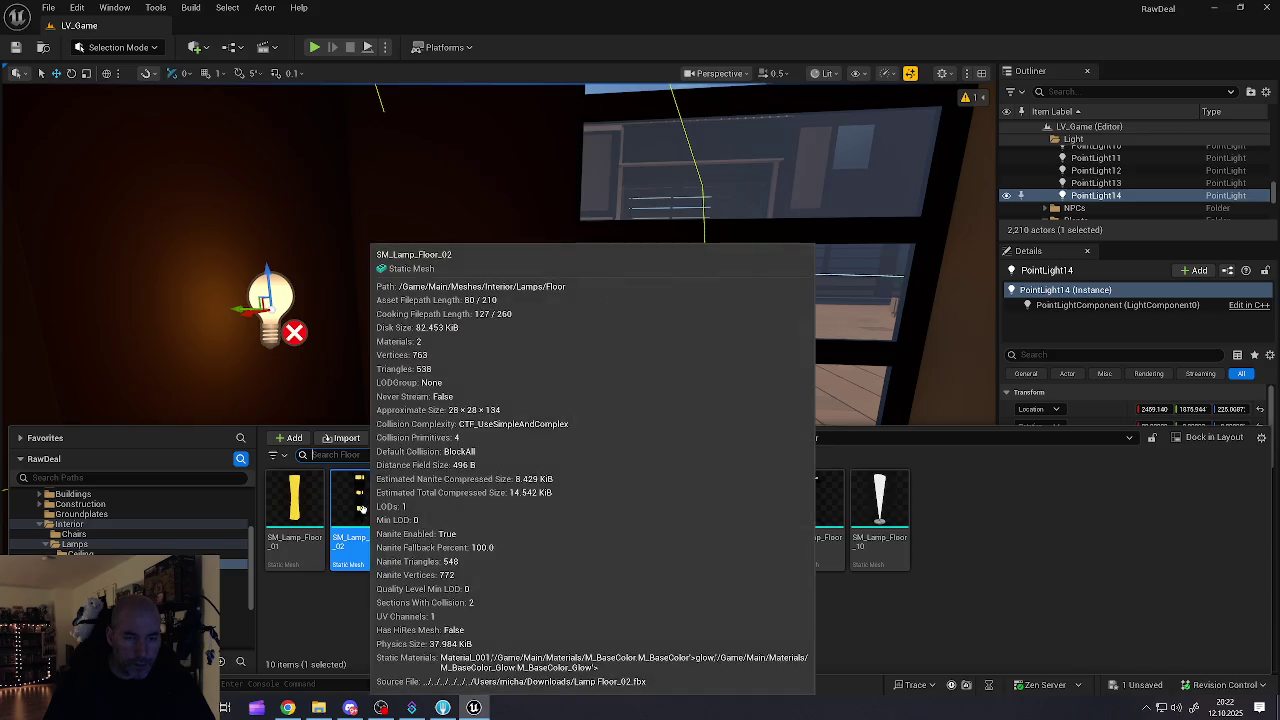
Step: Place SM_Lamp_Wall_08 from Interior/Lamps/Wall onto the wall beside PointLight14, near 2406, 1904, 246
click(80, 553)
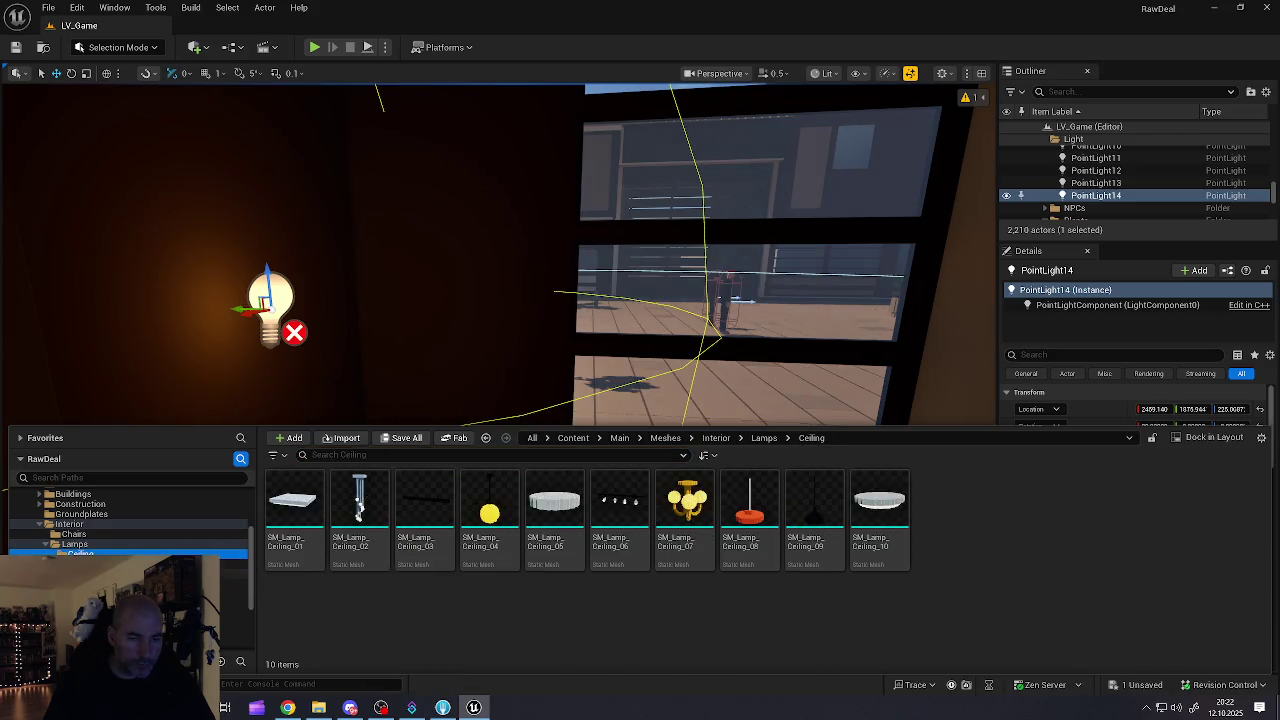
click(80, 574)
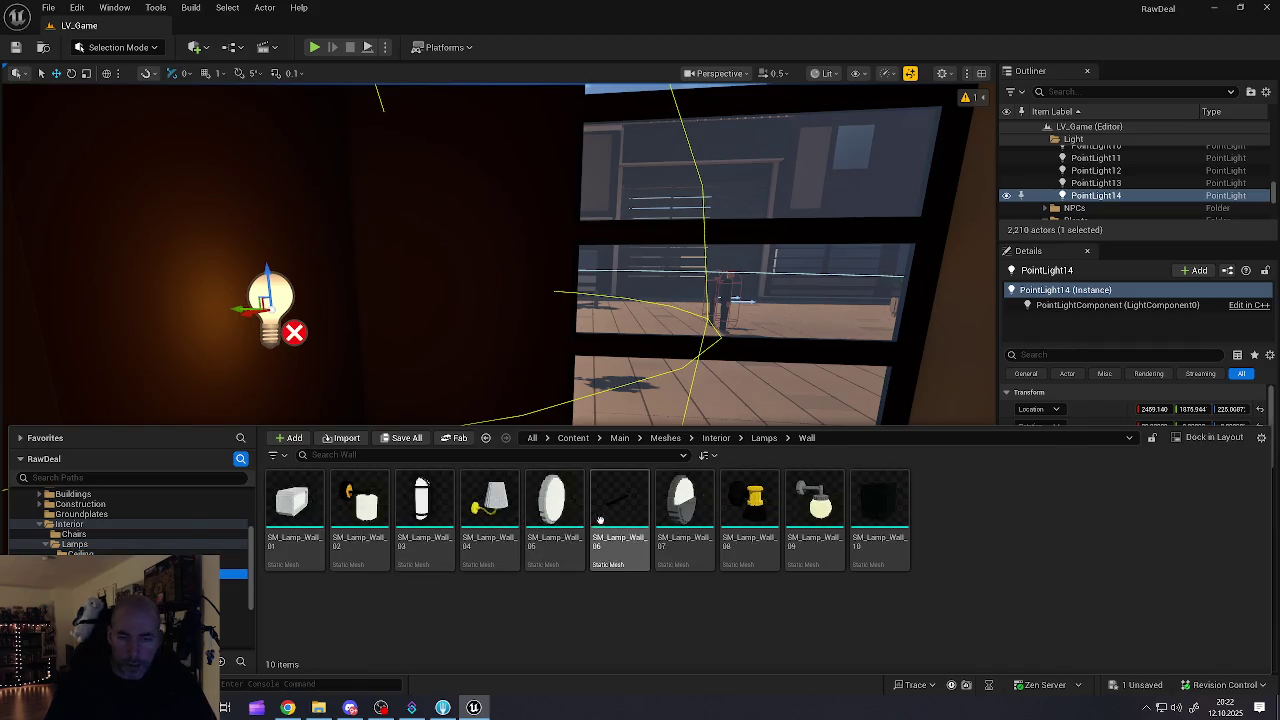
mouse_move(761, 506)
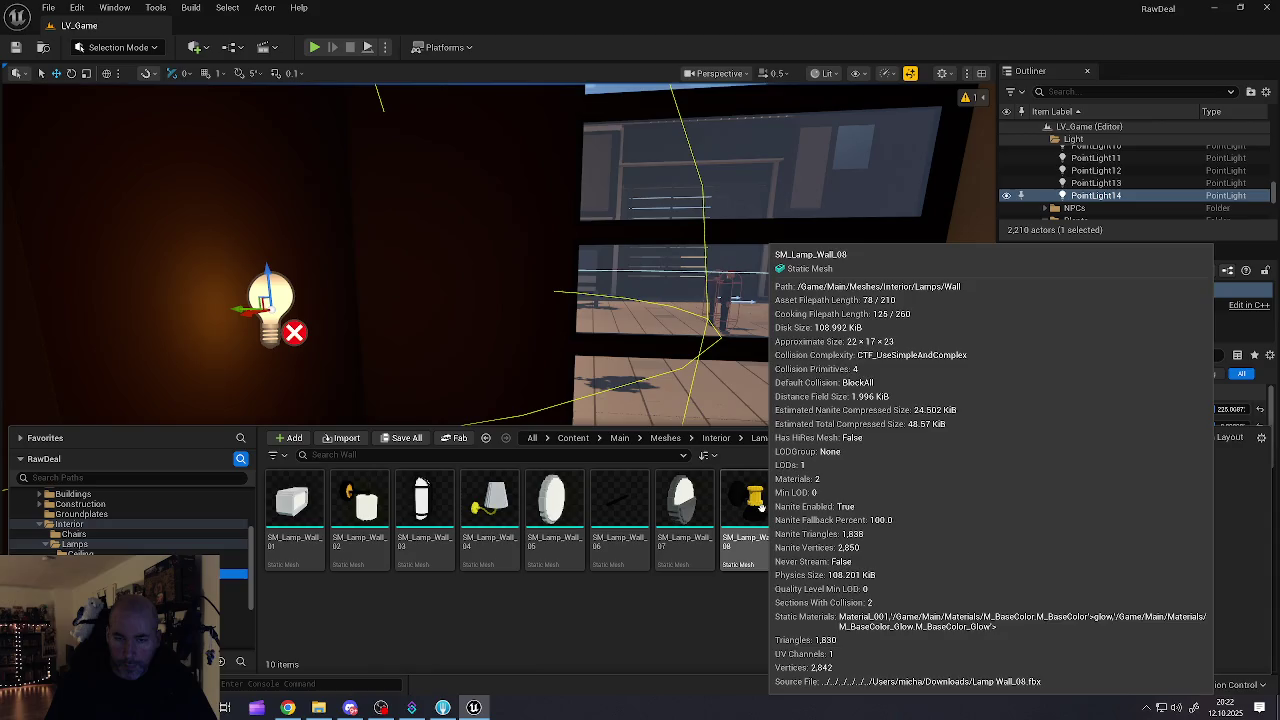
mouse_move(761, 506)
mouse_down()
mouse_move(155, 258)
mouse_move(228, 242)
mouse_up()
key(f)
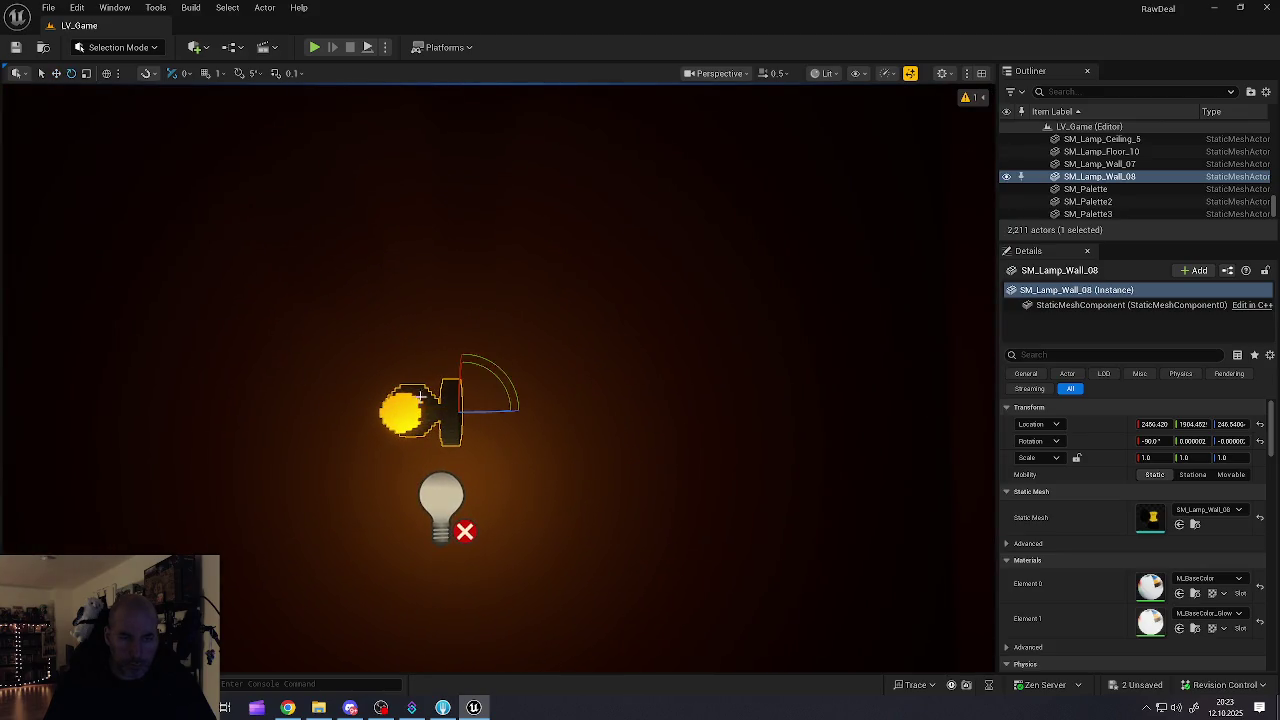
Step: Rotate SM_Lamp_Wall_08 upright, correcting its roll rotation in Details
mouse_move(496, 373)
mouse_down()
mouse_move(470, 395)
mouse_move(400, 408)
mouse_move(457, 352)
mouse_move(470, 365)
mouse_move(655, 336)
mouse_move(489, 377)
mouse_up()
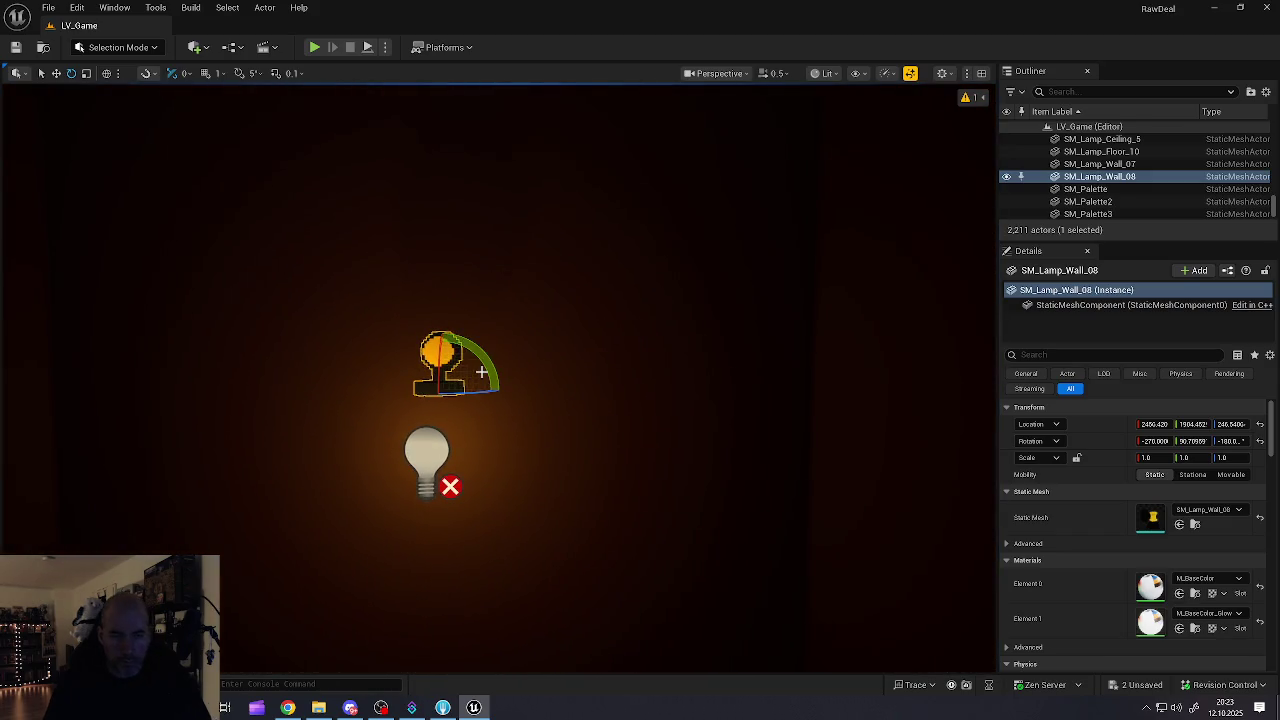
key(ctrl+z)
drag(491, 371, 382, 390)
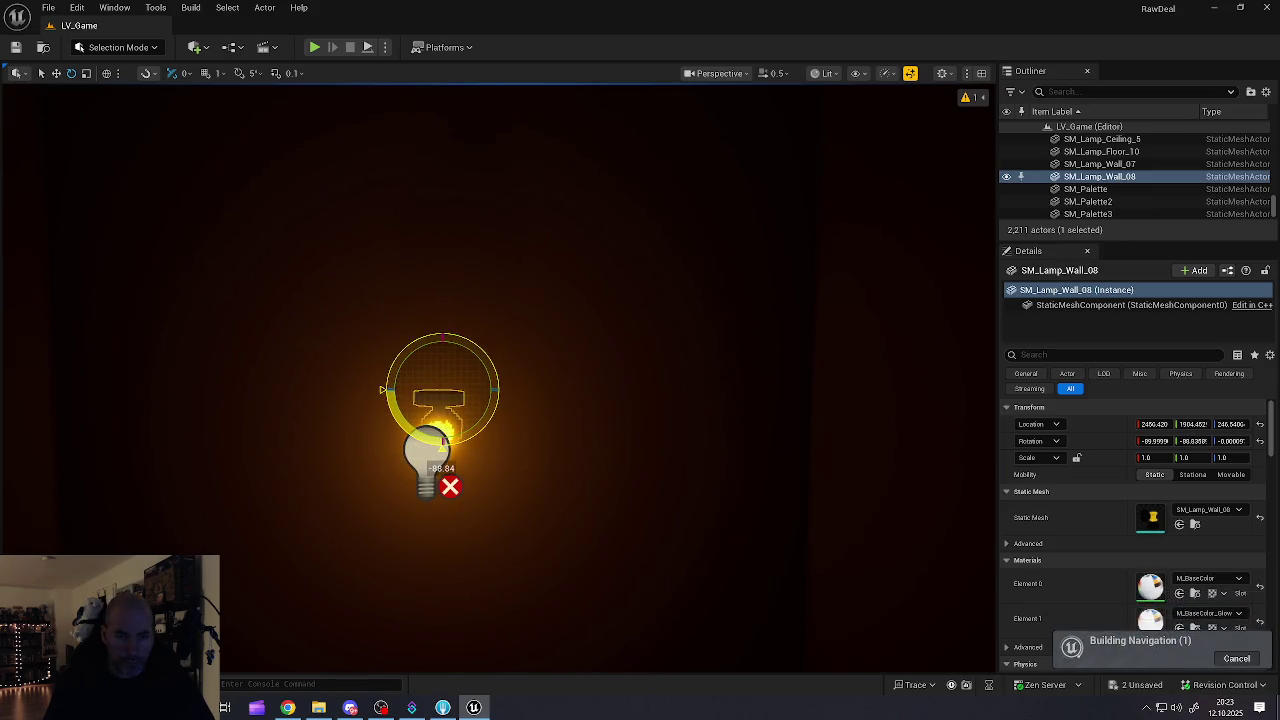
drag(491, 366, 420, 366)
mouse_move(335, 371)
mouse_down()
mouse_move(285, 335)
mouse_move(228, 398)
mouse_up()
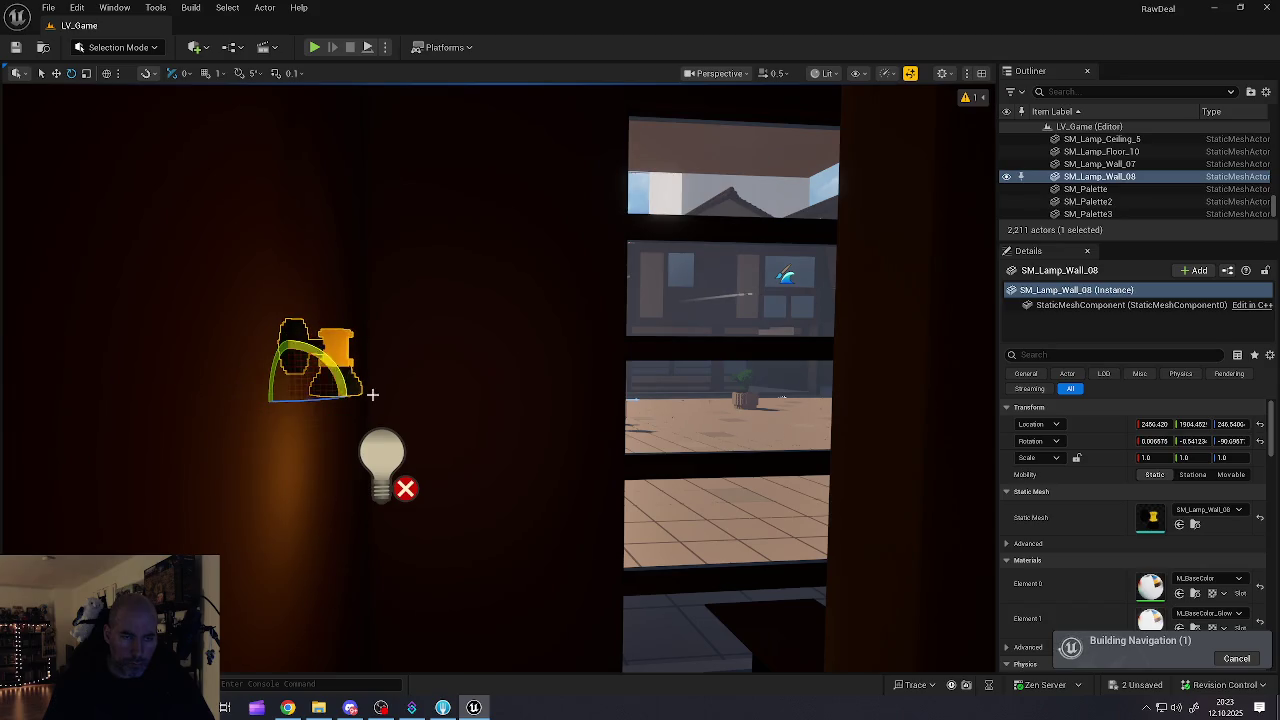
mouse_move(425, 391)
mouse_down()
mouse_move(350, 391)
mouse_move(425, 391)
mouse_move(368, 366)
mouse_move(406, 230)
mouse_up()
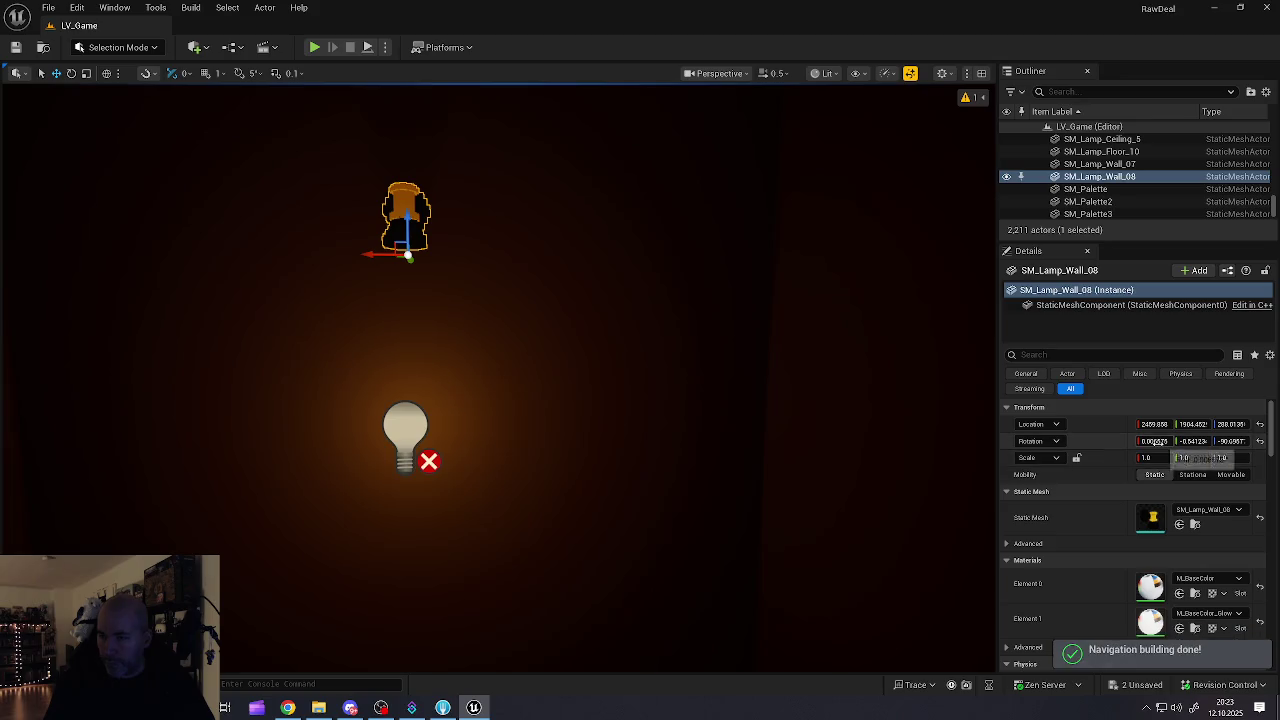
click(1155, 441)
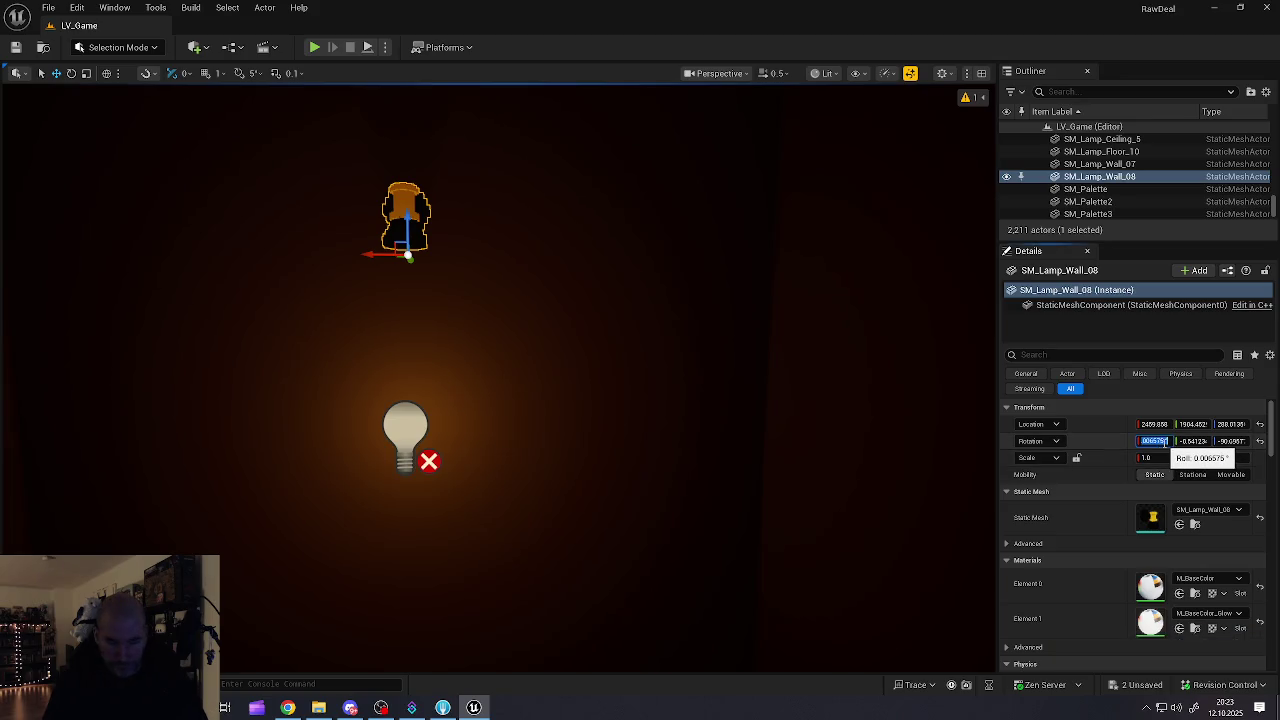
text(0)
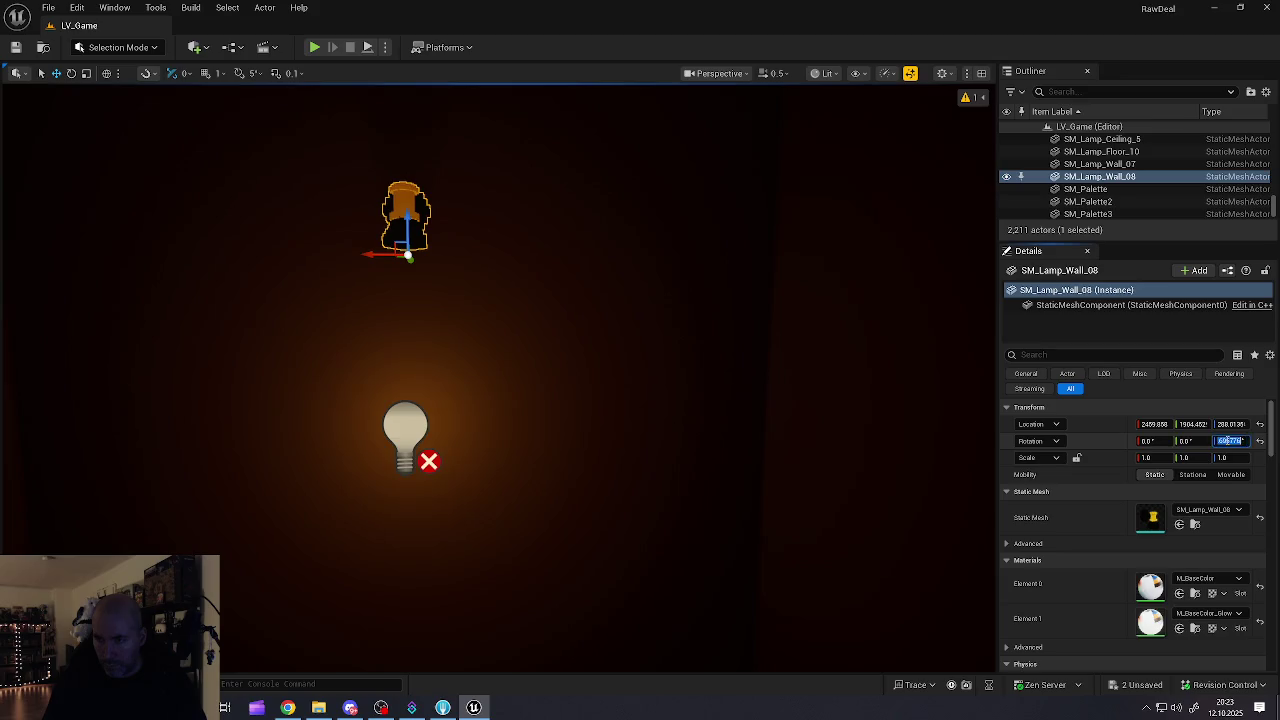
text(90)
key(Return)
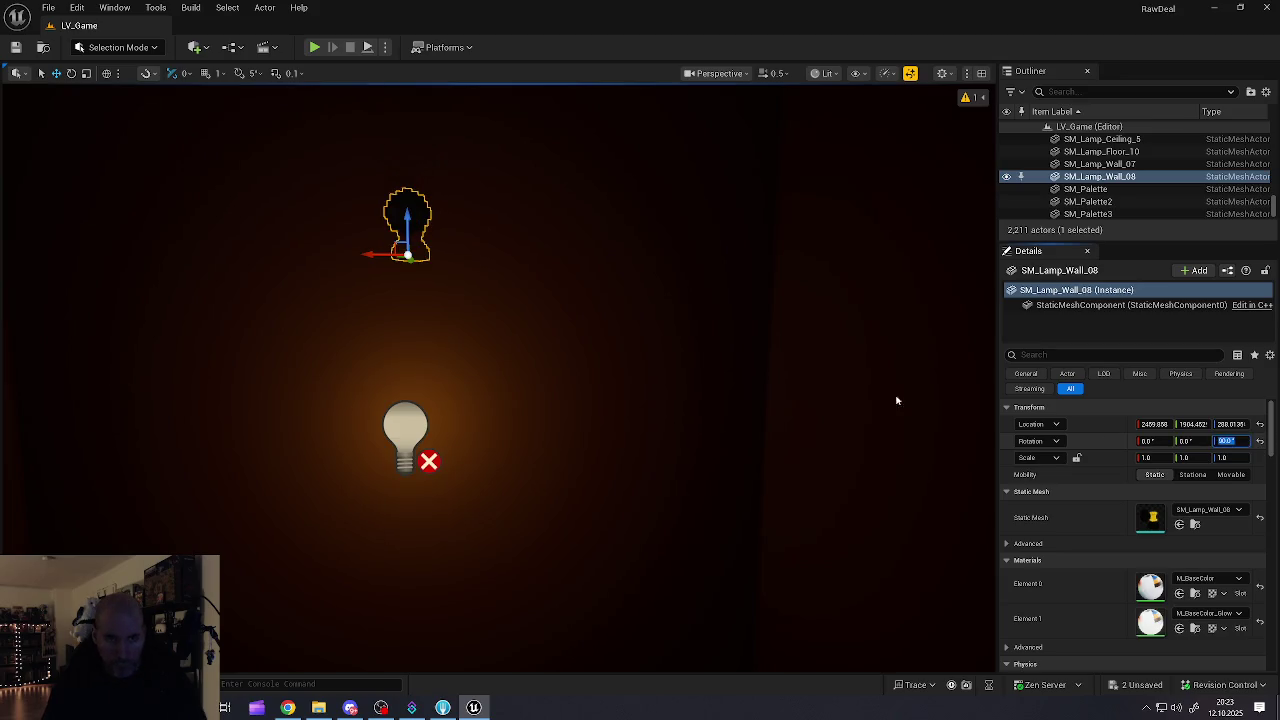
Step: Set the wall lamp's yaw to -90 and fit it back flush against the wall
click(390, 217)
scroll(390, 217, up, 5)
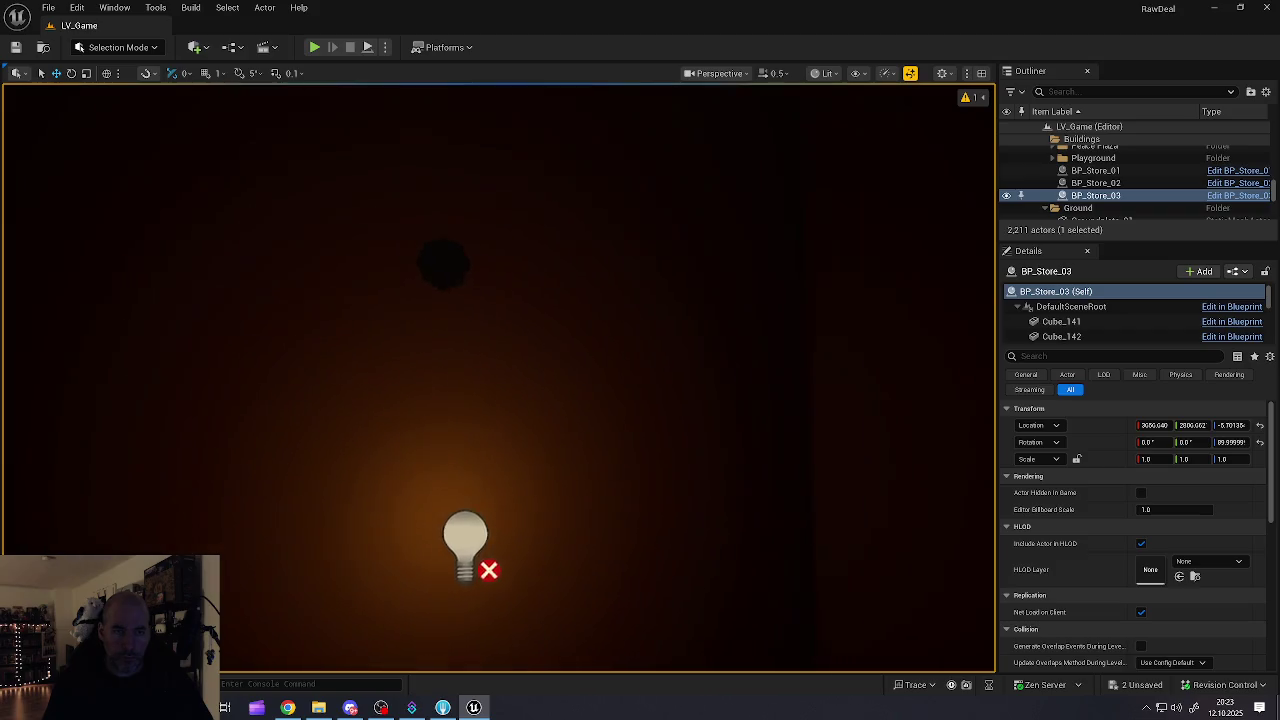
click(313, 241)
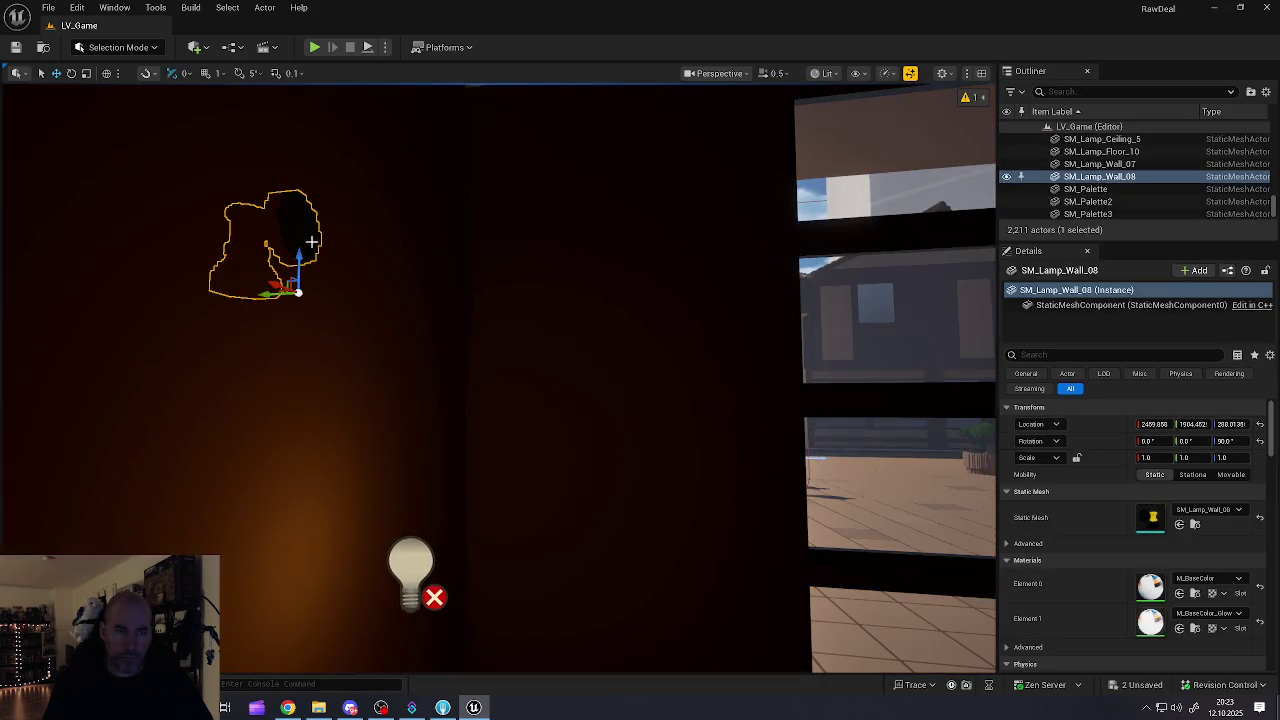
drag(268, 293, 366, 295)
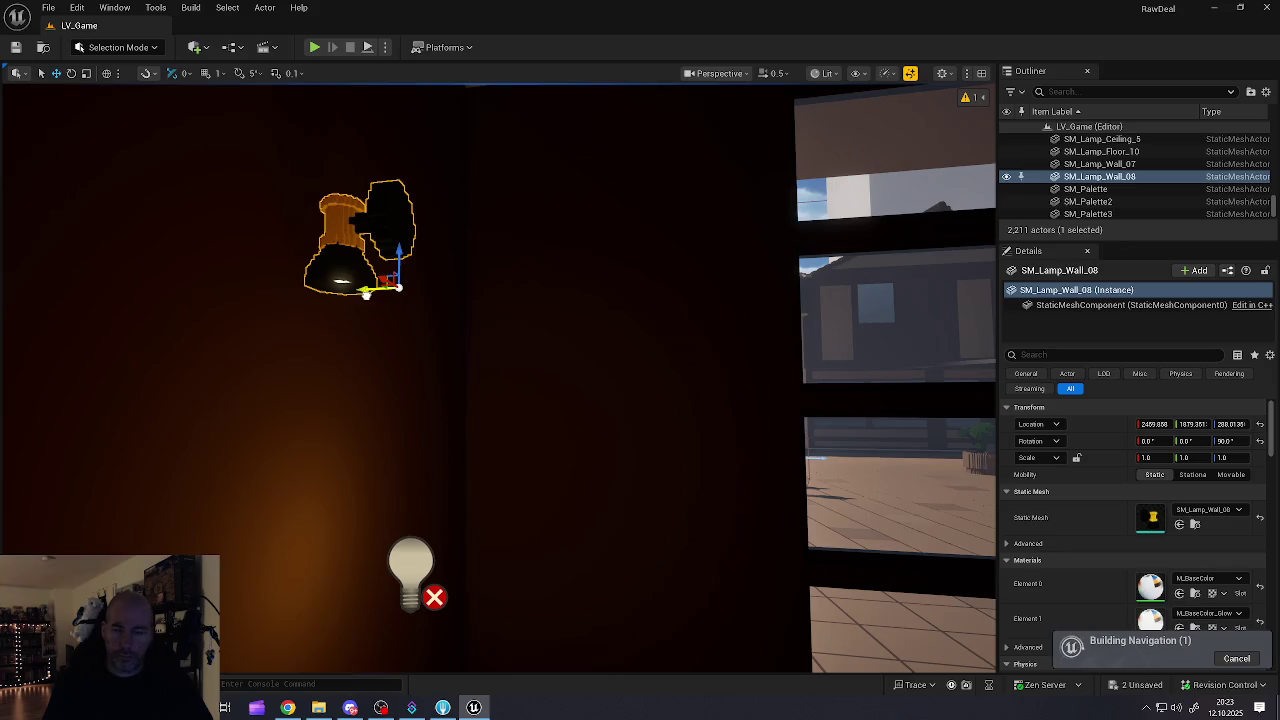
click(1226, 441)
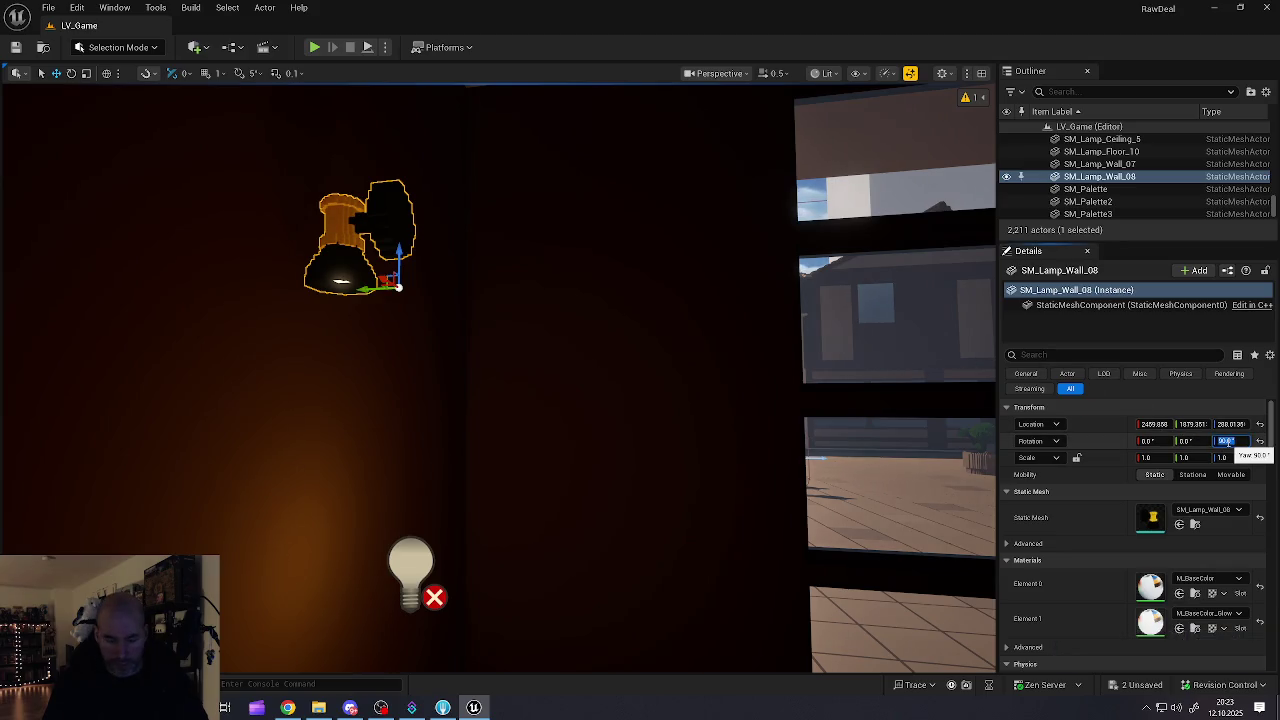
text(-90)
key(Return)
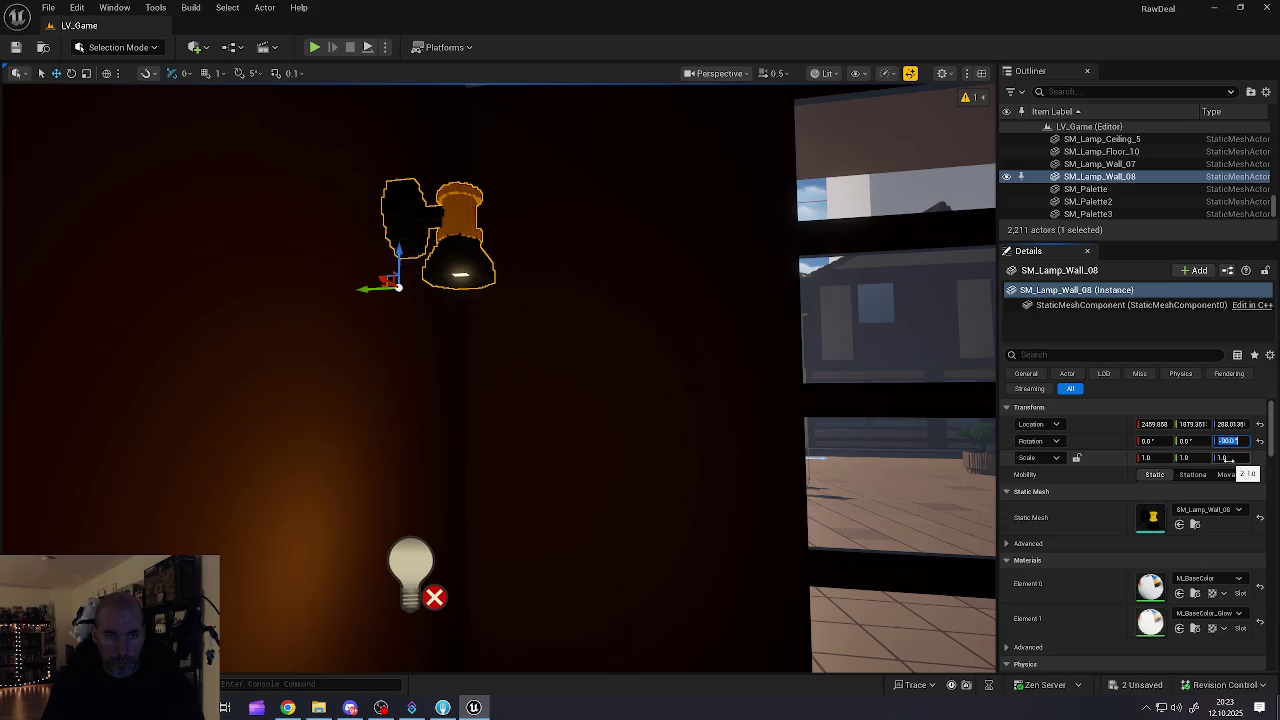
mouse_move(366, 287)
mouse_down()
mouse_move(228, 283)
mouse_move(266, 280)
mouse_up()
Step: Place PointLight14 beside the wall lamp with intensity 3.625078 cd
click(411, 572)
mouse_move(414, 552)
mouse_down()
mouse_move(415, 292)
mouse_move(381, 322)
mouse_move(327, 322)
mouse_move(337, 329)
mouse_up()
drag(477, 362, 477, 362)
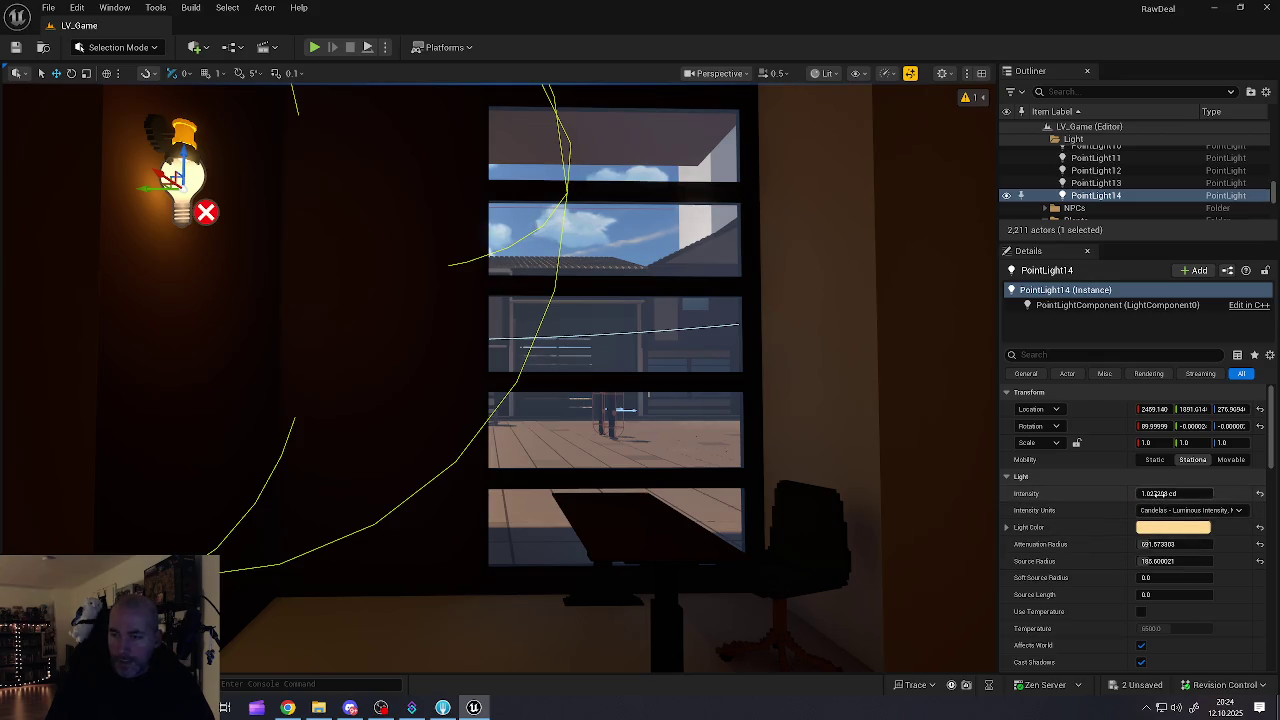
drag(1155, 493, 1231, 493)
mouse_move(174, 170)
mouse_down()
mouse_move(174, 207)
mouse_move(174, 142)
mouse_move(160, 180)
mouse_up()
key(g)
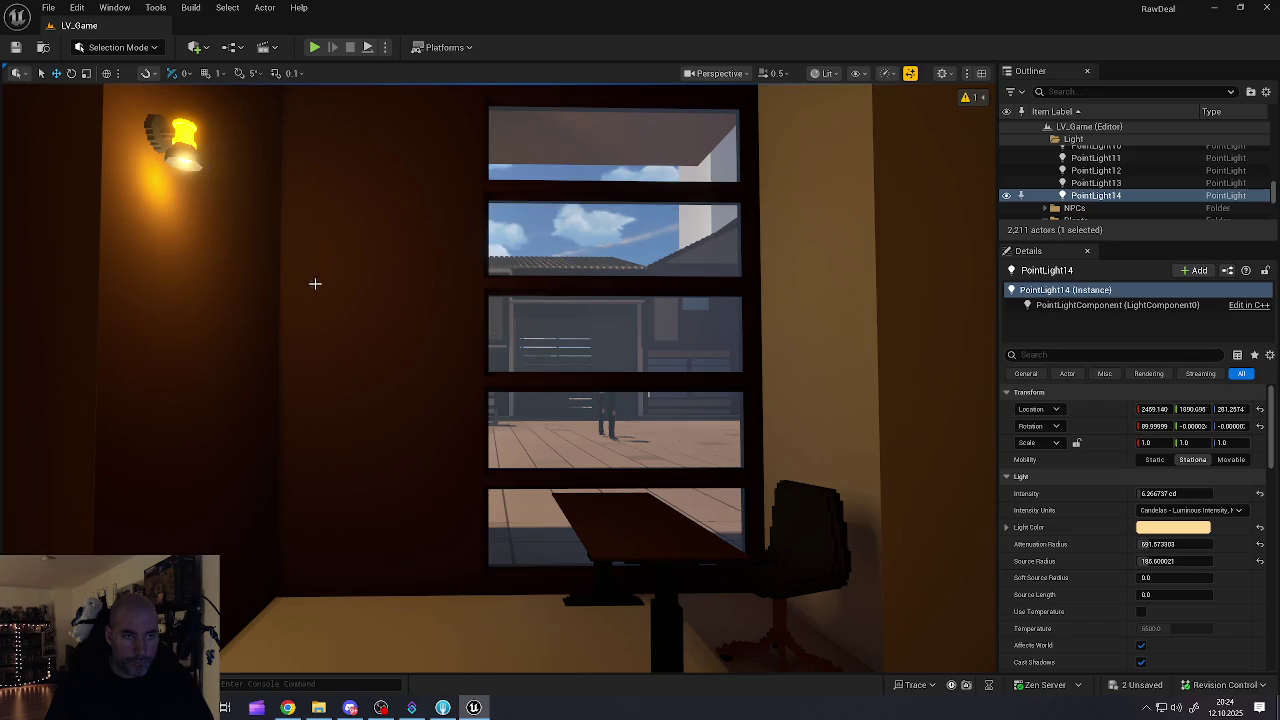
right_click(314, 277)
mouse_move(314, 277)
mouse_down()
mouse_move(180, 230)
mouse_move(232, 164)
mouse_move(260, 230)
mouse_move(340, 335)
mouse_move(280, 330)
mouse_move(340, 335)
mouse_move(320, 300)
mouse_up()
click(311, 211)
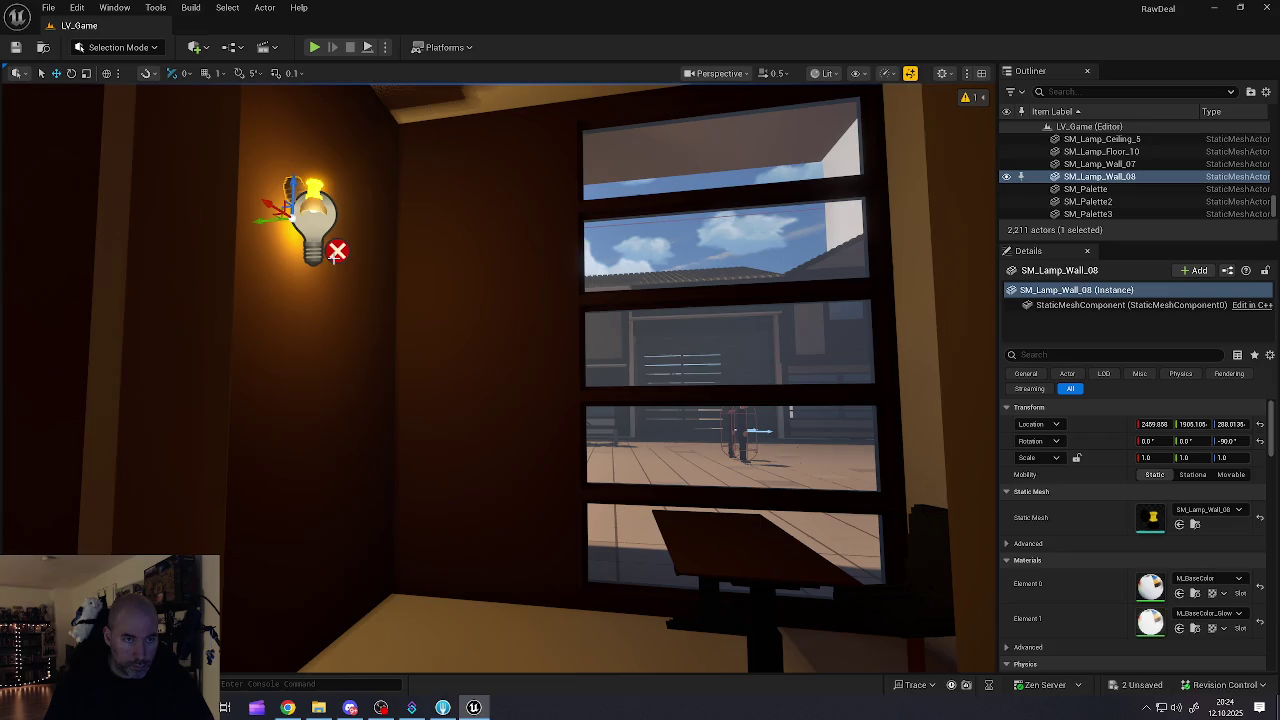
click(310, 215)
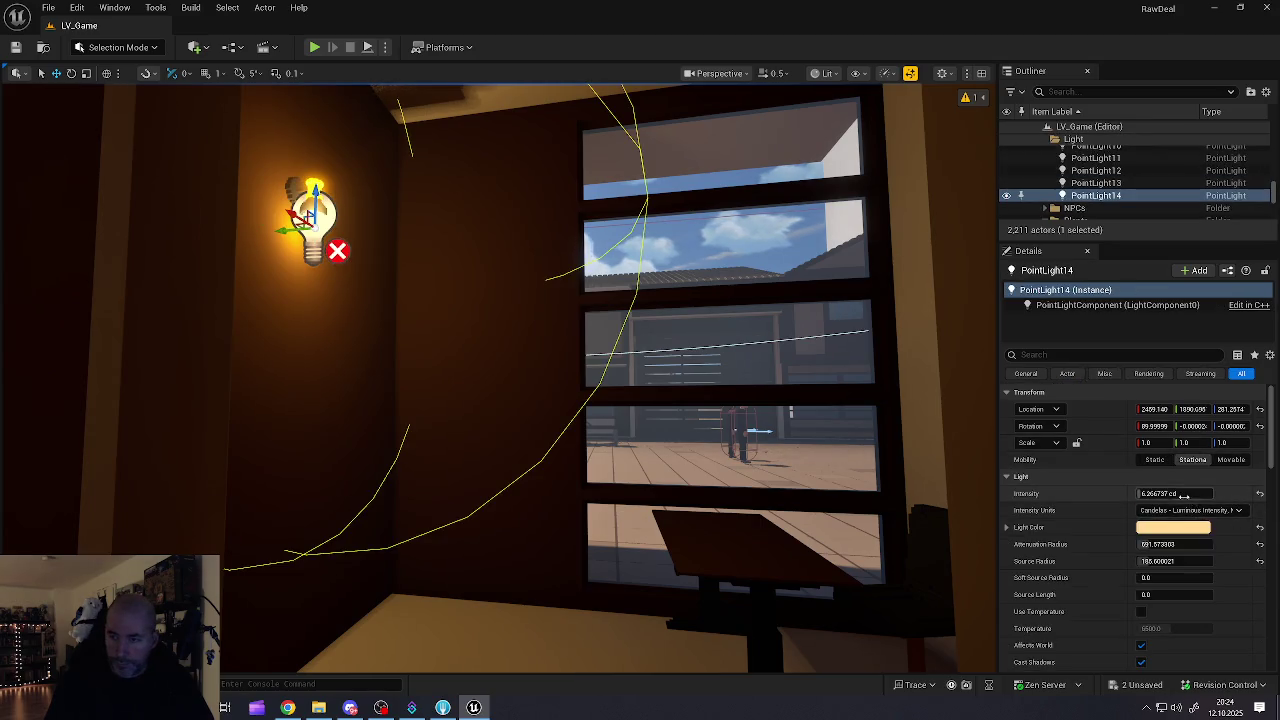
drag(1175, 493, 1150, 493)
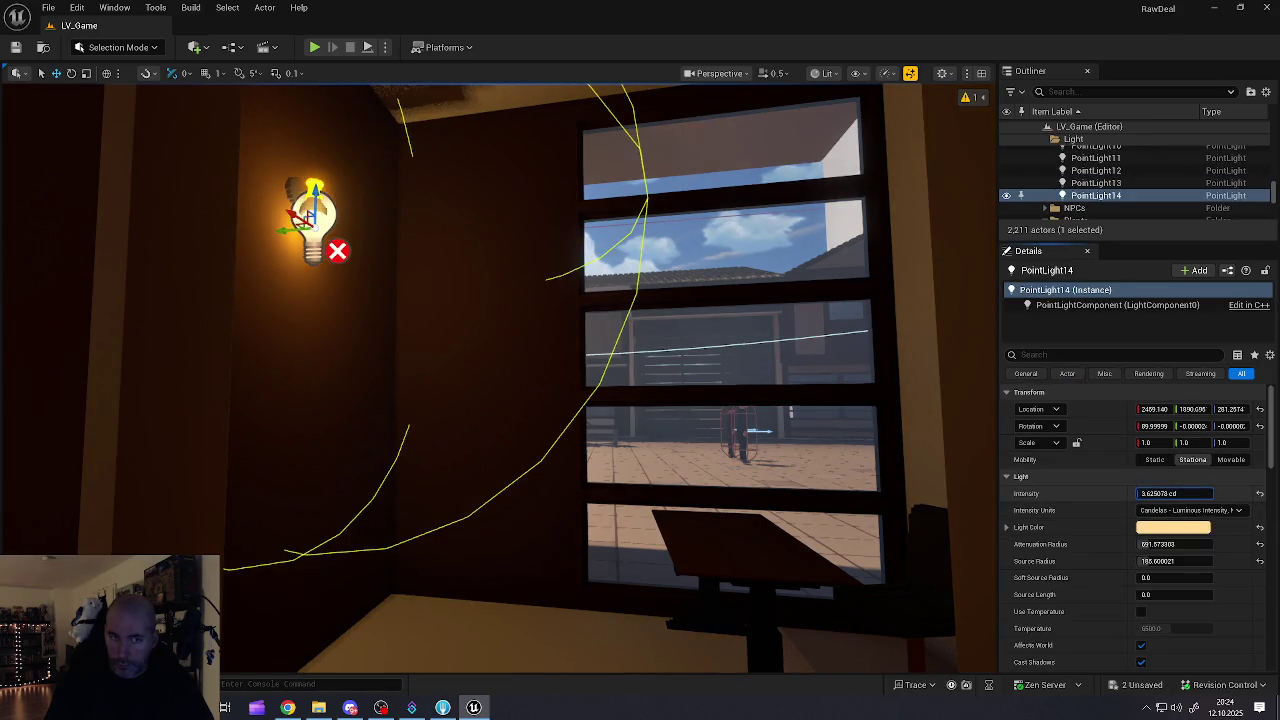
Step: Duplicate the light as PointLight15 and move it along the wall to about 2409, 1595, 261
mouse_move(284, 230)
mouse_down()
mouse_move(680, 220)
mouse_move(729, 249)
mouse_up()
mouse_move(500, 400)
mouse_down()
mouse_move(700, 390)
mouse_move(666, 347)
mouse_up()
mouse_move(535, 277)
mouse_down()
mouse_move(473, 284)
mouse_move(305, 352)
mouse_move(355, 318)
mouse_move(392, 314)
mouse_up()
mouse_move(500, 400)
mouse_down()
mouse_move(420, 400)
mouse_move(570, 370)
mouse_move(365, 396)
mouse_up()
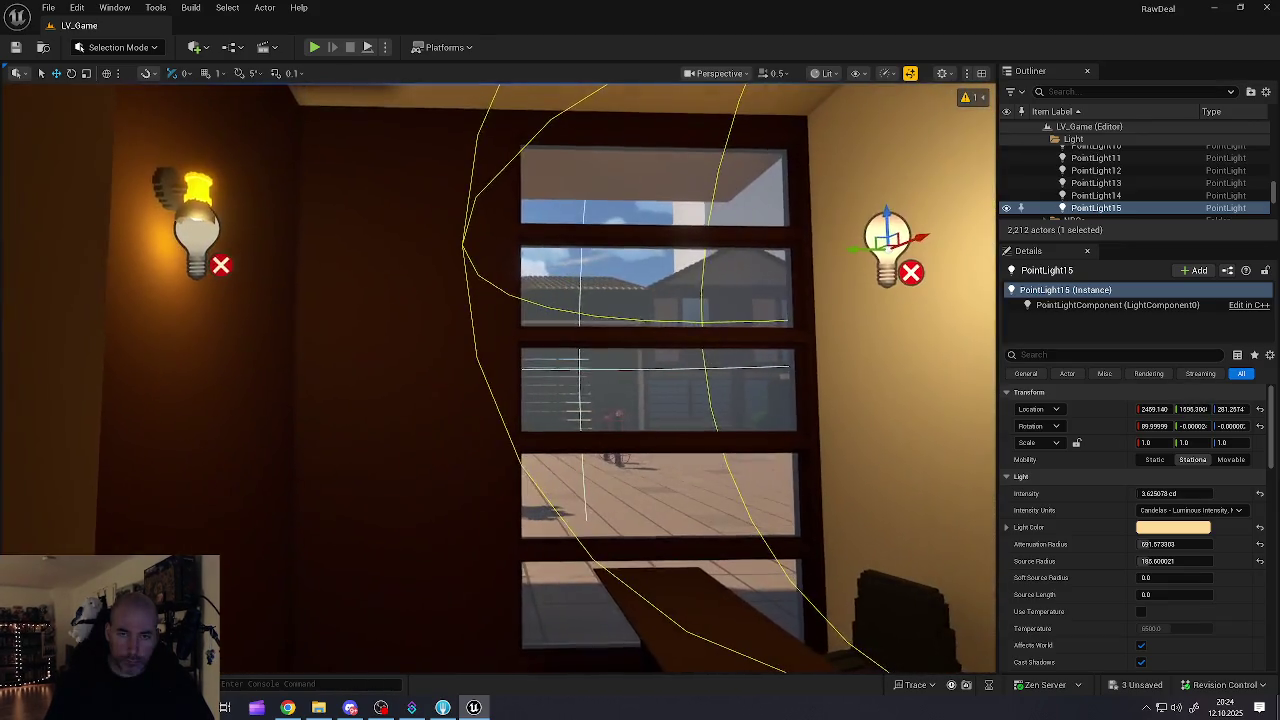
Step: Duplicate SM_Lamp_Wall_08 as SM_Lamp_Wall_9, set yaw 90 and mount it near PointLight15
click(200, 201)
drag(131, 222, 933, 232)
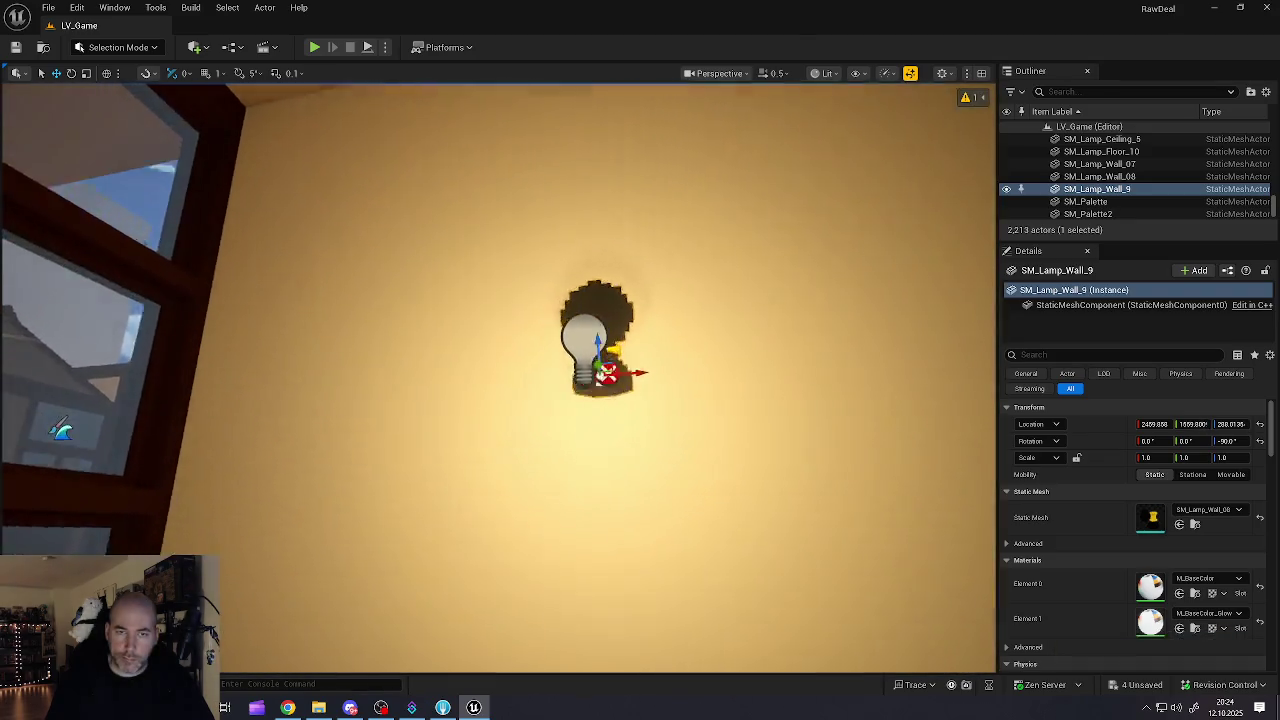
scroll(726, 228, down, 5)
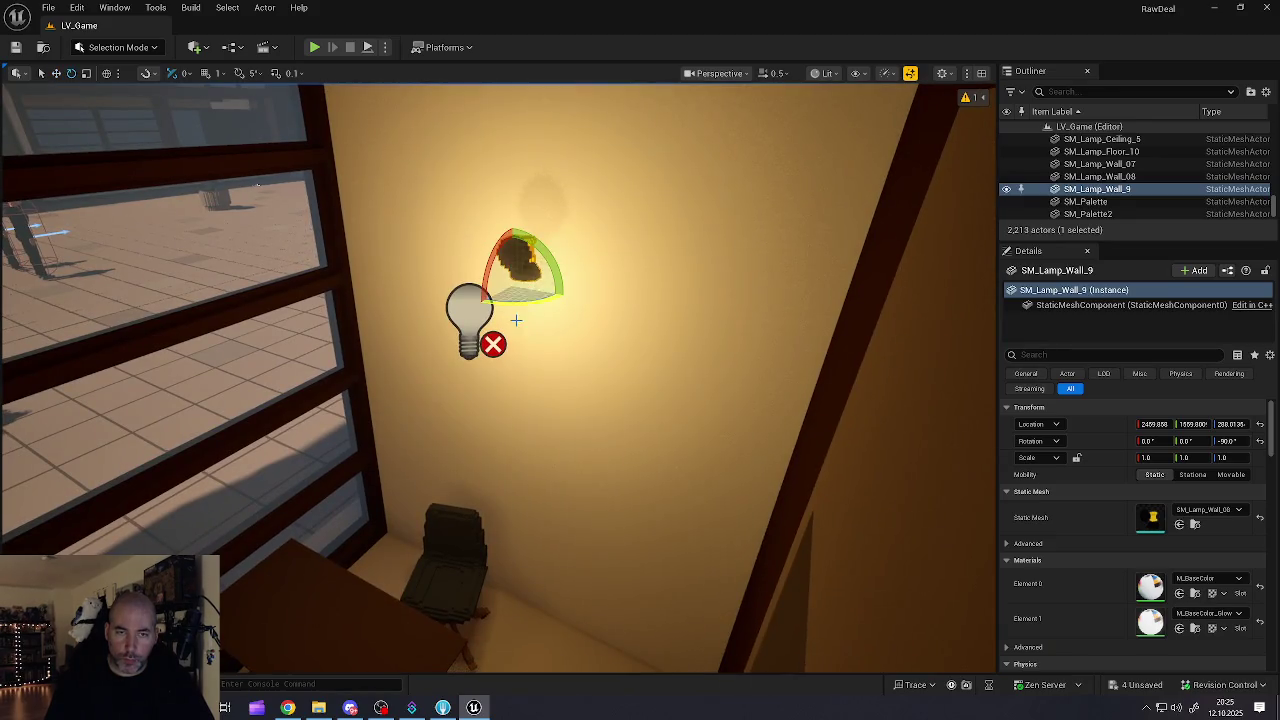
mouse_move(531, 307)
mouse_down()
mouse_move(575, 297)
mouse_move(529, 272)
mouse_move(443, 292)
mouse_up()
drag(521, 310, 521, 310)
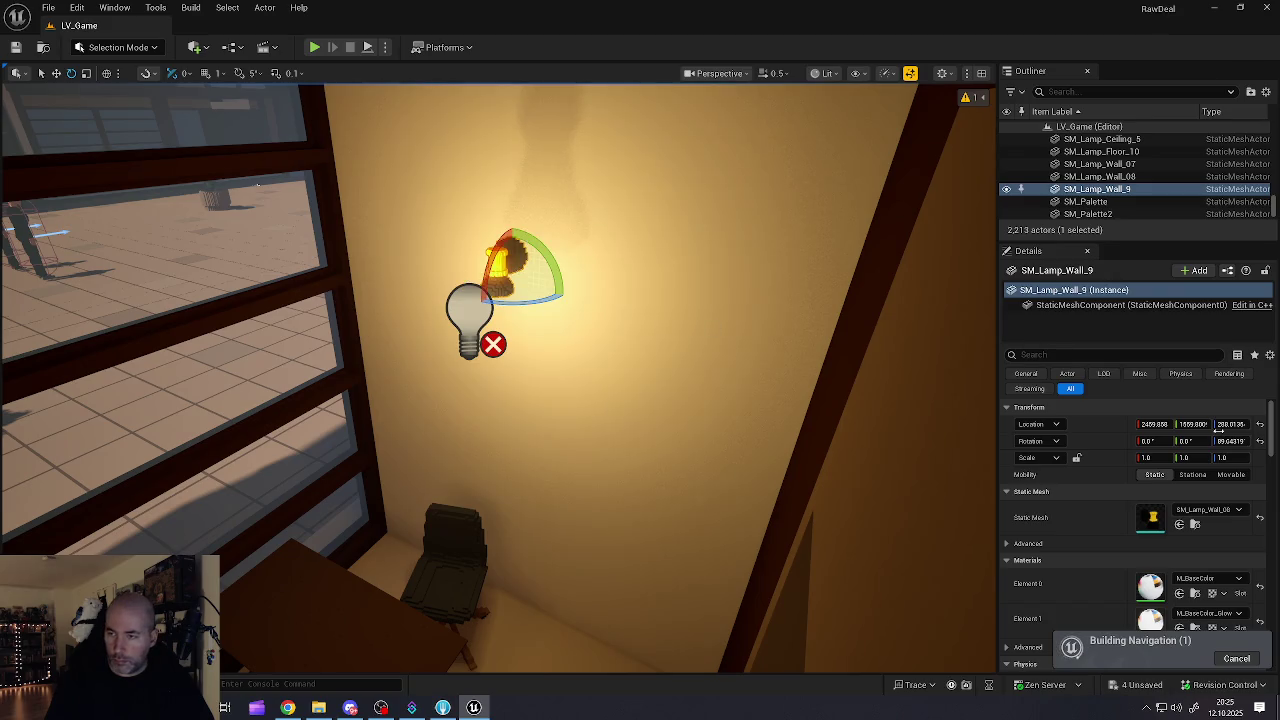
click(1230, 441)
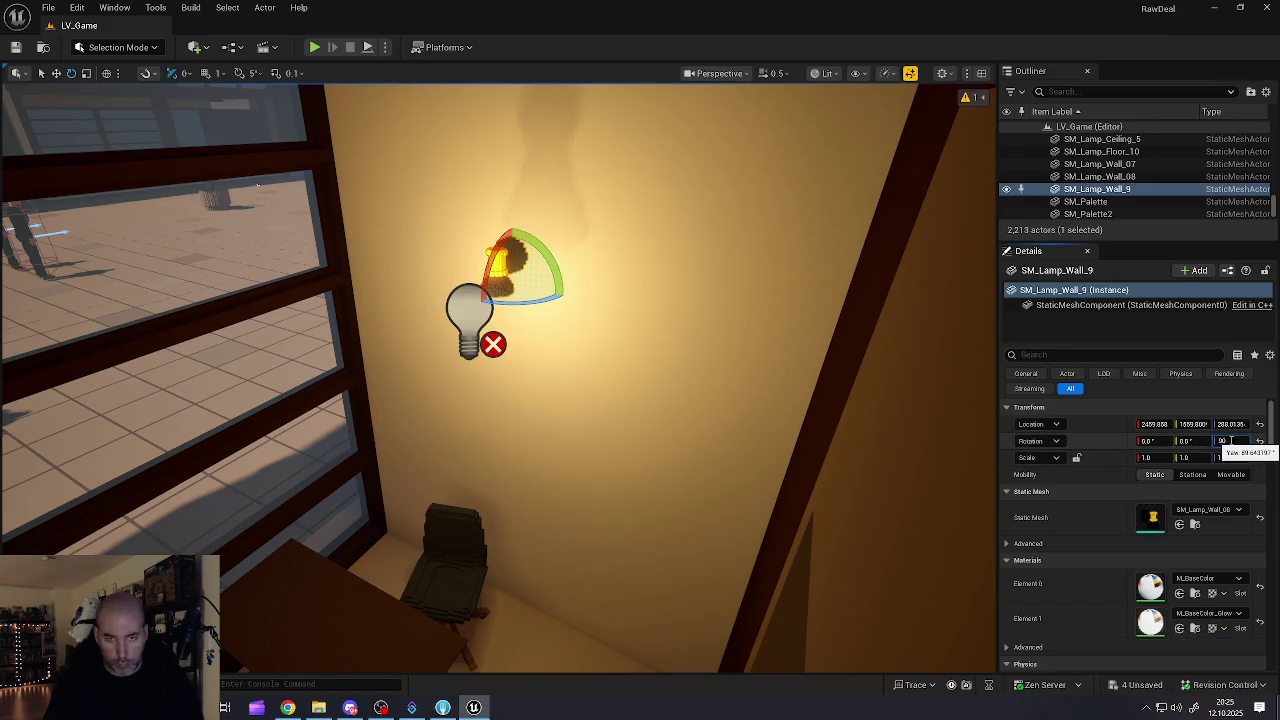
key(Return)
key(w)
drag(512, 287, 541, 271)
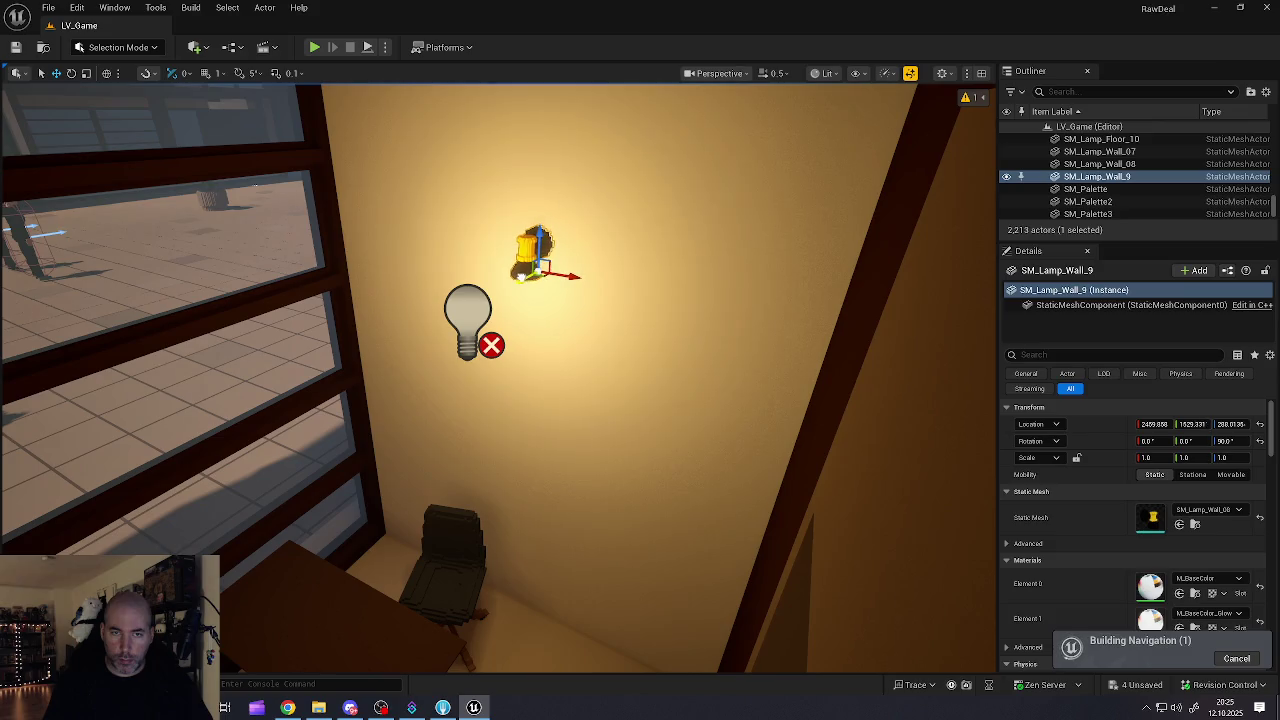
click(470, 330)
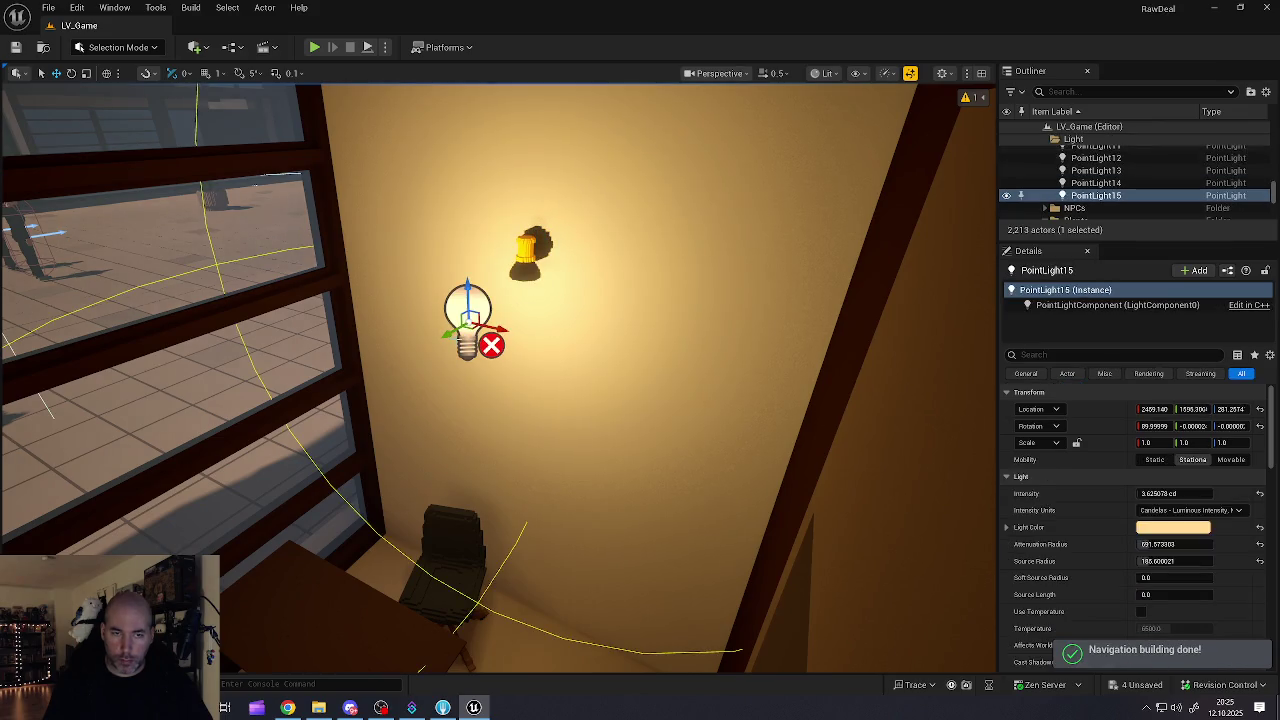
Step: Move PointLight15 under the second lamp: intensity 6.266737 cd, attenuation radius 11.0, source radius near 122
mouse_move(455, 333)
mouse_down()
mouse_move(525, 285)
mouse_move(513, 295)
mouse_up()
scroll(531, 249, up, 10)
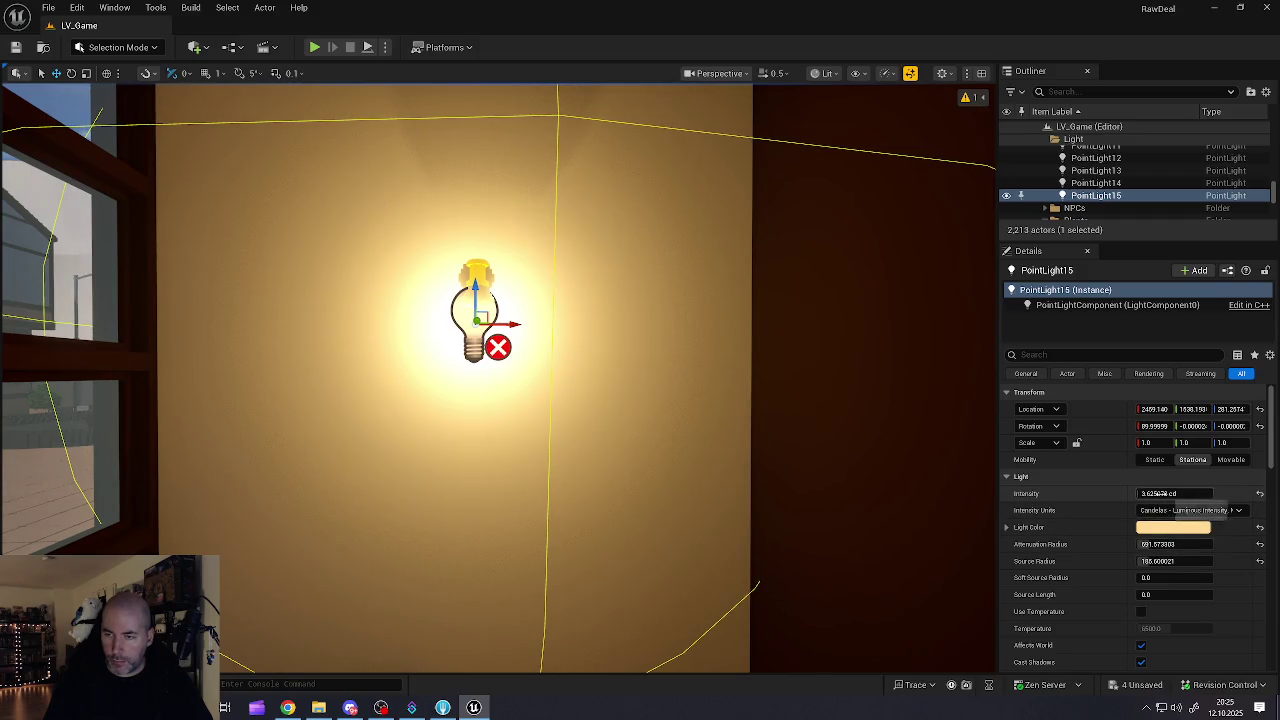
mouse_move(1175, 493)
mouse_down()
mouse_move(1150, 493)
mouse_move(1190, 493)
mouse_move(1175, 493)
mouse_up()
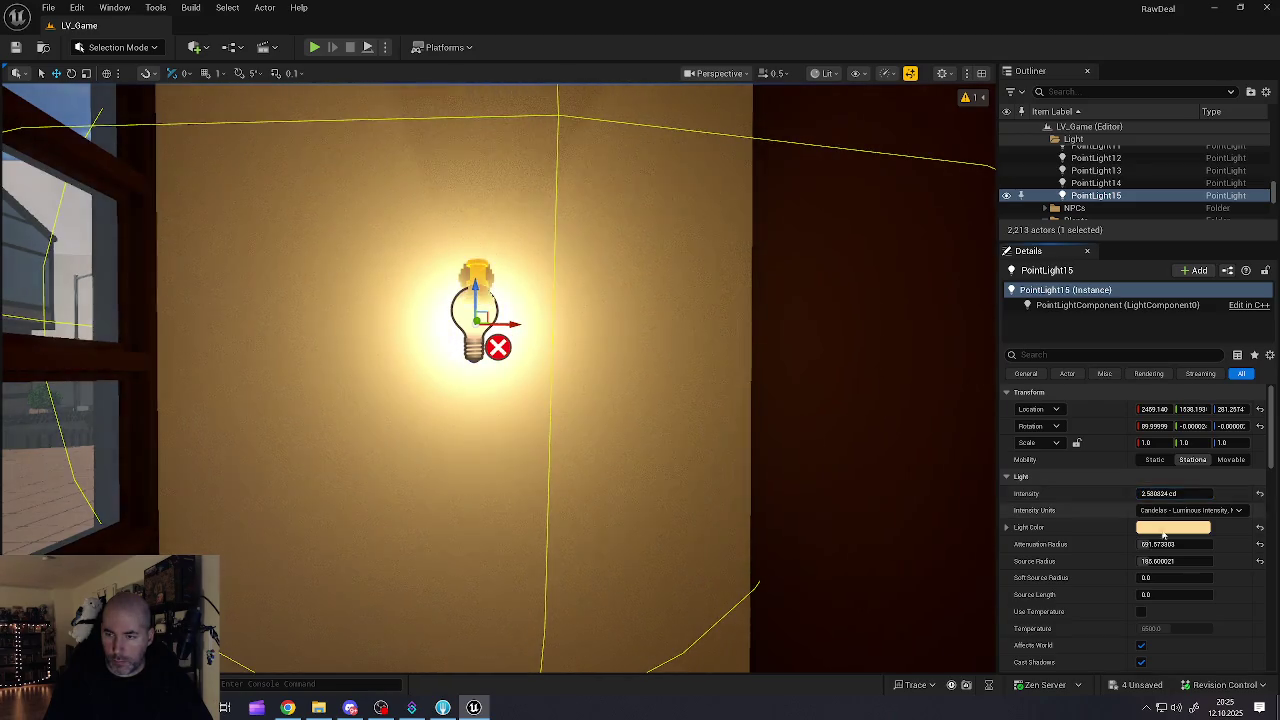
drag(1160, 544, 1095, 544)
drag(1165, 493, 1185, 493)
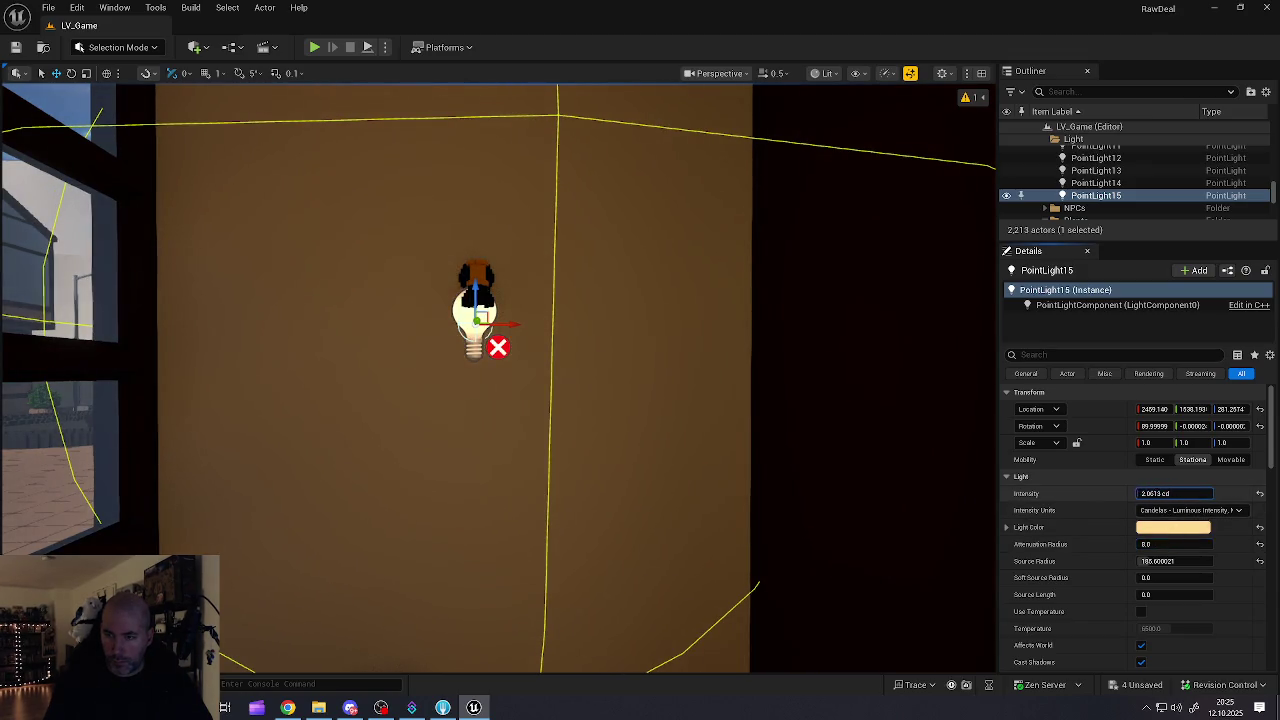
key(Return)
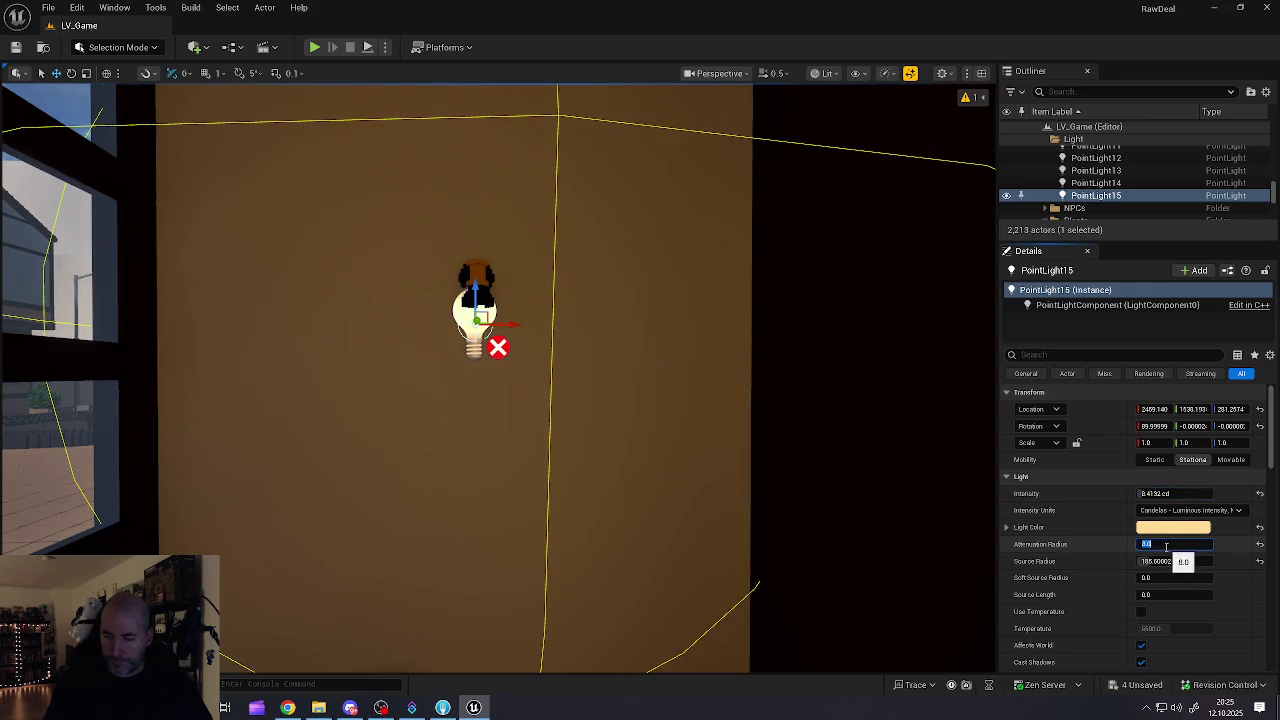
text(11)
key(Tab)
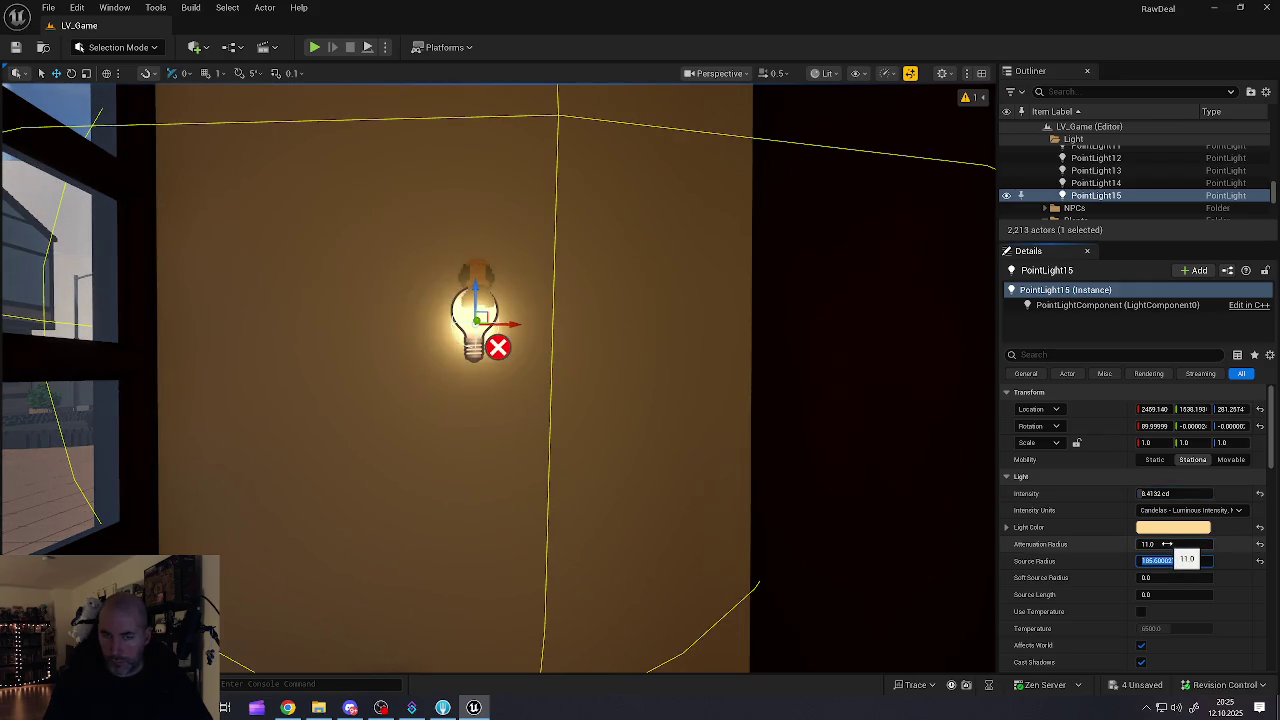
mouse_move(1145, 493)
mouse_down()
mouse_move(1160, 493)
mouse_move(1128, 493)
mouse_move(1155, 493)
mouse_up()
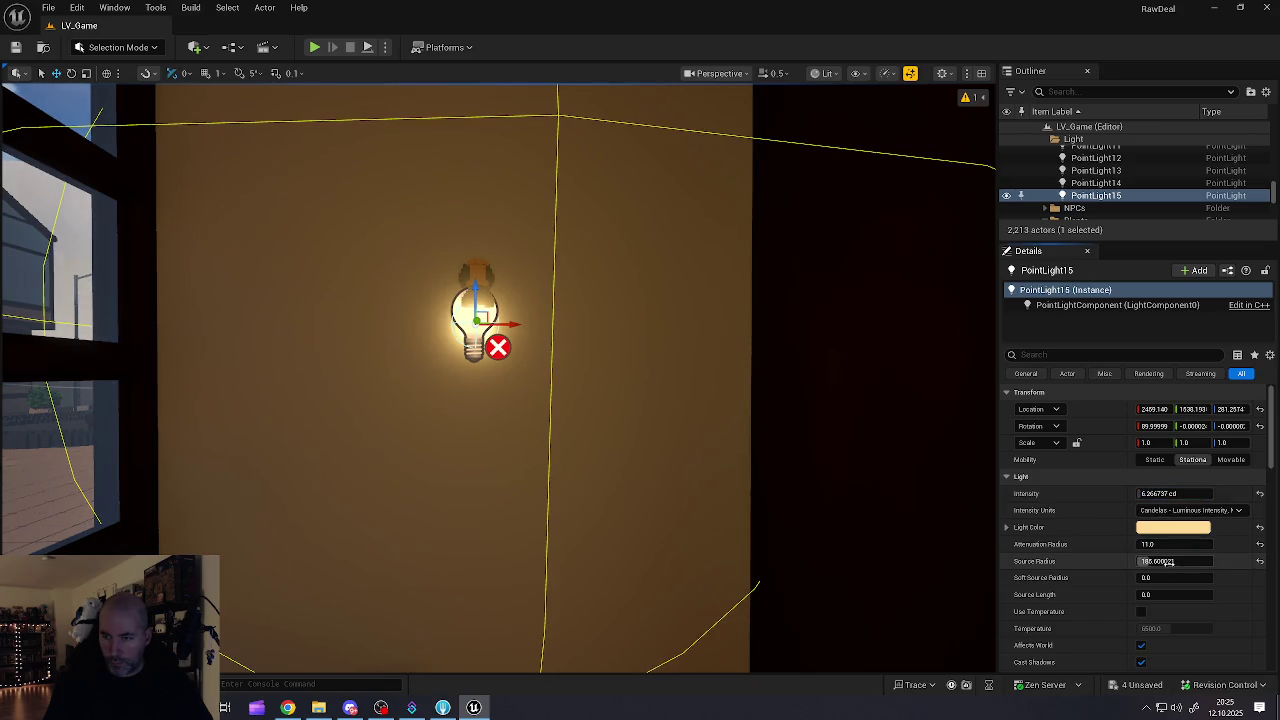
drag(1150, 561, 1144, 561)
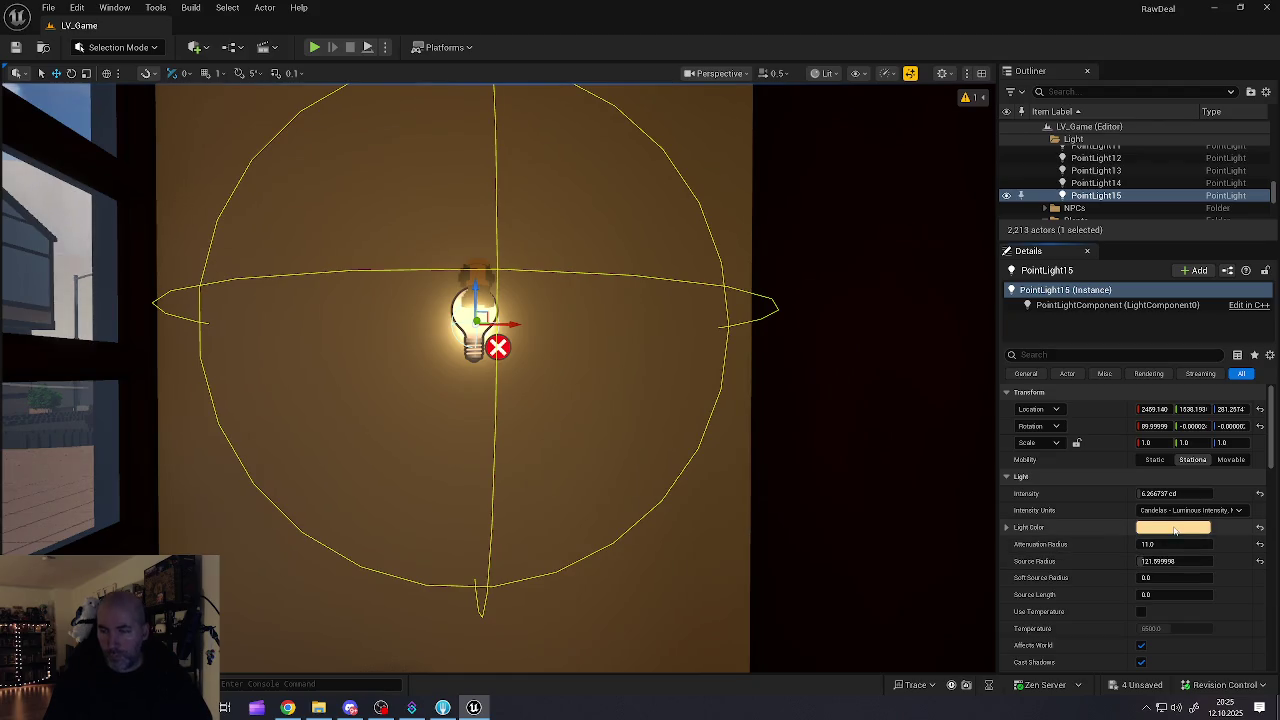
Step: Darken PointLight15's warm light colour with the colour picker's value slider
click(1175, 530)
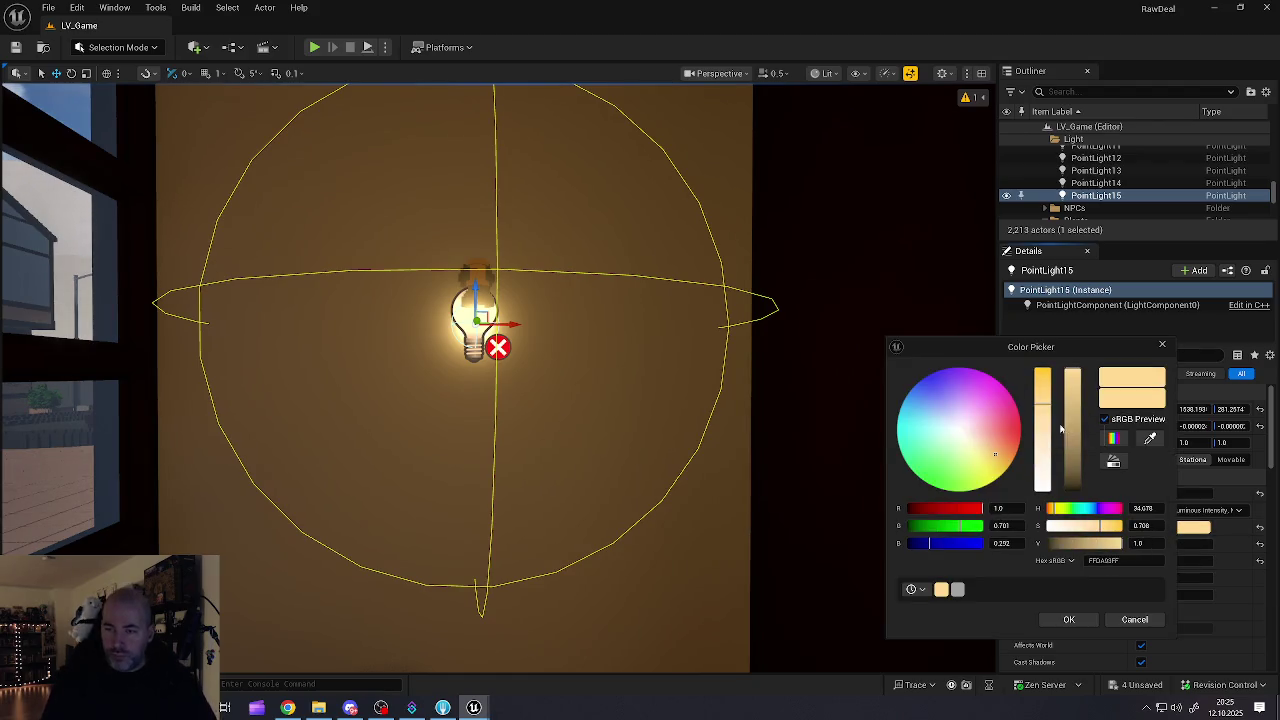
drag(1072, 421, 1076, 467)
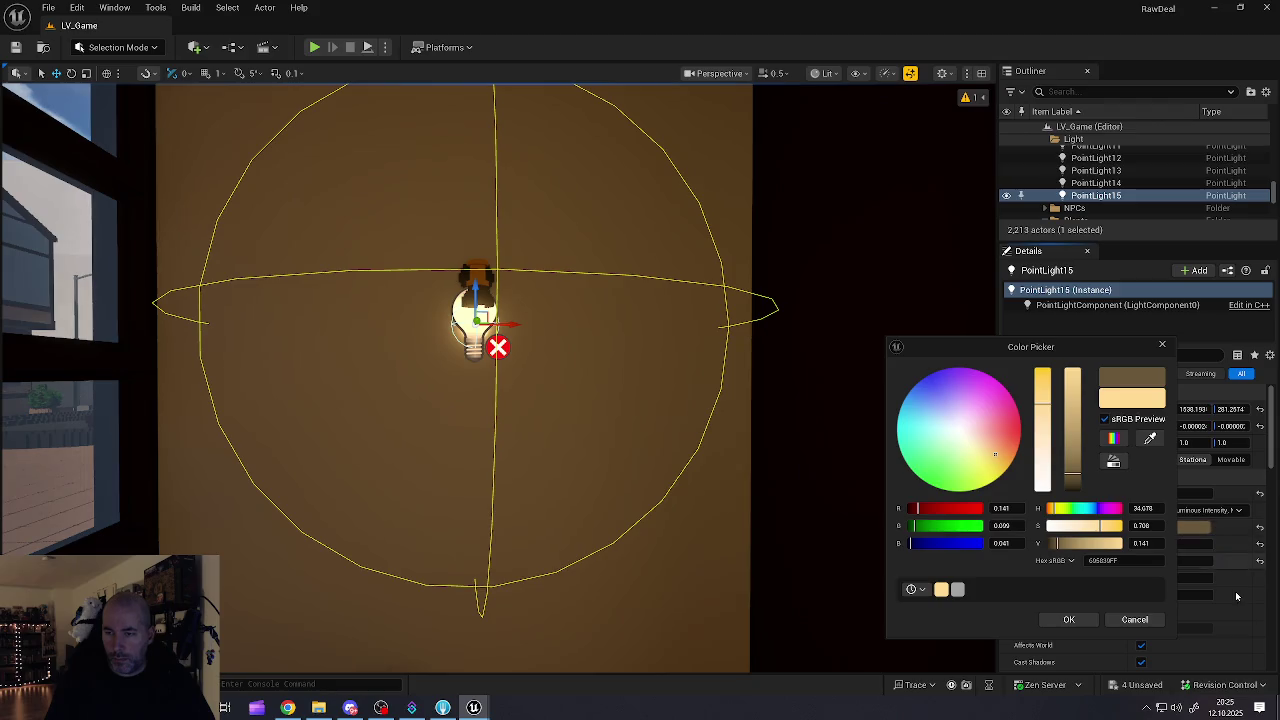
click(1068, 620)
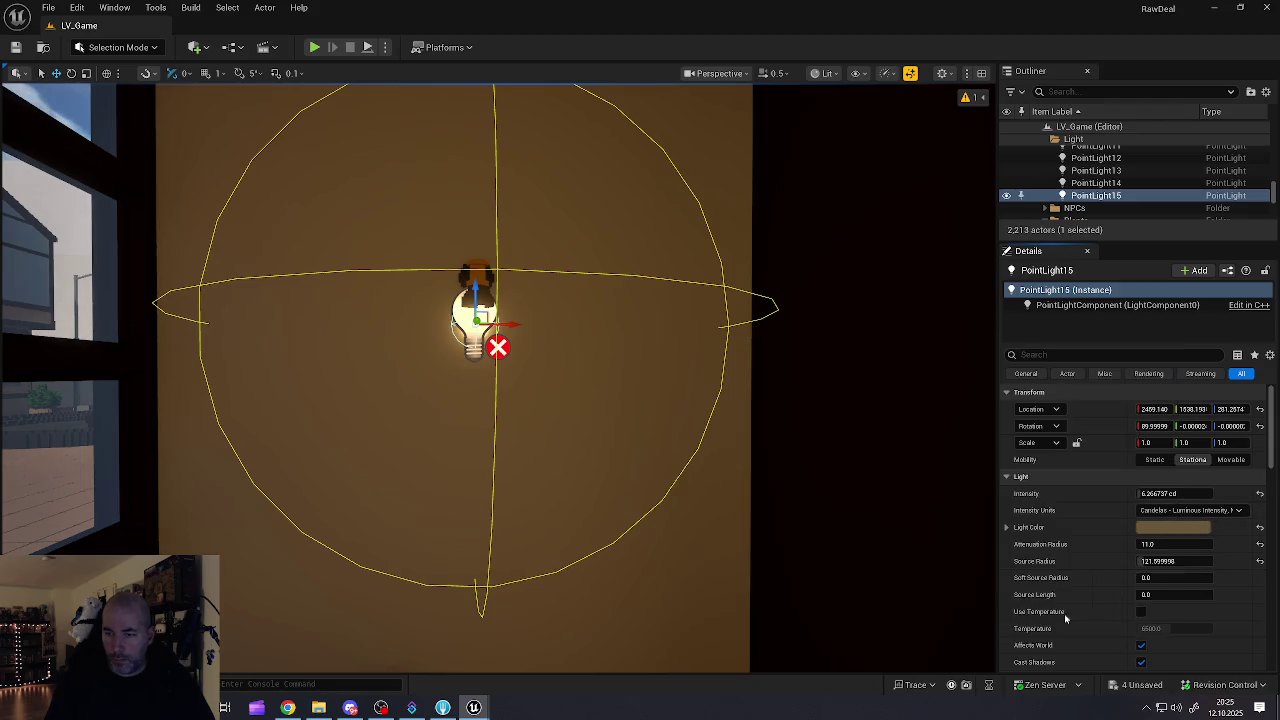
Step: Raise PointLight15's intensity and set its attenuation radius to about 114
click(1150, 493)
drag(1150, 493, 1192, 493)
mouse_move(1175, 544)
mouse_down()
mouse_move(1200, 544)
mouse_move(1160, 544)
mouse_move(1200, 544)
mouse_move(1155, 568)
mouse_move(1195, 568)
mouse_move(1160, 561)
mouse_move(1190, 561)
mouse_move(1160, 561)
mouse_move(1165, 544)
mouse_move(1195, 544)
mouse_up()
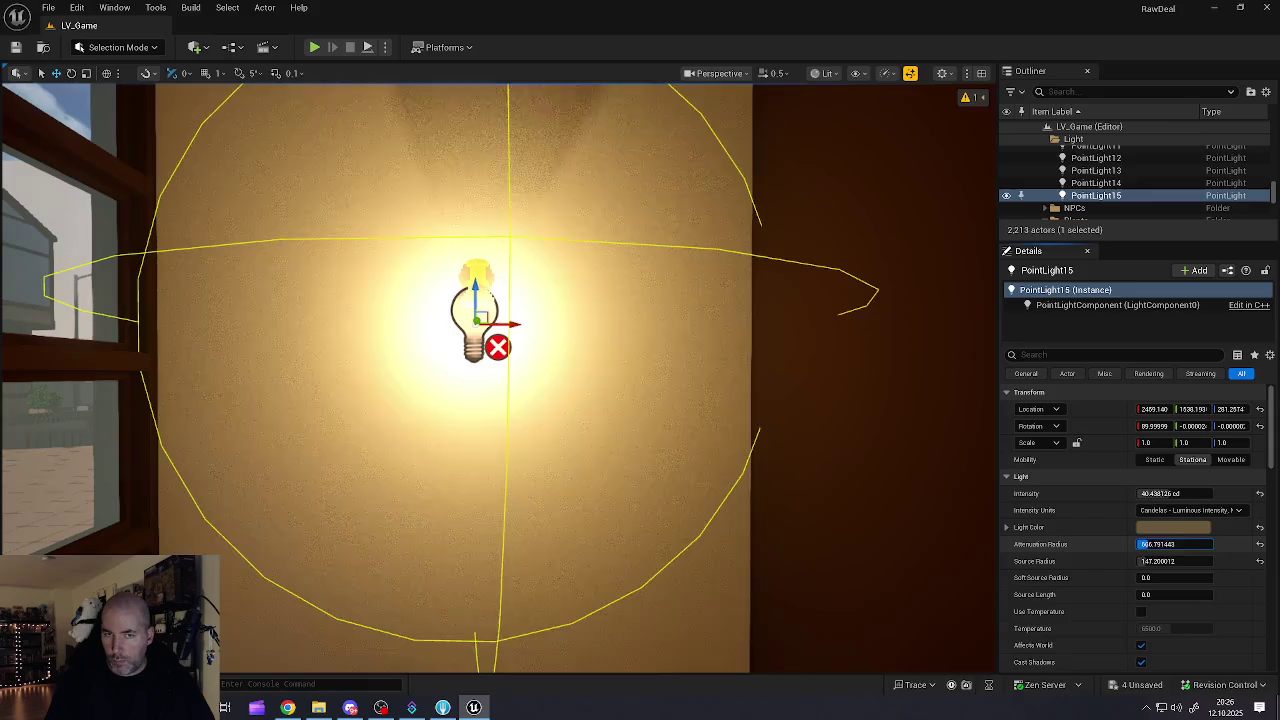
text(8)
key(Return)
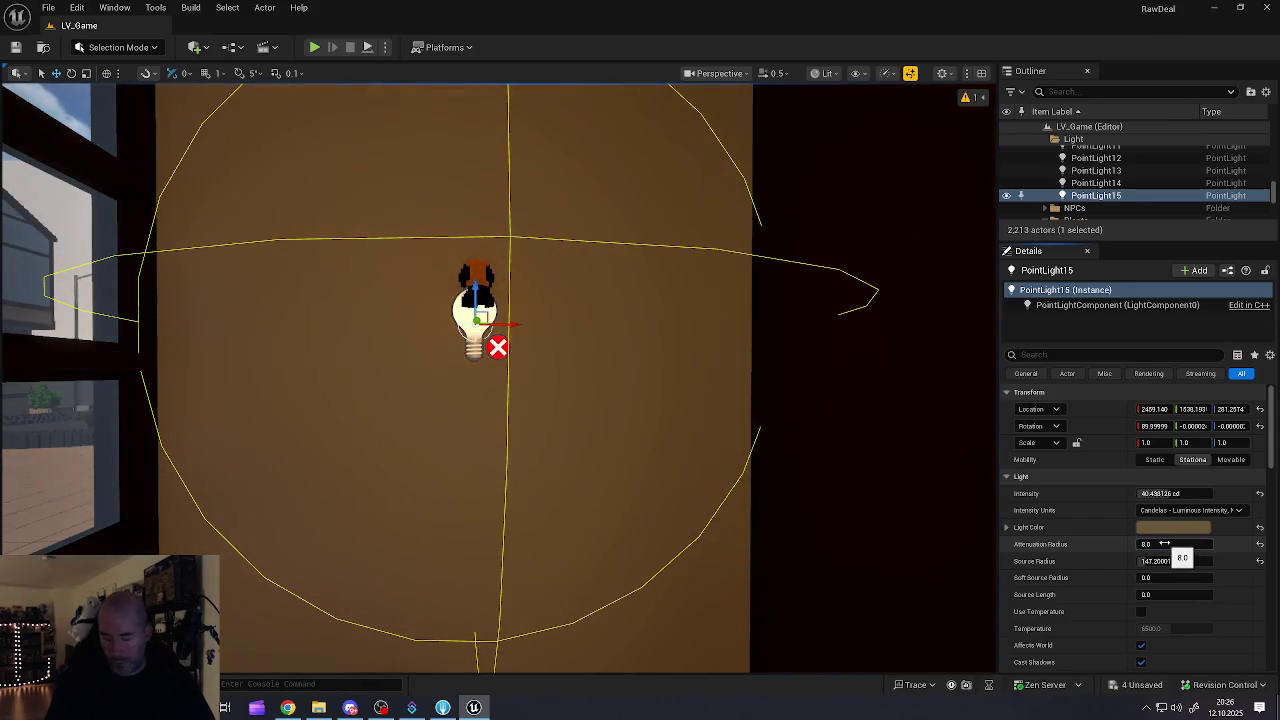
scroll(1165, 555, down, 3)
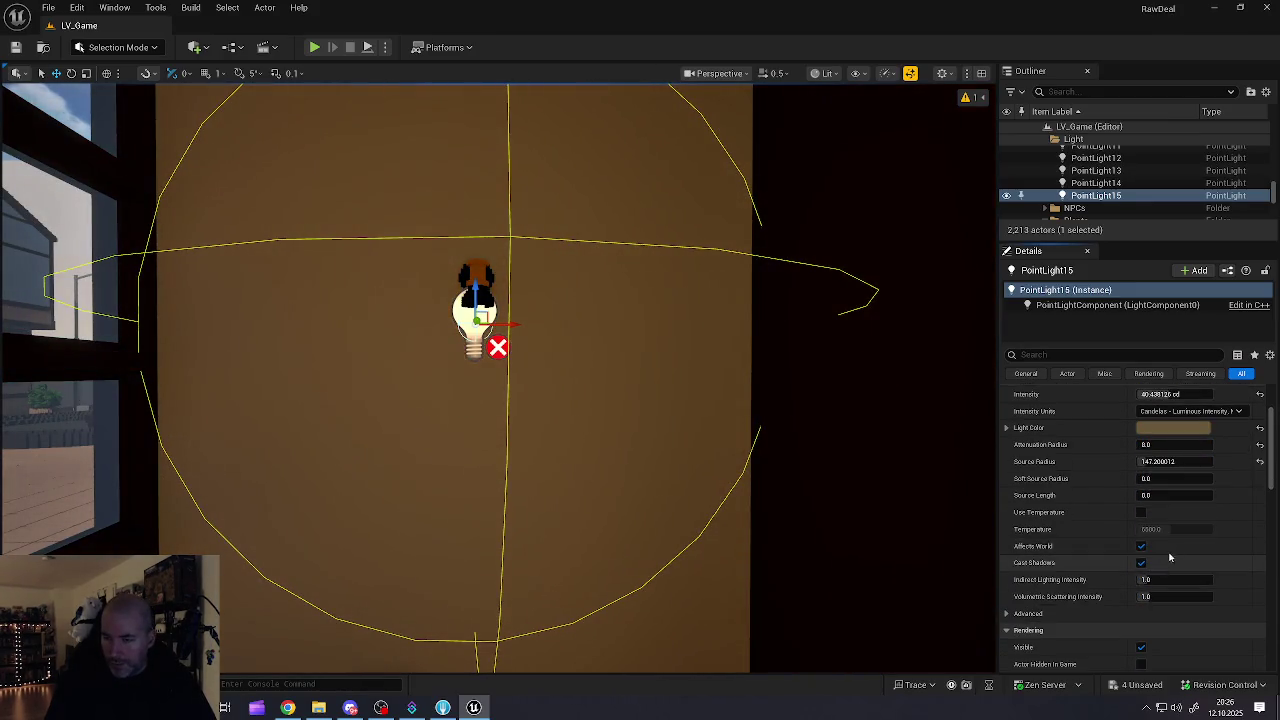
scroll(1192, 525, up, 1)
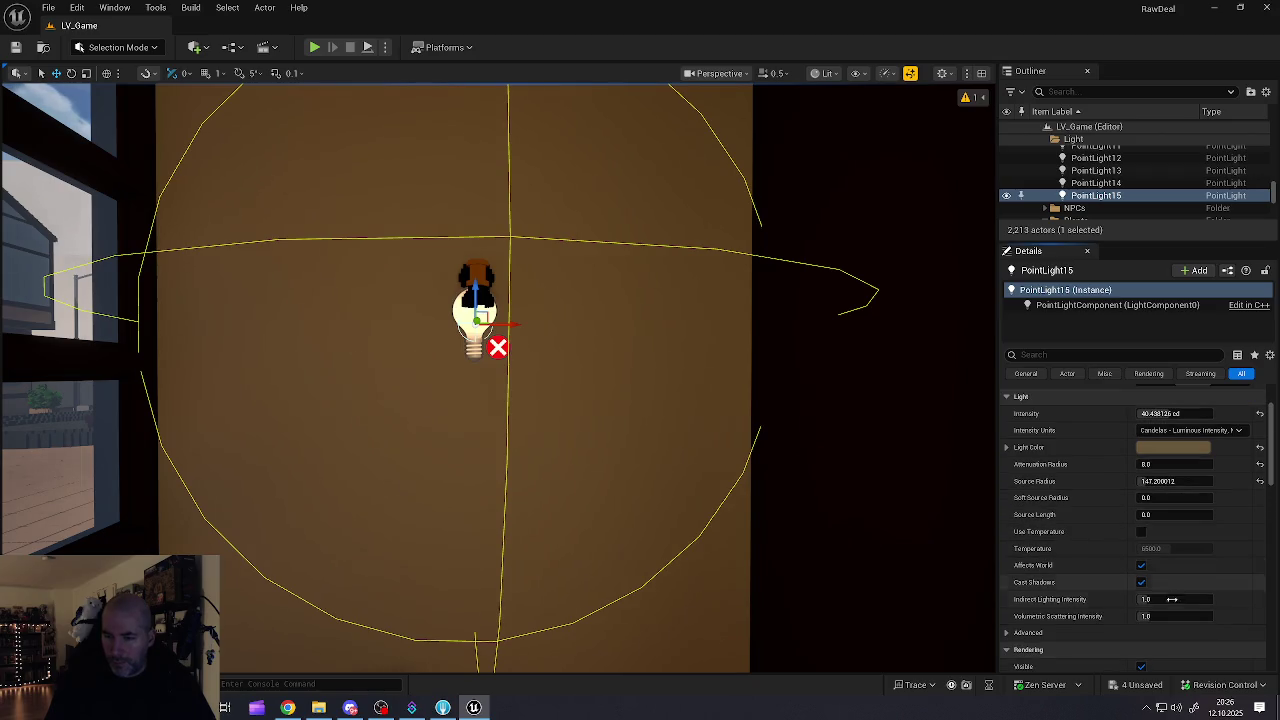
drag(1165, 464, 1230, 464)
Step: Lower PointLight15's indirect lighting intensity and dim it to about 1.5 cd
mouse_move(1145, 599)
mouse_down()
mouse_move(1170, 599)
mouse_move(1138, 616)
mouse_up()
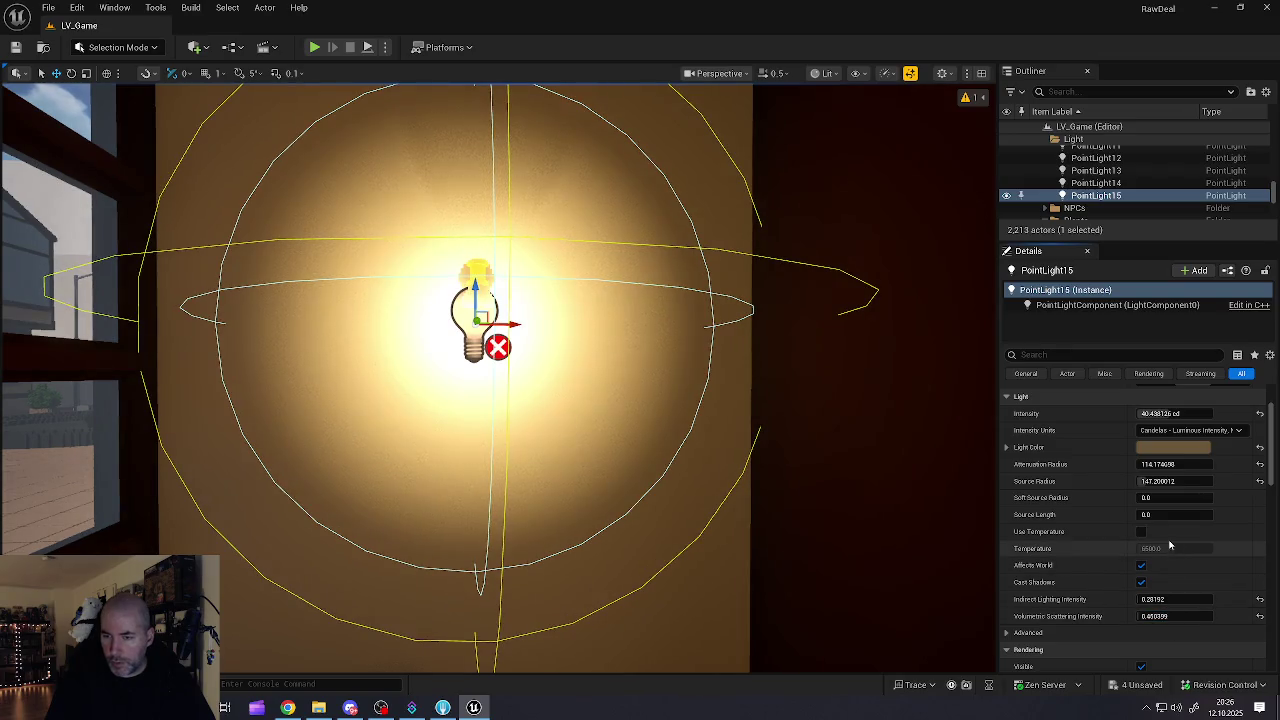
scroll(1165, 540, down, 1)
scroll(1168, 540, up, 3)
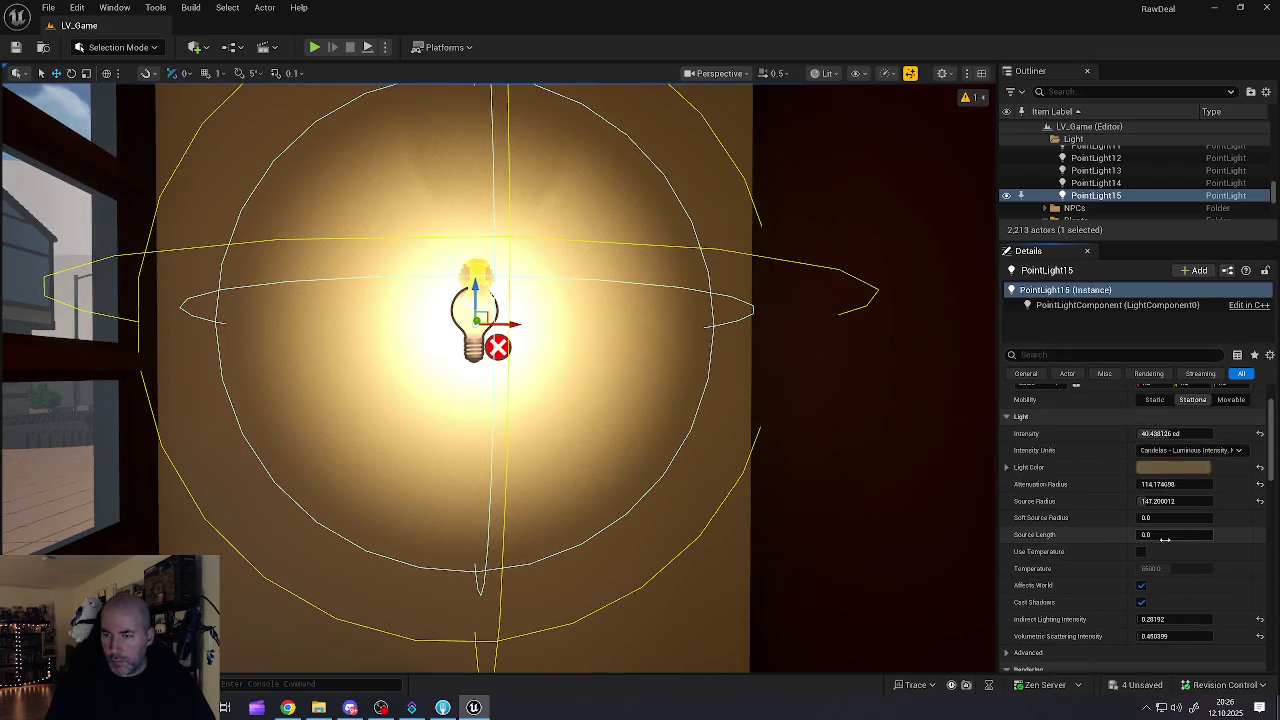
drag(1165, 493, 1120, 493)
mouse_move(500, 380)
mouse_down()
mouse_move(470, 360)
mouse_move(430, 400)
mouse_move(440, 390)
mouse_move(420, 385)
mouse_move(450, 380)
mouse_move(923, 566)
mouse_up()
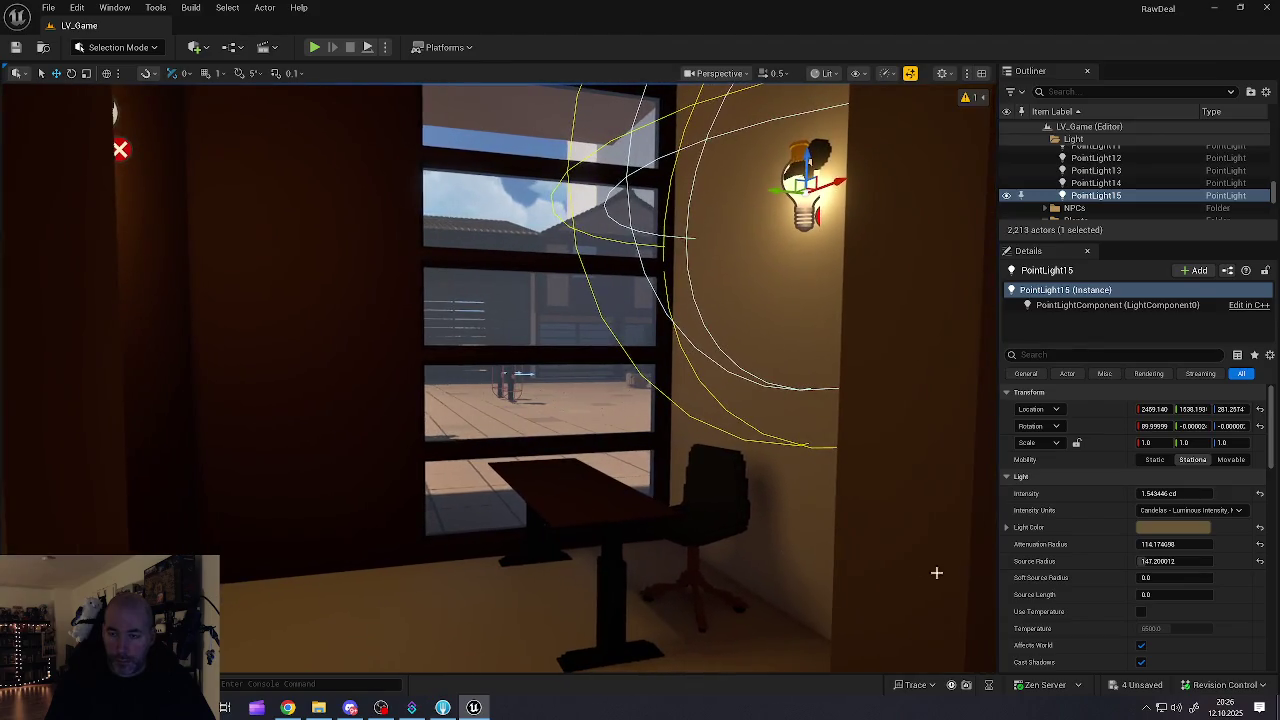
Step: Raise PointLight15 to about 2.06 cd with a roughly 175 attenuation radius, viewing the desk
mouse_move(1175, 493)
mouse_down()
mouse_move(1230, 493)
mouse_move(1195, 493)
mouse_up()
mouse_move(1175, 544)
mouse_down()
mouse_move(1230, 544)
mouse_move(1150, 546)
mouse_up()
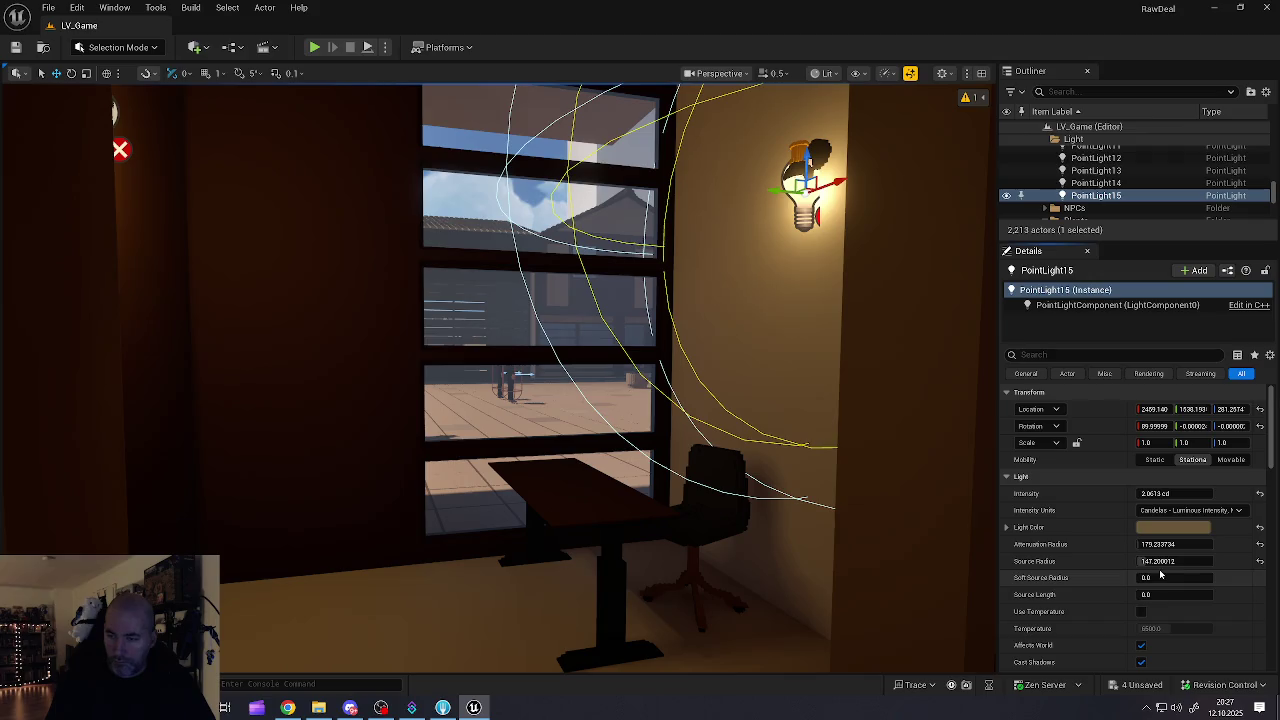
mouse_move(634, 491)
mouse_down()
mouse_move(560, 470)
mouse_move(500, 478)
mouse_move(610, 478)
mouse_move(570, 478)
mouse_move(558, 462)
mouse_move(620, 478)
mouse_move(585, 480)
mouse_move(610, 472)
mouse_move(588, 470)
mouse_up()
key(Escape)
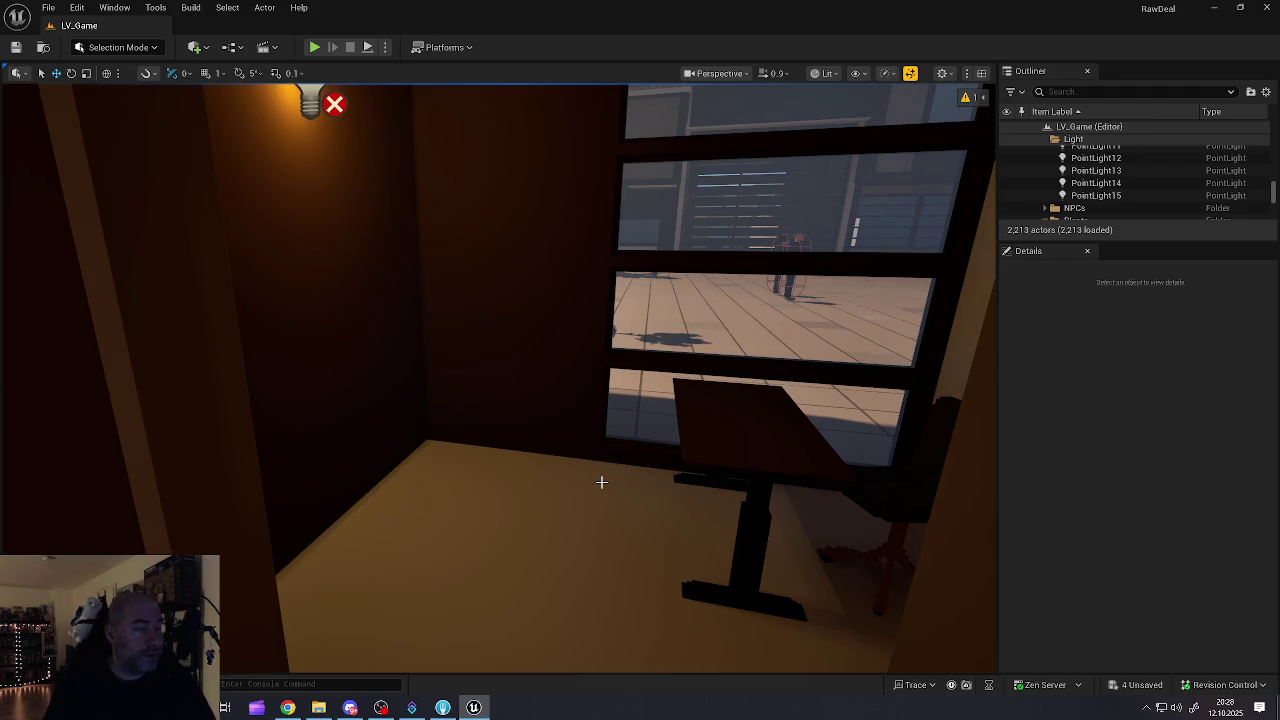
mouse_move(505, 328)
mouse_down()
mouse_move(480, 320)
mouse_move(455, 340)
mouse_move(455, 315)
mouse_move(475, 364)
mouse_move(457, 360)
mouse_move(470, 305)
mouse_move(485, 357)
mouse_move(485, 510)
mouse_move(493, 395)
mouse_move(480, 300)
mouse_move(440, 380)
mouse_move(495, 372)
mouse_move(495, 295)
mouse_up()
click(472, 403)
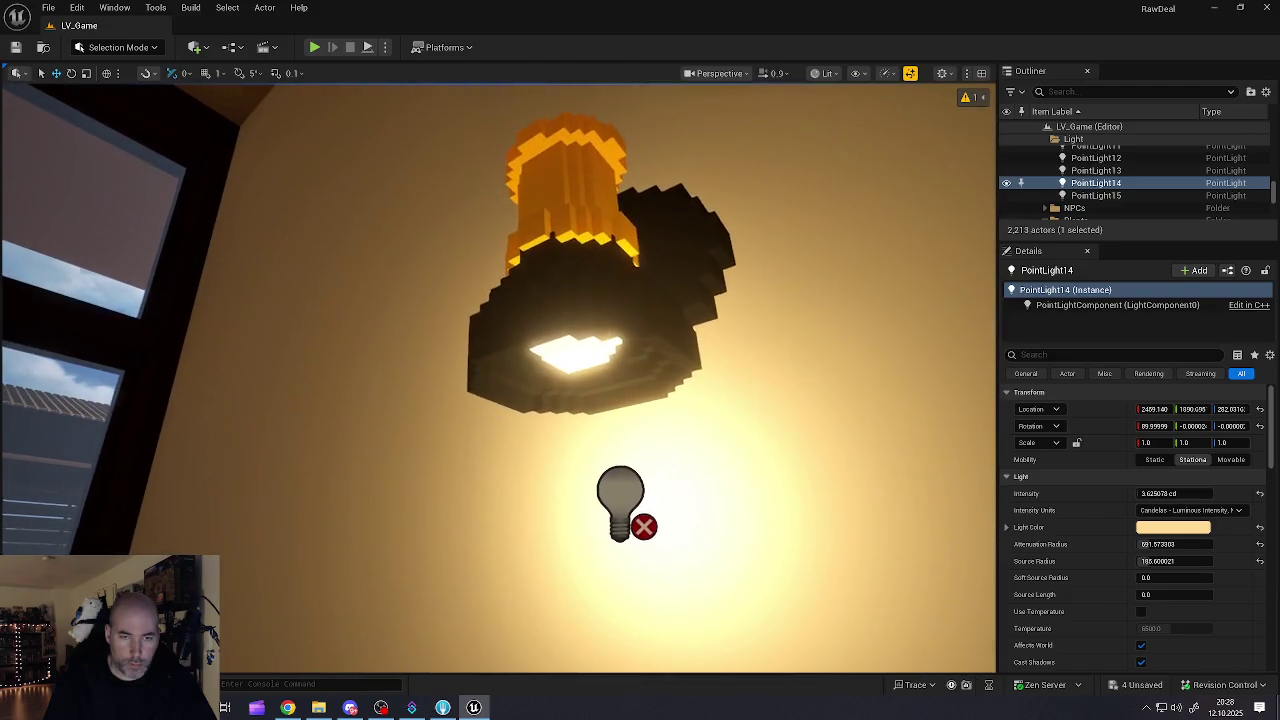
click(637, 497)
click(637, 497)
mouse_move(623, 491)
mouse_down()
mouse_move(585, 520)
mouse_move(478, 526)
mouse_move(500, 462)
mouse_move(560, 455)
mouse_up()
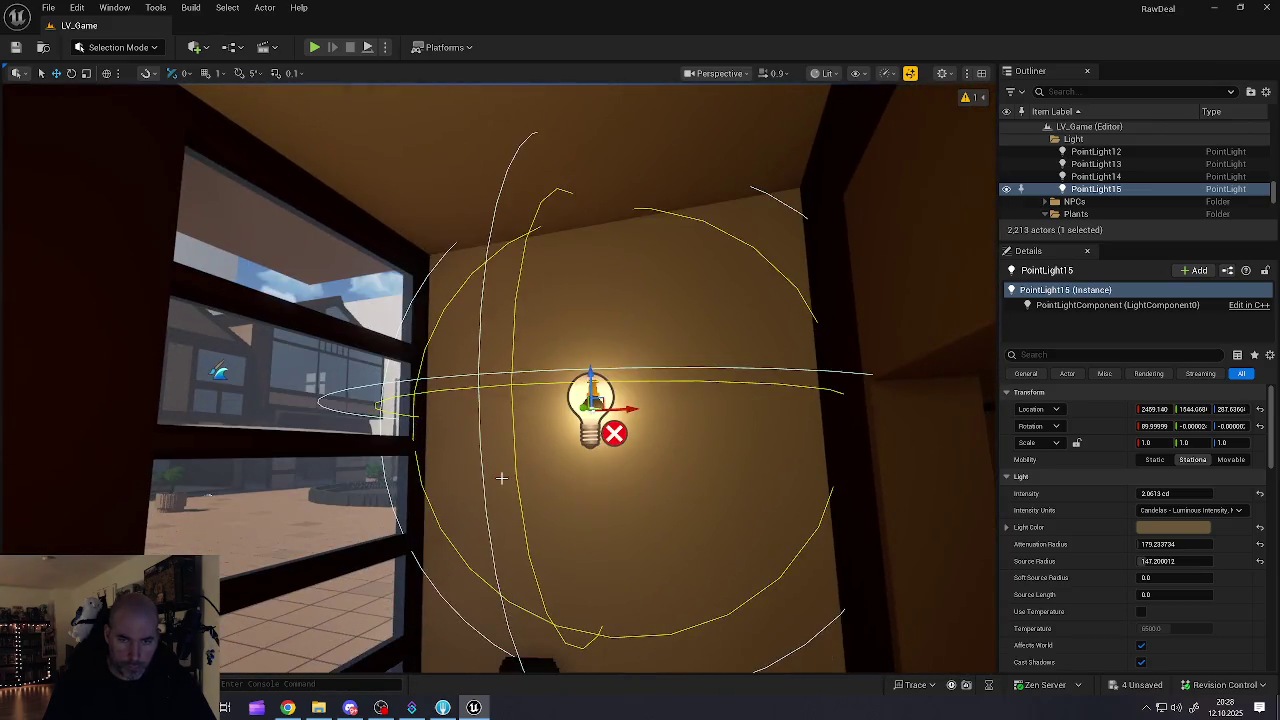
key(Escape)
mouse_move(500, 380)
mouse_down()
mouse_move(360, 390)
mouse_move(560, 380)
mouse_move(420, 385)
mouse_move(520, 385)
mouse_up()
drag(743, 447, 745, 447)
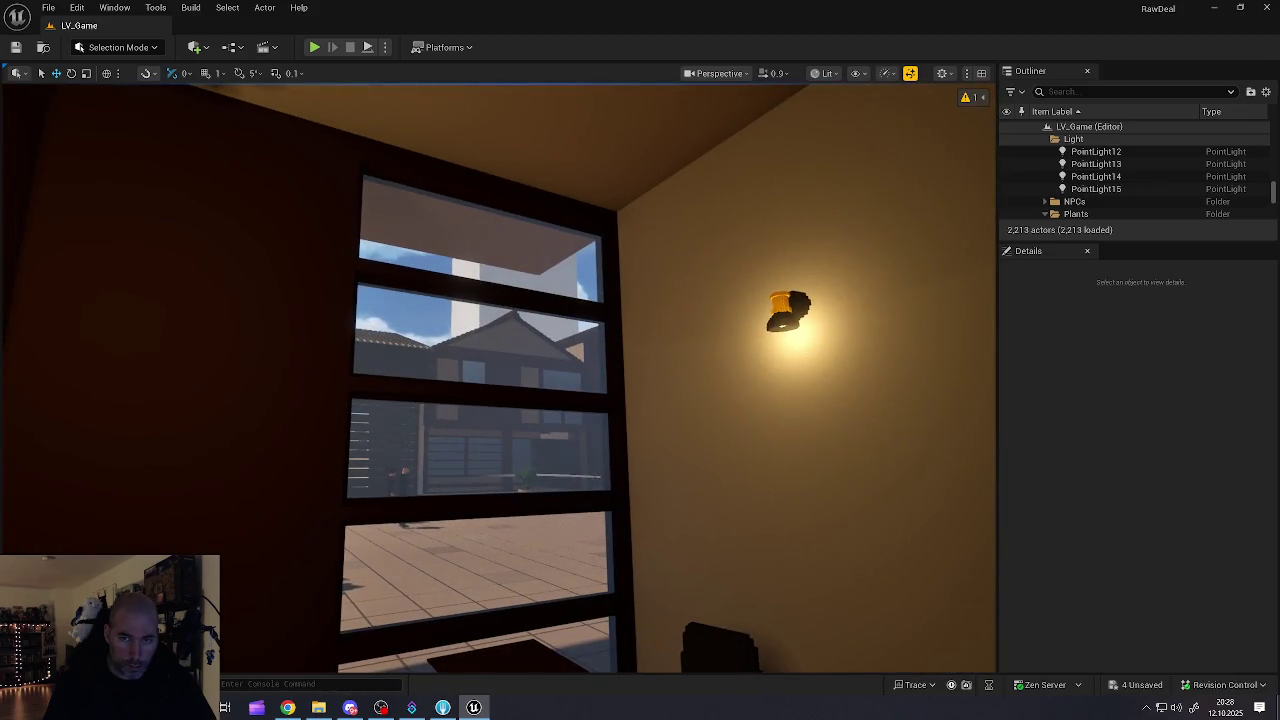
Step: Slide PointLight15 along the wall so it sits over the lamp
click(799, 337)
key(g)
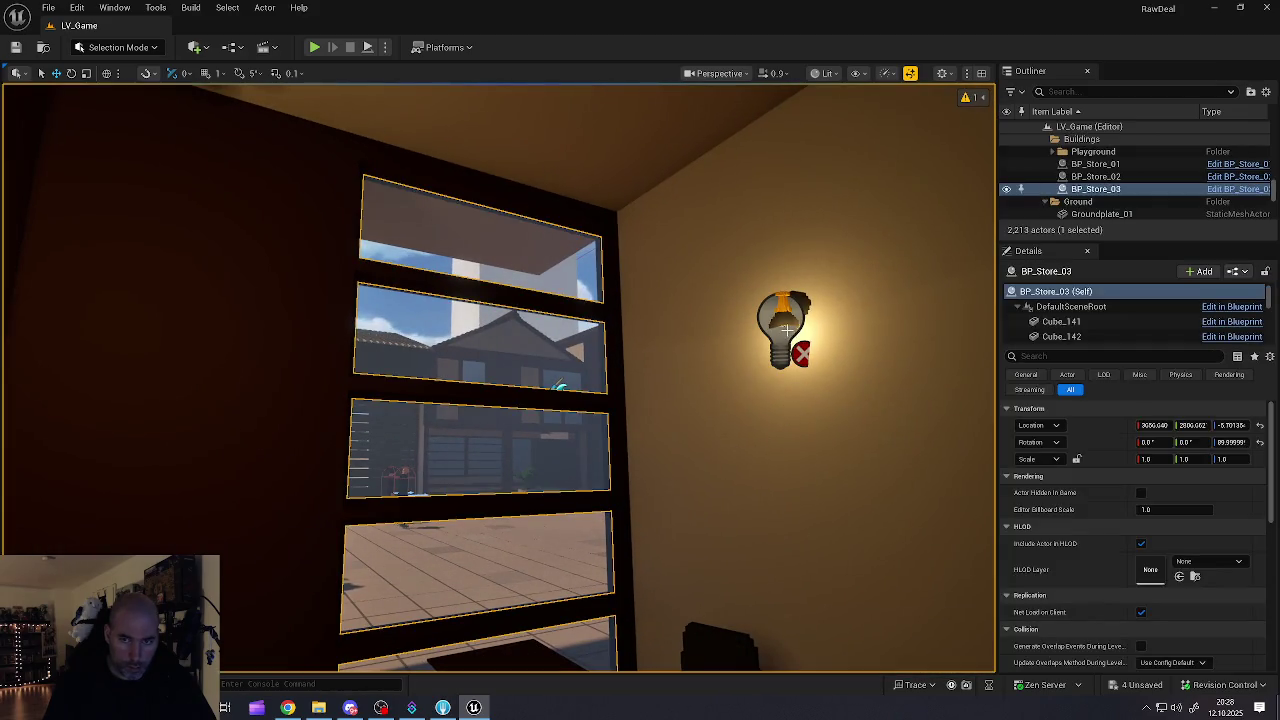
click(785, 329)
drag(777, 331, 743, 328)
key(Escape)
Step: Preview the brighter second wall lamp glow with editor icons hidden in Game View
mouse_move(729, 391)
mouse_down()
mouse_move(670, 450)
mouse_move(600, 450)
mouse_move(700, 450)
mouse_move(730, 430)
mouse_move(740, 371)
mouse_up()
key(g)
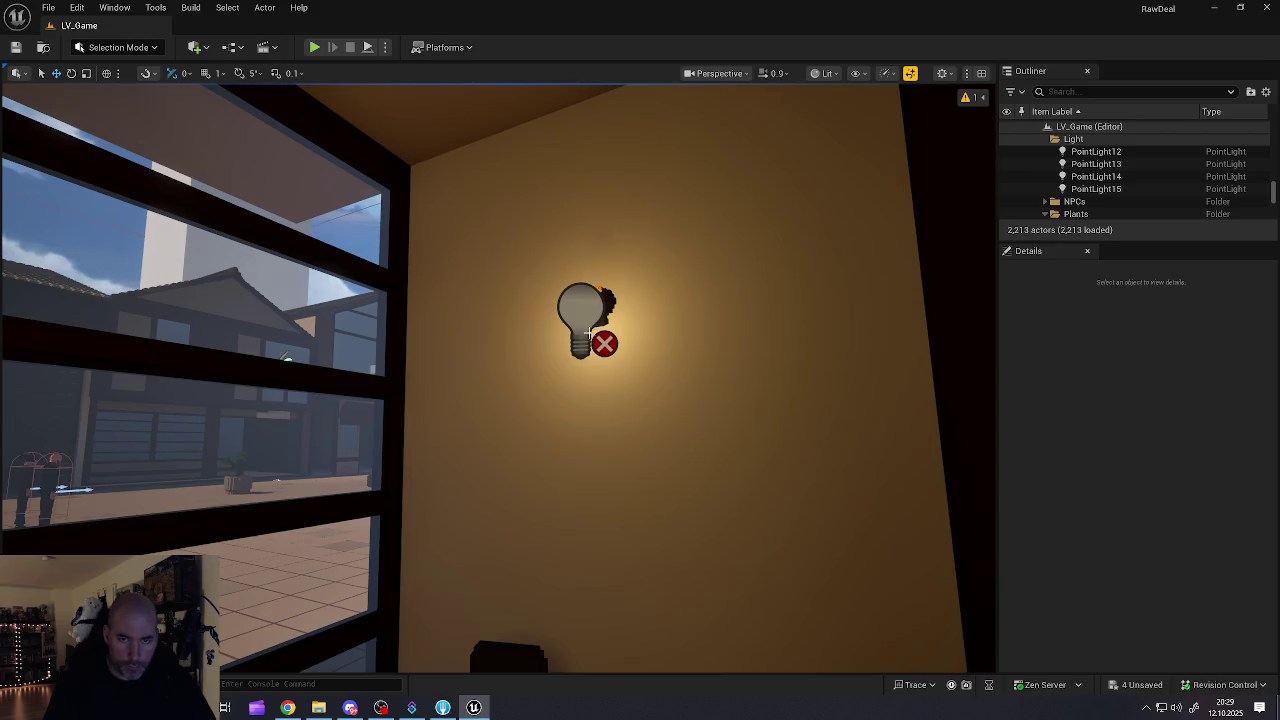
click(585, 318)
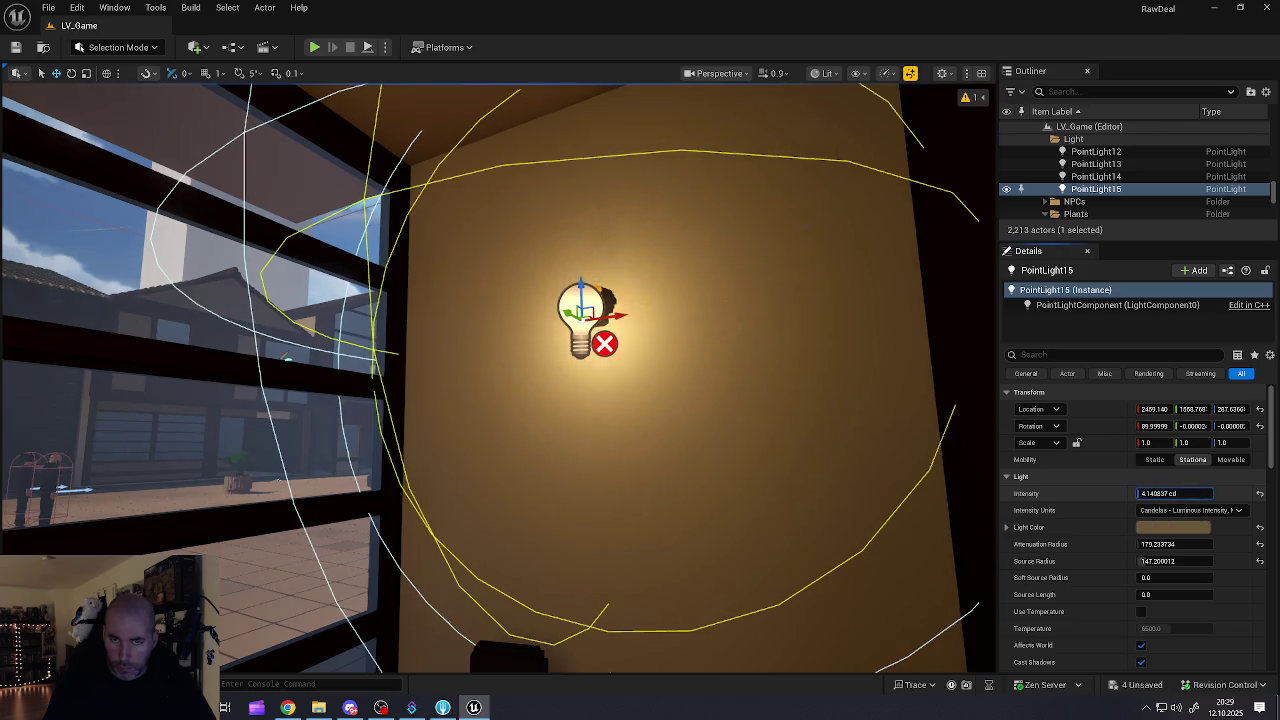
key(Escape)
mouse_move(645, 430)
mouse_down()
mouse_move(600, 432)
mouse_move(590, 472)
mouse_move(590, 430)
mouse_move(610, 400)
mouse_move(610, 310)
mouse_move(600, 362)
mouse_move(700, 400)
mouse_move(560, 390)
mouse_move(650, 390)
mouse_up()
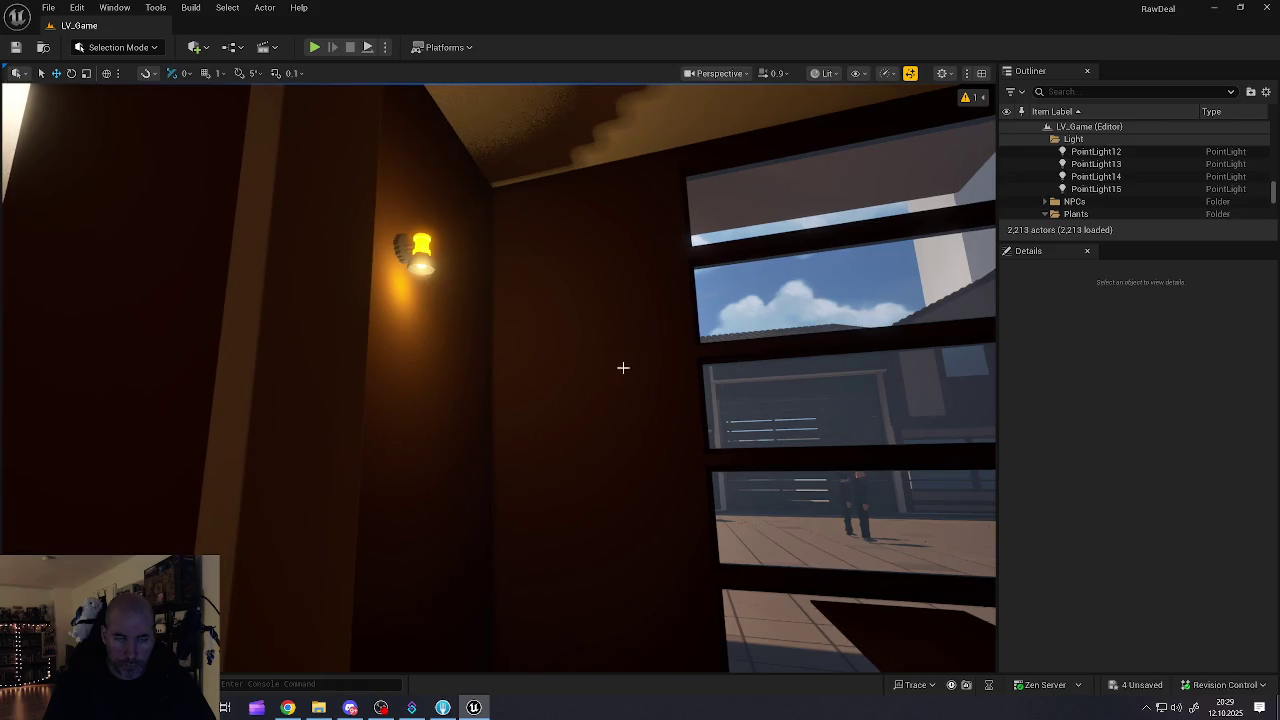
Step: Fly the camera out of the office into the neighbouring room with sandbag piles
mouse_move(489, 335)
mouse_down()
mouse_move(255, 318)
mouse_move(272, 316)
mouse_up()
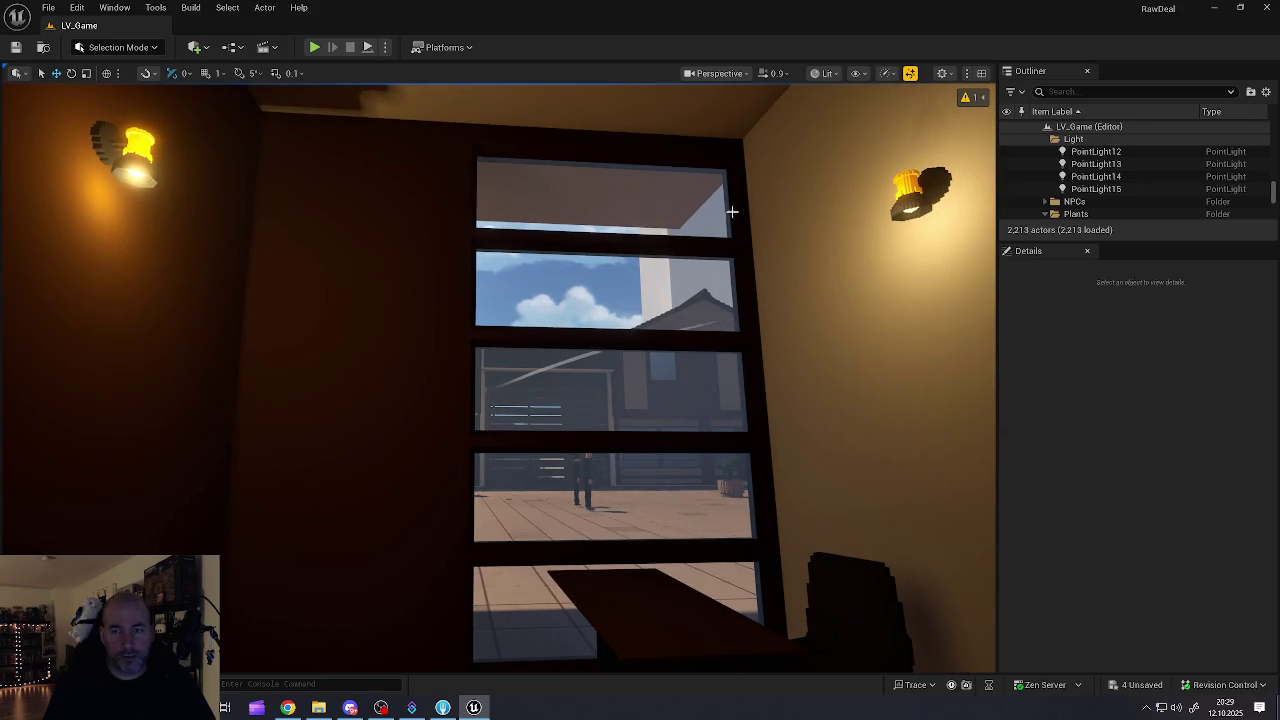
mouse_move(377, 316)
mouse_down()
mouse_move(394, 317)
mouse_move(380, 310)
mouse_up()
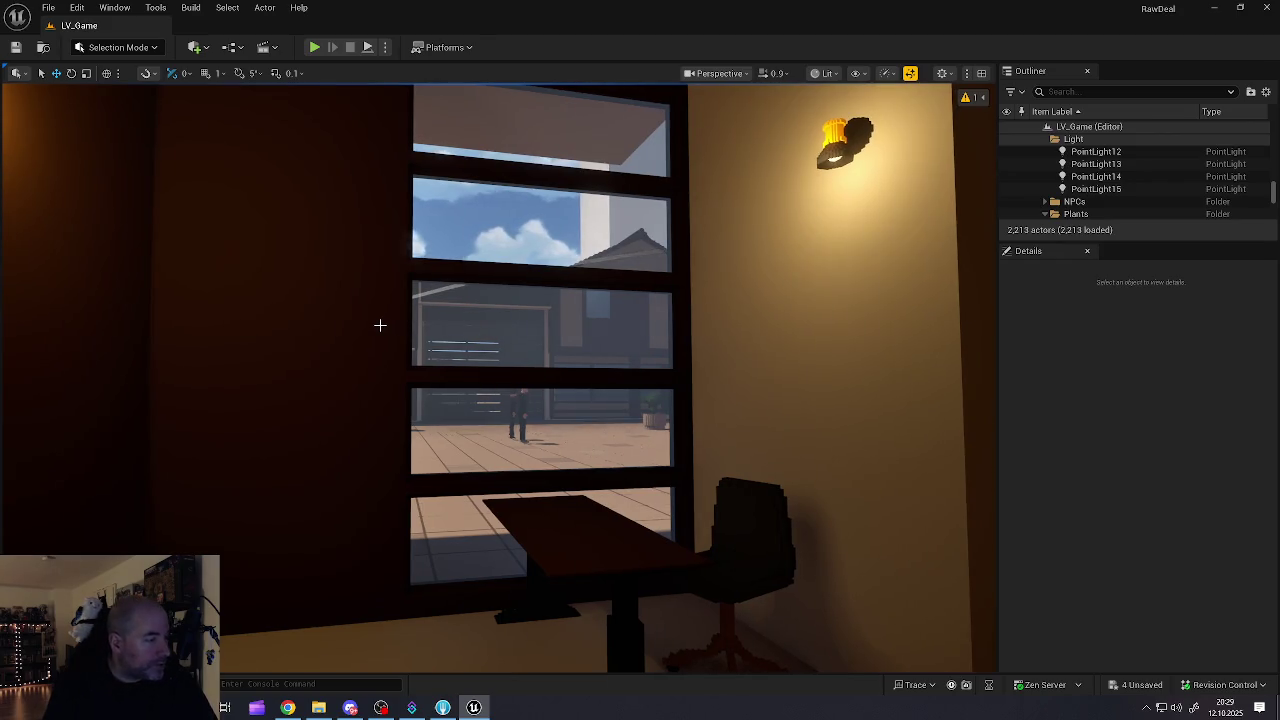
mouse_move(380, 325)
mouse_down()
mouse_move(380, 300)
mouse_move(392, 302)
mouse_move(439, 343)
mouse_up()
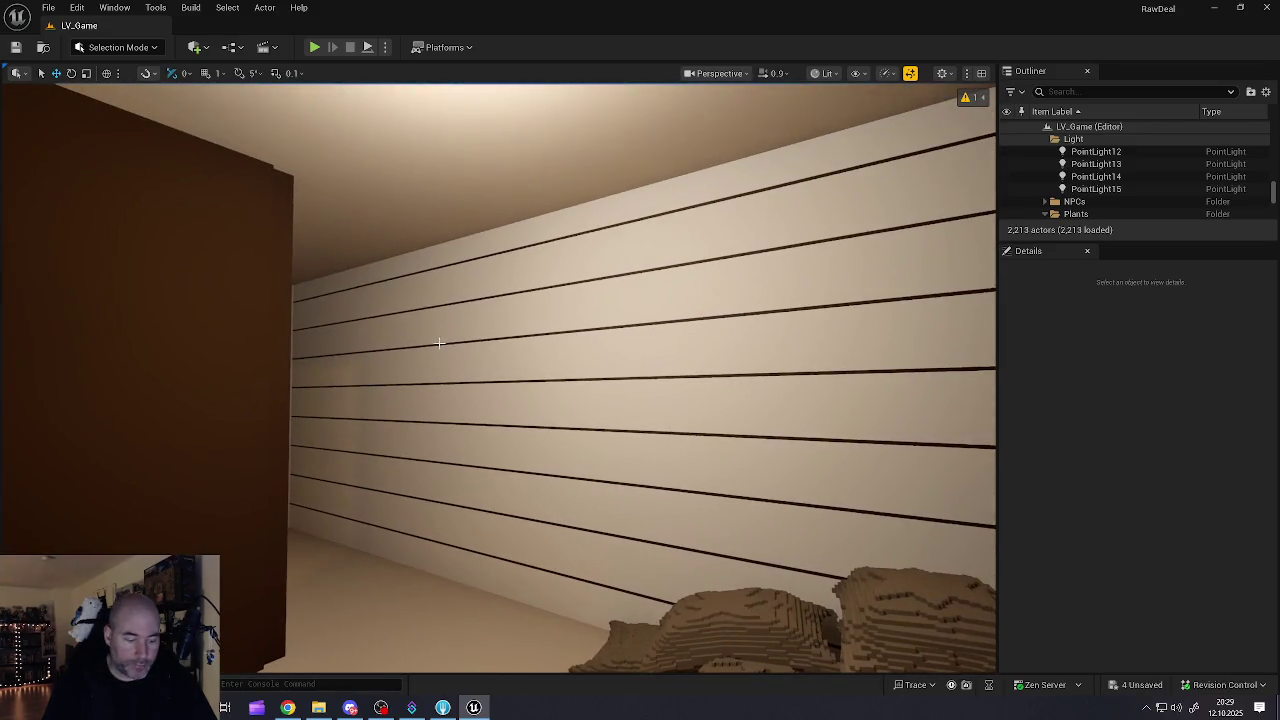
mouse_move(398, 418)
mouse_down()
mouse_move(398, 400)
mouse_move(398, 440)
mouse_move(398, 418)
mouse_up()
Step: Drag SM_Lamp_Ceiling_10 from Lamps/Ceiling into the sandbag room at about 2531, 2217, 171
key(ctrl+space)
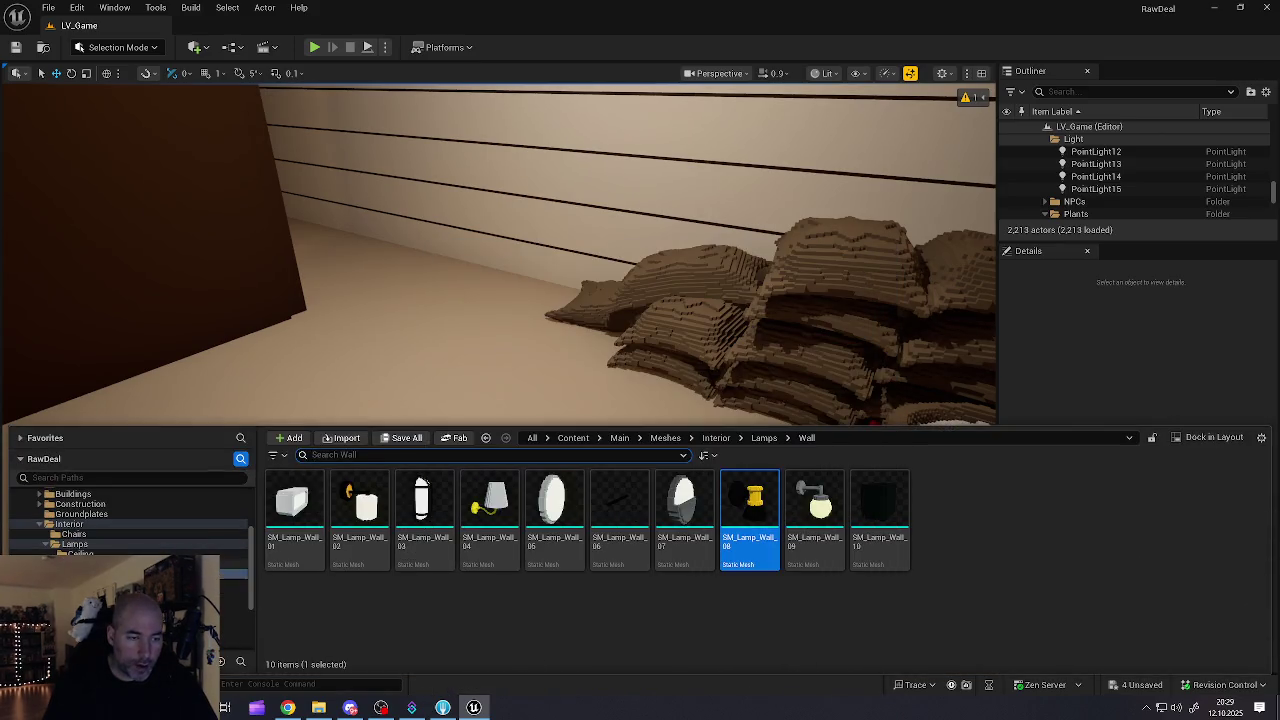
click(80, 553)
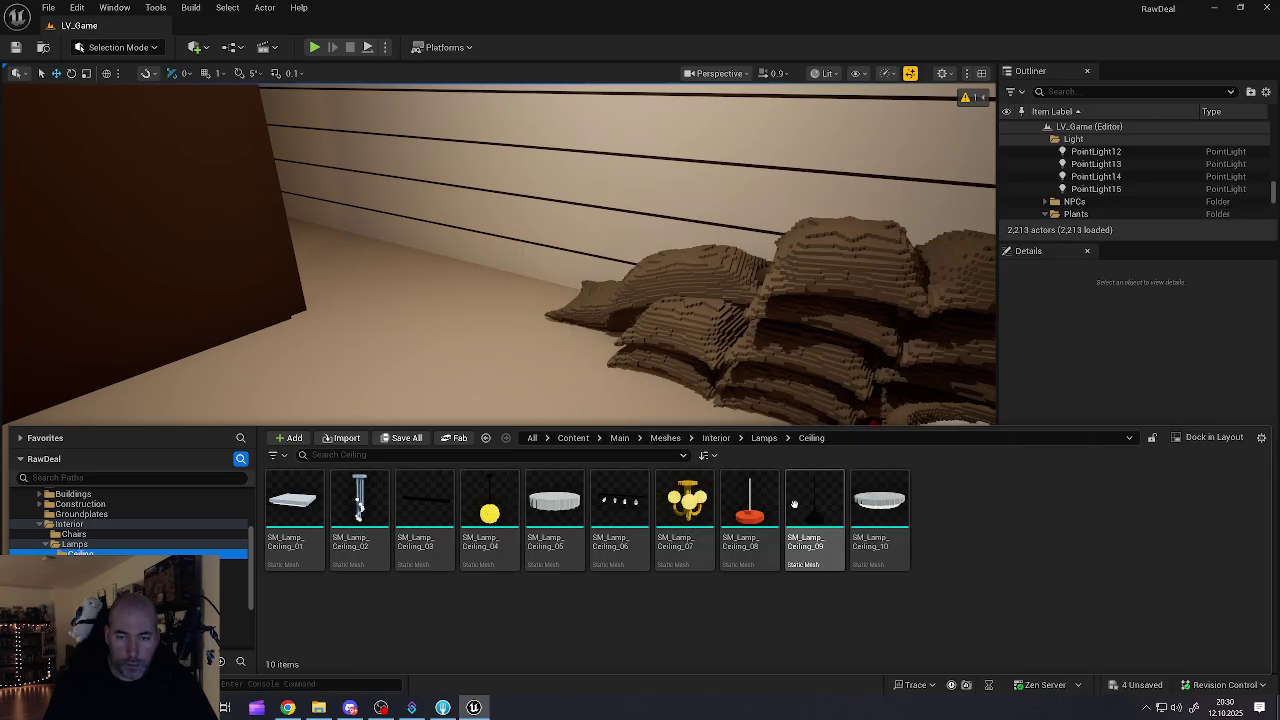
mouse_move(815, 510)
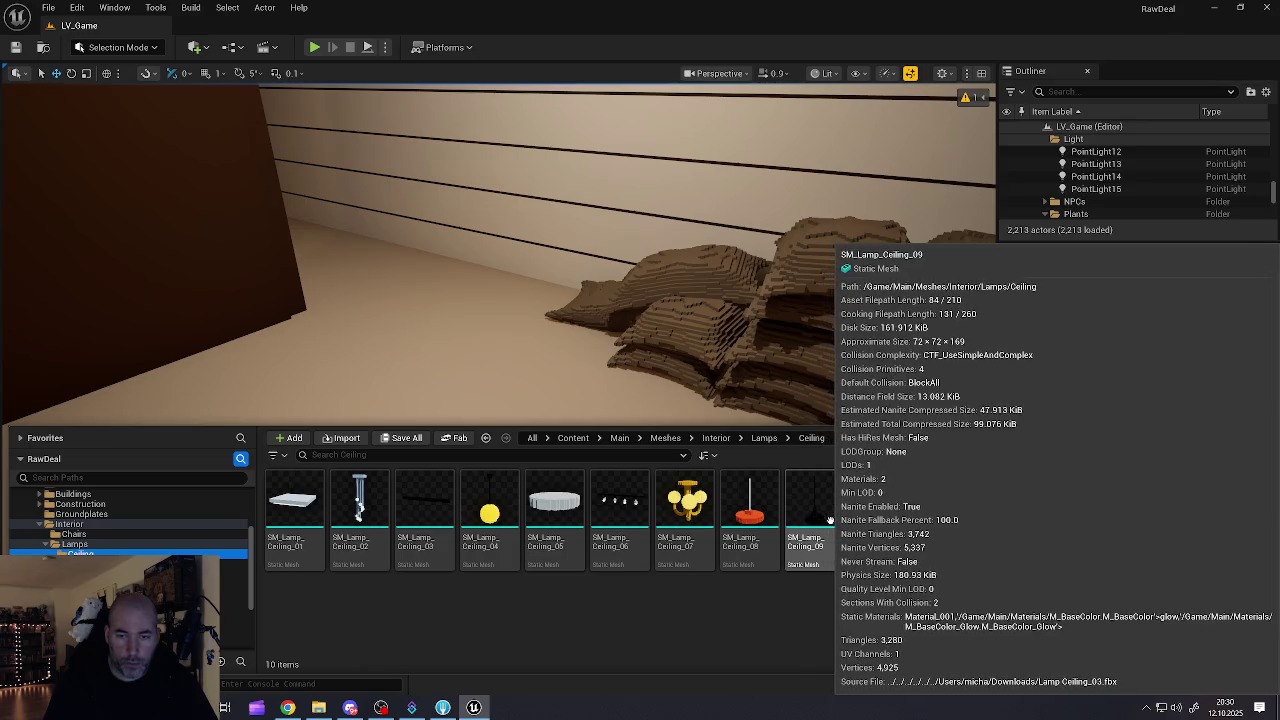
mouse_move(748, 513)
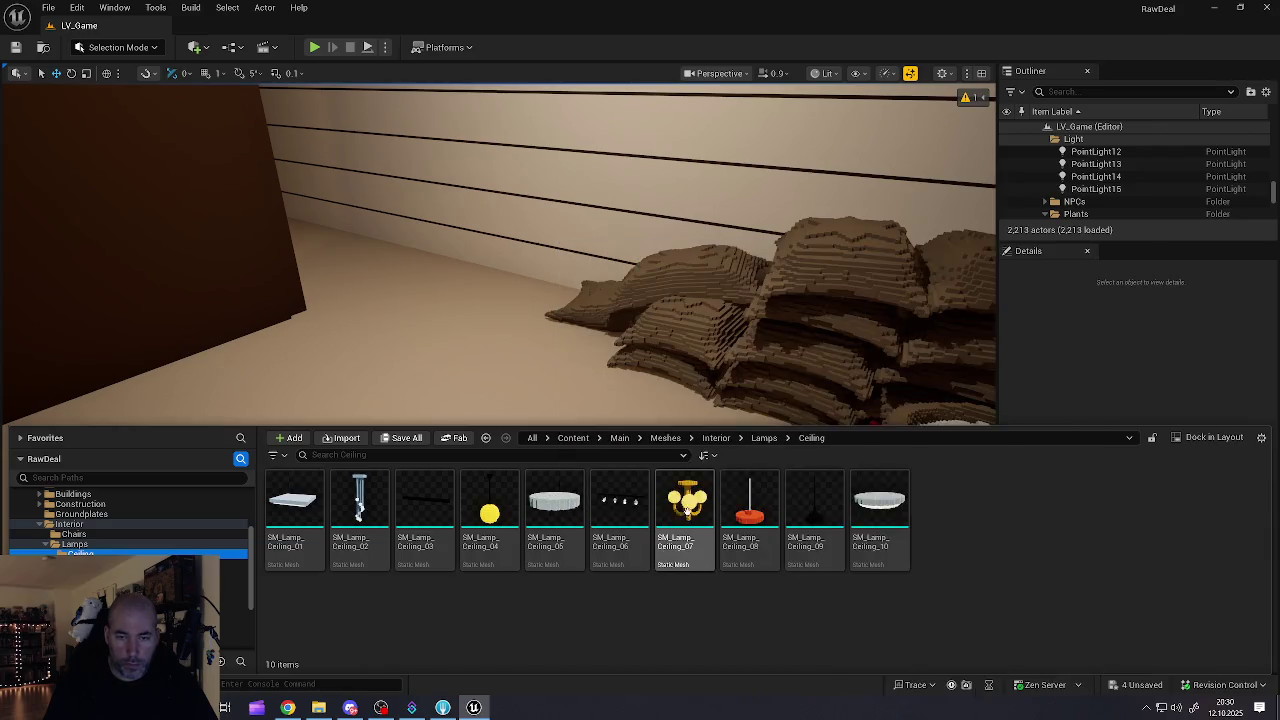
mouse_move(435, 505)
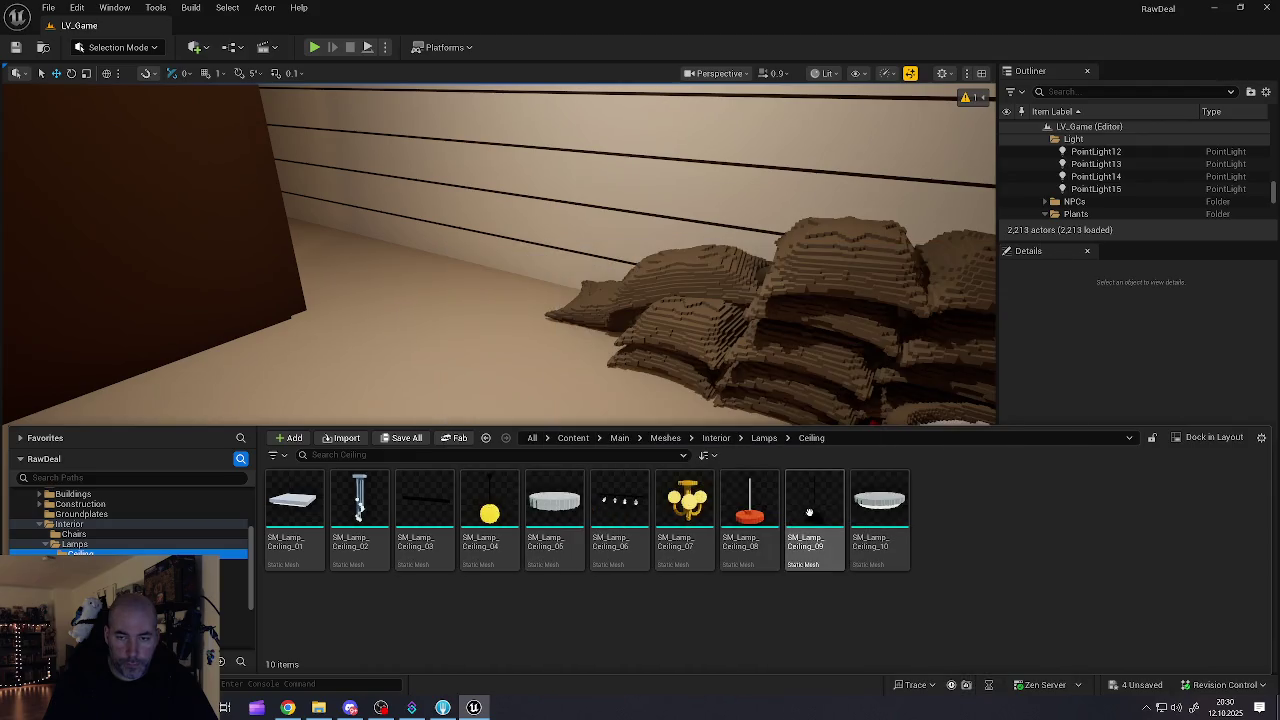
click(880, 505)
mouse_move(880, 505)
mouse_down()
mouse_move(686, 200)
mouse_move(477, 286)
mouse_move(449, 479)
mouse_move(491, 477)
mouse_move(483, 192)
mouse_up()
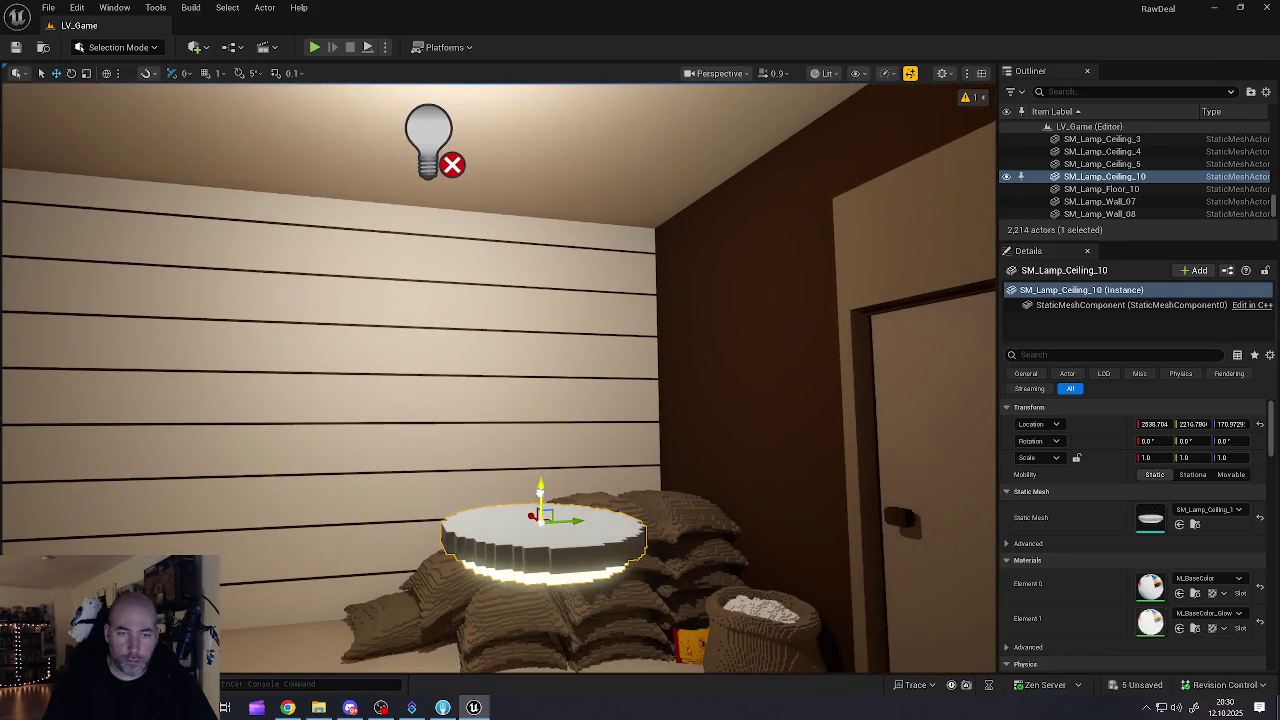
Step: Raise SM_Lamp_Ceiling_10 into the ceiling recess and slide it to X 2568.7
drag(540, 488, 541, 160)
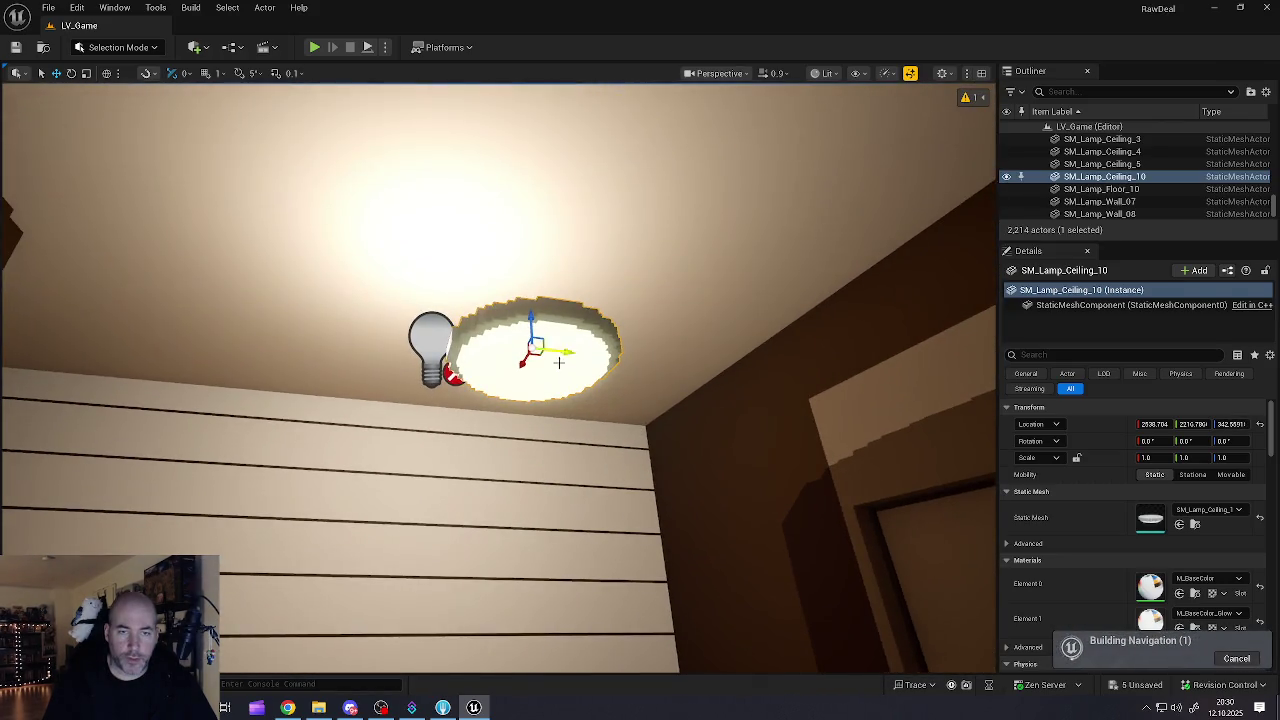
drag(557, 354, 490, 354)
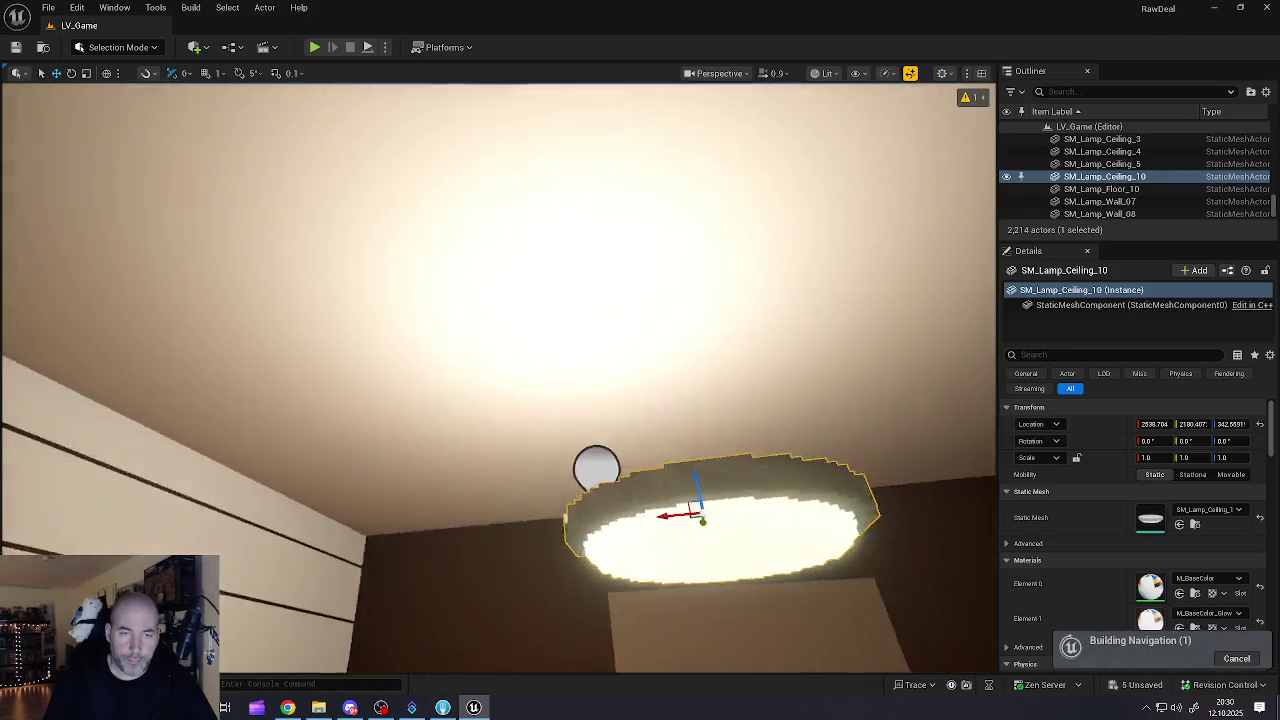
mouse_move(514, 477)
mouse_down()
mouse_move(429, 449)
mouse_move(472, 364)
mouse_move(488, 245)
mouse_up()
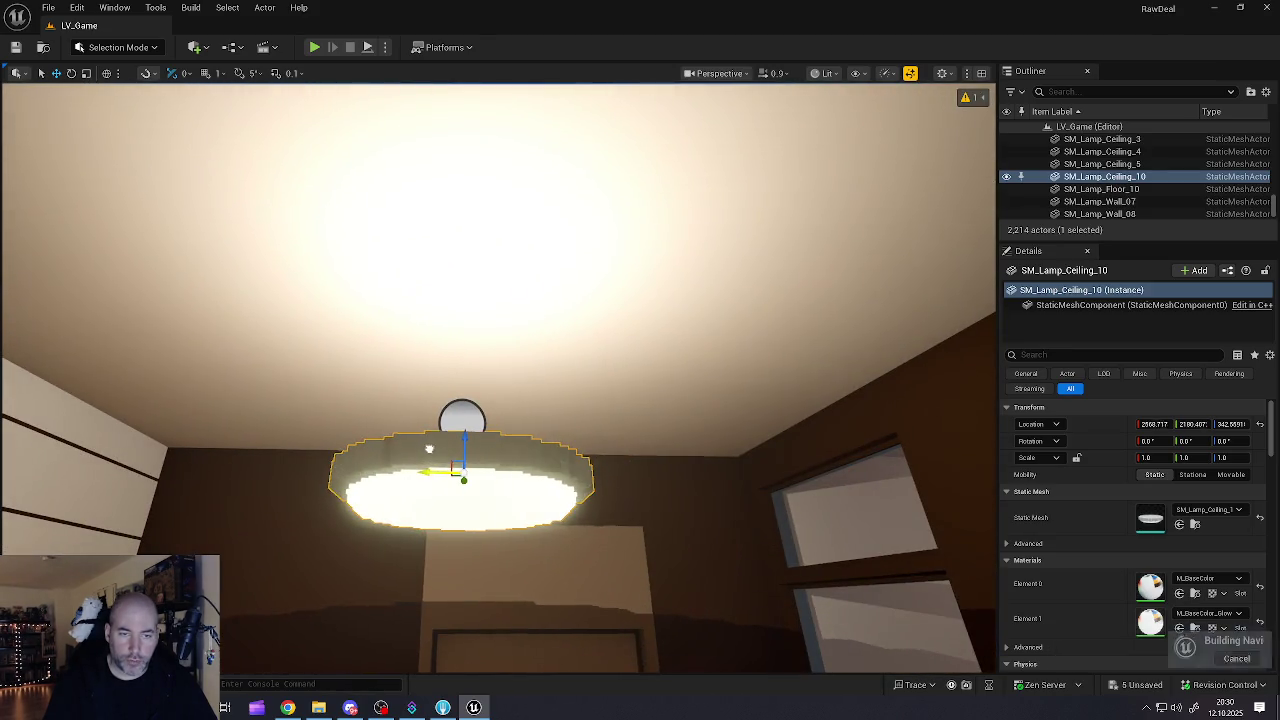
click(462, 428)
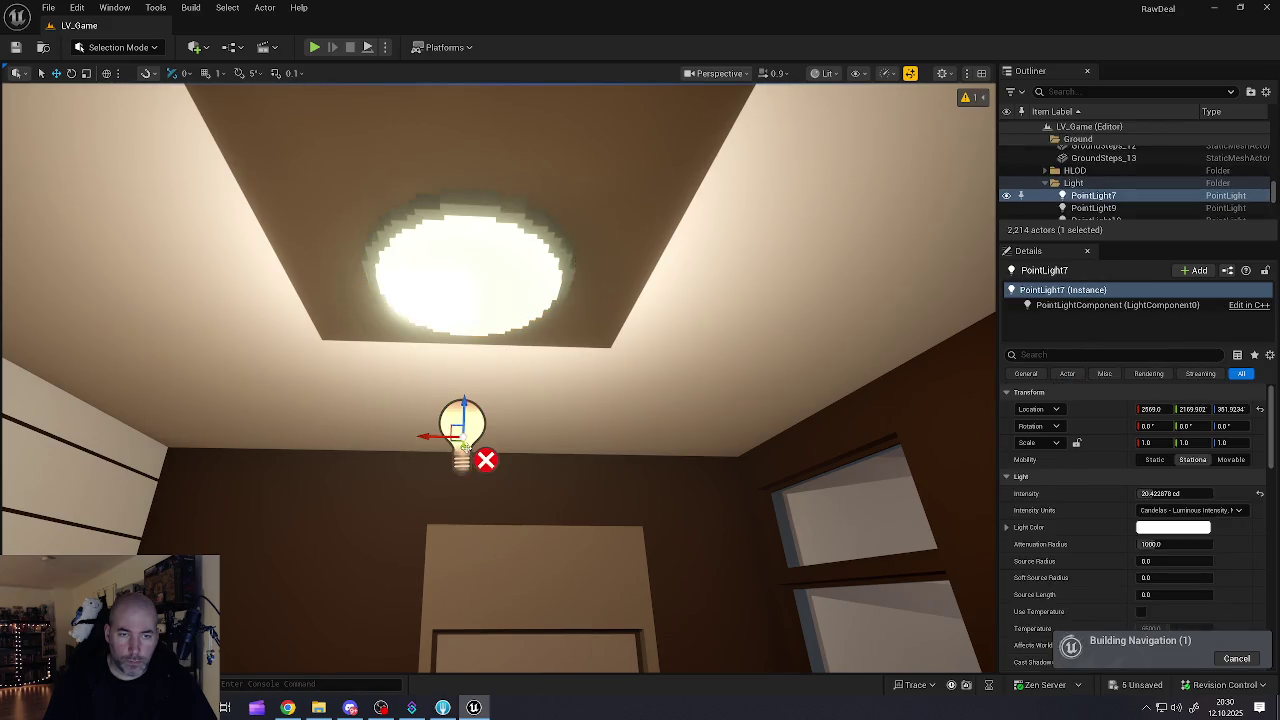
Step: Place PointLight7 at about Z 317 under the lamp, shrink its radius and dim it to ~0.058 cd
mouse_move(466, 412)
mouse_down()
mouse_move(460, 378)
mouse_move(474, 392)
mouse_move(472, 613)
mouse_move(487, 322)
mouse_move(487, 356)
mouse_up()
mouse_move(600, 400)
mouse_down()
mouse_move(450, 420)
mouse_move(560, 380)
mouse_move(590, 480)
mouse_move(520, 430)
mouse_move(510, 360)
mouse_move(517, 406)
mouse_move(524, 283)
mouse_up()
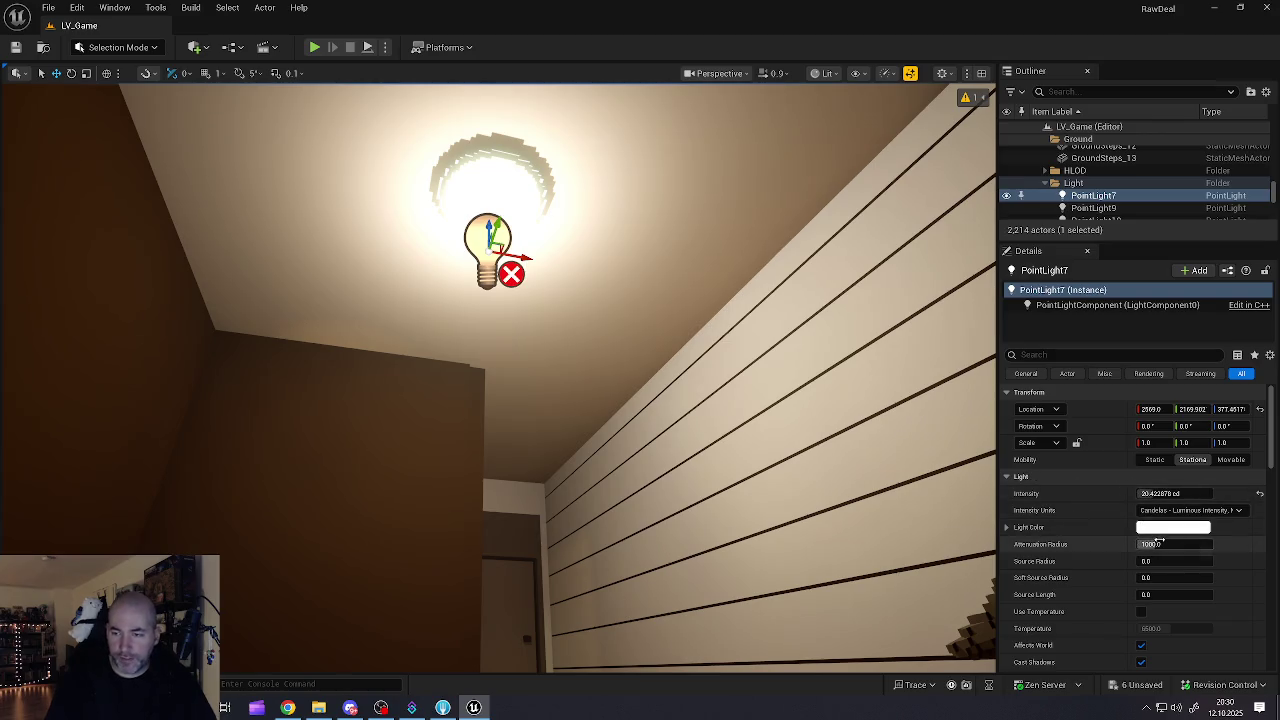
mouse_move(1175, 544)
mouse_down()
mouse_move(1090, 544)
mouse_move(1165, 544)
mouse_up()
drag(1175, 493, 1152, 493)
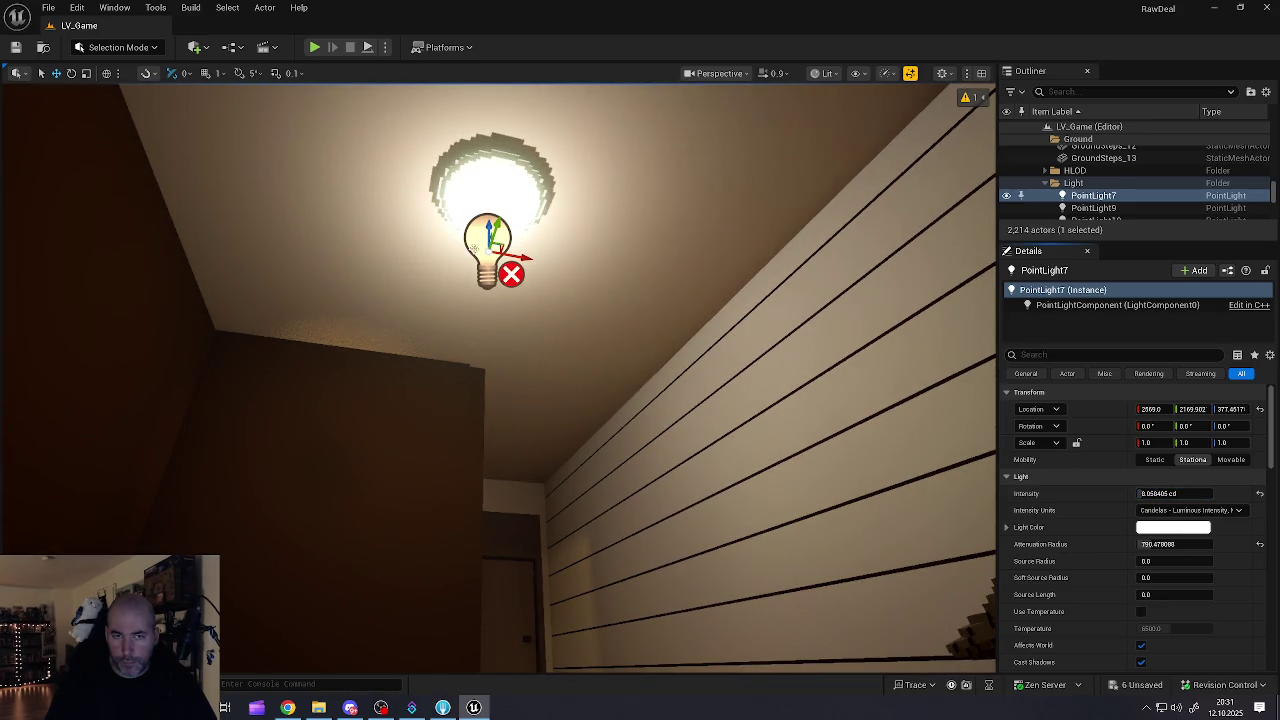
mouse_move(487, 228)
mouse_down()
mouse_move(500, 430)
mouse_move(470, 300)
mouse_move(328, 537)
mouse_move(320, 530)
mouse_move(350, 520)
mouse_move(309, 406)
mouse_move(330, 360)
mouse_move(300, 390)
mouse_up()
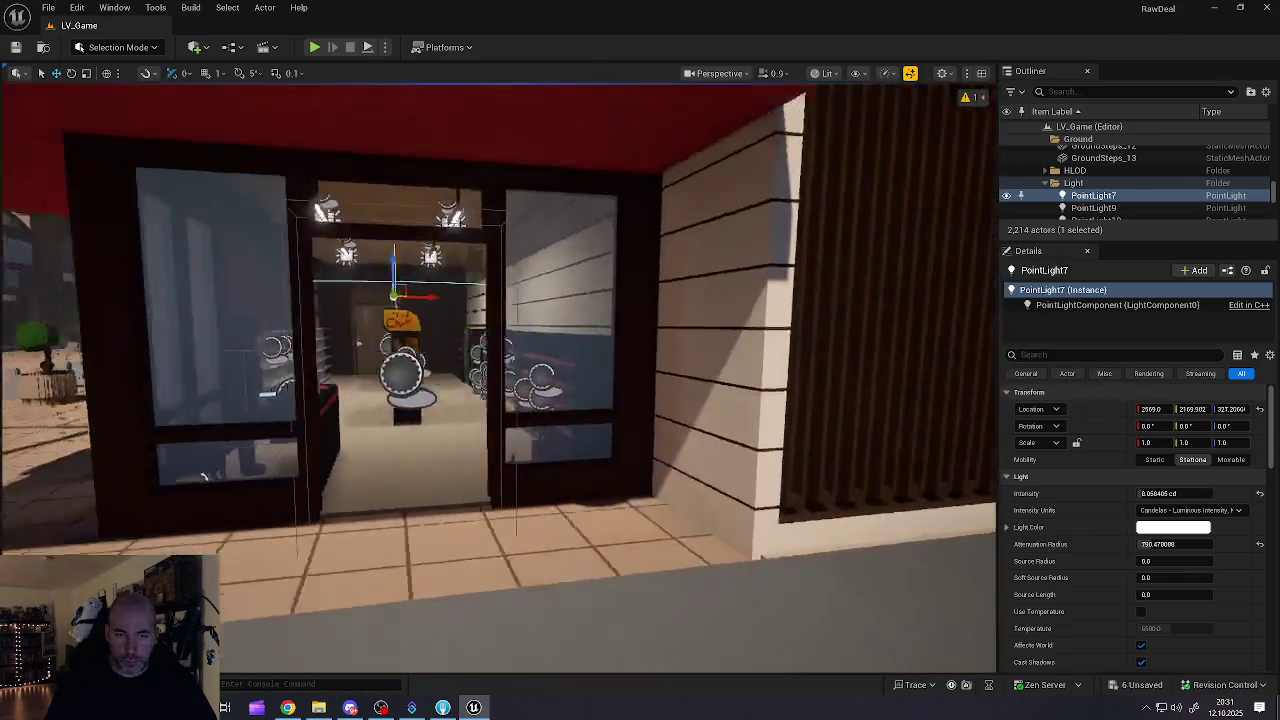
Step: Clear the selection and look up at the glowing SM_Lamp_Ceiling_10 on the ceiling
key(Escape)
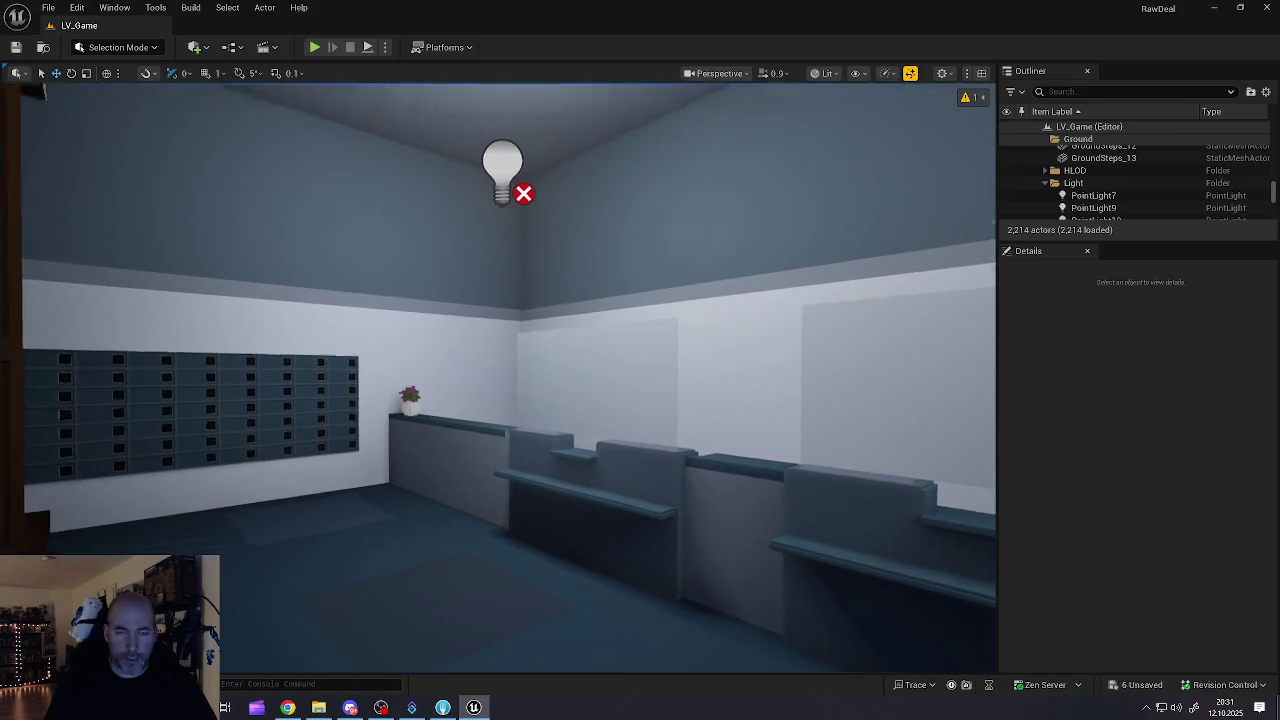
mouse_move(498, 420)
mouse_down()
mouse_move(498, 330)
mouse_move(956, 355)
mouse_move(925, 295)
mouse_move(925, 245)
mouse_move(925, 260)
mouse_up()
Step: Tint PointLight7 a pale warm cream colour instead of pure white
click(529, 229)
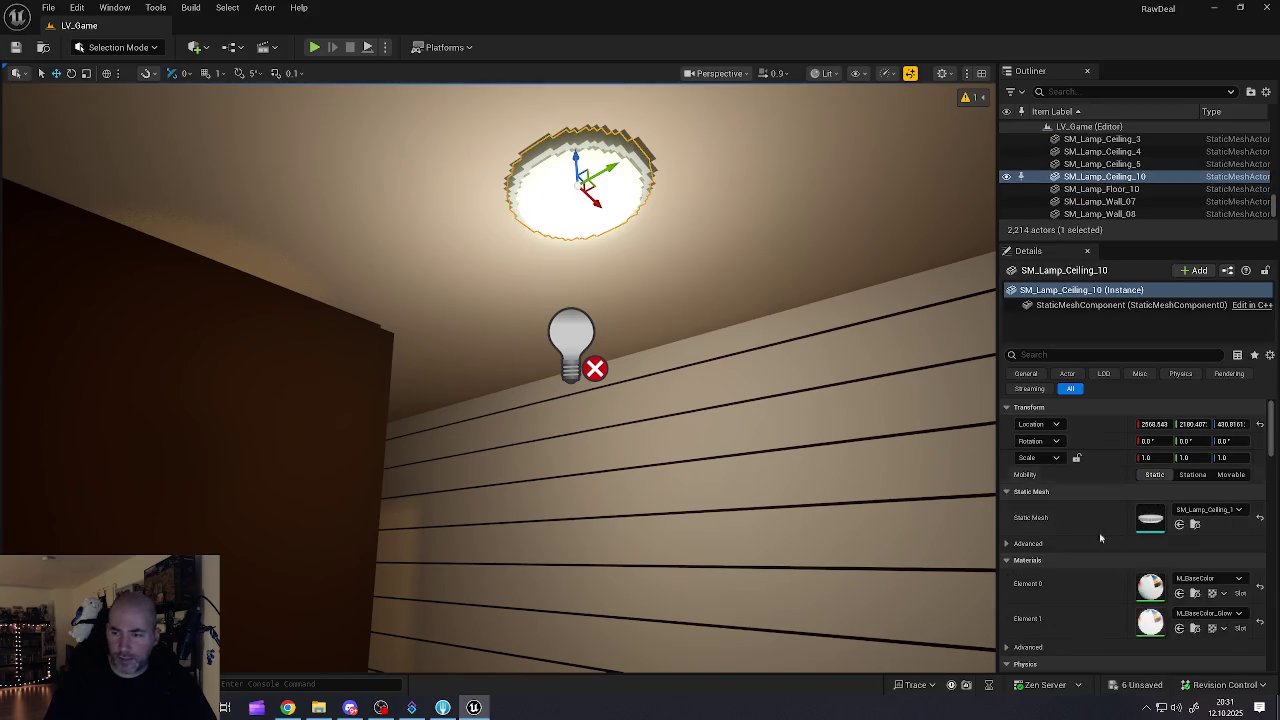
scroll(1142, 530, down, 3)
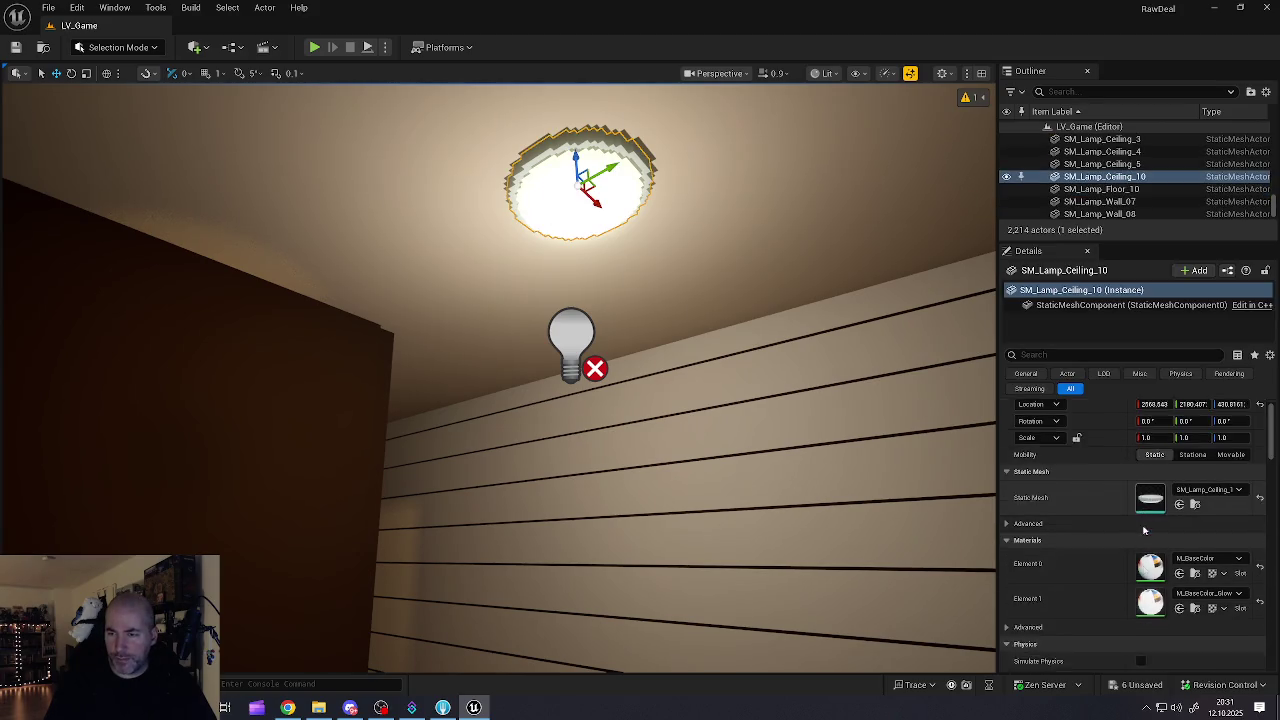
scroll(1142, 524, up, 2)
scroll(1142, 524, up, 1)
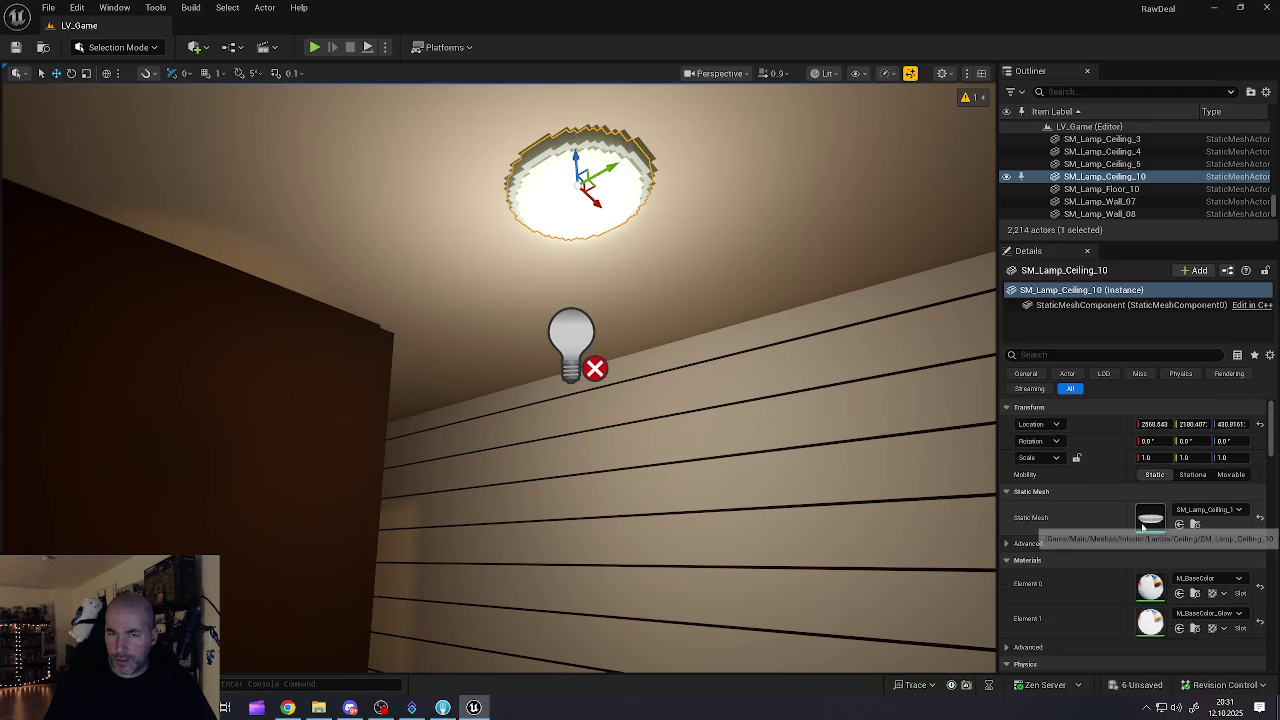
click(571, 335)
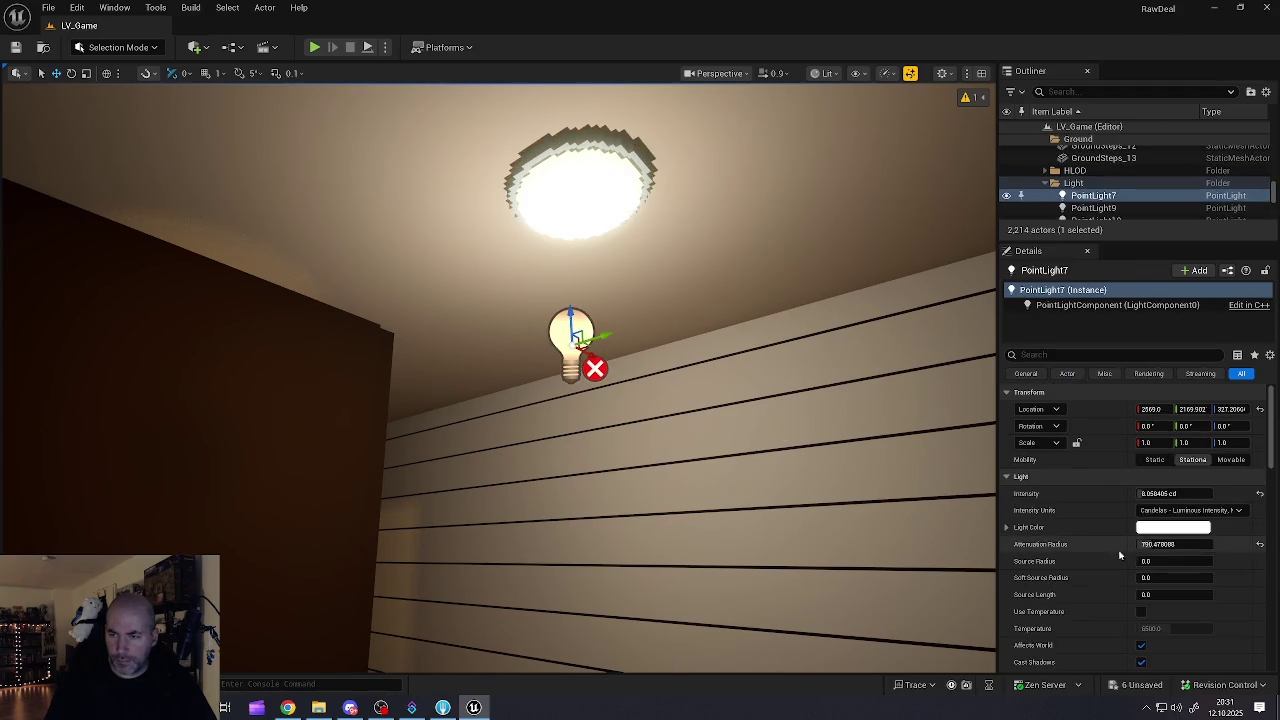
click(1157, 530)
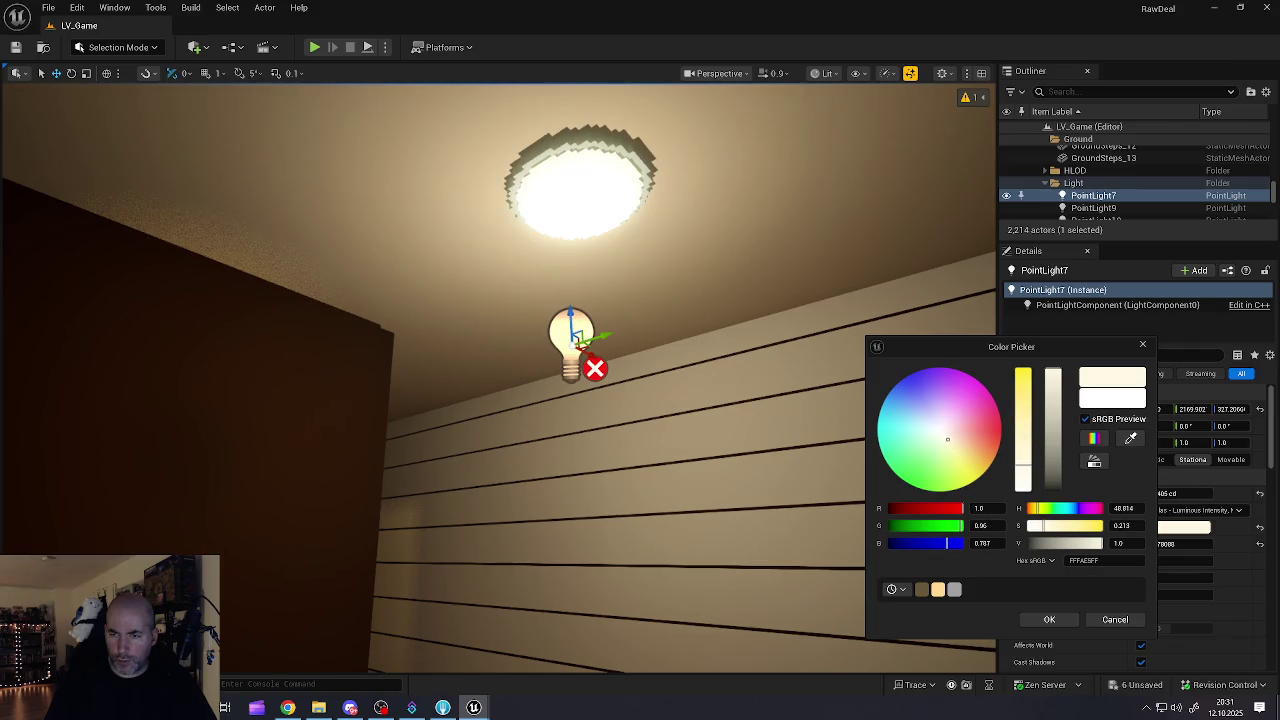
click(642, 422)
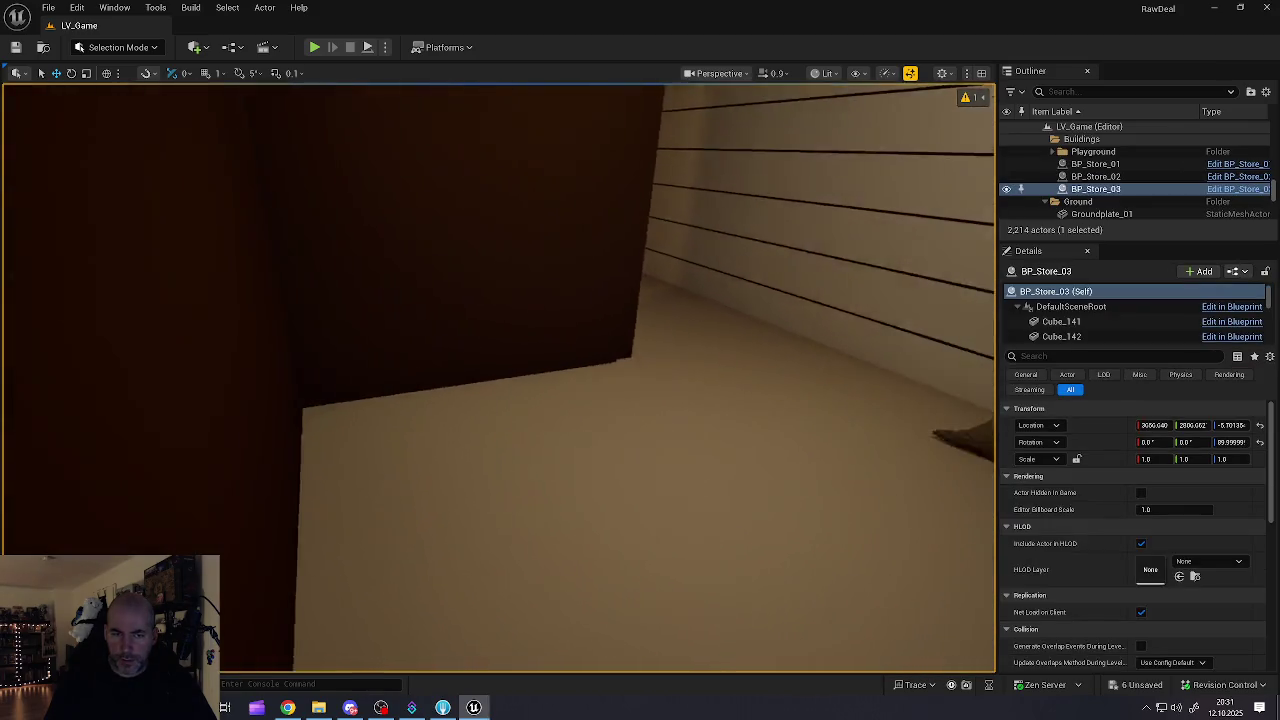
Step: Fly out to the shop front, clear the selection and open the File menu's save options
mouse_move(500, 380)
mouse_down()
mouse_move(500, 330)
mouse_move(470, 320)
mouse_move(440, 330)
mouse_move(420, 370)
mouse_move(425, 260)
mouse_move(300, 270)
mouse_move(305, 205)
mouse_up()
key(Escape)
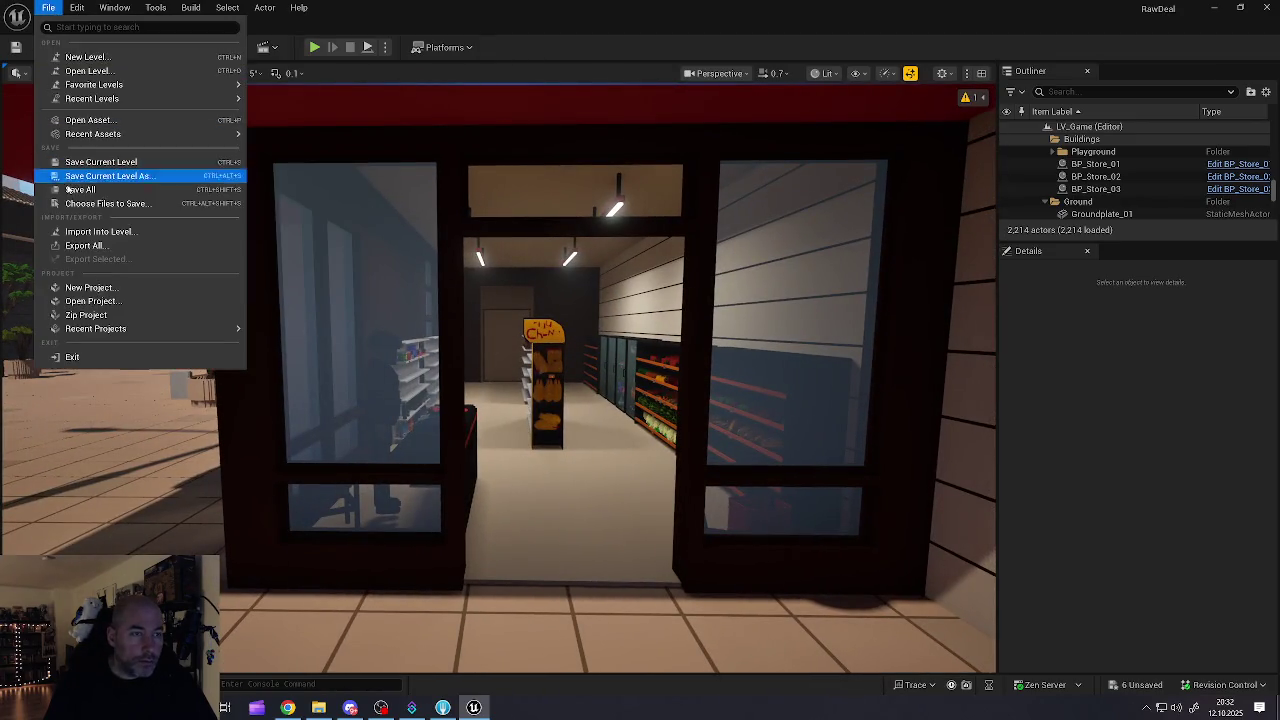
click(70, 192)
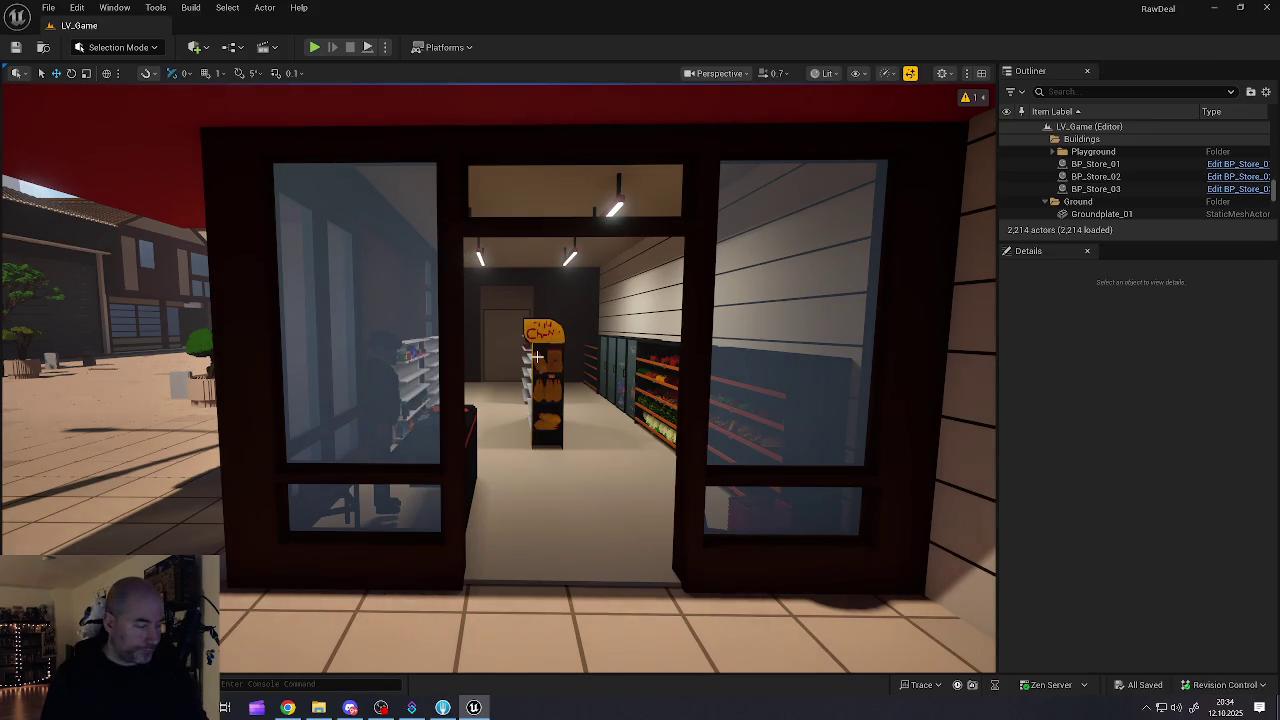
Step: Pull the view back out to the street and fly forward through the shopping plaza
mouse_move(537, 356)
mouse_down()
mouse_move(537, 380)
mouse_move(500, 395)
mouse_move(400, 405)
mouse_move(390, 350)
mouse_move(405, 325)
mouse_move(290, 330)
mouse_move(420, 325)
mouse_move(330, 320)
mouse_move(380, 320)
mouse_move(390, 260)
mouse_move(385, 385)
mouse_move(385, 370)
mouse_up()
mouse_move(516, 248)
mouse_down()
mouse_move(532, 220)
mouse_move(605, 228)
mouse_move(430, 228)
mouse_up()
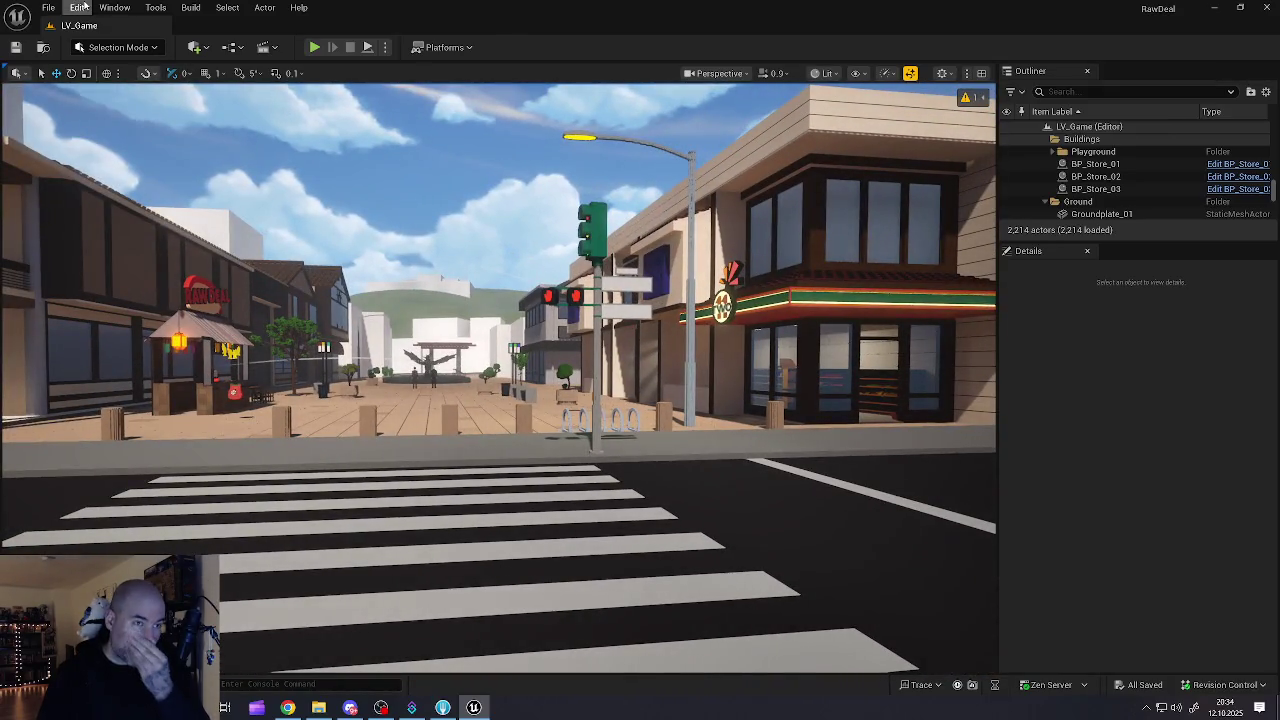
click(48, 7)
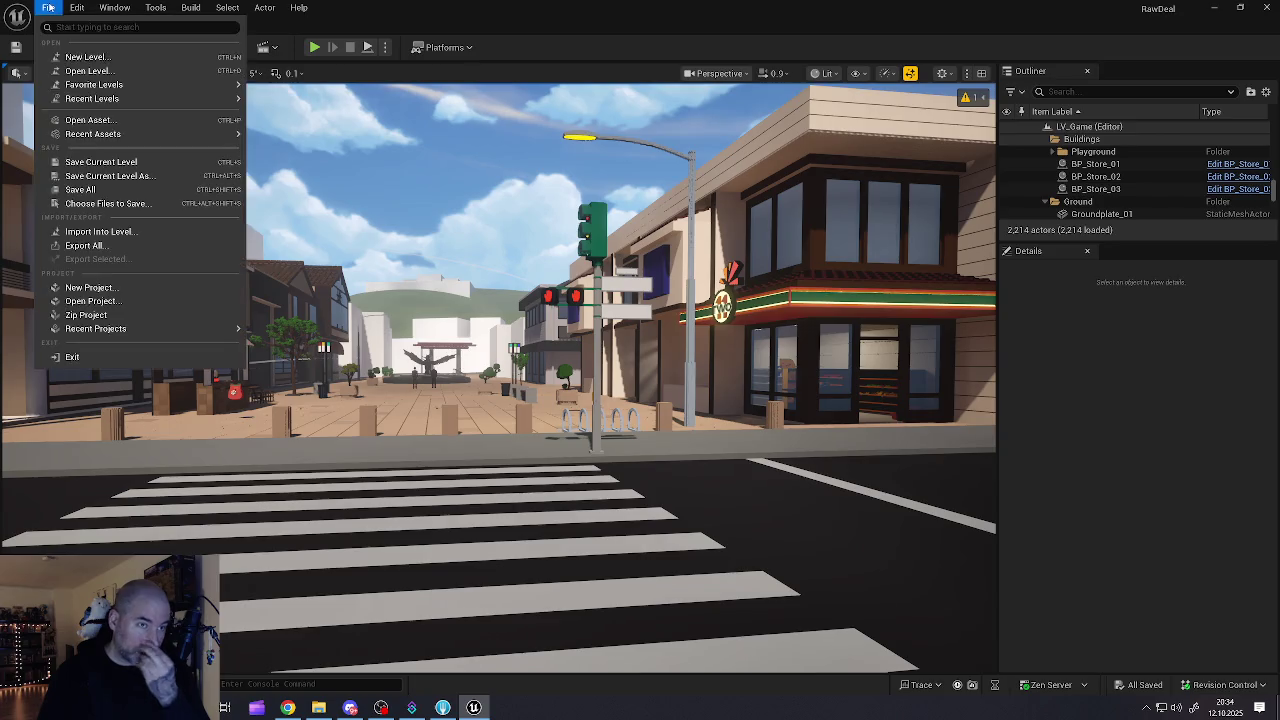
click(74, 191)
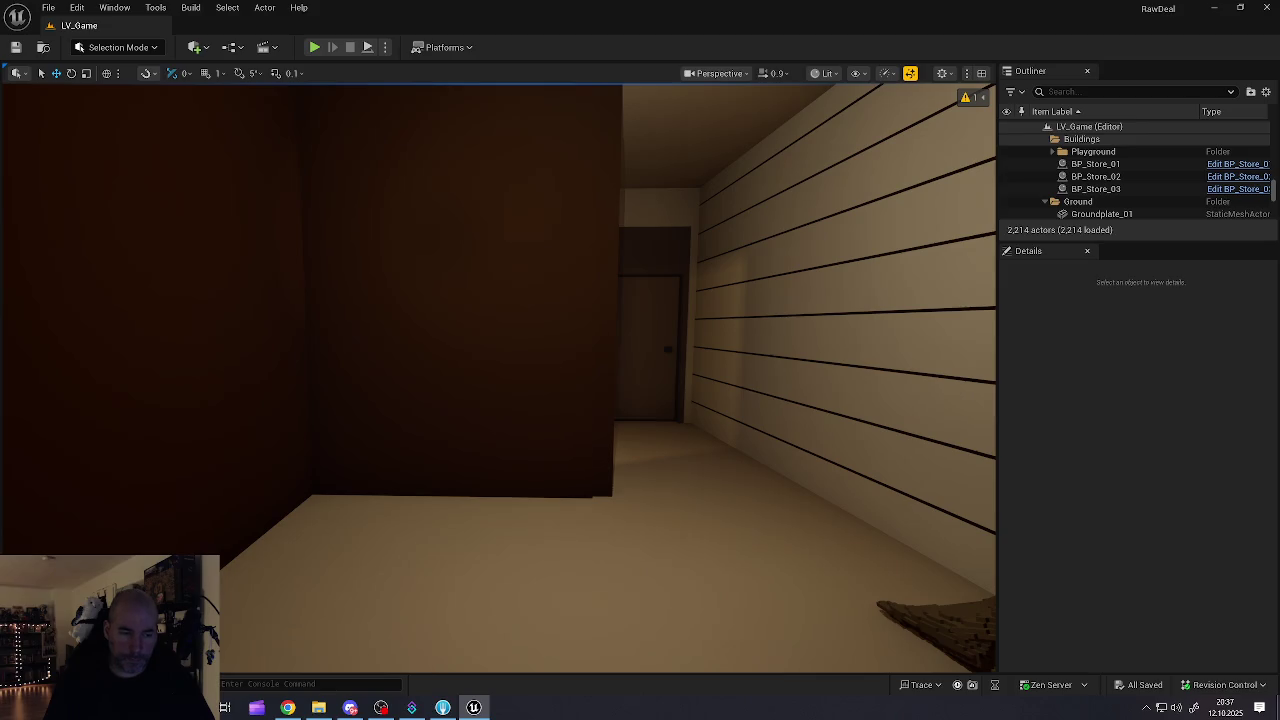
Step: Bring up the Content Drawer with Ctrl+Space to browse the project's assets
key(ctrl+space)
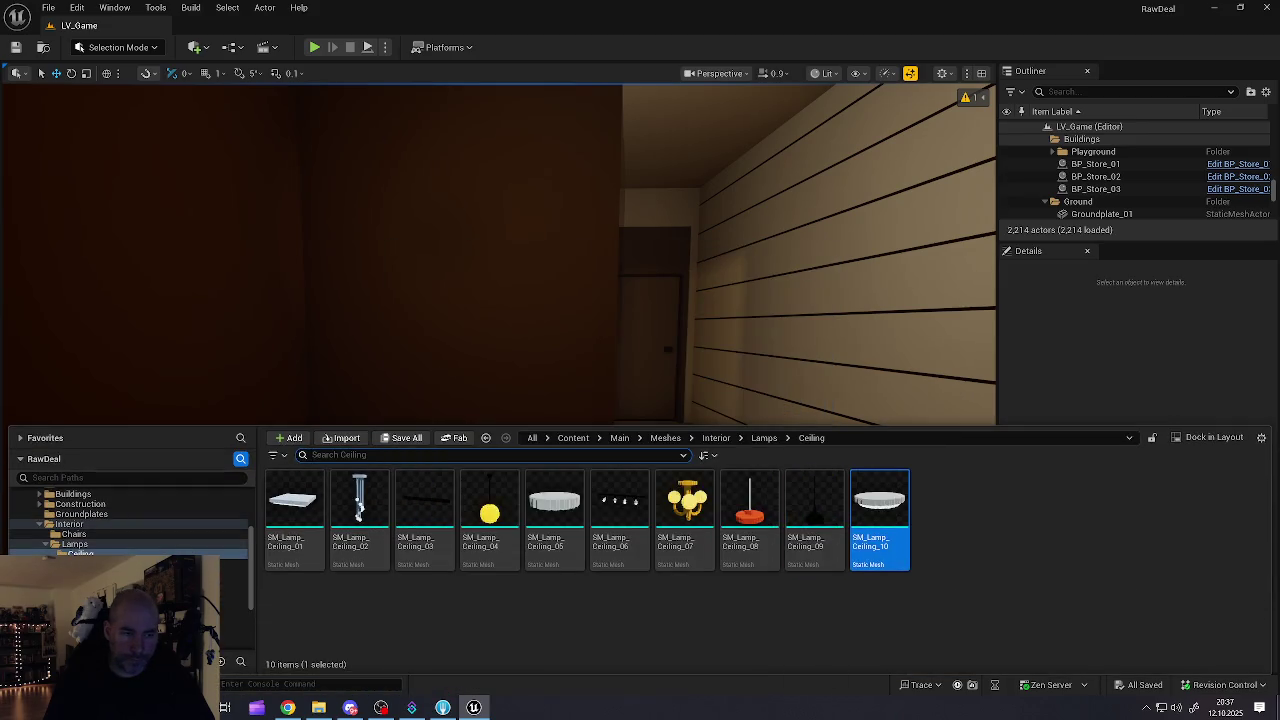
Step: Browse the floor lamp, wall lamp and shelf folders, then place SM_Shelf_02 in the room's corner
click(80, 563)
click(80, 573)
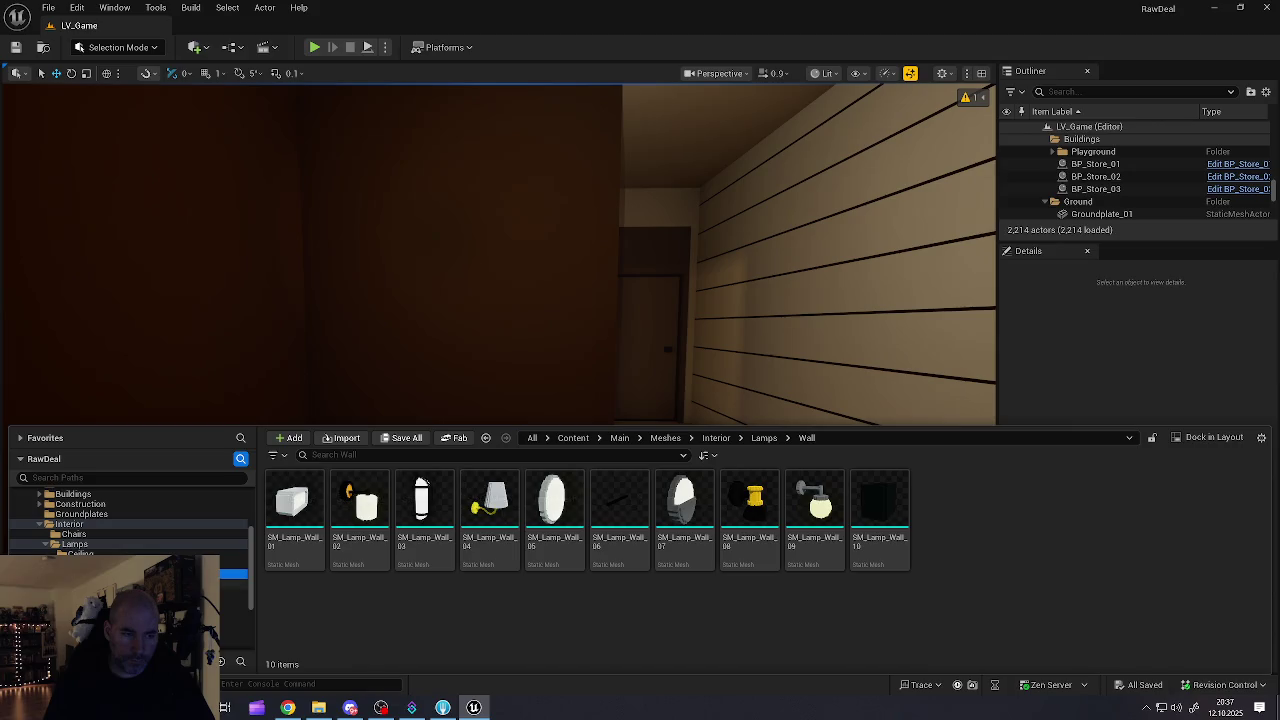
click(80, 583)
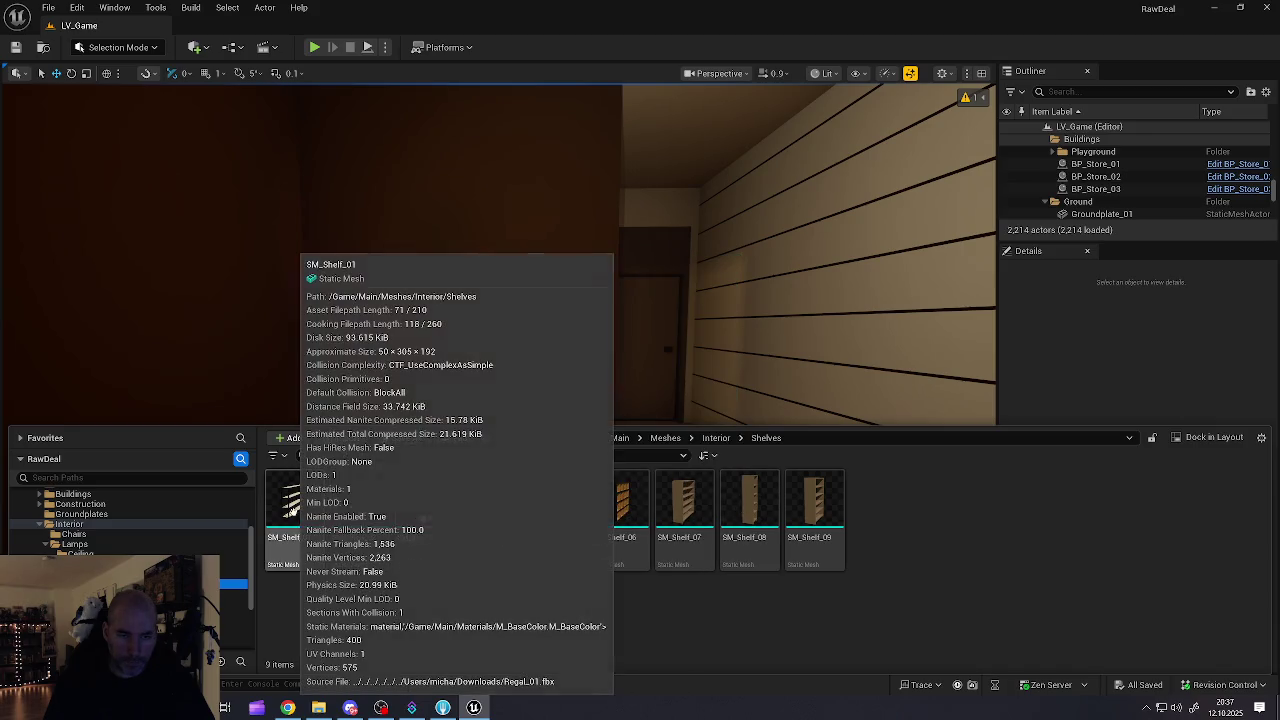
mouse_move(371, 511)
mouse_down()
mouse_move(423, 382)
mouse_move(689, 371)
mouse_move(740, 400)
mouse_move(609, 491)
mouse_move(644, 504)
mouse_move(661, 549)
mouse_move(713, 565)
mouse_move(700, 547)
mouse_move(403, 547)
mouse_up()
Step: Slide SM_Shelf_02 toward the wall, square it to -90 yaw, and nudge it to about X 2400
key(f)
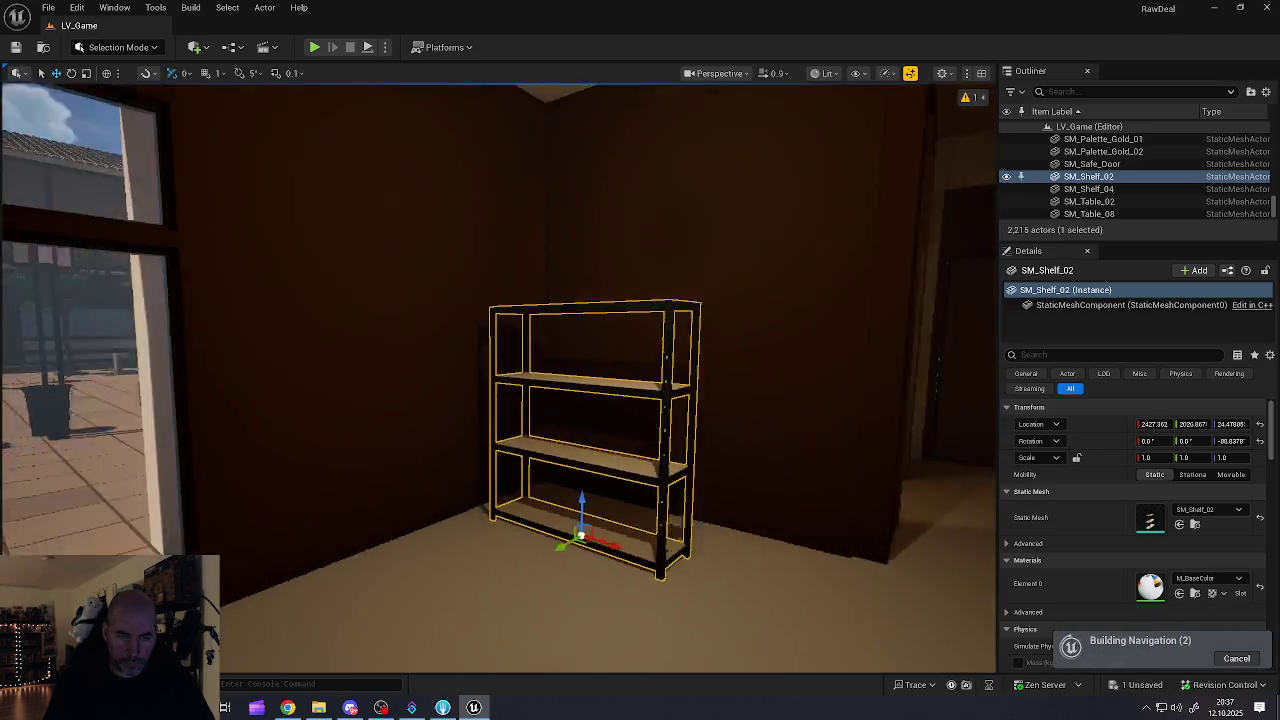
drag(447, 511, 640, 511)
mouse_move(487, 515)
mouse_down()
mouse_move(578, 512)
mouse_move(430, 510)
mouse_up()
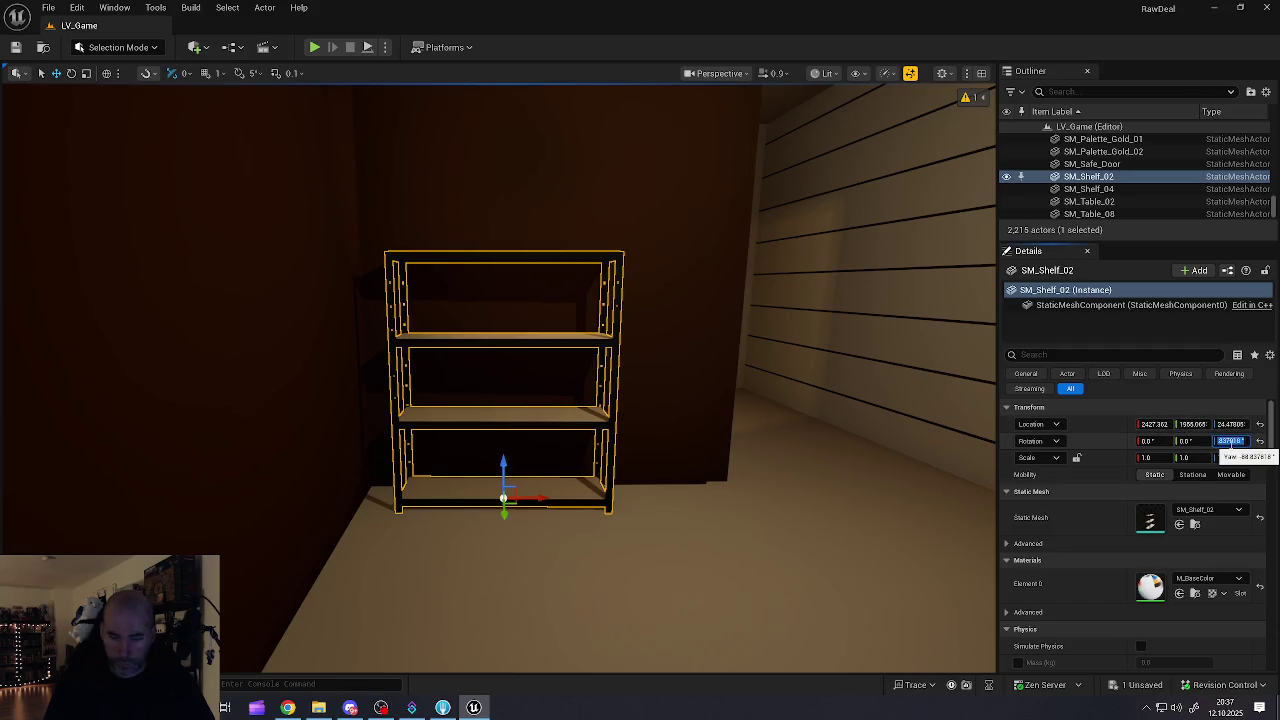
text(-90)
key(Return)
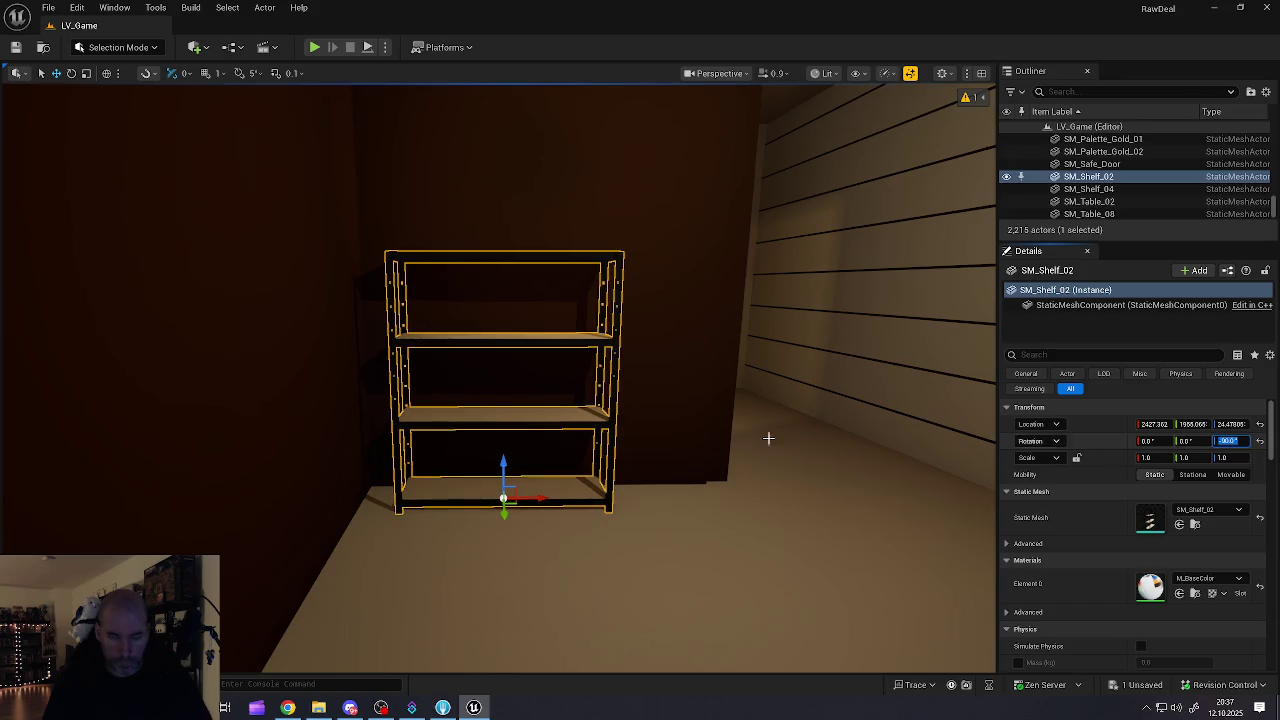
click(608, 443)
click(488, 457)
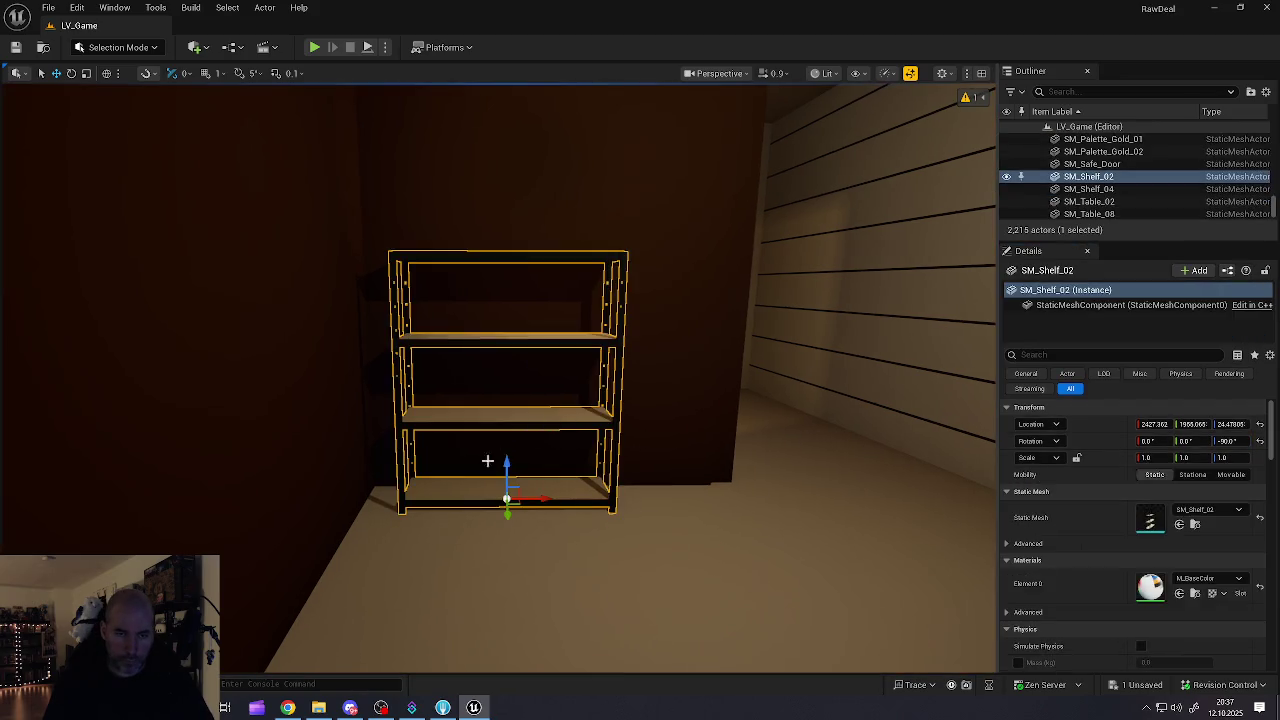
mouse_move(538, 497)
mouse_down()
mouse_move(615, 498)
mouse_move(593, 498)
mouse_up()
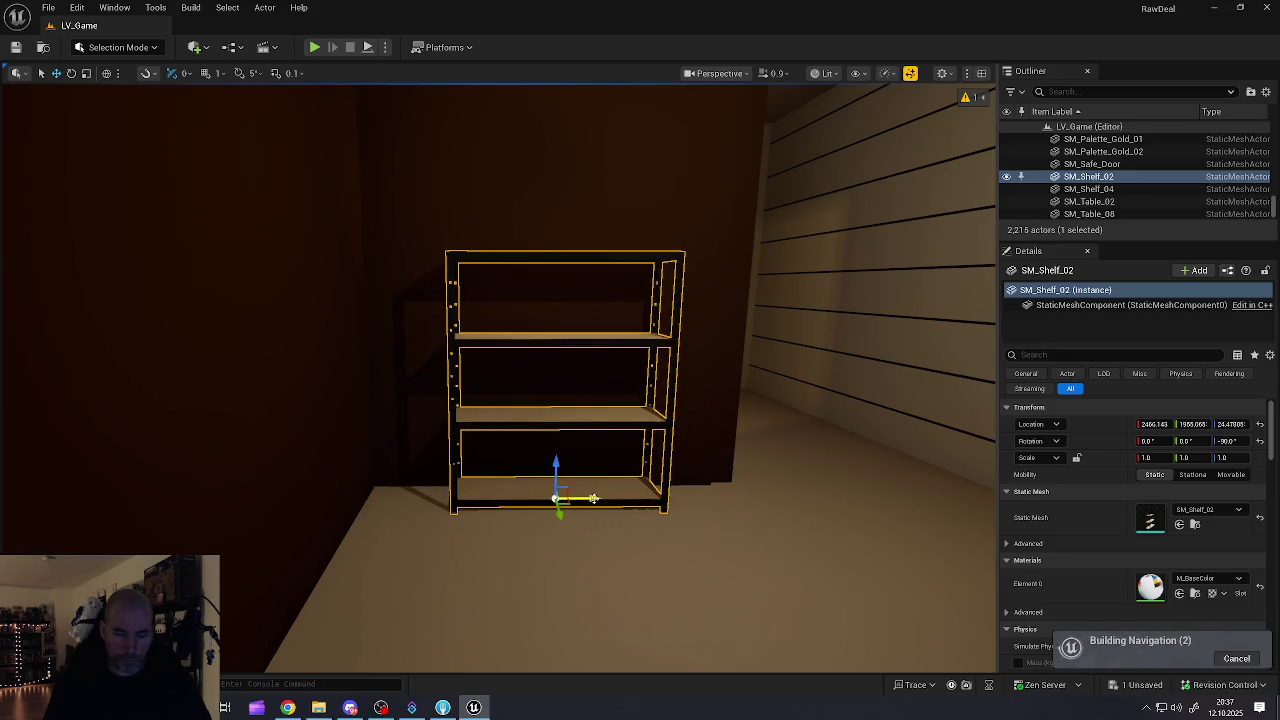
key(ctrl+space)
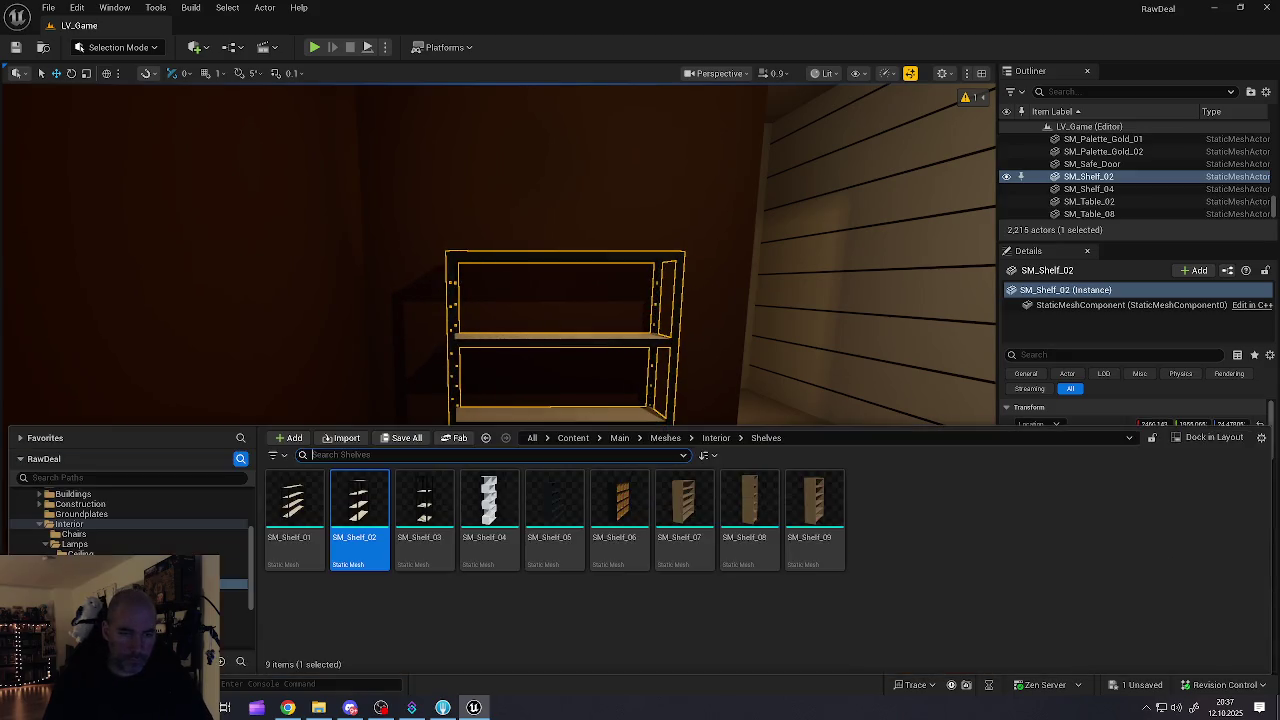
Step: Try a wider SM_Shelf_01 in the room for comparison, then delete it
mouse_move(290, 507)
mouse_down()
mouse_move(457, 371)
mouse_move(700, 460)
mouse_move(640, 400)
mouse_move(797, 398)
mouse_move(830, 470)
mouse_move(887, 470)
mouse_move(803, 483)
mouse_move(770, 467)
mouse_move(585, 467)
mouse_move(604, 480)
mouse_move(577, 503)
mouse_move(595, 535)
mouse_move(656, 520)
mouse_move(603, 517)
mouse_up()
key(e)
key(w)
key(w)
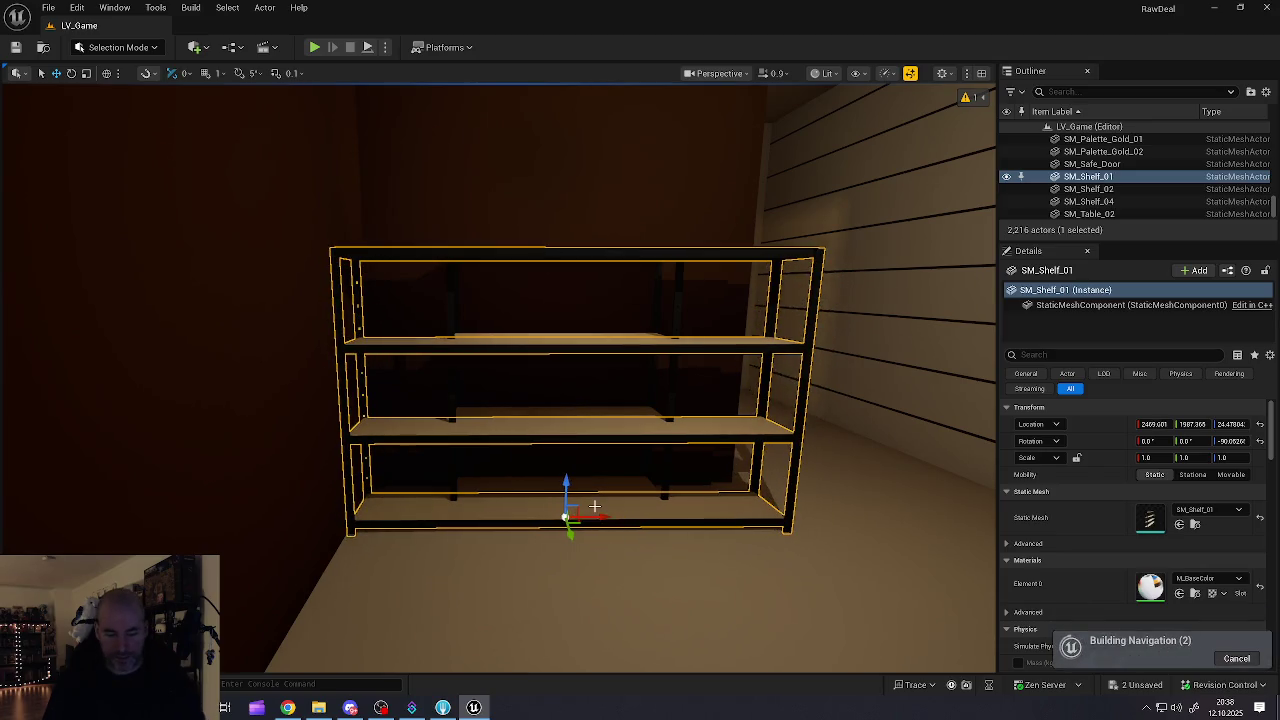
key(Delete)
Step: Move SM_Shelf_02 slightly left along X to about 2409, 1958 and deselect it
click(580, 498)
drag(586, 500, 513, 494)
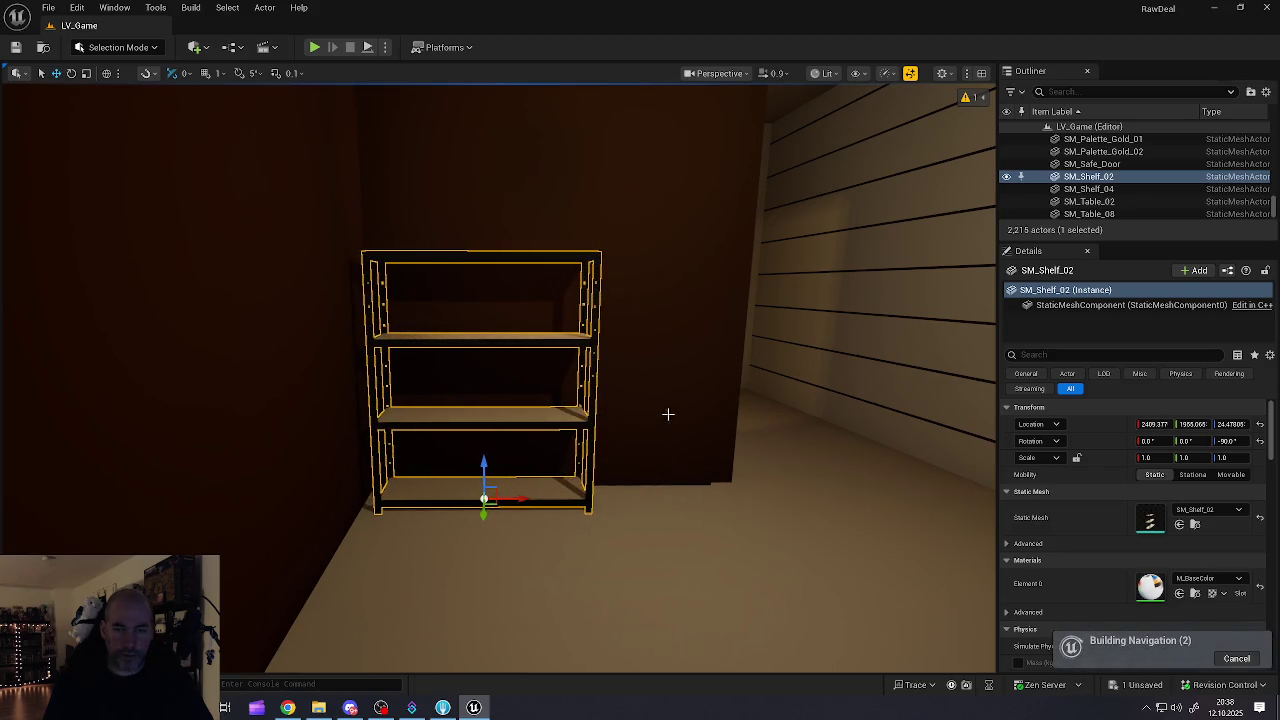
click(669, 534)
key(Escape)
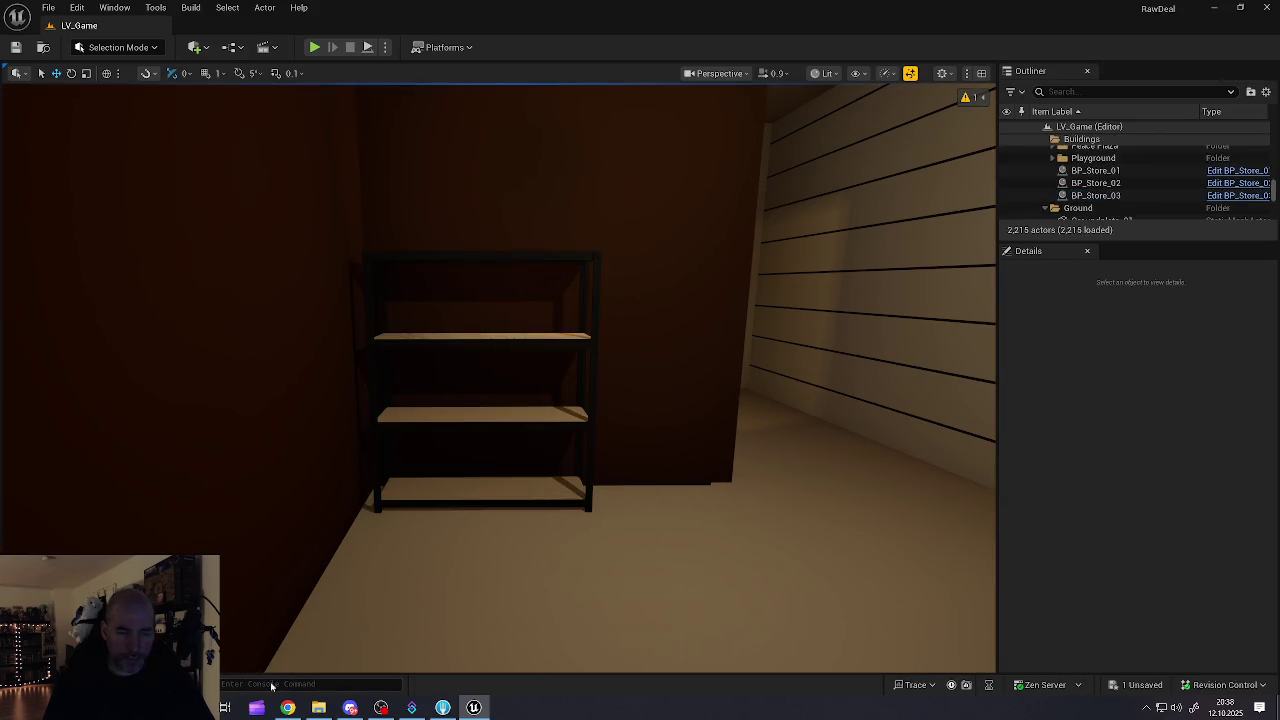
Step: Place SM_Shelf_03 beside SM_Shelf_02 on the back wall and nudge SM_Shelf_02 to about X 2418
key(ctrl+space)
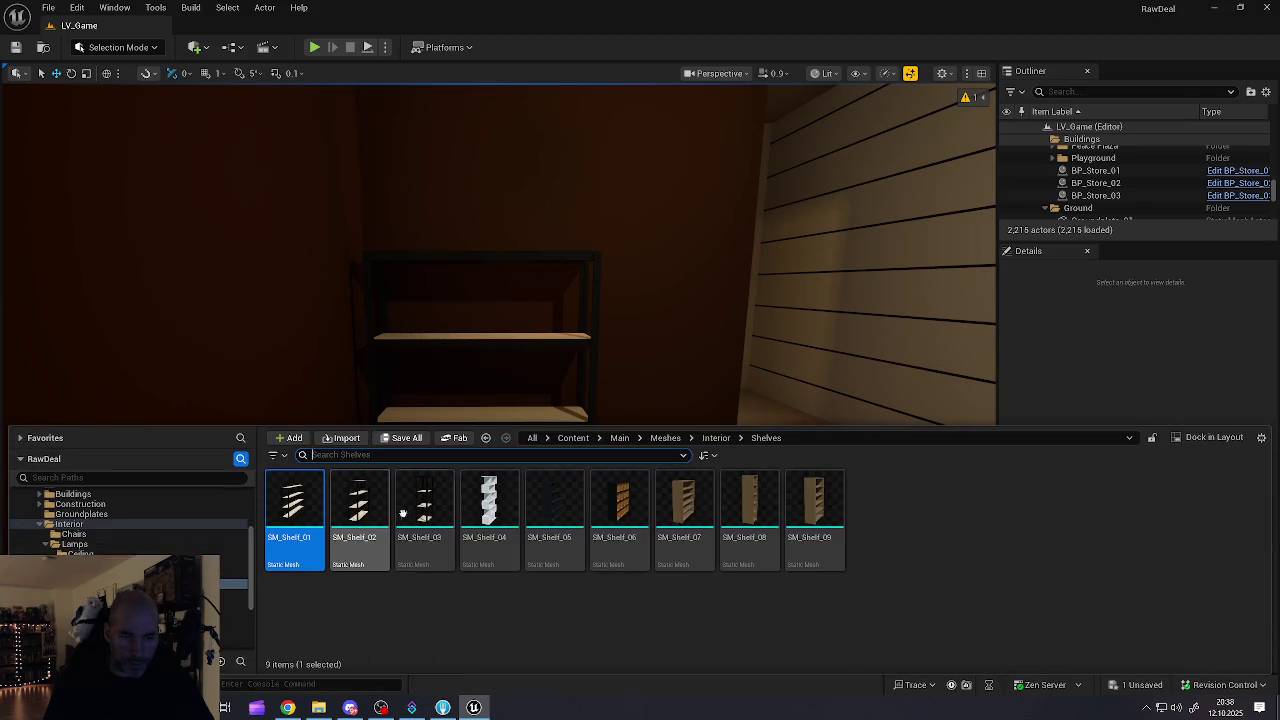
click(424, 505)
mouse_move(424, 505)
mouse_down()
mouse_move(670, 420)
mouse_move(763, 494)
mouse_move(771, 517)
mouse_move(690, 548)
mouse_move(645, 545)
mouse_up()
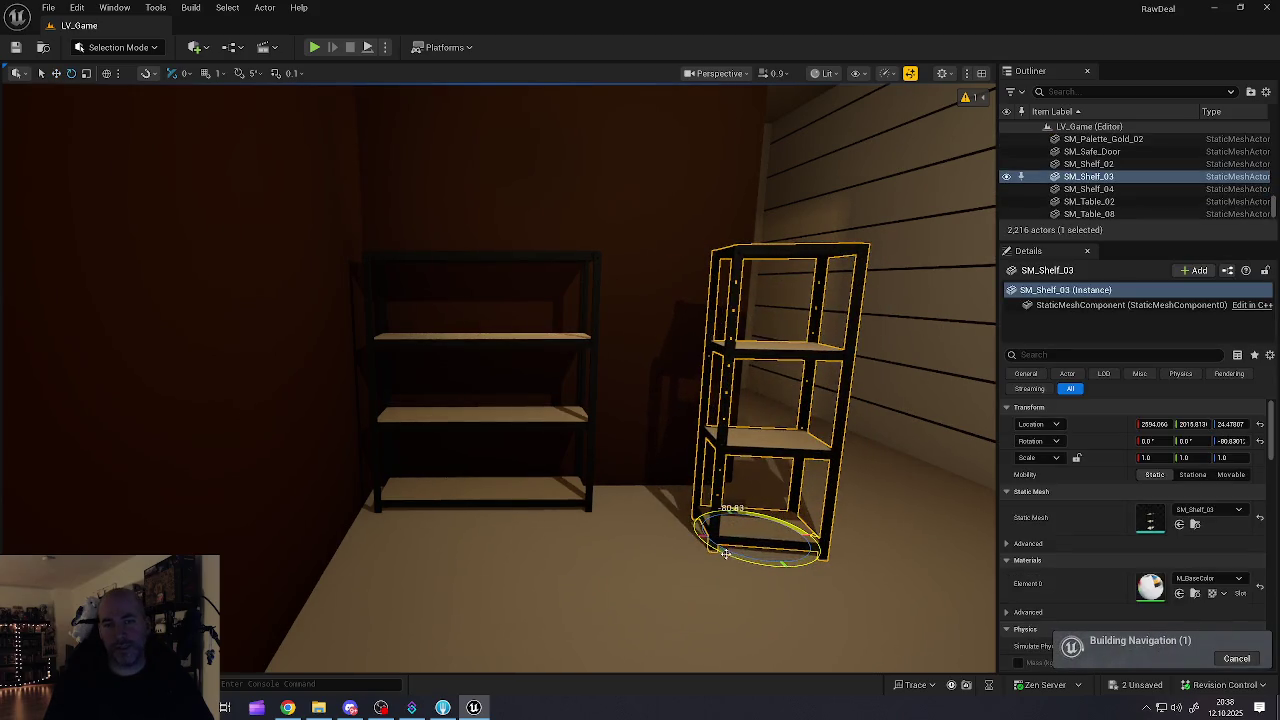
mouse_move(766, 543)
mouse_down()
mouse_move(715, 508)
mouse_move(703, 527)
mouse_move(733, 506)
mouse_up()
key(e)
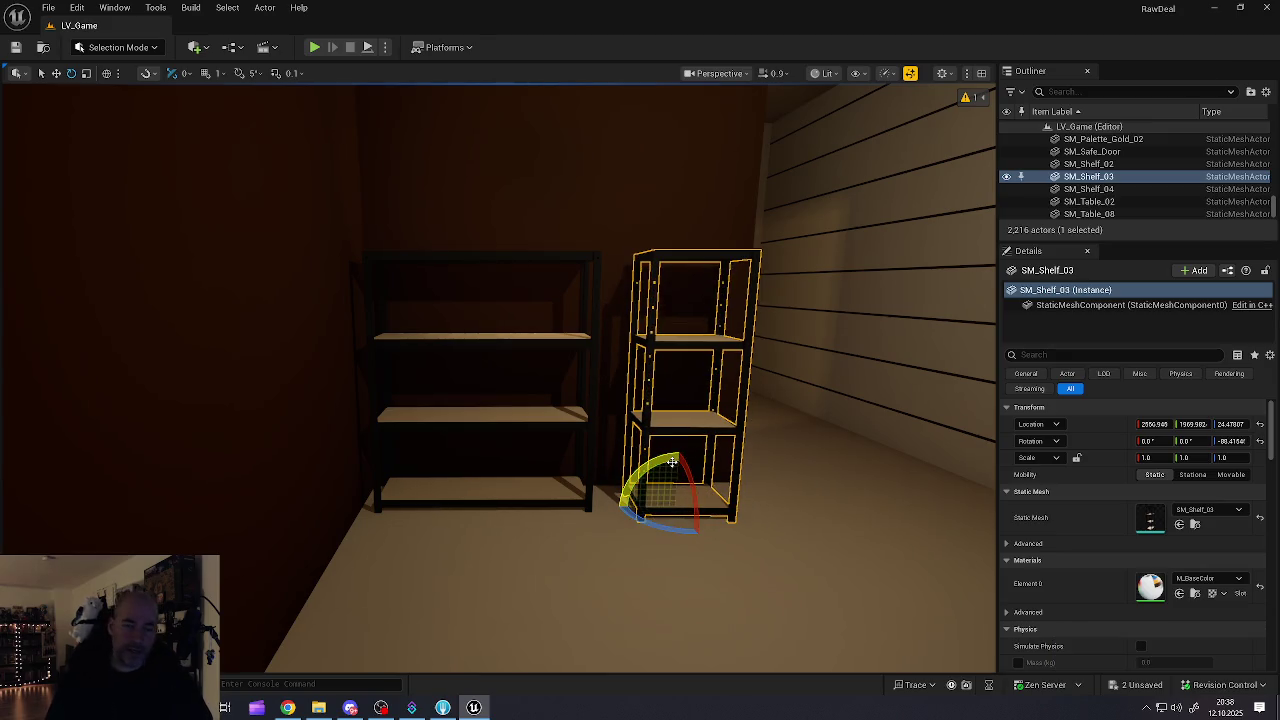
mouse_move(693, 497)
mouse_down()
mouse_move(620, 460)
mouse_move(560, 450)
mouse_up()
drag(510, 508, 527, 498)
mouse_move(560, 450)
mouse_down()
mouse_move(510, 463)
mouse_move(526, 486)
mouse_up()
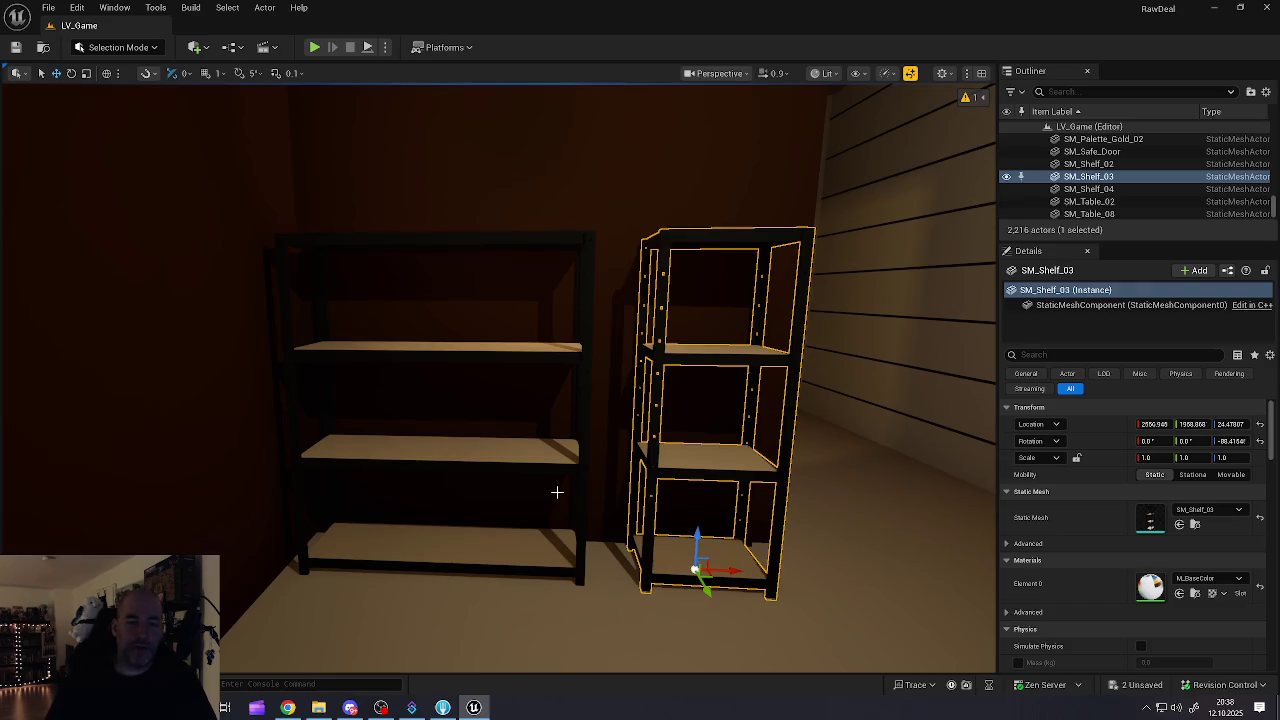
click(475, 532)
mouse_move(470, 561)
mouse_down()
mouse_move(485, 580)
mouse_move(490, 545)
mouse_up()
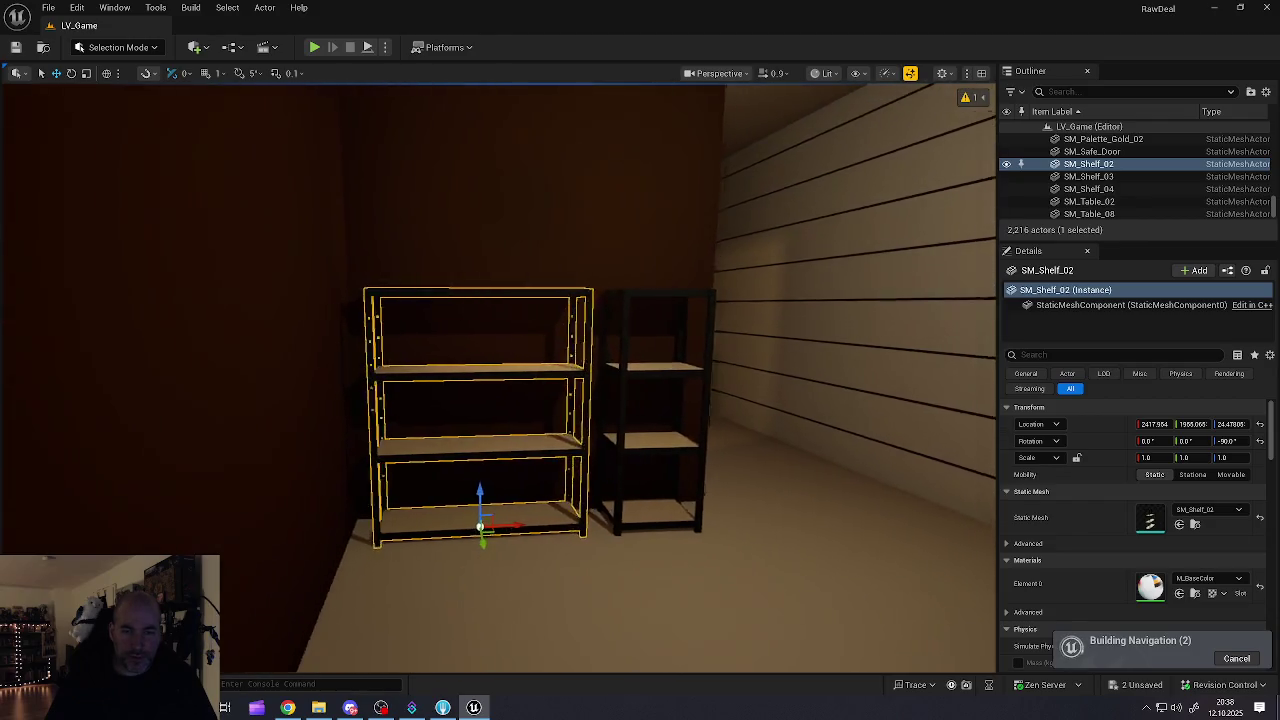
Step: Deselect the shelves, drag the Outliner splitter down, and scroll the actor list to the top
scroll(507, 550, up, 3)
scroll(795, 527, down, 4)
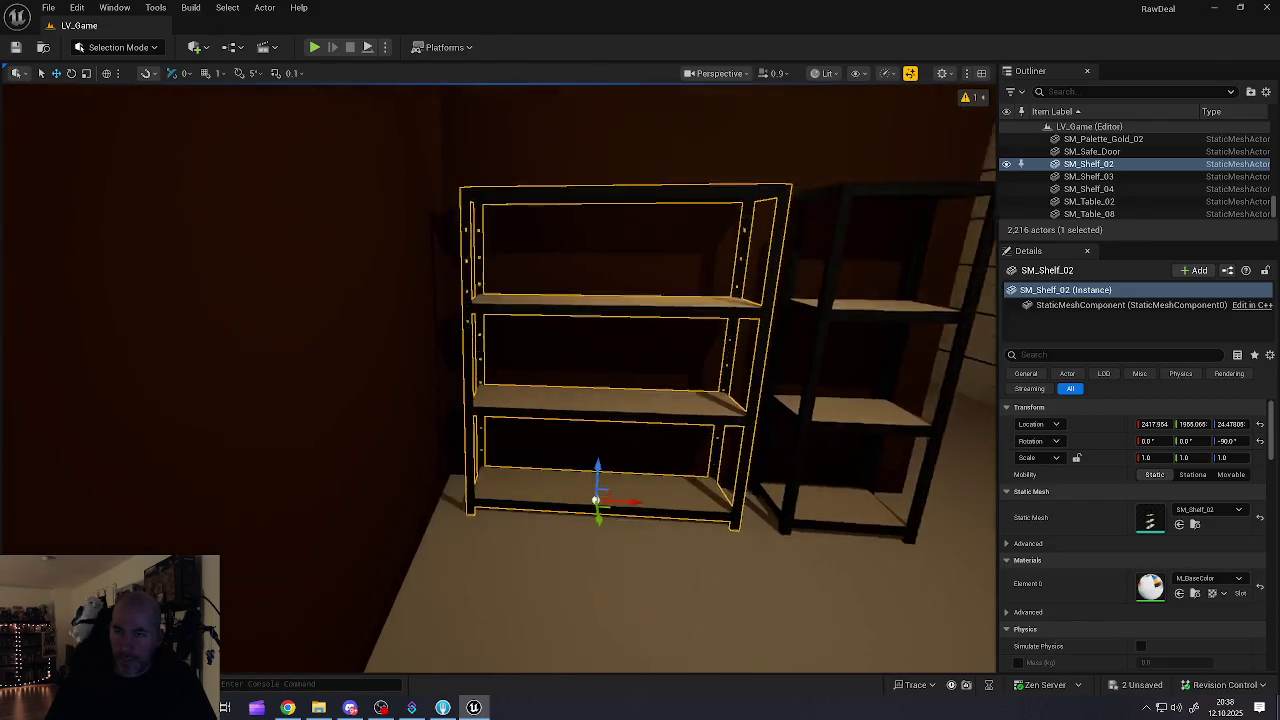
key(Escape)
mouse_move(786, 531)
mouse_down()
mouse_move(830, 470)
mouse_move(890, 440)
mouse_move(900, 380)
mouse_move(970, 376)
mouse_move(740, 535)
mouse_move(791, 537)
mouse_up()
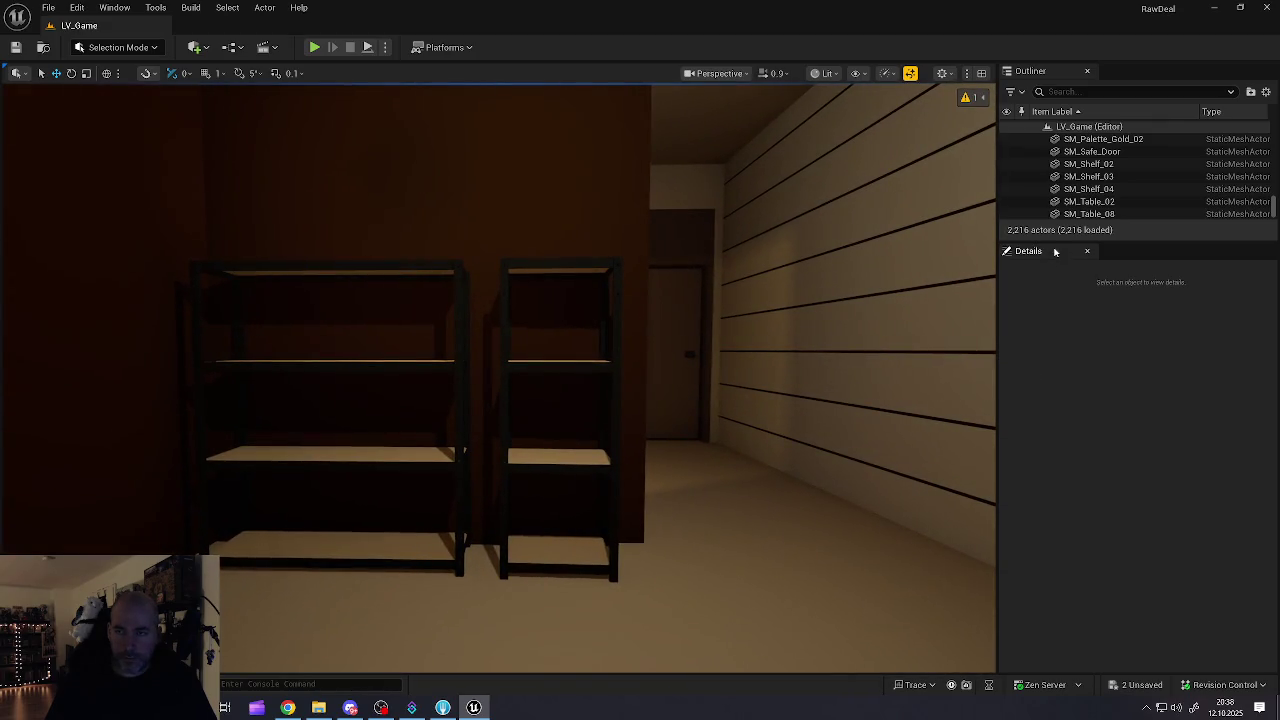
mouse_move(1052, 242)
mouse_down()
mouse_move(1050, 690)
mouse_move(1050, 615)
mouse_up()
scroll(1274, 562, up, 3)
drag(1274, 574, 1276, 86)
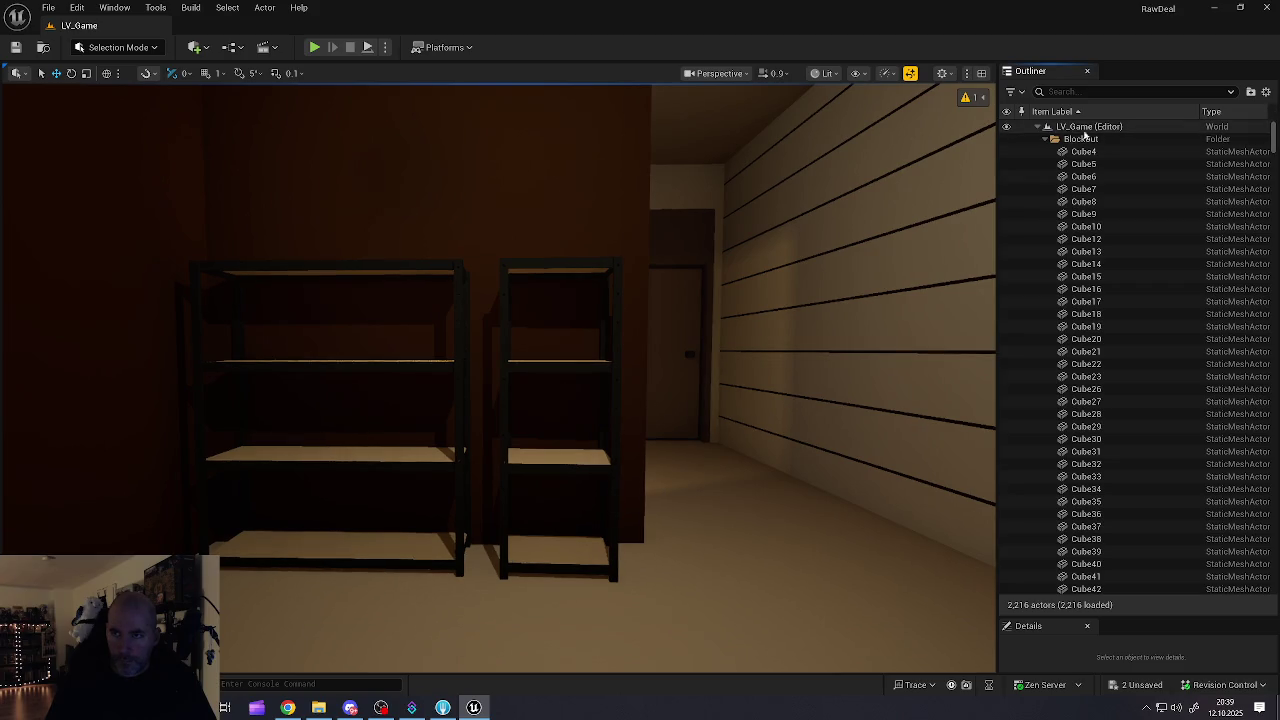
Step: Collapse the Blockout, 7-Eleven, Construction Site, Hotel, Buildings, Ground, Light, Plants and Streets folders
click(1045, 139)
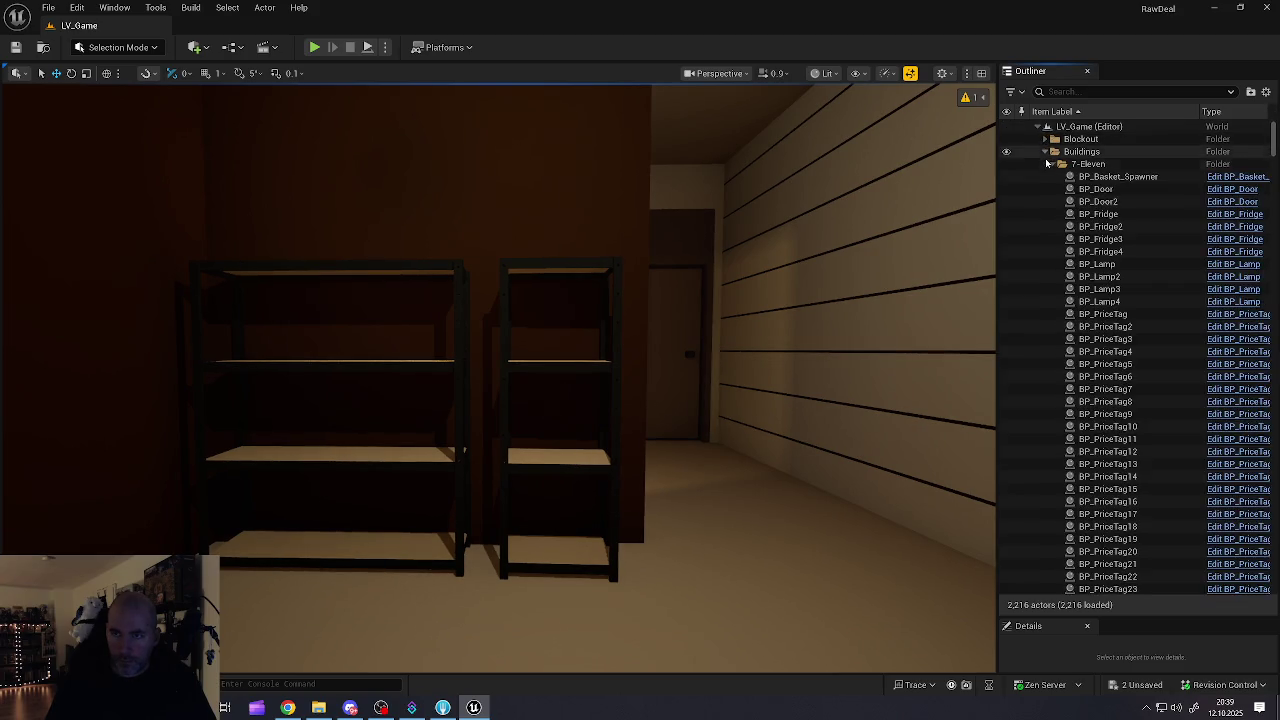
click(1052, 164)
click(1053, 176)
click(1053, 189)
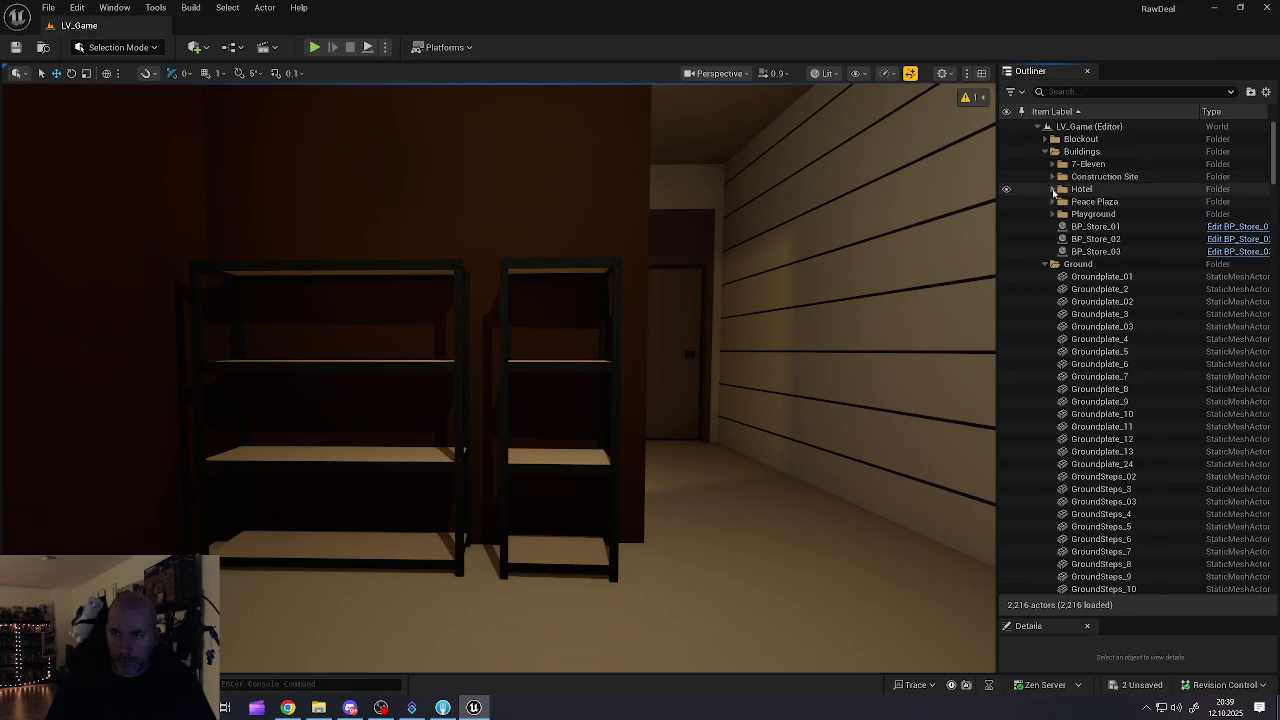
click(1045, 151)
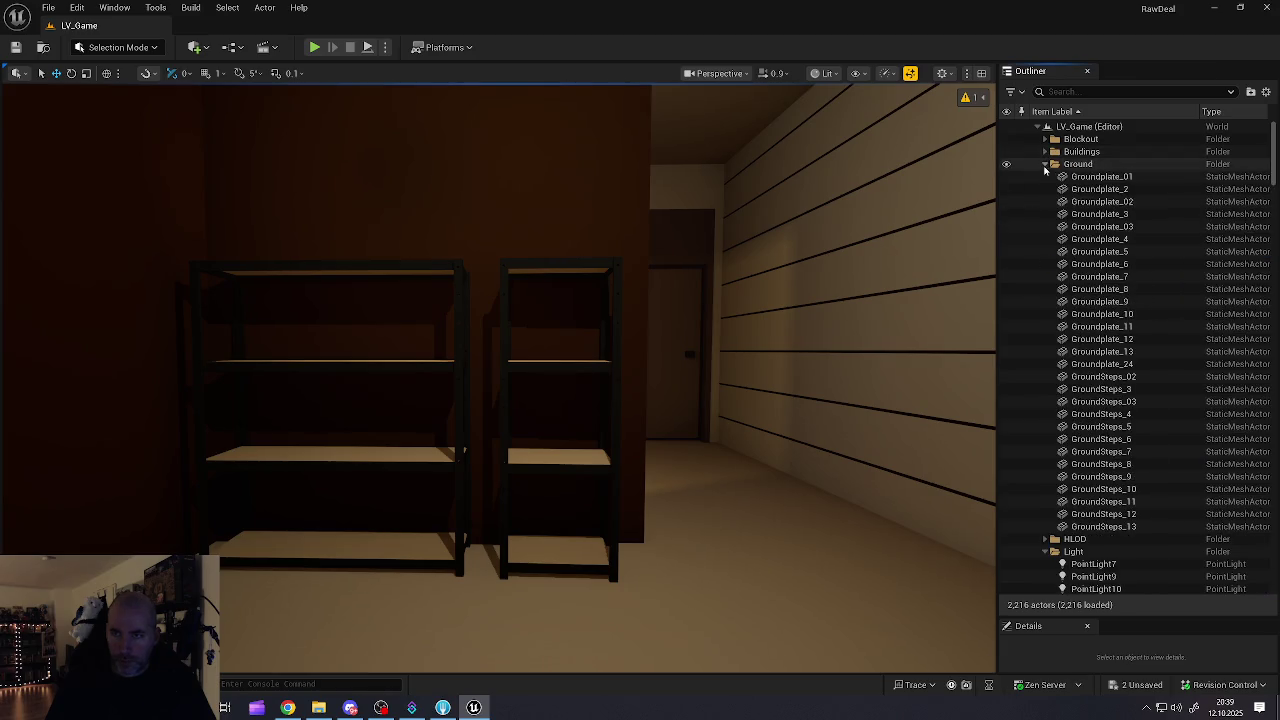
click(1045, 164)
click(1045, 189)
click(1045, 214)
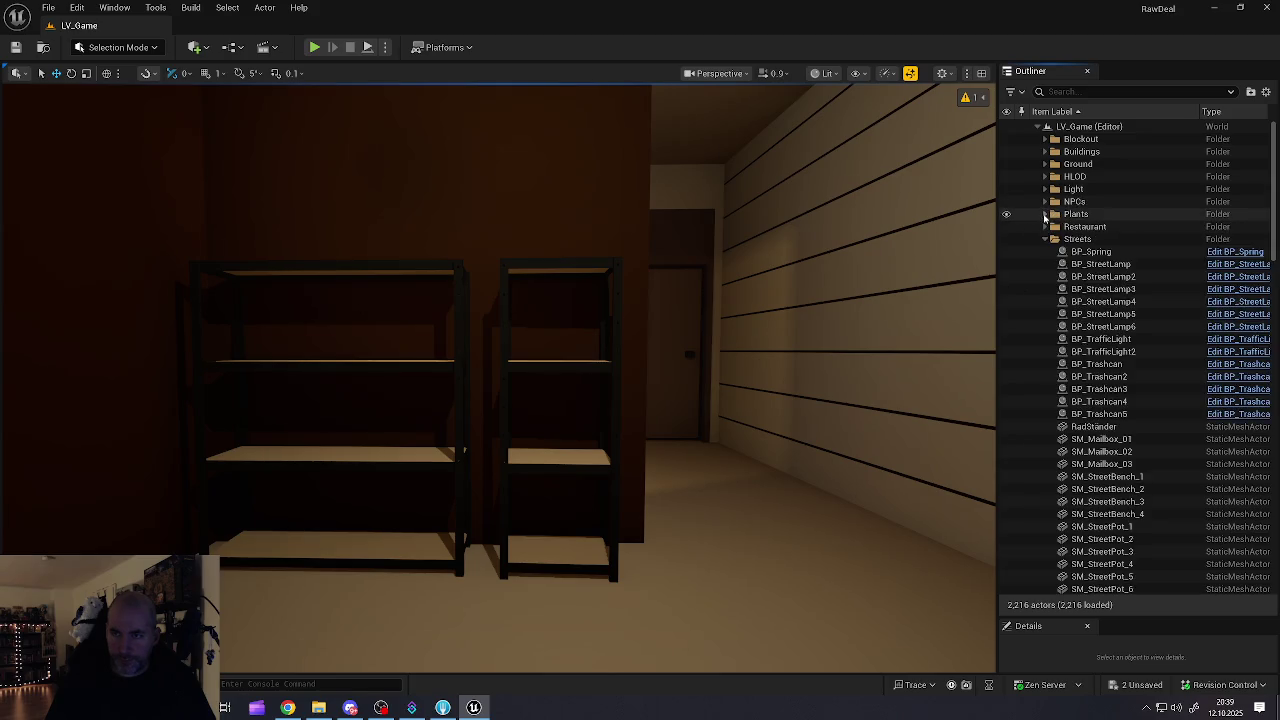
click(1045, 240)
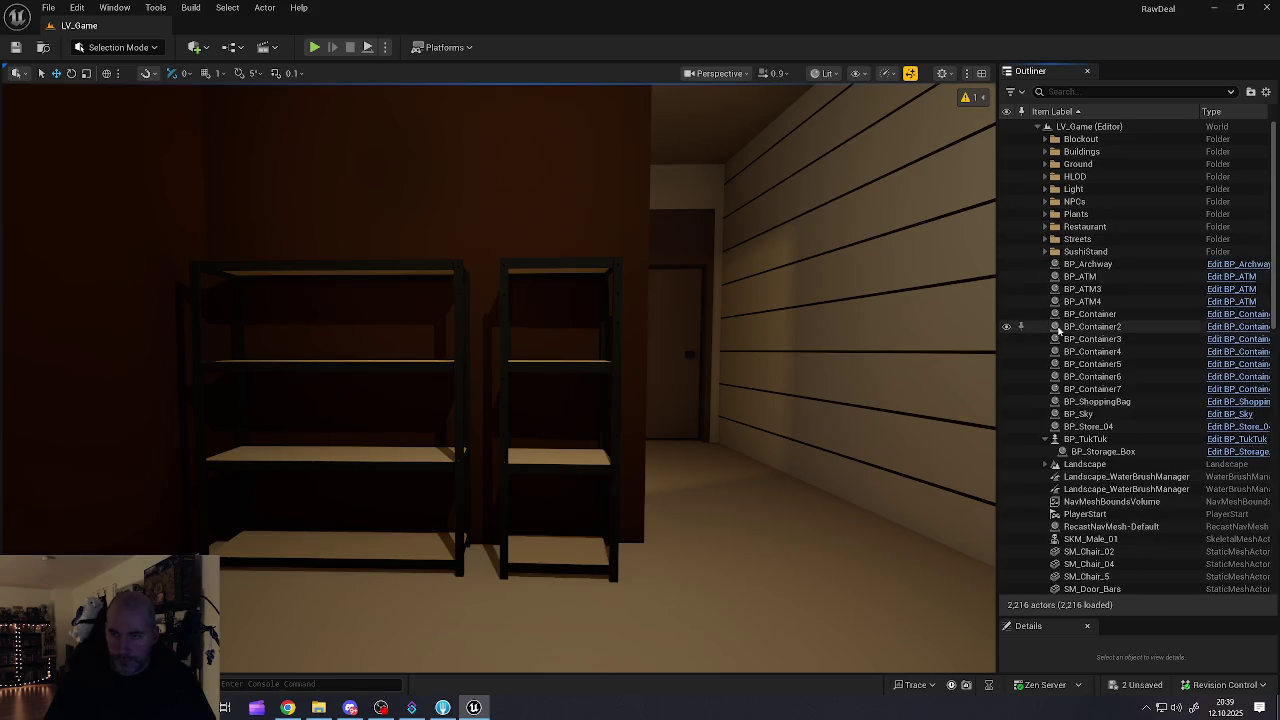
Step: Select SM_Chair_02 and SM_Chair_04 to locate them in the level
scroll(1080, 350, down, 7)
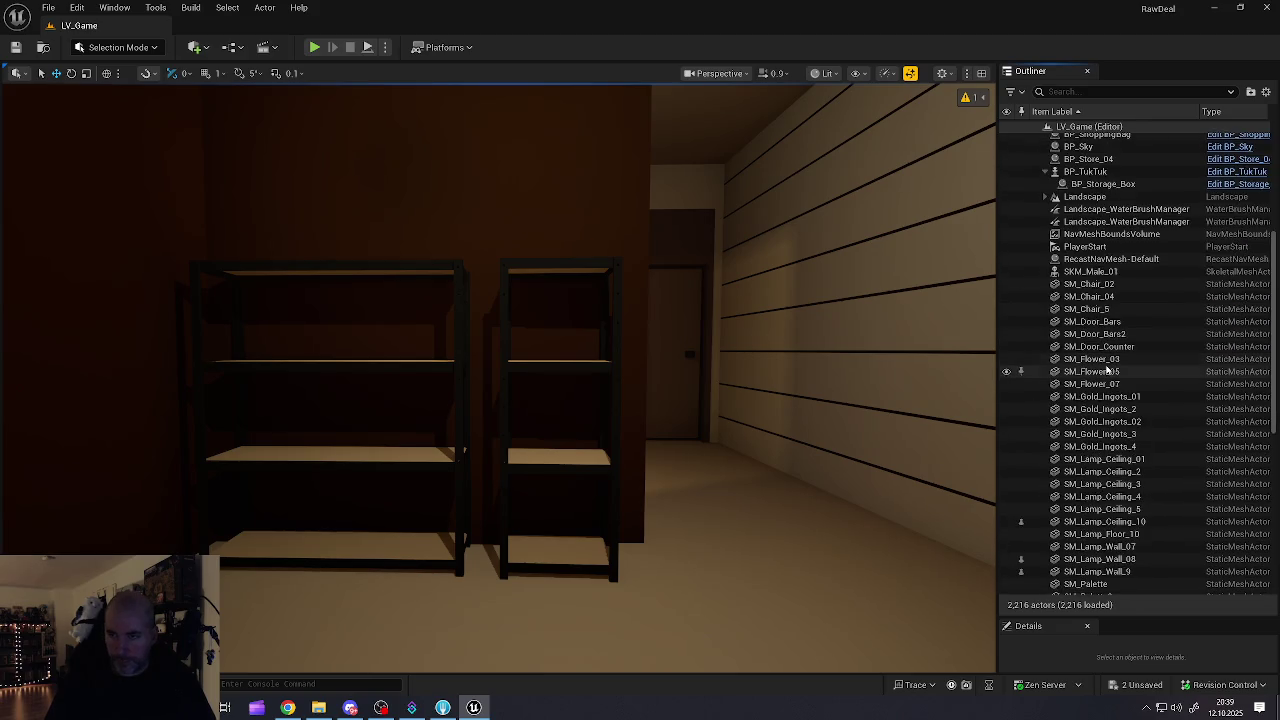
click(1090, 284)
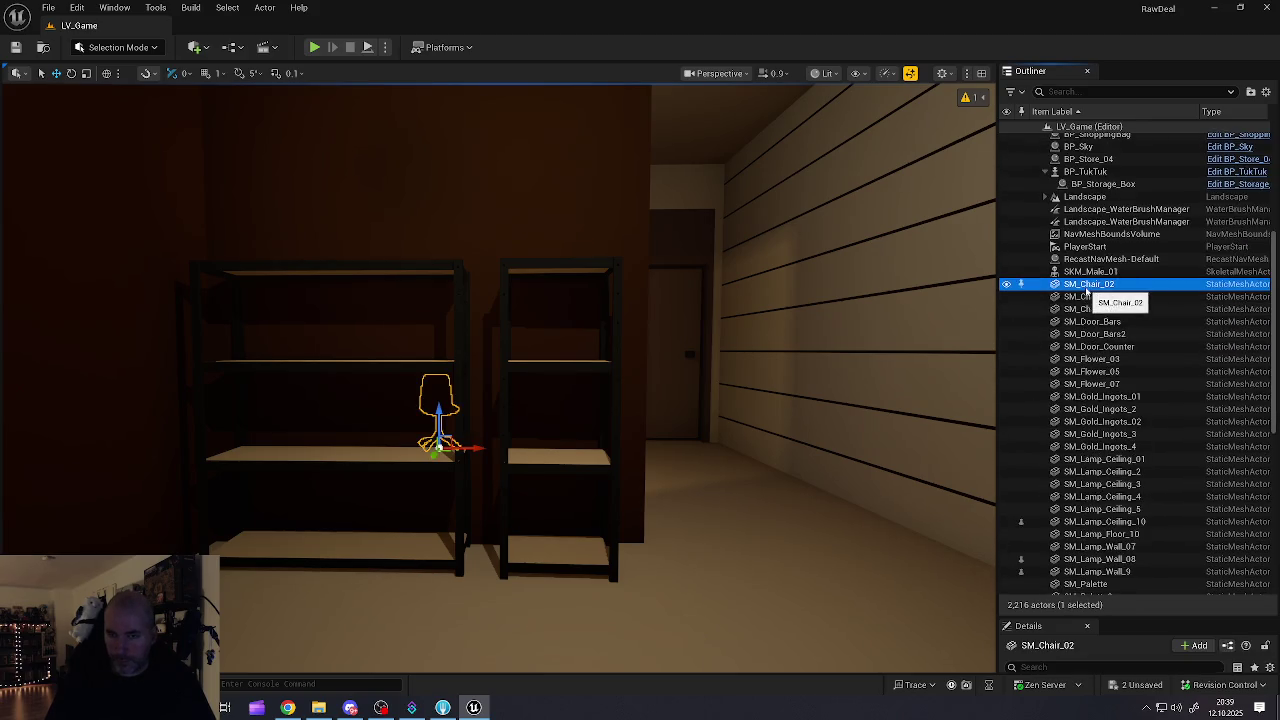
click(1085, 299)
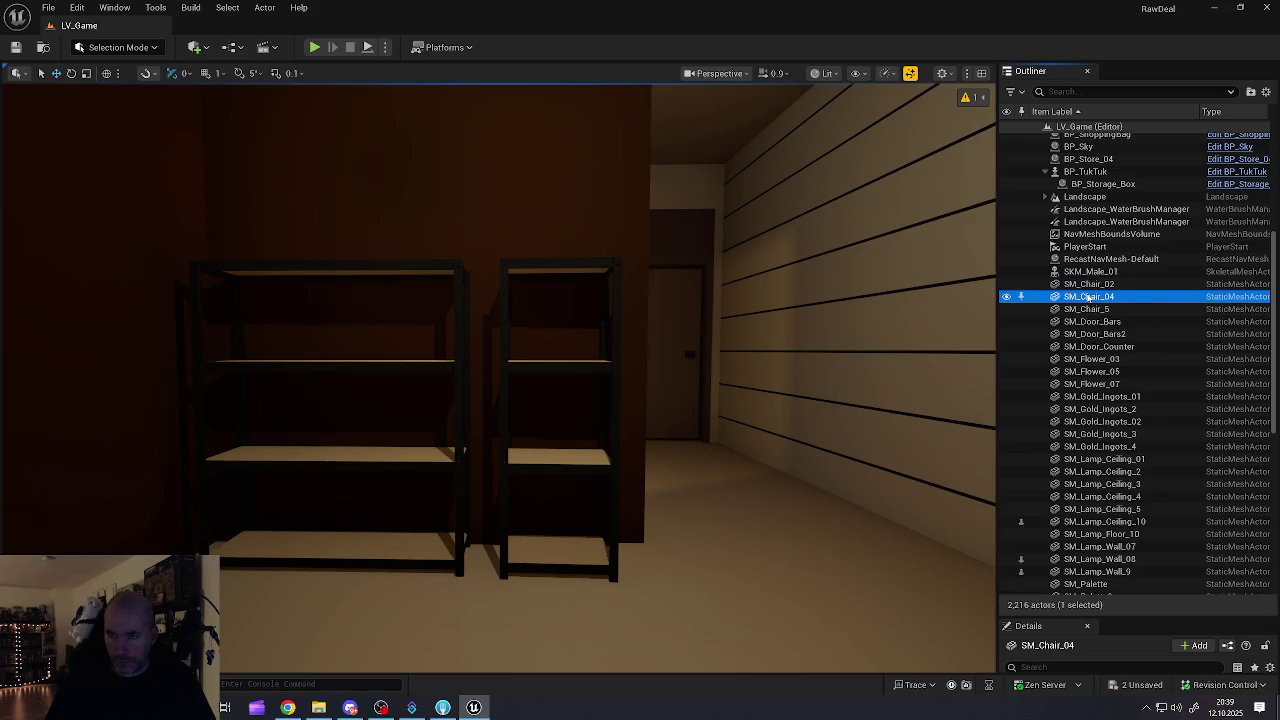
click(1087, 287)
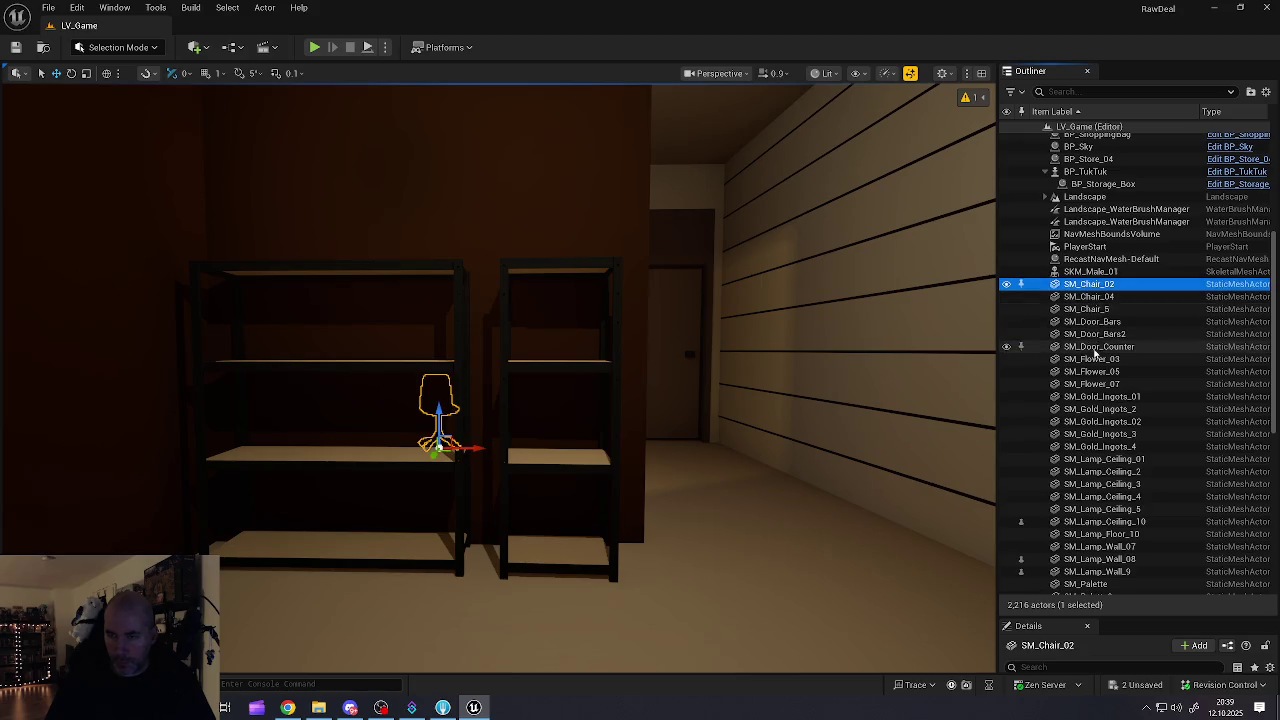
scroll(1095, 323, up, 5)
scroll(1095, 323, up, 1)
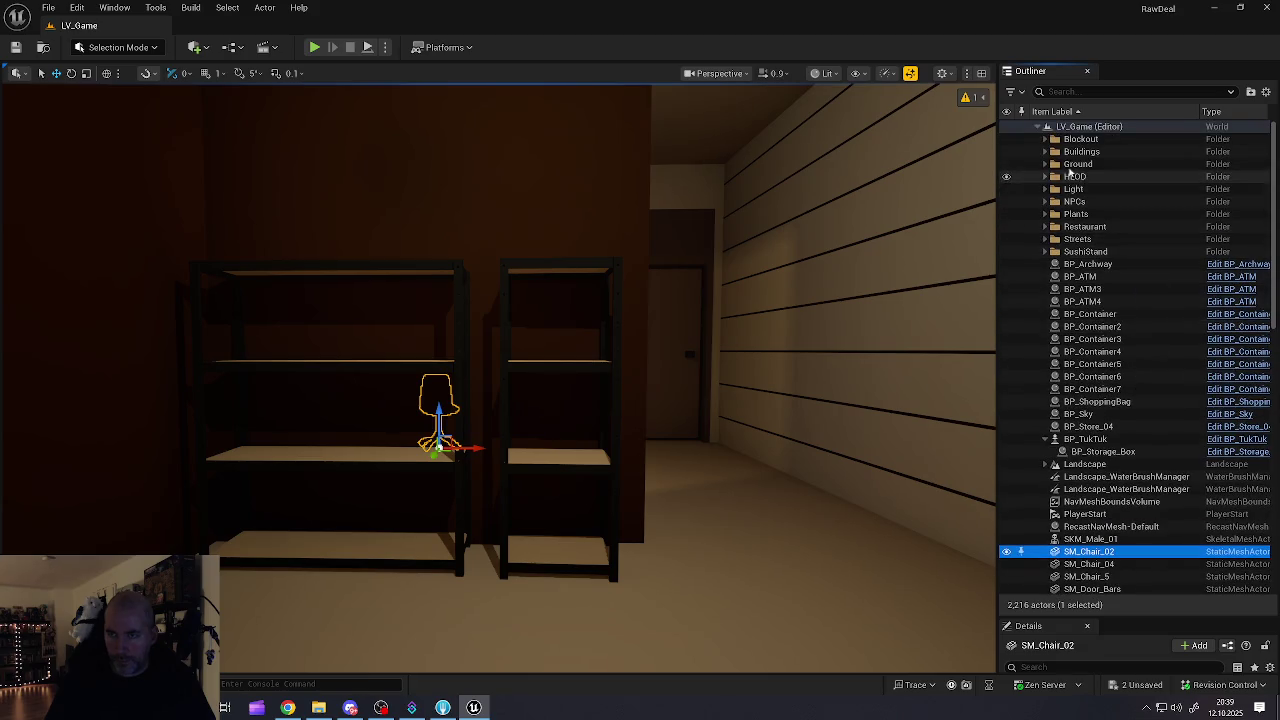
Step: Move SM_Chair_02 from the root into the Restaurant folder under Buildings
click(1045, 151)
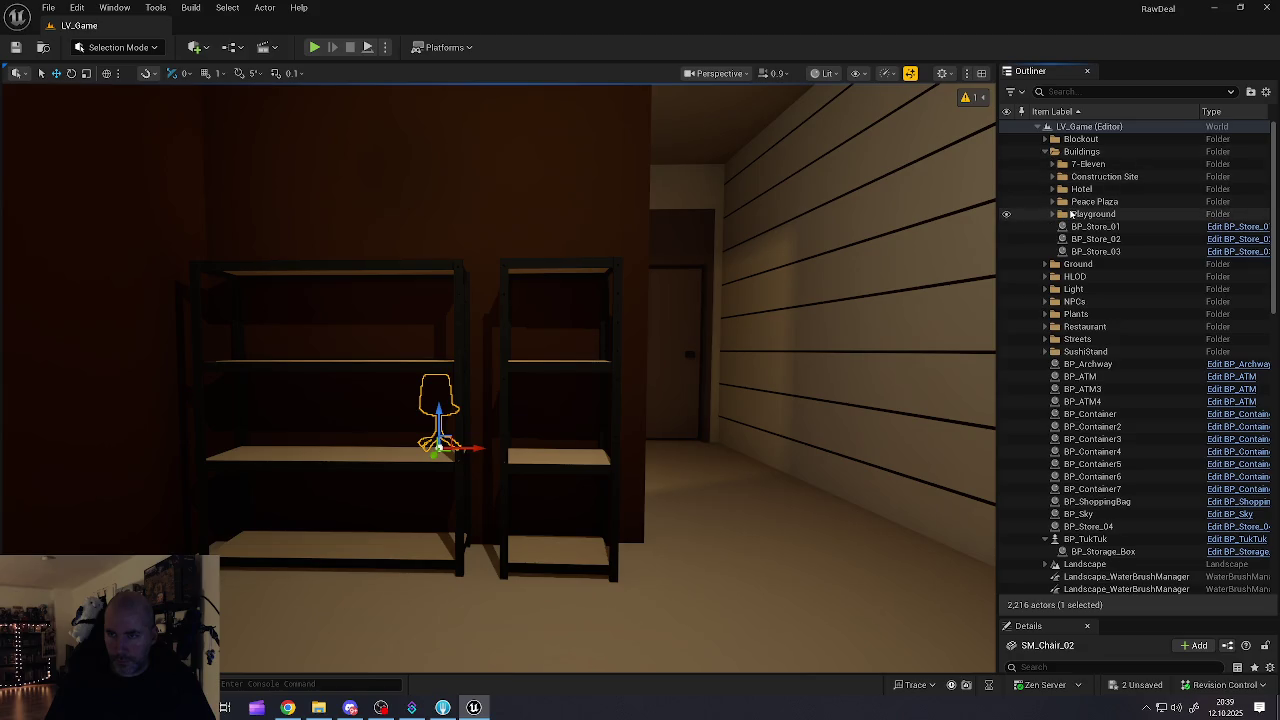
click(1088, 164)
scroll(1087, 314, down, 1)
scroll(1087, 314, down, 4)
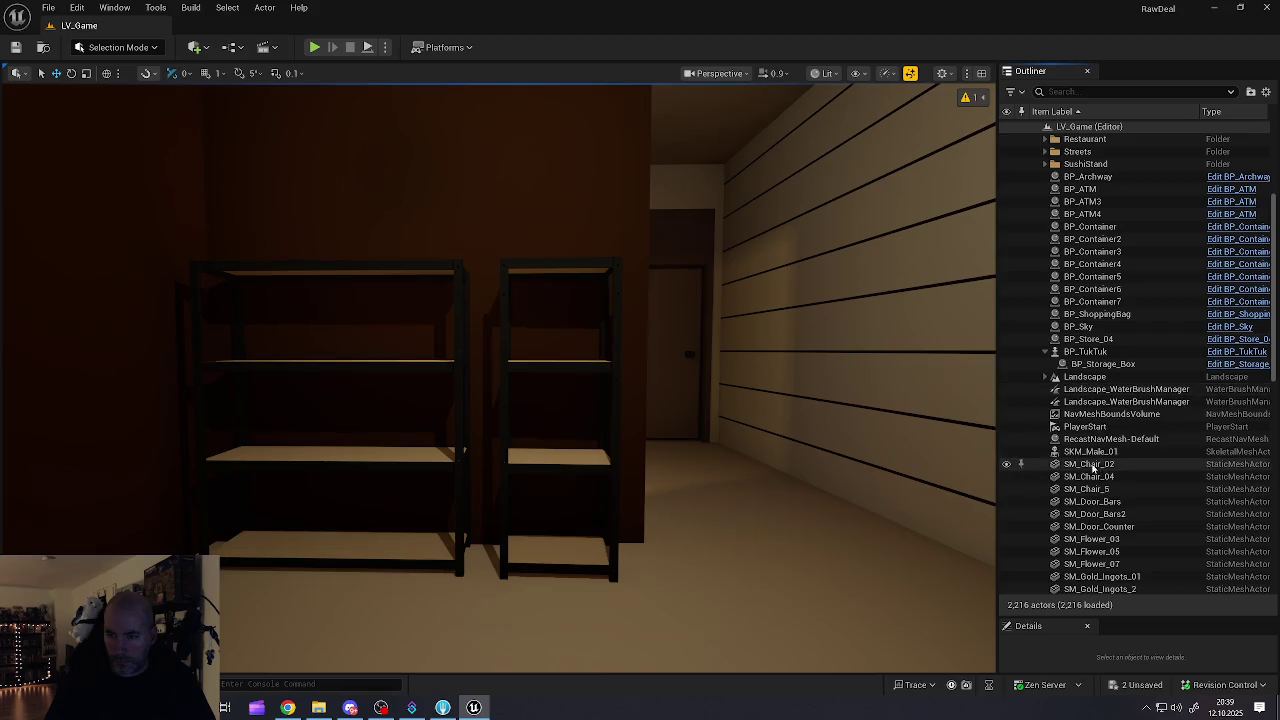
click(1090, 464)
mouse_move(1070, 466)
mouse_down()
mouse_move(1086, 146)
mouse_move(1105, 168)
mouse_up()
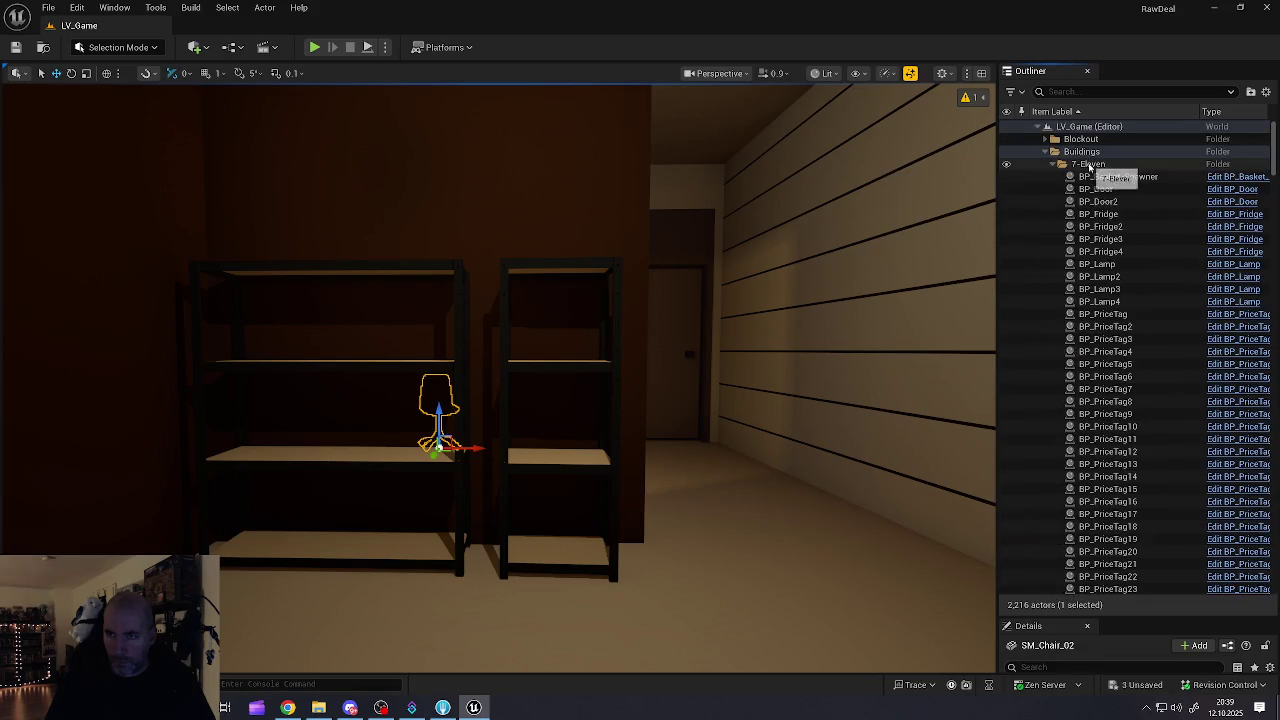
click(1055, 164)
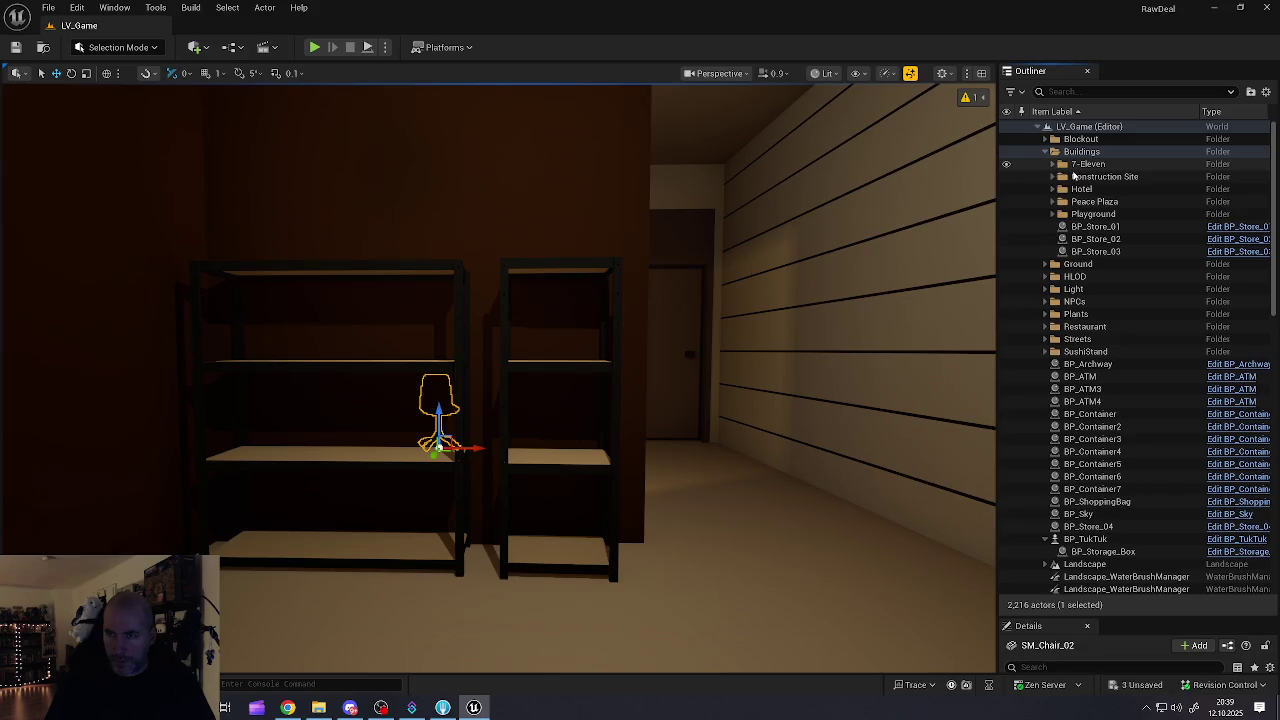
Step: Select BP_Archway, BP_ATM, BP_ATM3 and BP_ATM4 to see where they sit
scroll(1083, 320, down, 2)
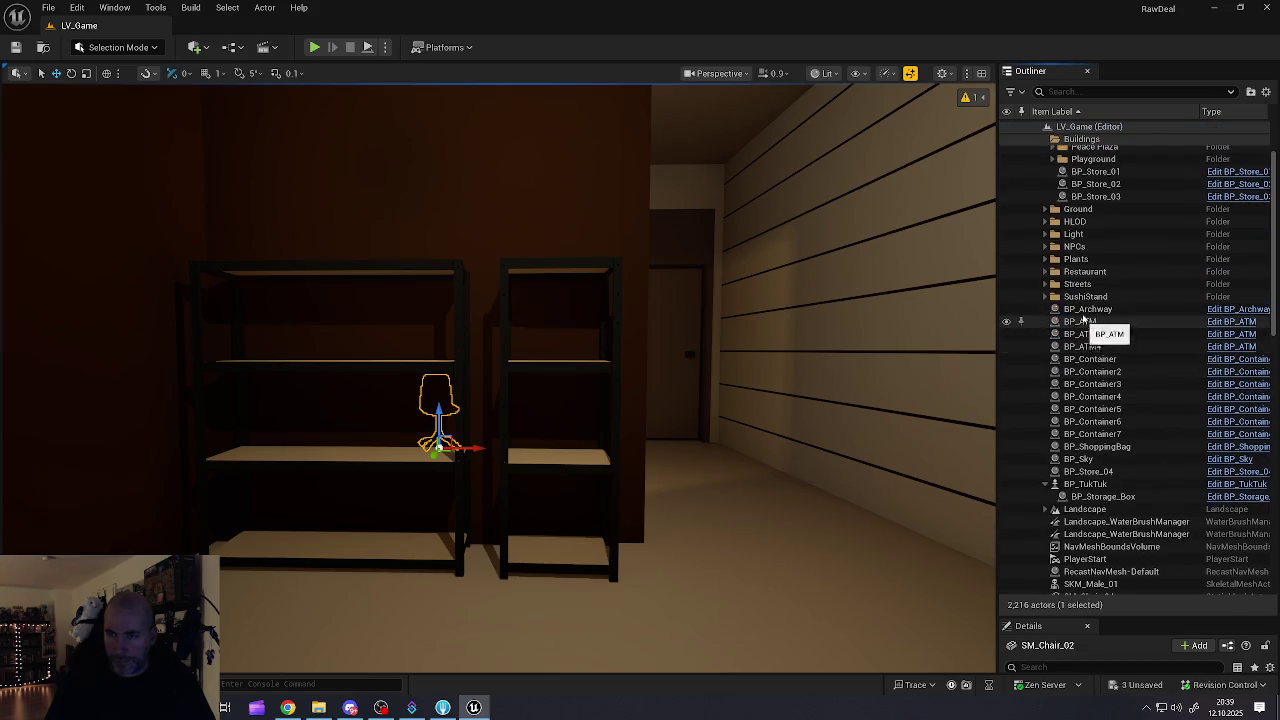
click(1084, 312)
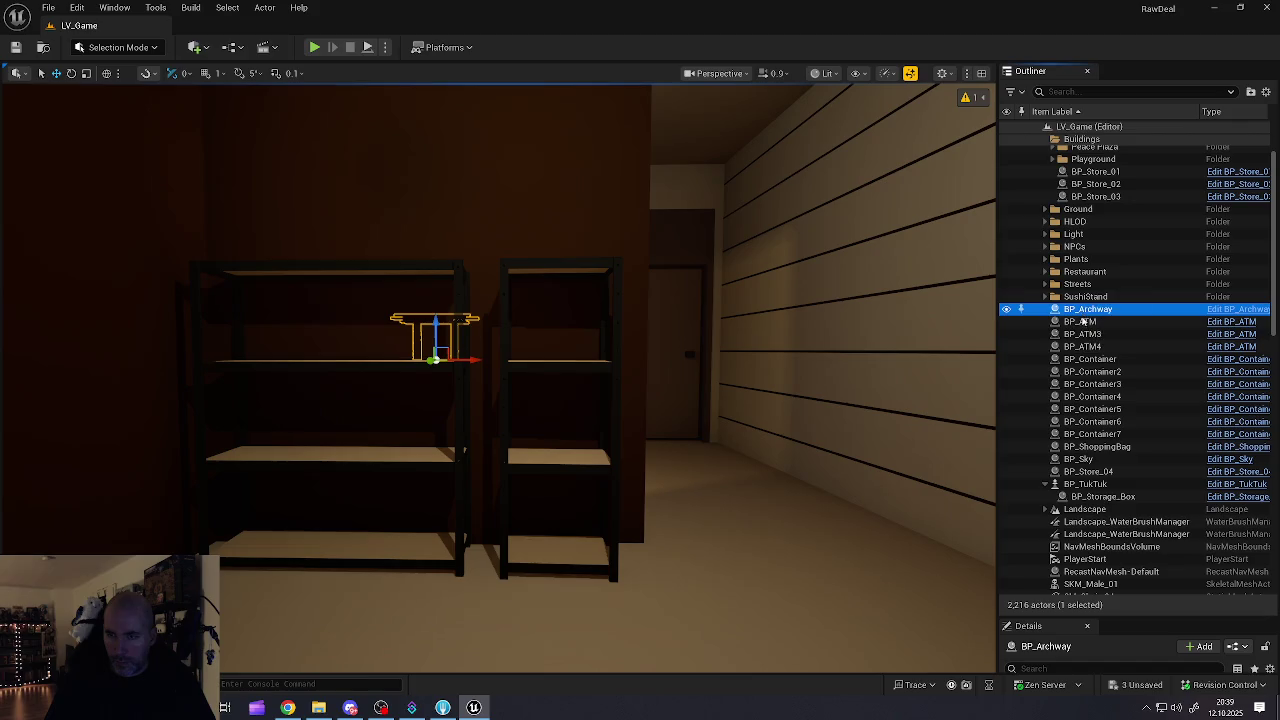
click(1083, 321)
click(1083, 334)
click(1083, 346)
Step: Check the BP_Container actors, BP_ShoppingBag and BP_Sky, then frame BP_Container in the view
click(1089, 359)
click(1092, 371)
click(1092, 397)
click(1092, 421)
click(1092, 434)
click(1090, 446)
click(1087, 458)
click(1090, 359)
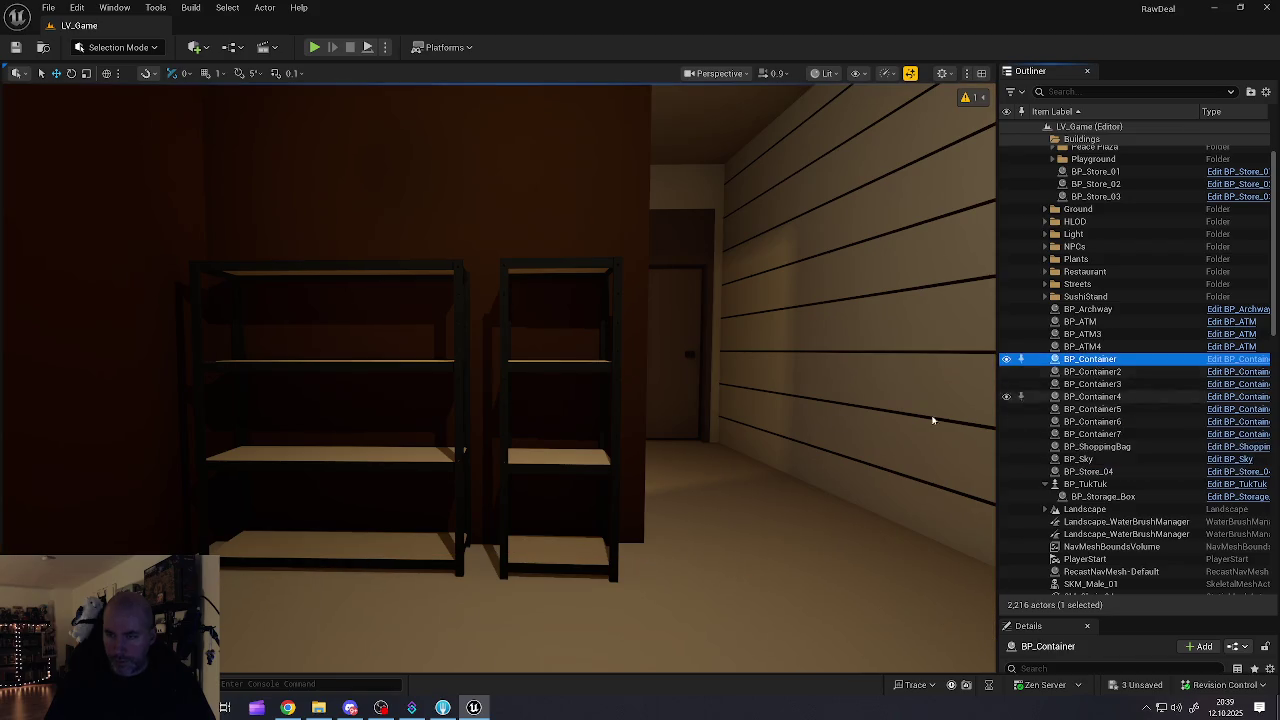
key(f)
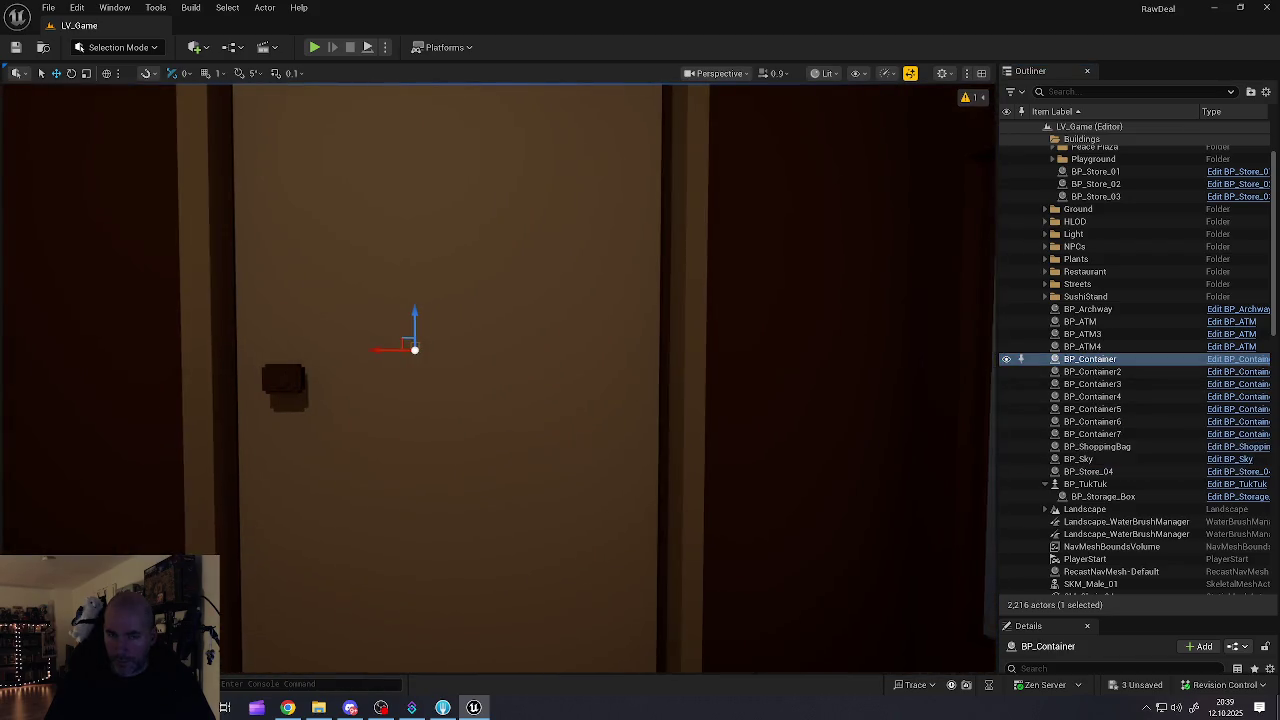
Step: Select the BP_Container actors from BP_Container through BP_Container7 in the Outliner
click(1091, 371)
click(1092, 396)
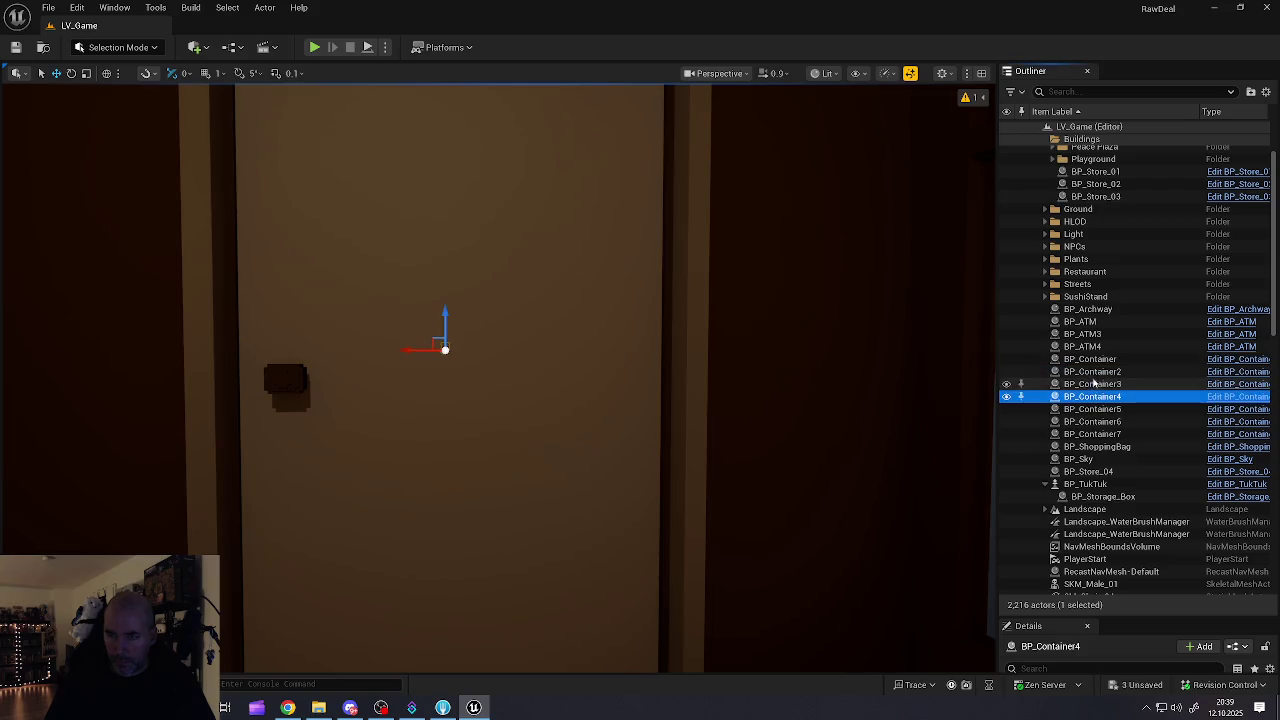
click(1092, 359)
shift+click(1097, 436)
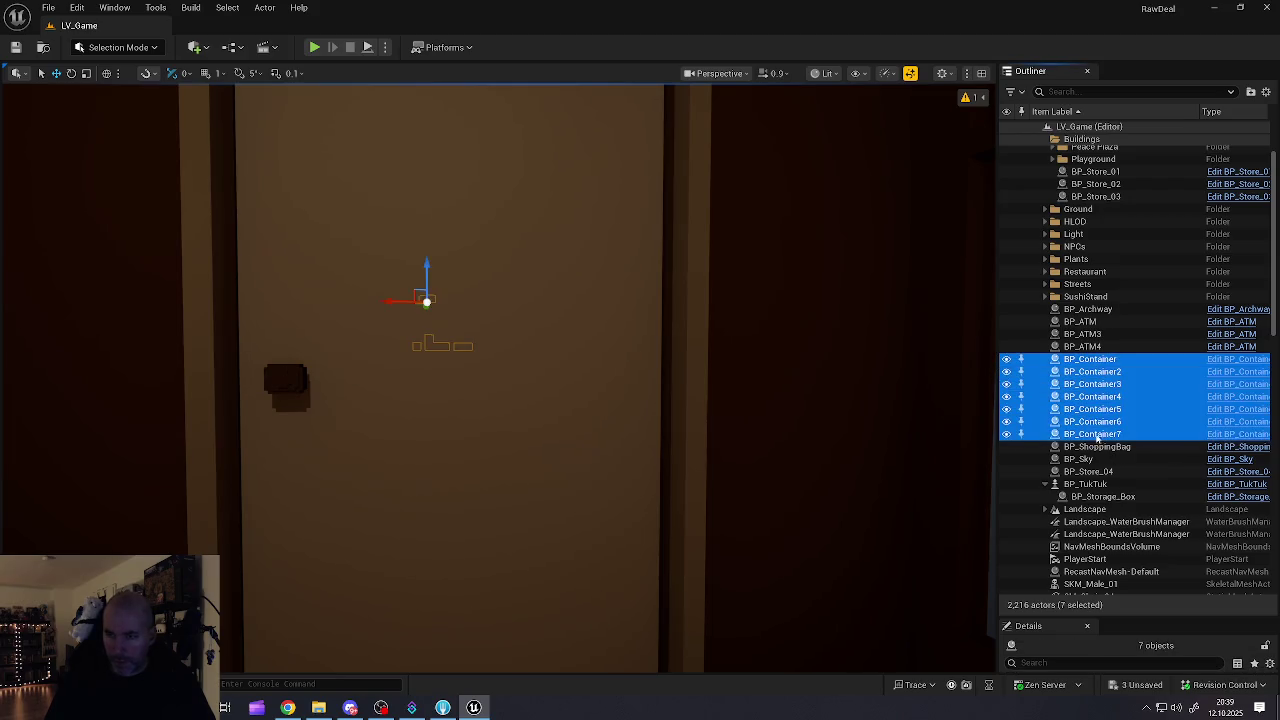
scroll(1095, 420, up, 2)
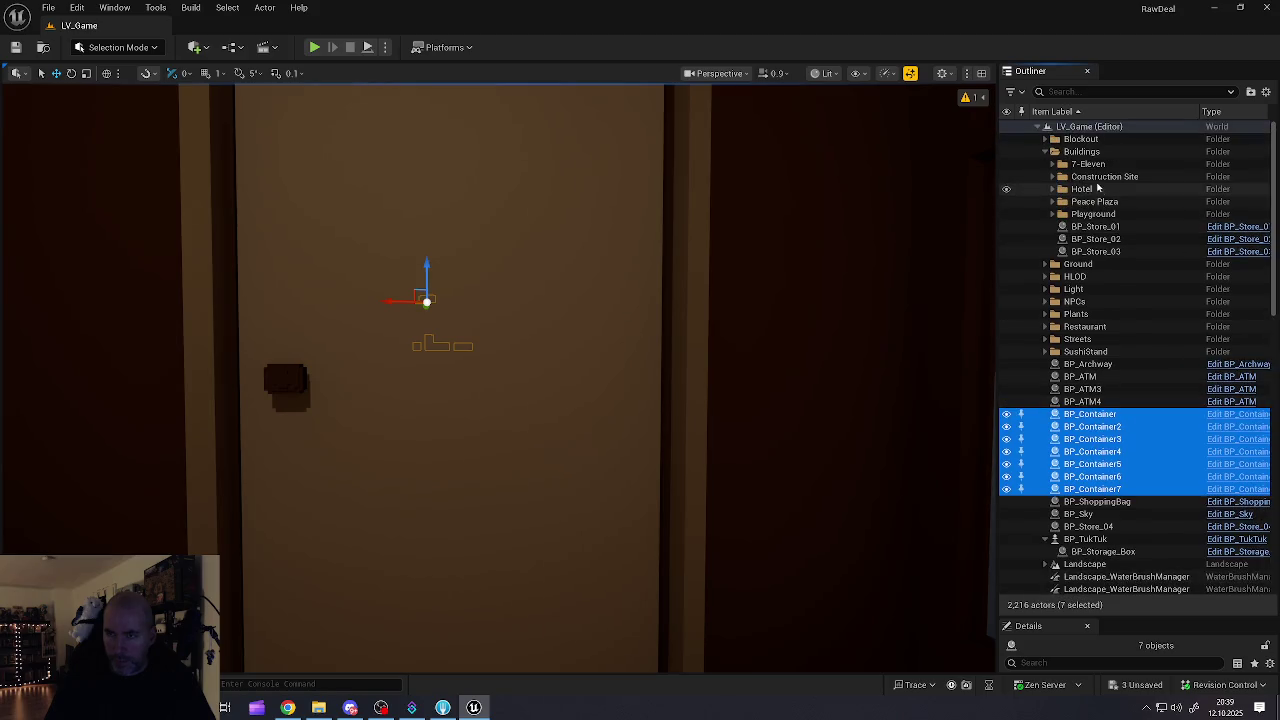
Step: Move the seven BP_Container actors into Construction Site, then deselect with the shelves in view
click(1053, 177)
click(1052, 177)
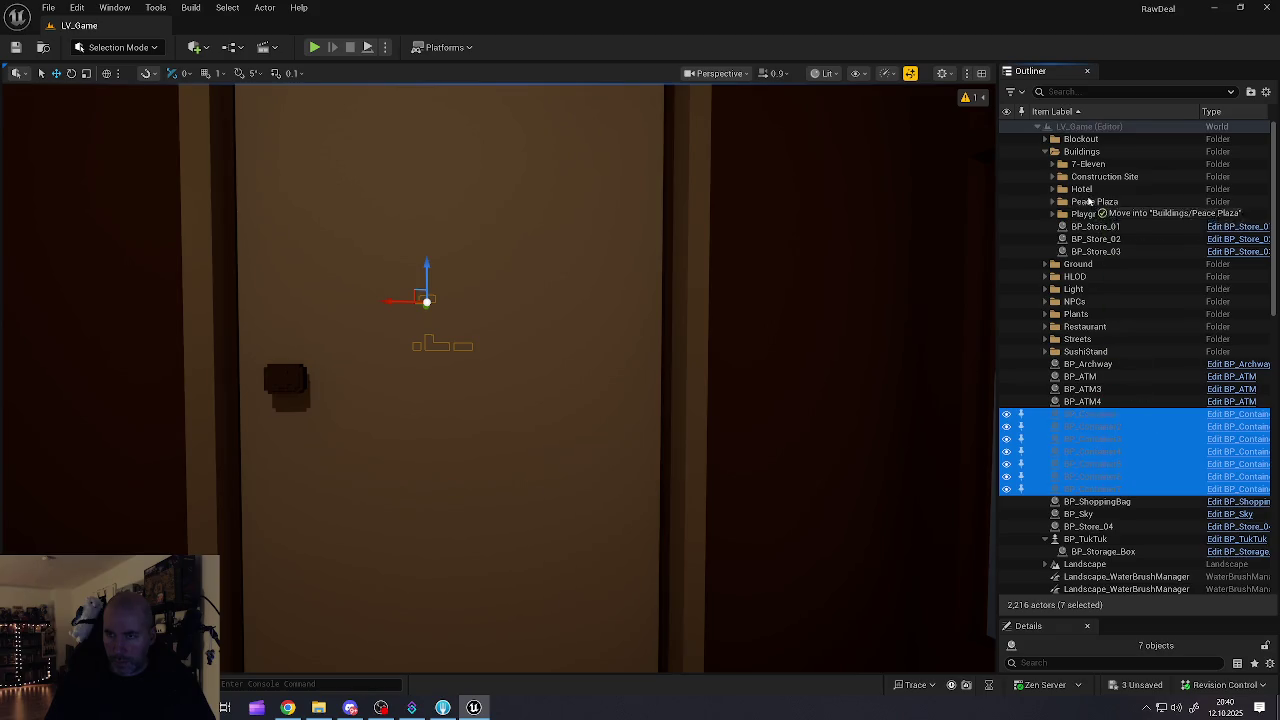
drag(1104, 180, 1104, 180)
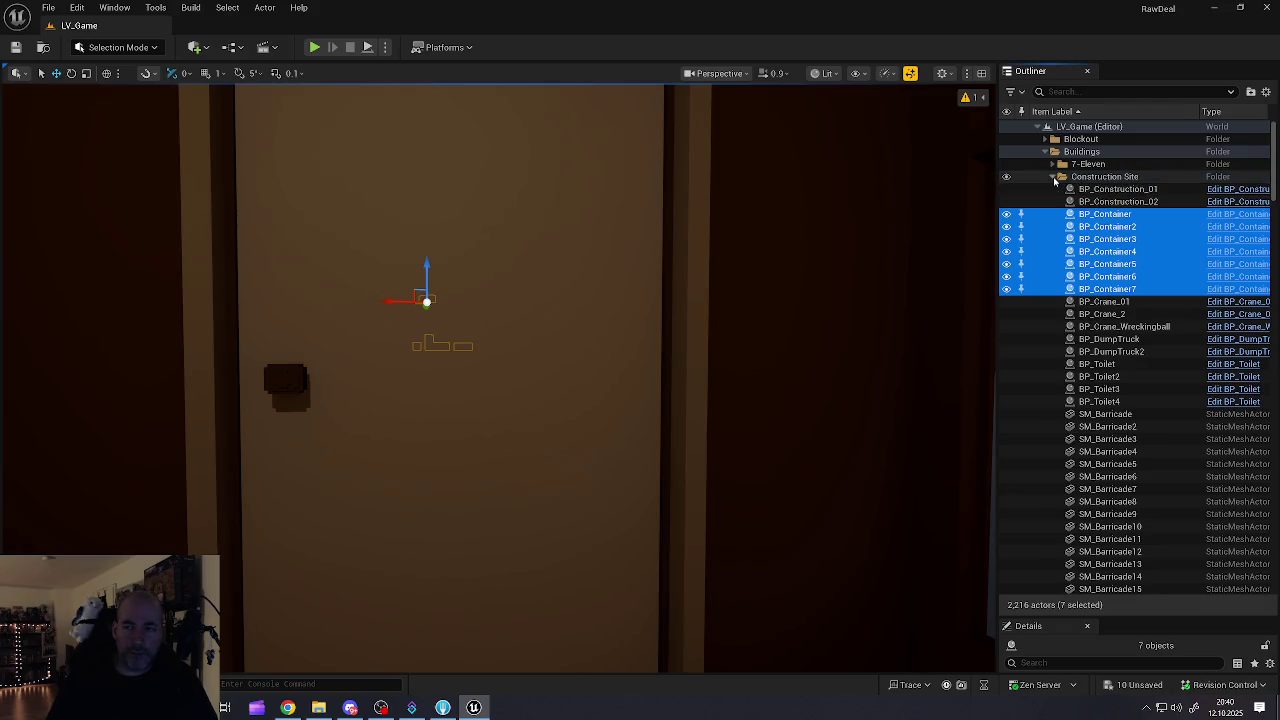
click(1054, 177)
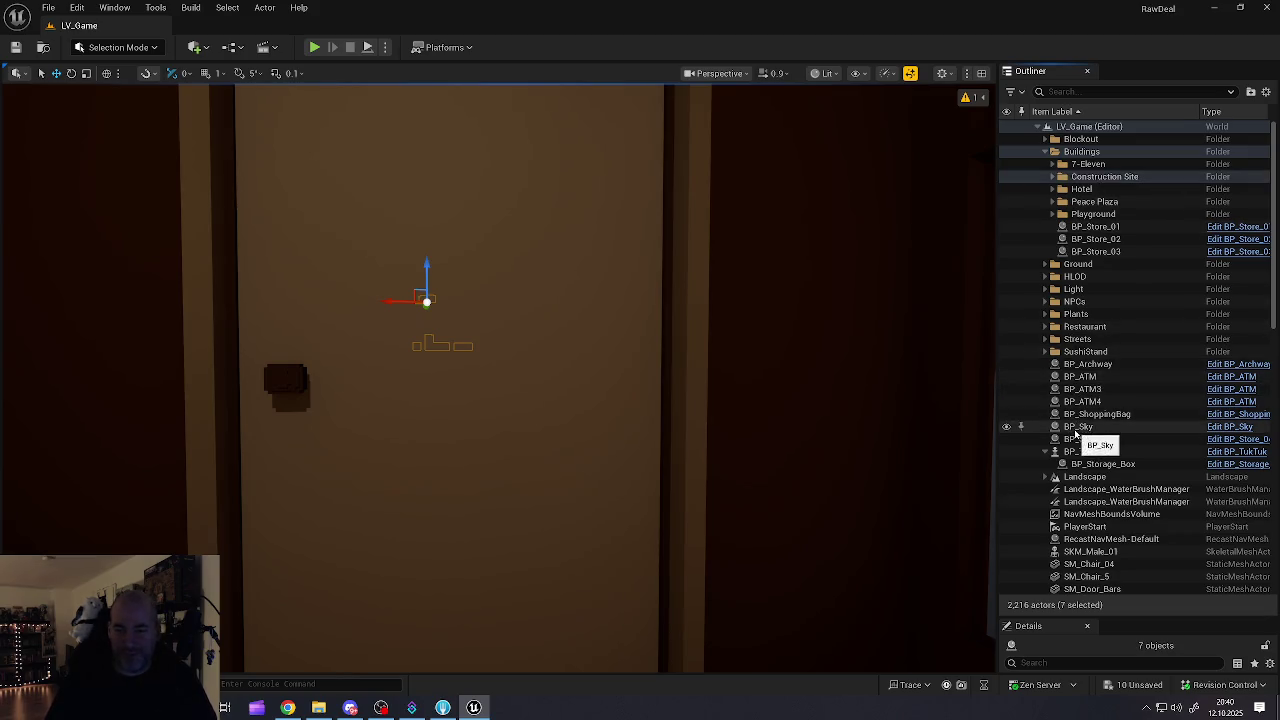
mouse_move(534, 490)
mouse_down()
mouse_move(534, 520)
mouse_move(560, 510)
mouse_move(529, 491)
mouse_up()
key(Escape)
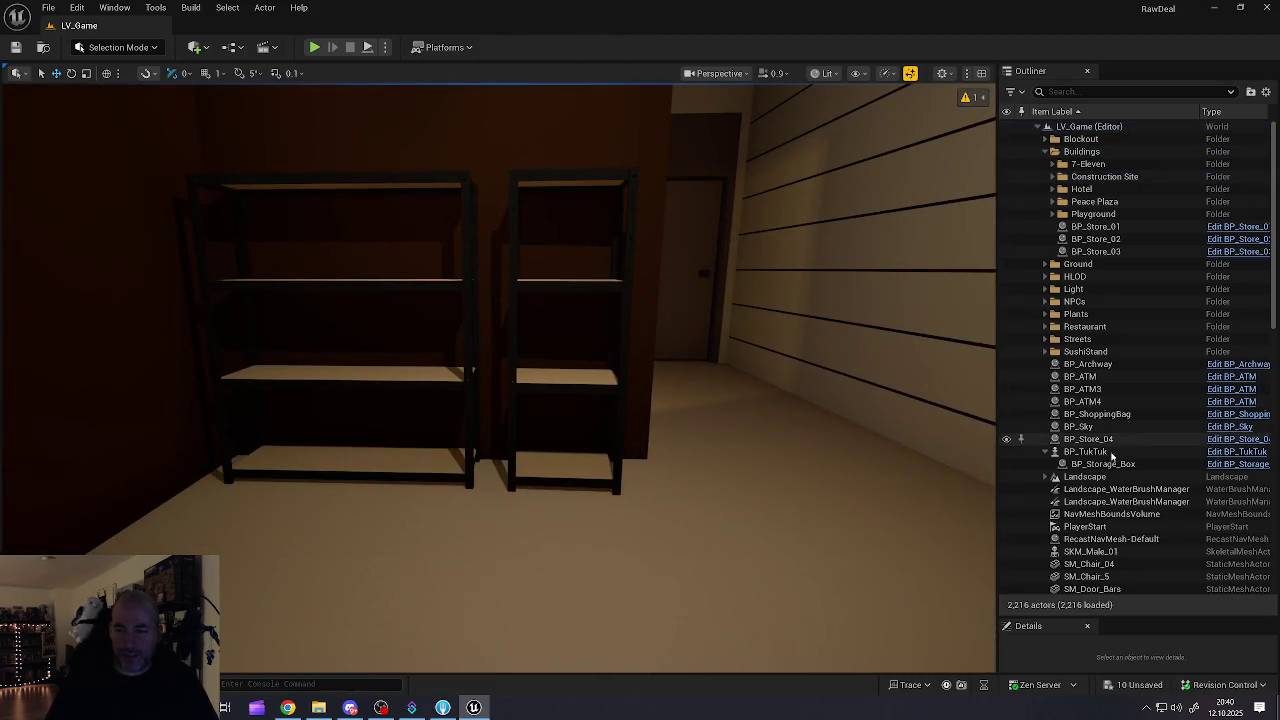
Step: Inspect the loose SM_Lamp_Ceiling, SM_Lamp_Floor_10 and SM_Lamp_Wall_07 actors one by one
scroll(1110, 460, down, 5)
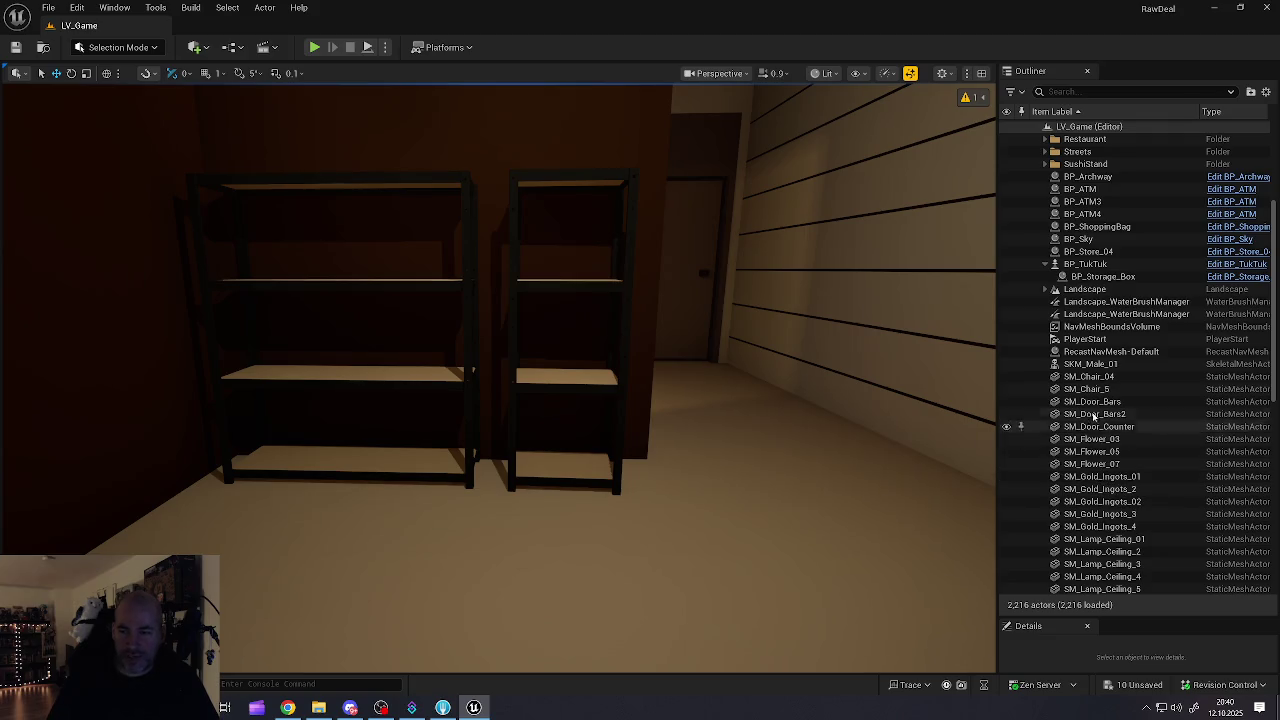
scroll(1095, 465, down, 3)
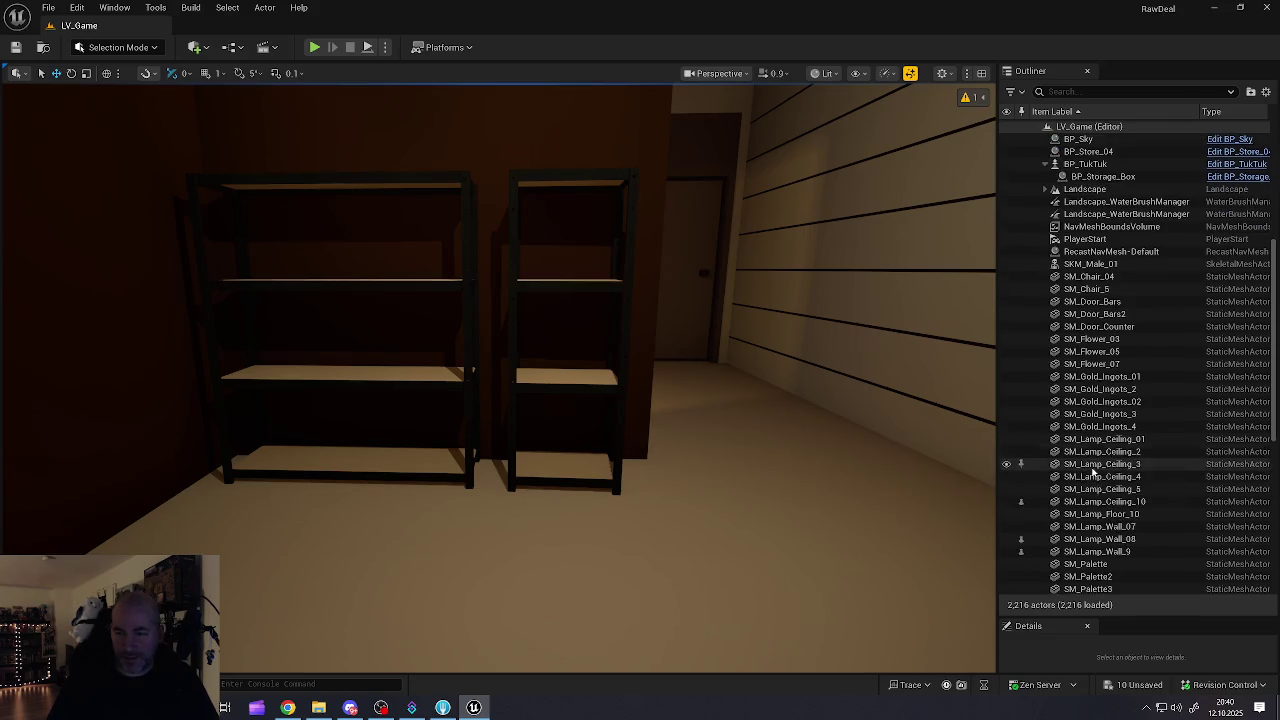
click(1097, 452)
click(1096, 464)
click(1096, 477)
click(1095, 489)
click(1095, 502)
click(1097, 515)
click(1097, 527)
Step: Select SM_Lamp_Wall_08 and SM_Lamp_Wall_9 and drag them into the Buildings/7-Eleven folder
click(1097, 539)
click(1097, 552)
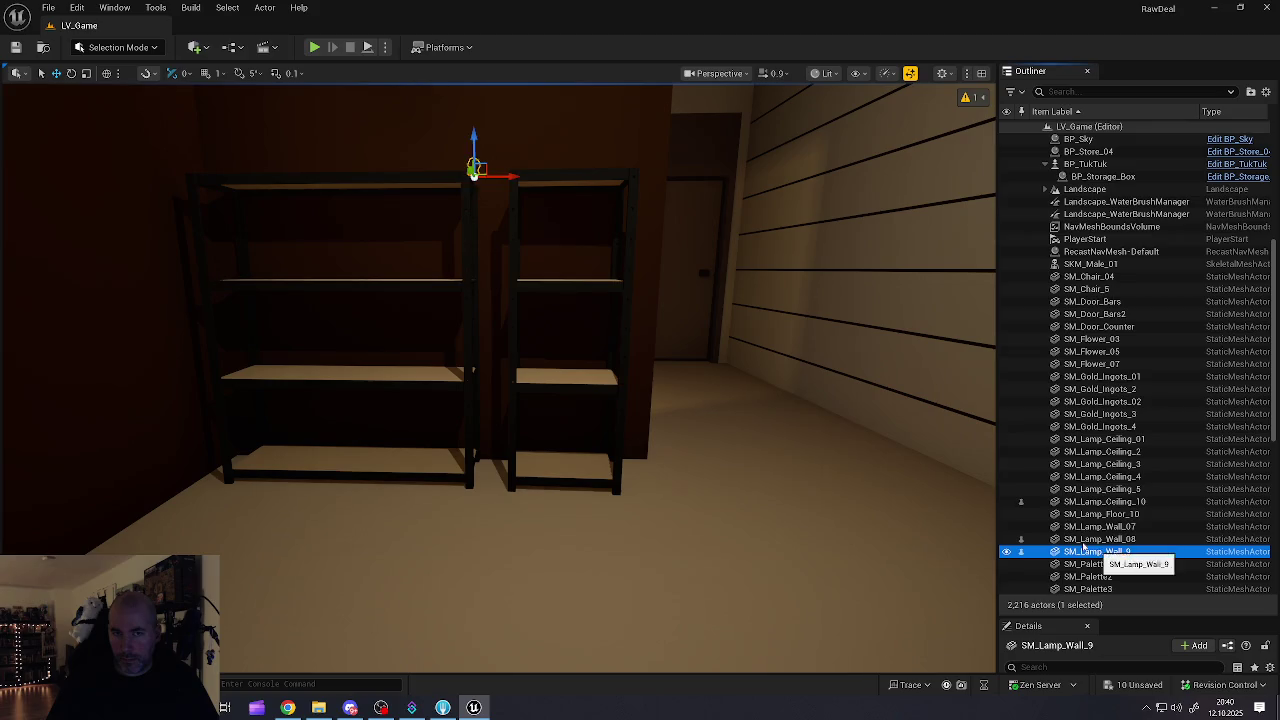
double_click(1143, 550)
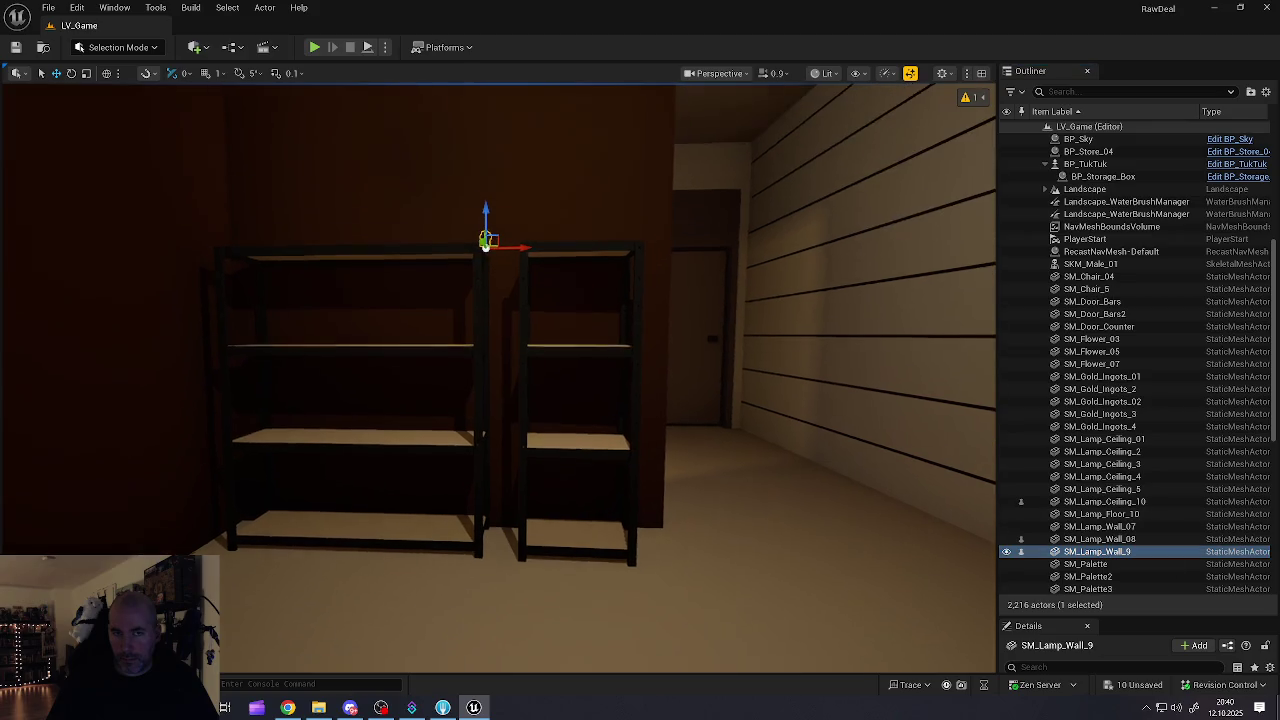
ctrl+click(1103, 540)
mouse_move(1101, 545)
mouse_down()
mouse_move(1128, 140)
mouse_move(1100, 150)
mouse_move(1104, 180)
mouse_move(1087, 169)
mouse_up()
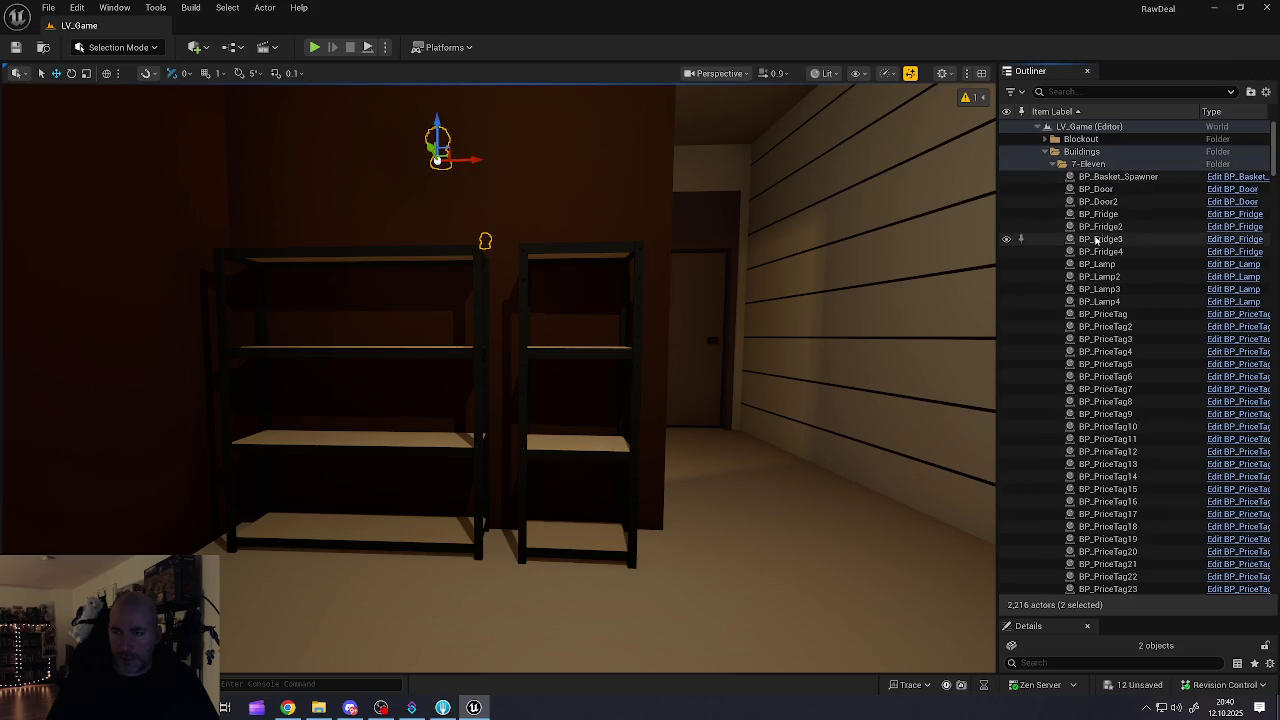
Step: Scroll through the 7-Eleven folder's BP_Shoppable items and shelves in the Outliner
scroll(1097, 243, down, 15)
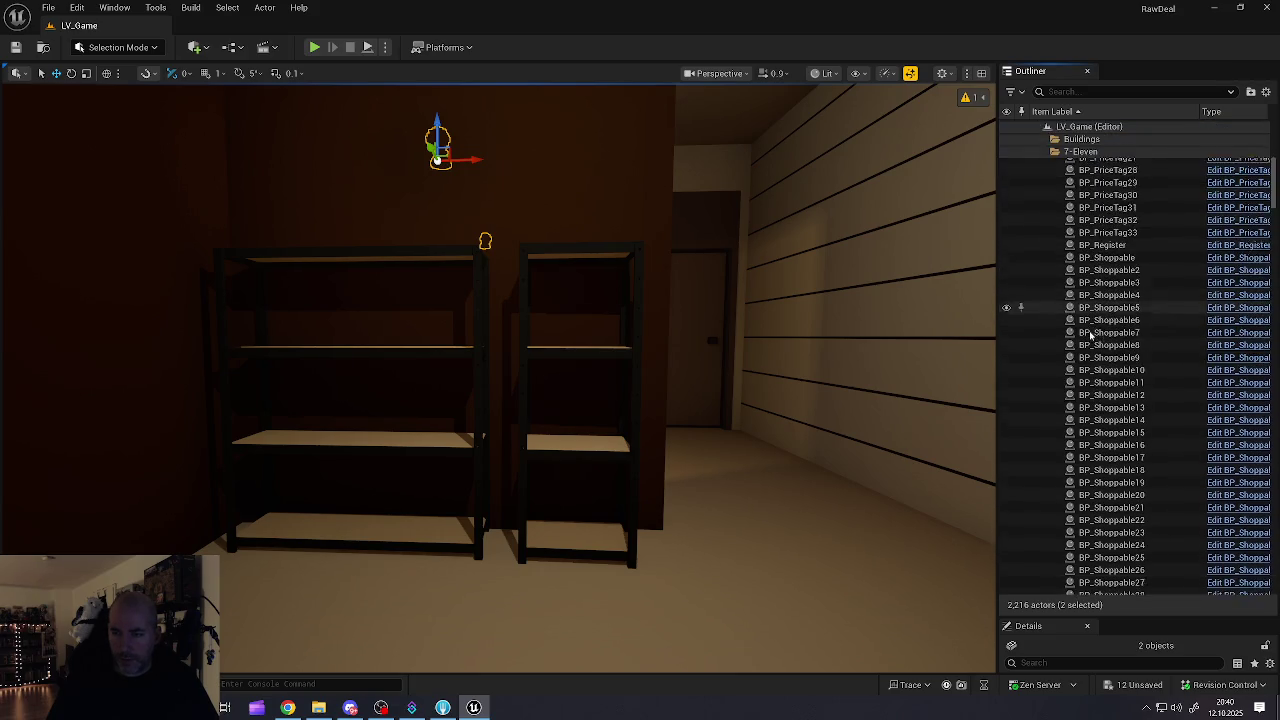
scroll(1097, 343, down, 15)
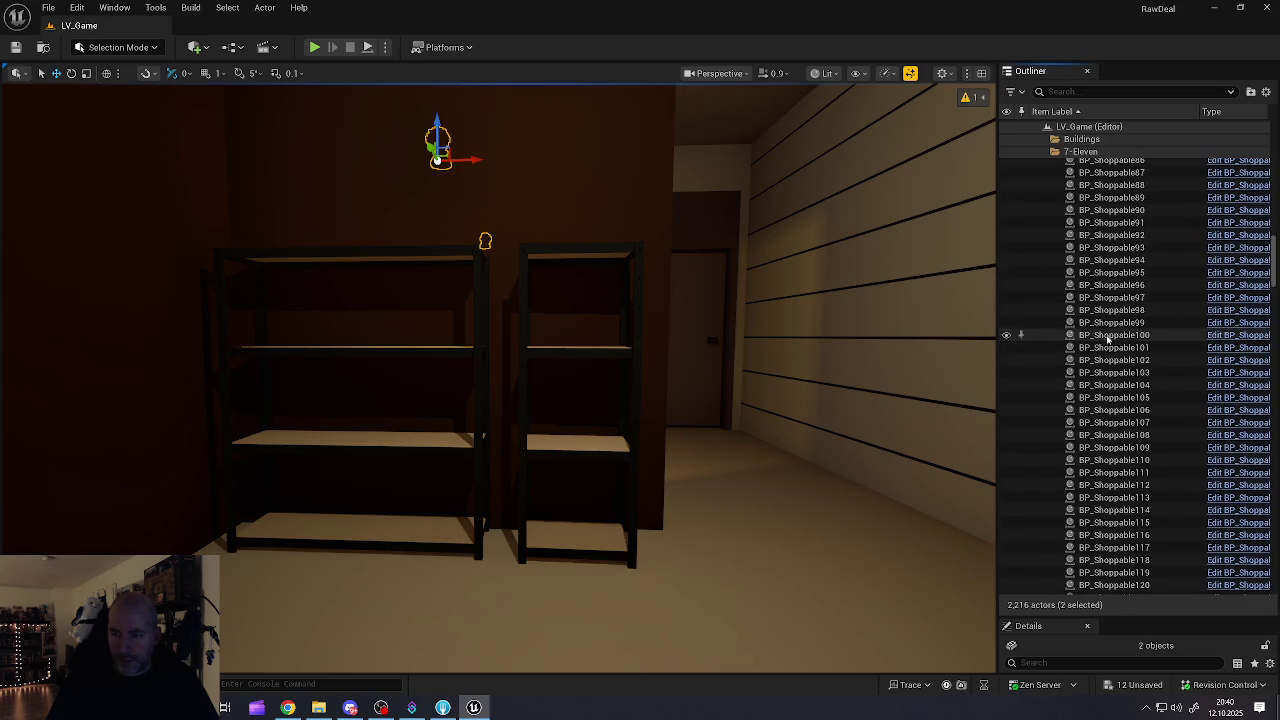
scroll(1113, 343, down, 13)
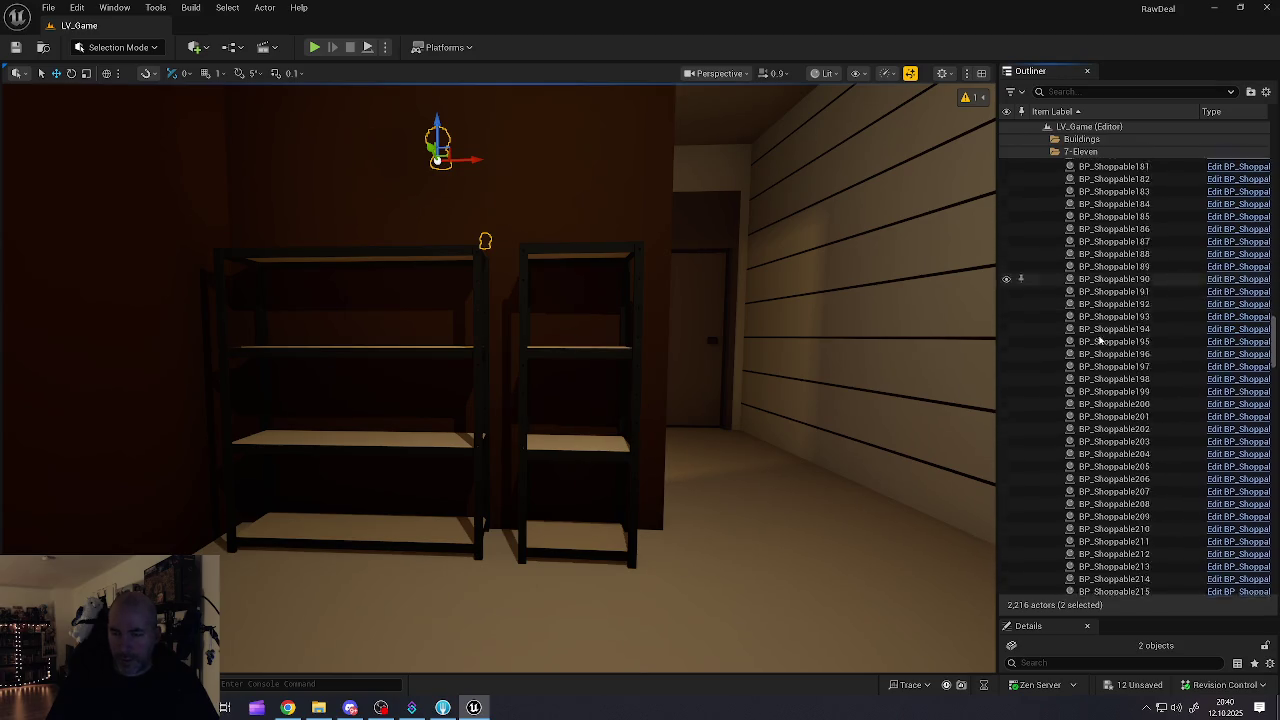
scroll(1100, 346, down, 12)
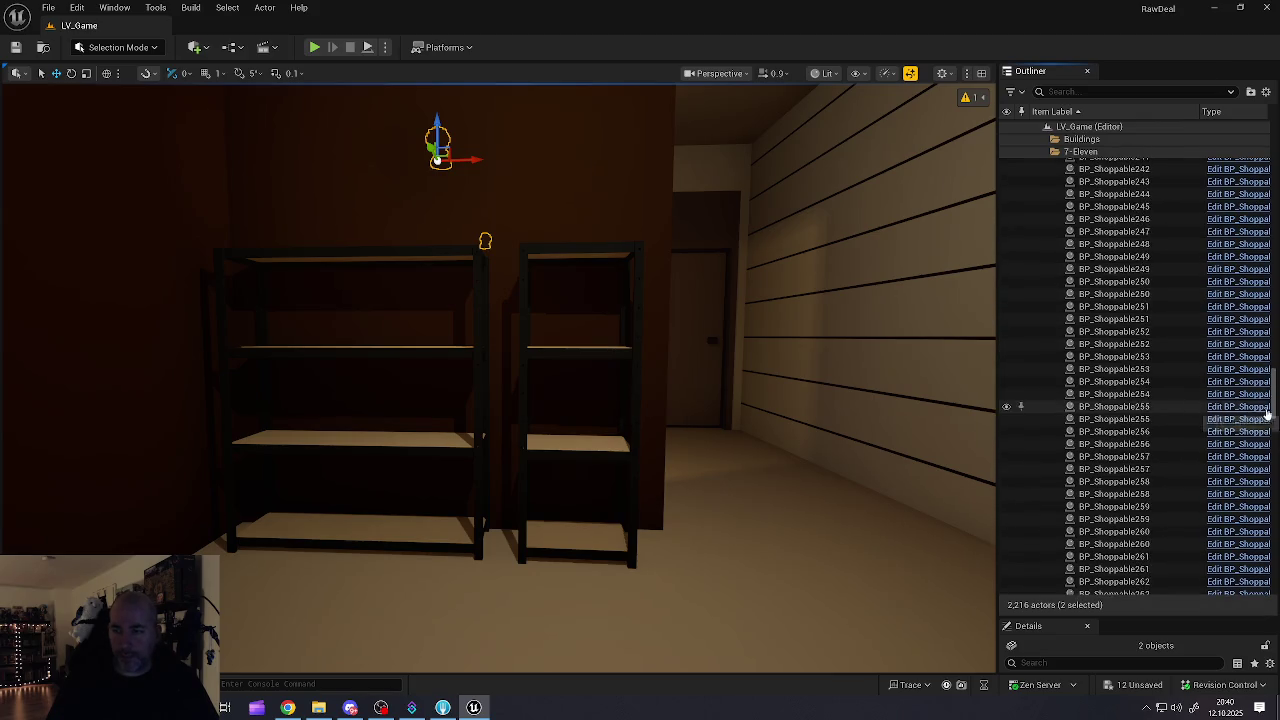
drag(1274, 408, 1270, 566)
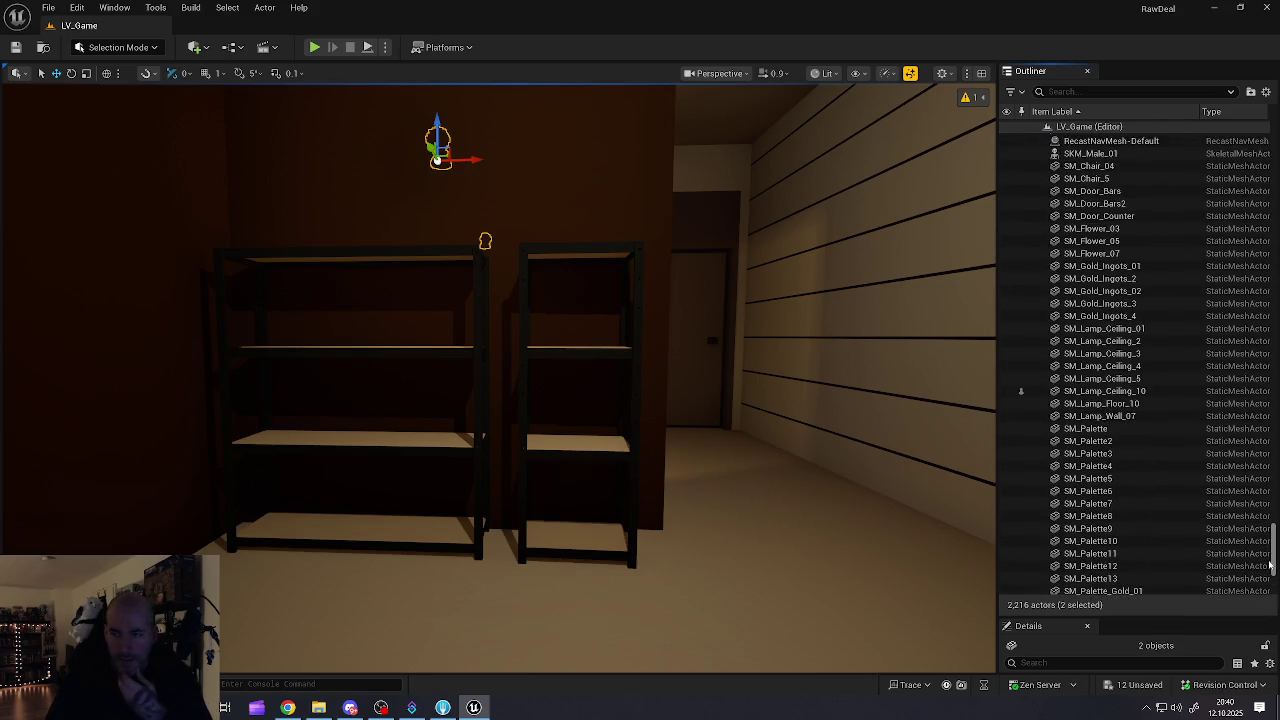
Step: Frame the floor, wall and ceiling lamps in the viewport to locate SM_Lamp_Ceiling_10
click(1093, 408)
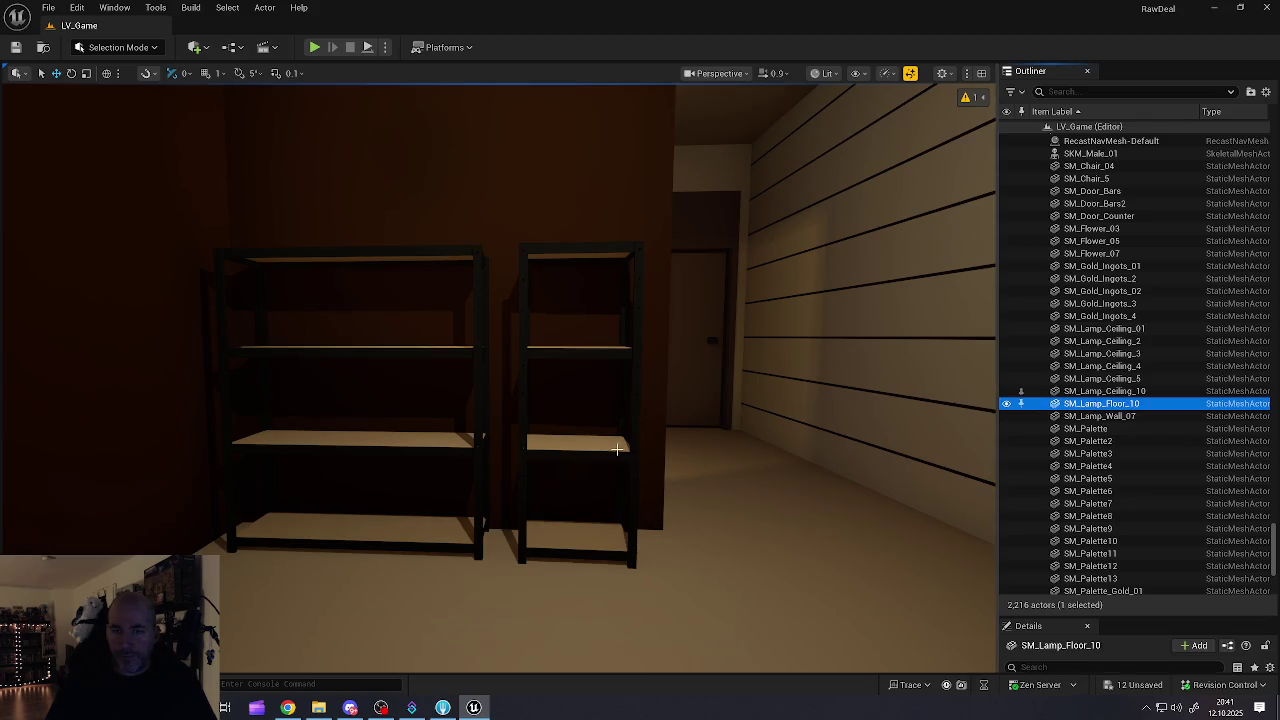
key(f)
mouse_move(617, 449)
mouse_down()
mouse_move(590, 449)
mouse_move(617, 449)
mouse_up()
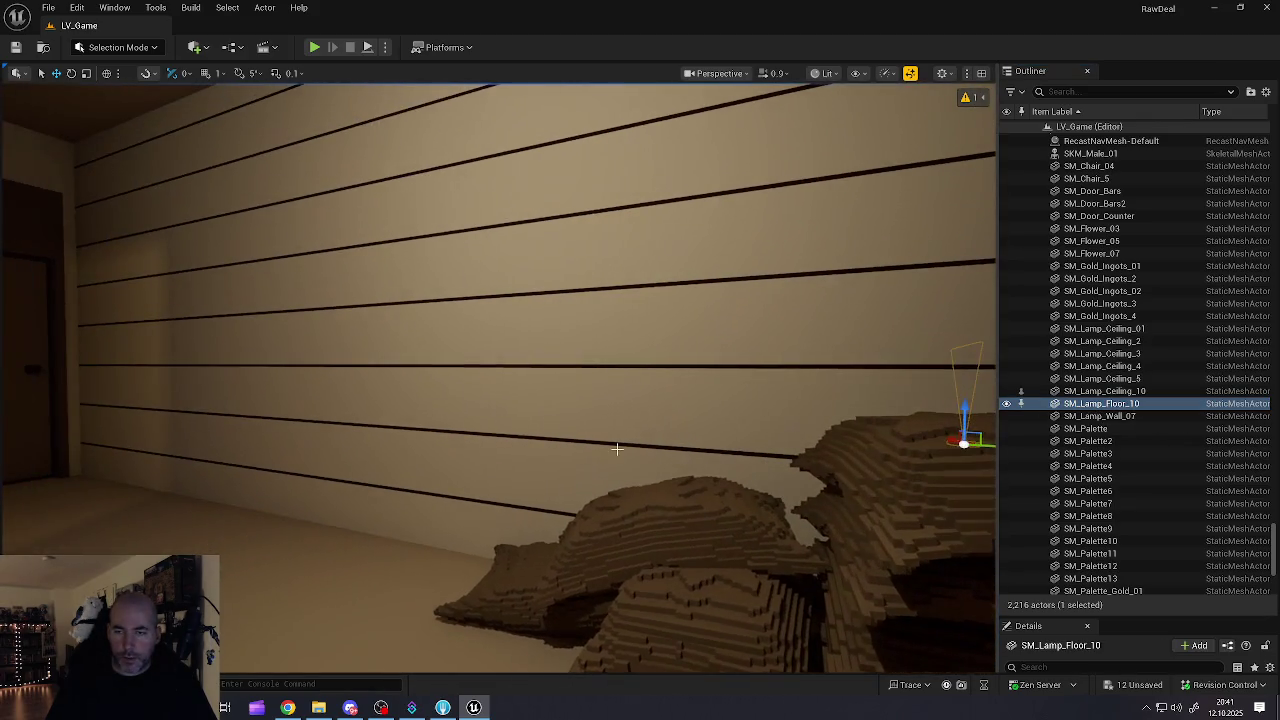
click(1104, 416)
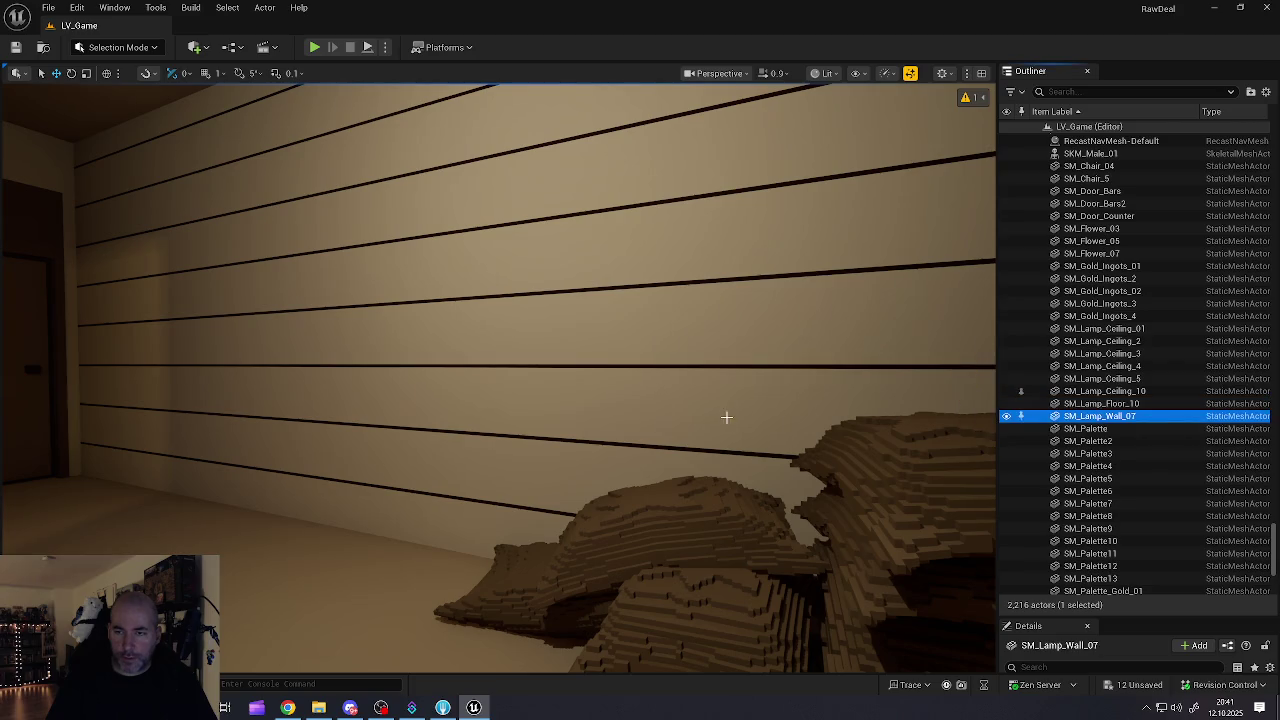
key(f)
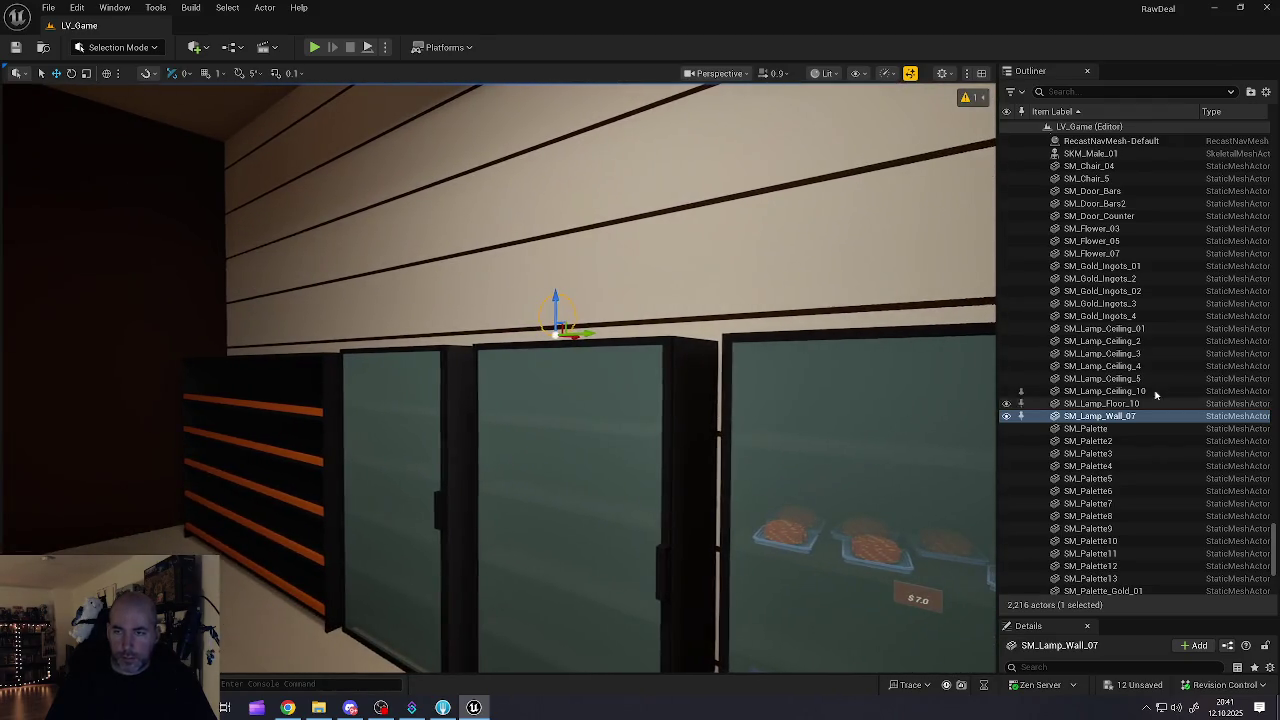
click(1103, 404)
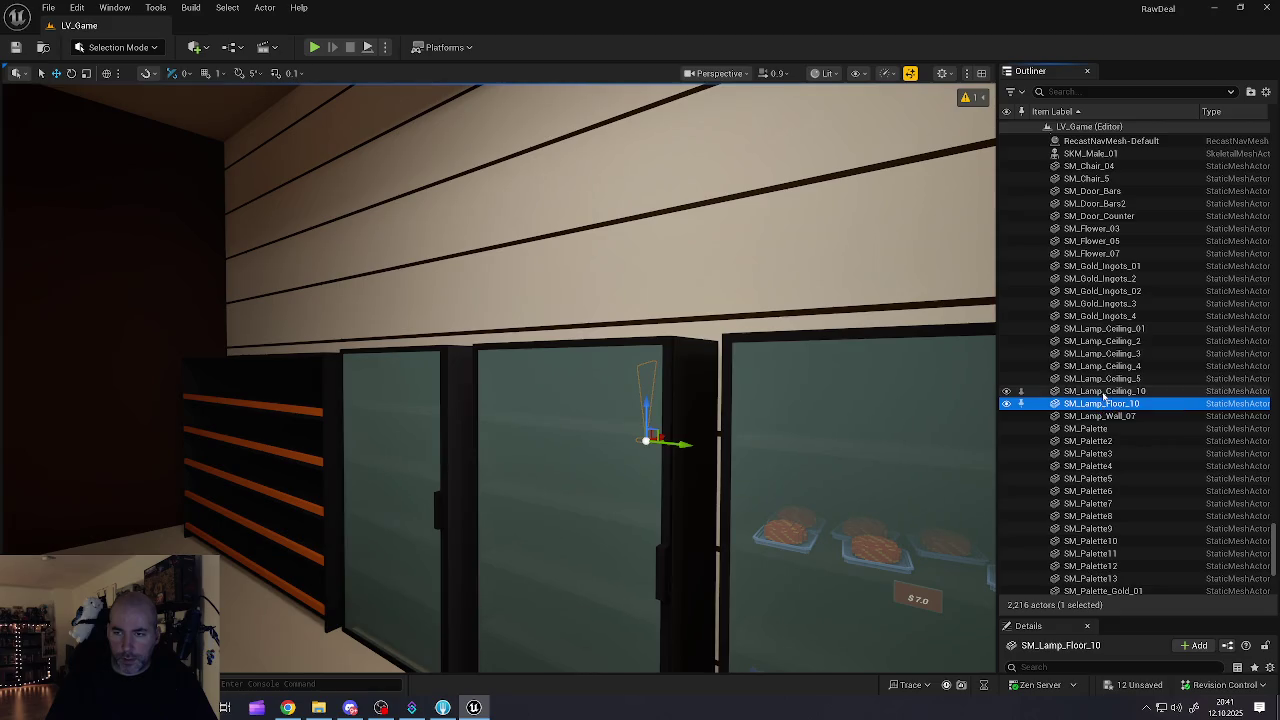
click(1104, 391)
key(f)
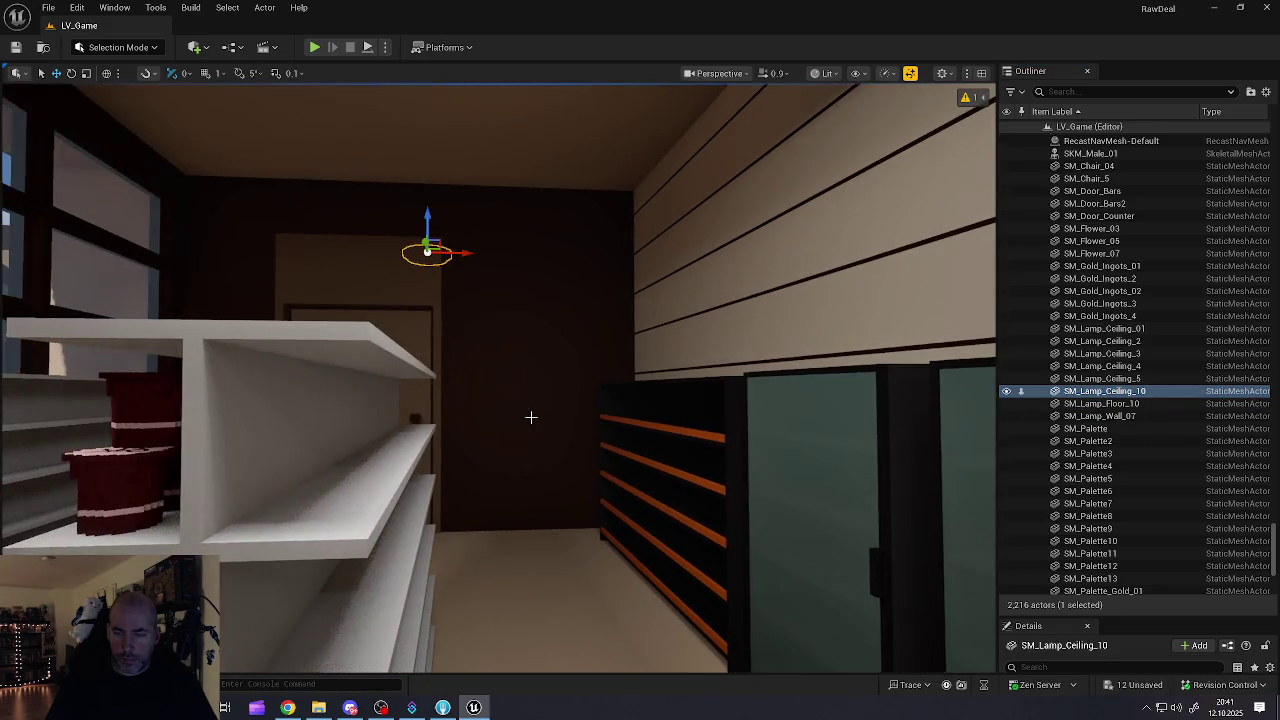
Step: File SM_Lamp_Ceiling_10 into the 7-Eleven folder instead of attaching it to BP_Store_03
click(1124, 394)
drag(1118, 160, 1090, 217)
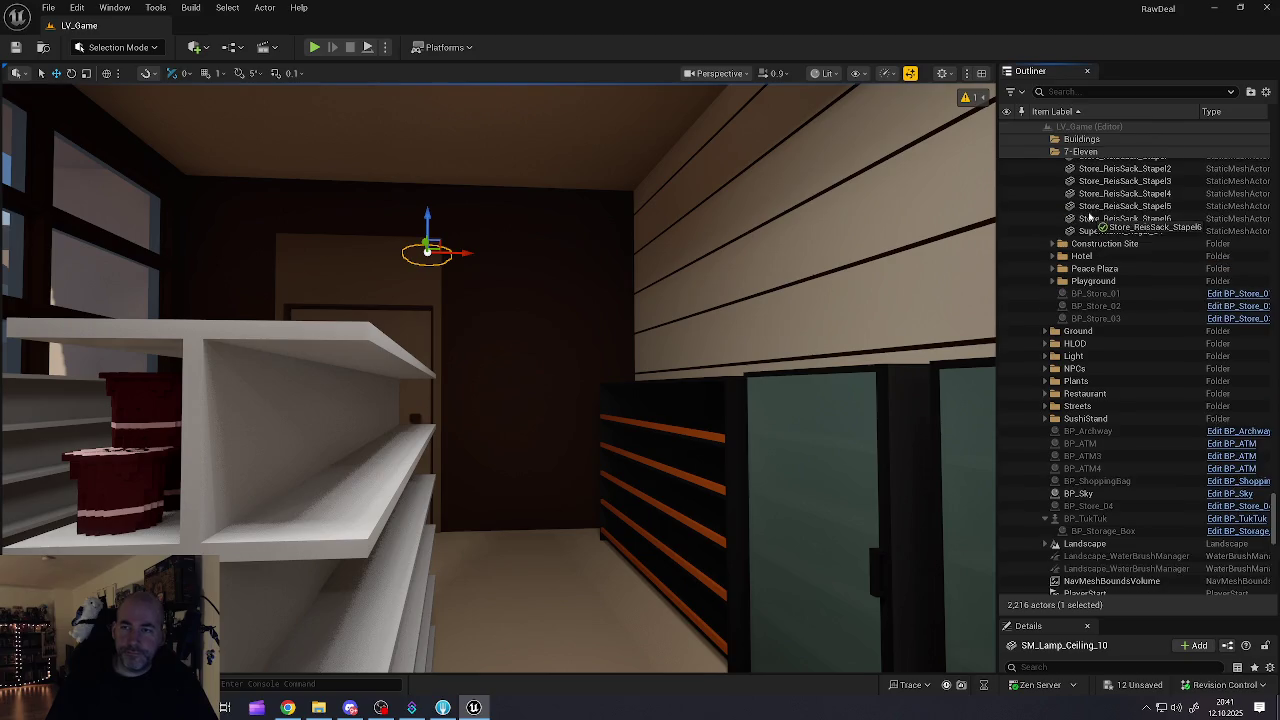
drag(1090, 270, 1091, 318)
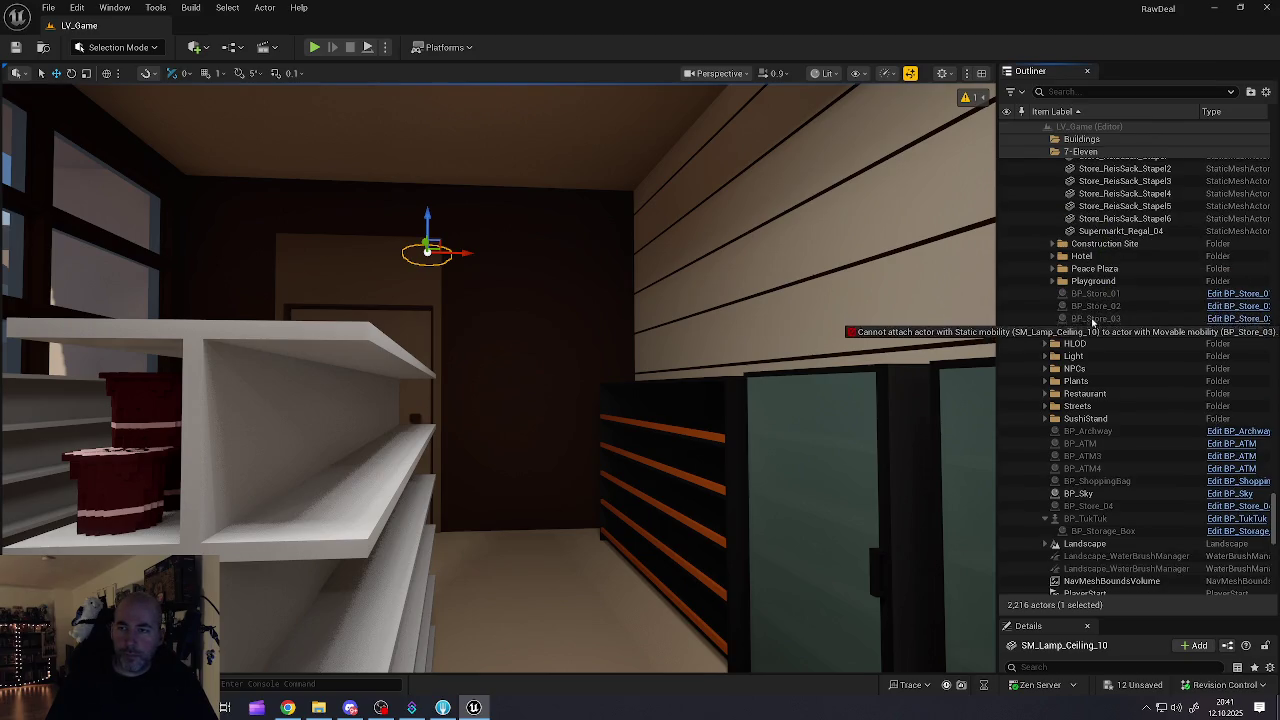
mouse_move(1115, 256)
mouse_down()
mouse_move(1077, 147)
mouse_move(1100, 232)
mouse_move(1100, 355)
mouse_move(1275, 358)
mouse_up()
mouse_move(1272, 280)
mouse_down()
mouse_move(1080, 168)
mouse_move(1078, 231)
mouse_move(1082, 167)
mouse_up()
Step: Collapse 7-Eleven and review the root chairs, door bars and SM_Door_Counter
click(1052, 166)
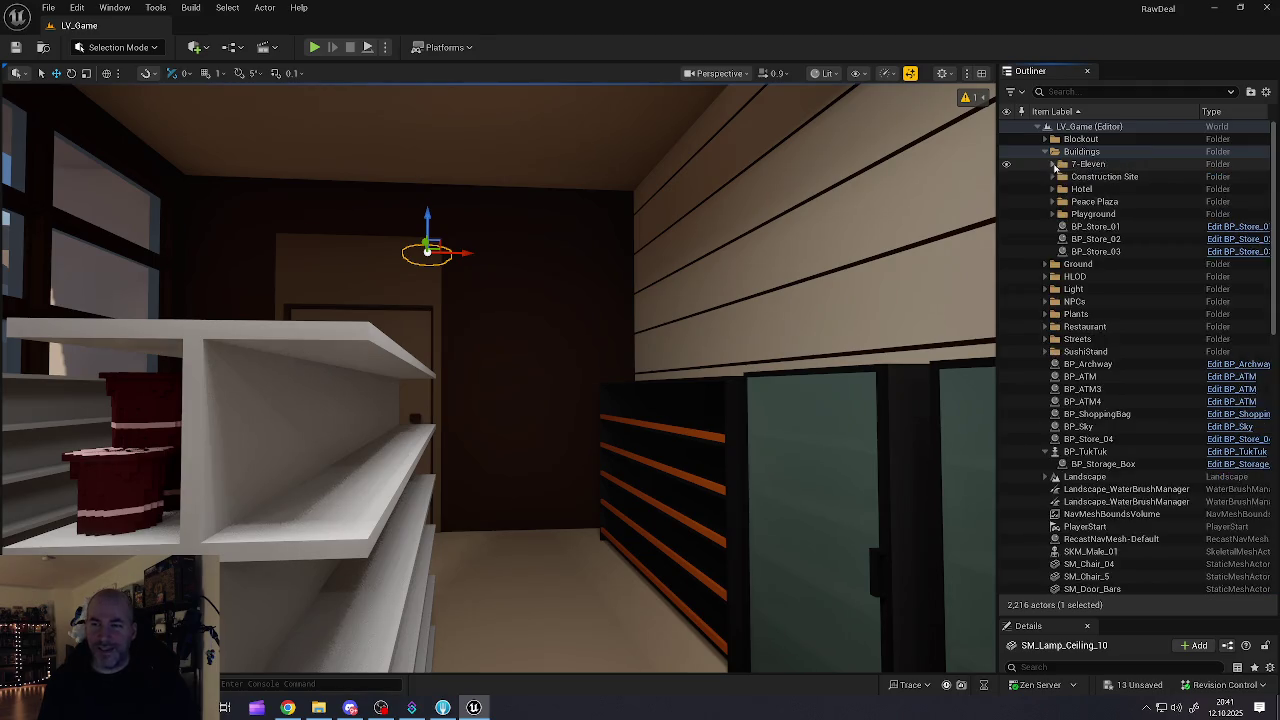
click(1088, 164)
scroll(1100, 396, down, 5)
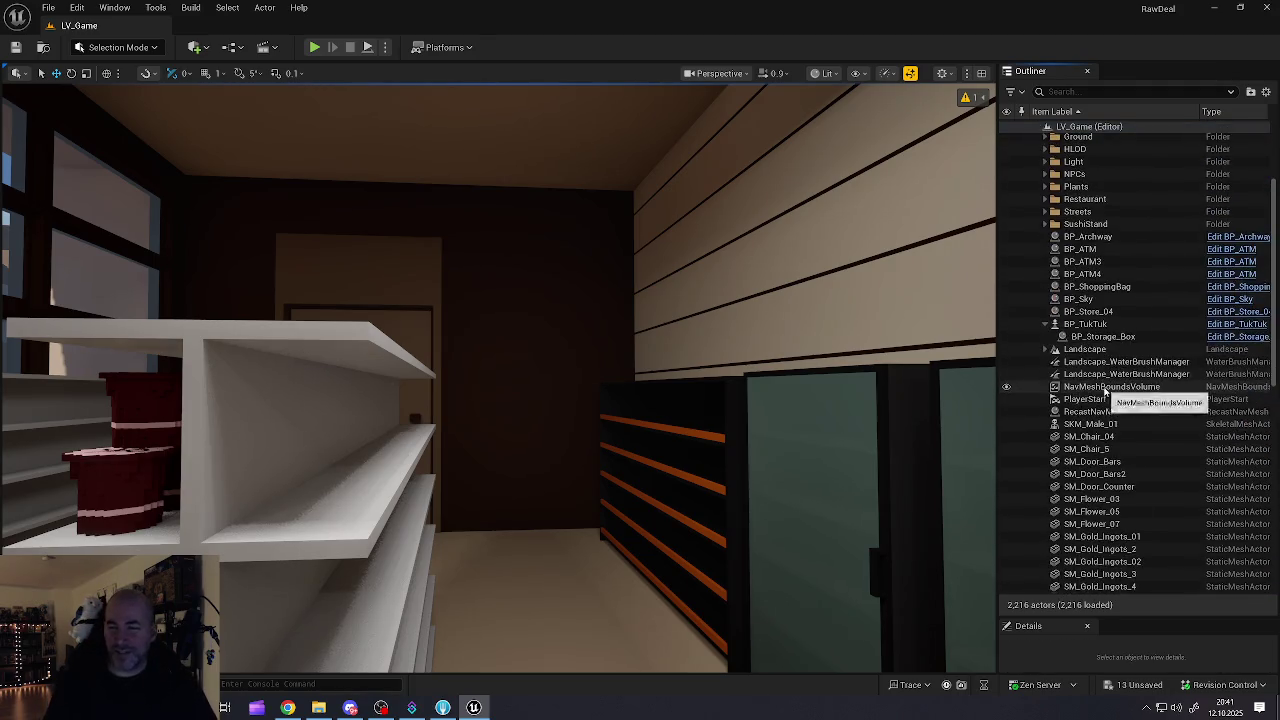
click(1083, 297)
click(1085, 309)
click(1087, 321)
click(1088, 334)
click(1092, 346)
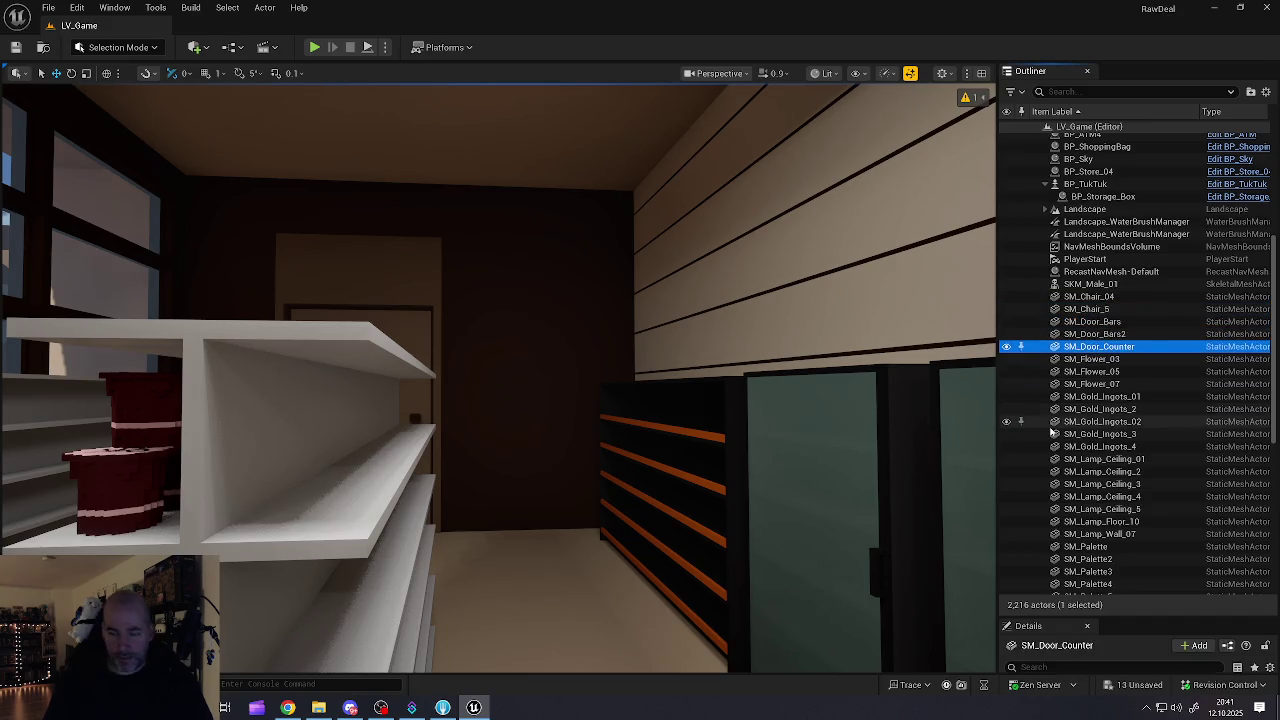
Step: Step through the root ingots, lamps and palettes, framing shelves SM_Shelf_03 and SM_Shelf_02
key(Down)
key(Down)
key(Down)
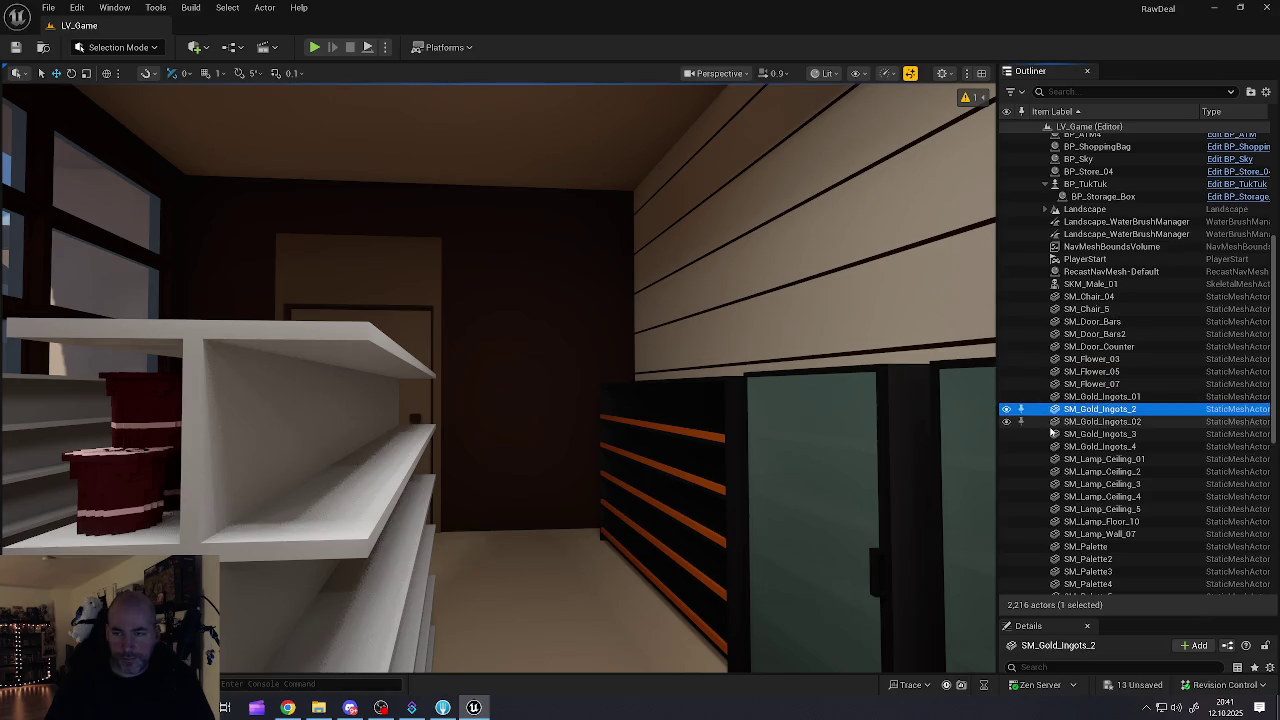
key(Down)
key(Down)
key(Down)
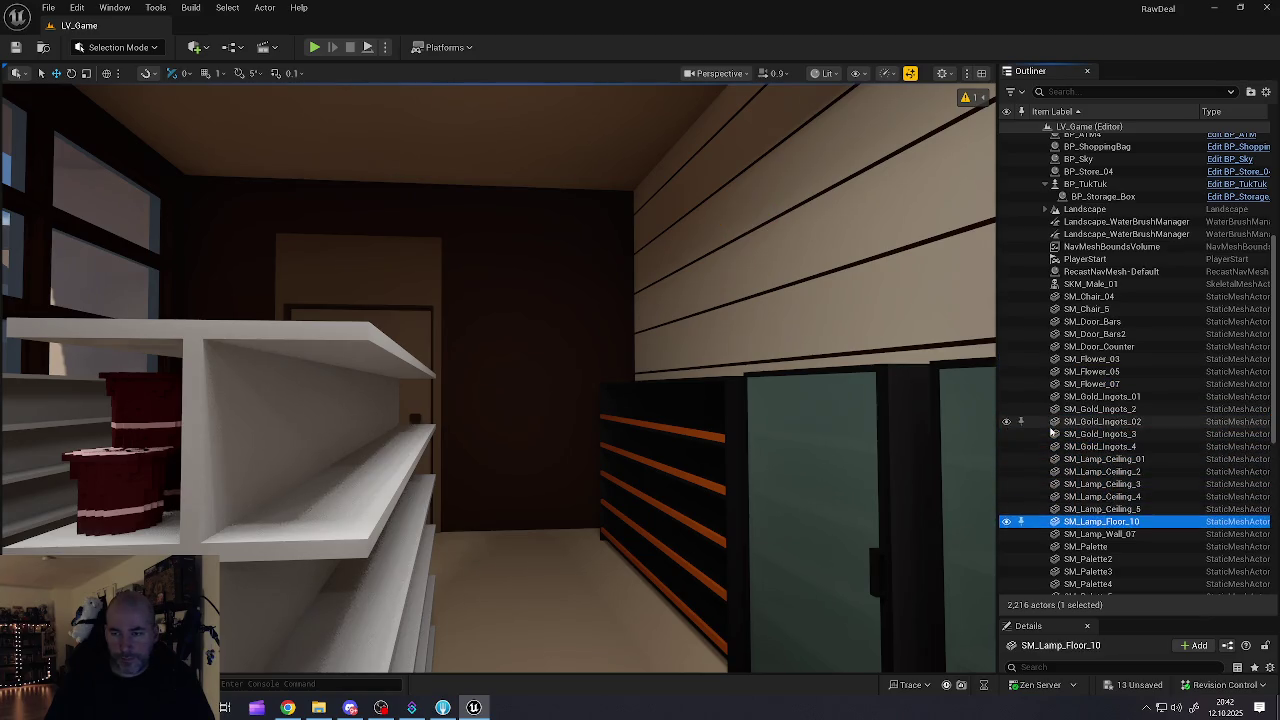
key(Up)
key(Up)
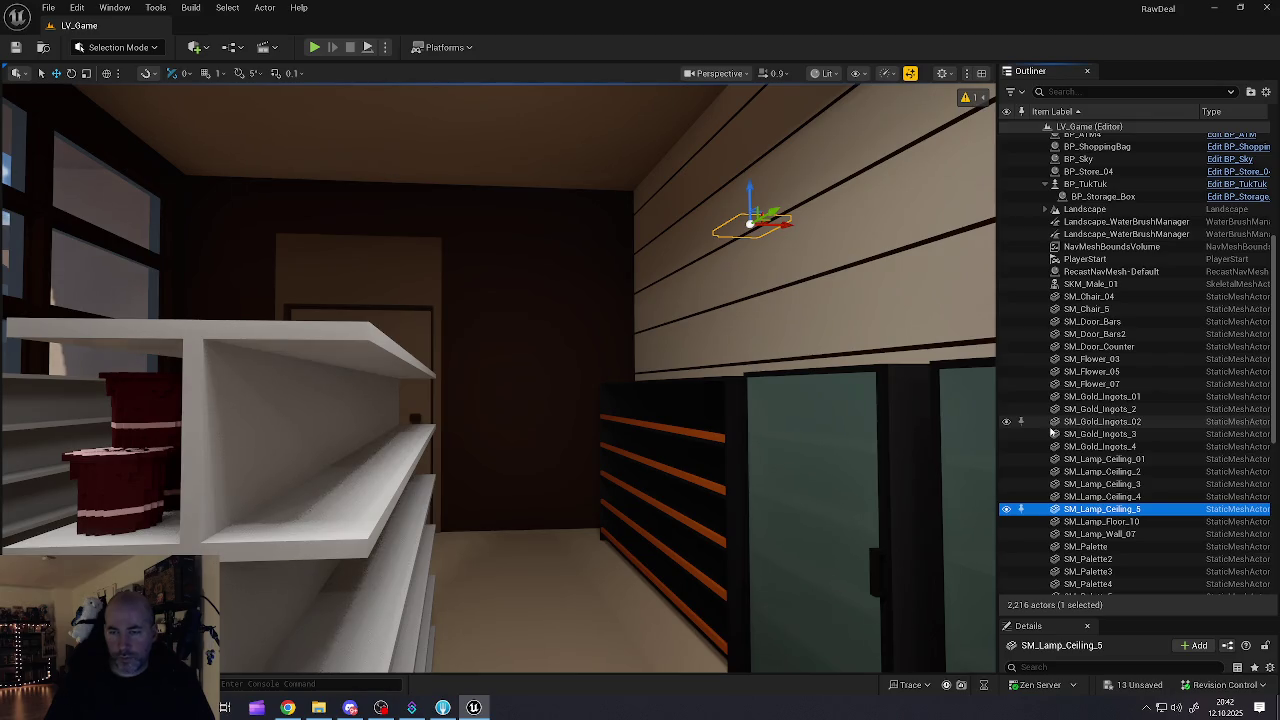
key(Down)
key(Down)
key(Down)
key(Down)
key(Down)
key(Down)
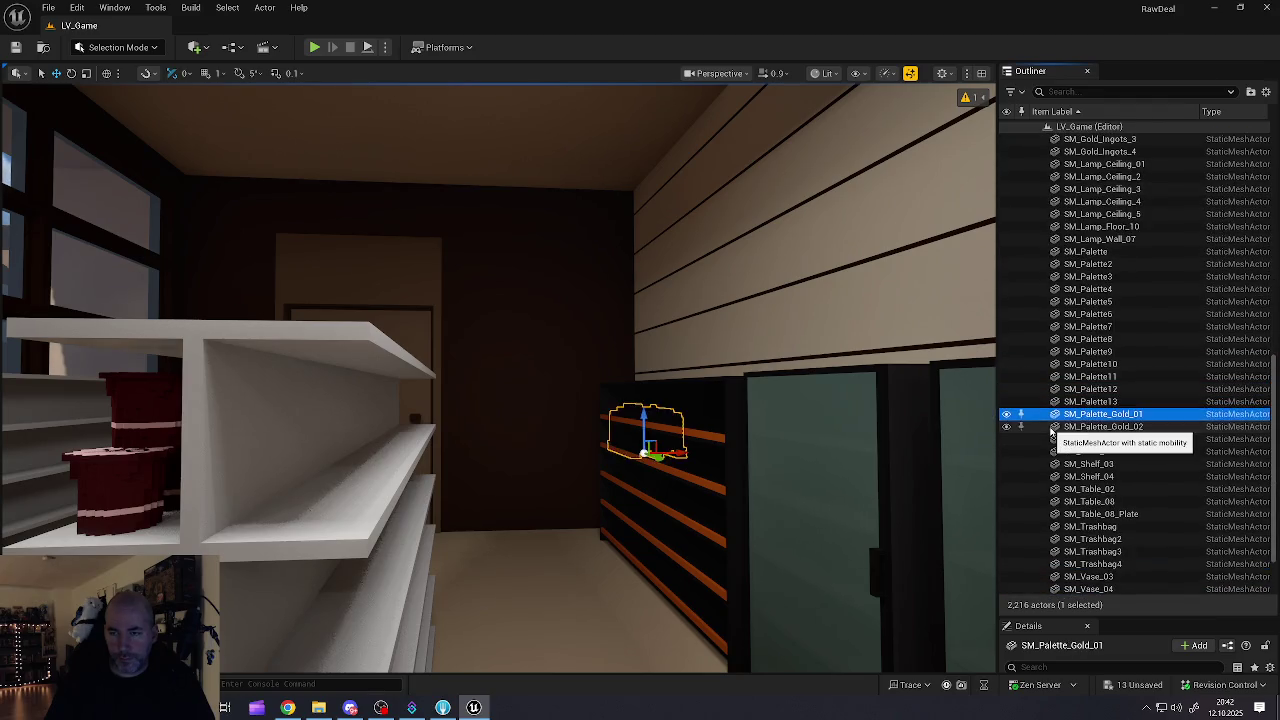
key(Down)
key(Down)
key(Down)
key(Up)
key(Up)
key(Down)
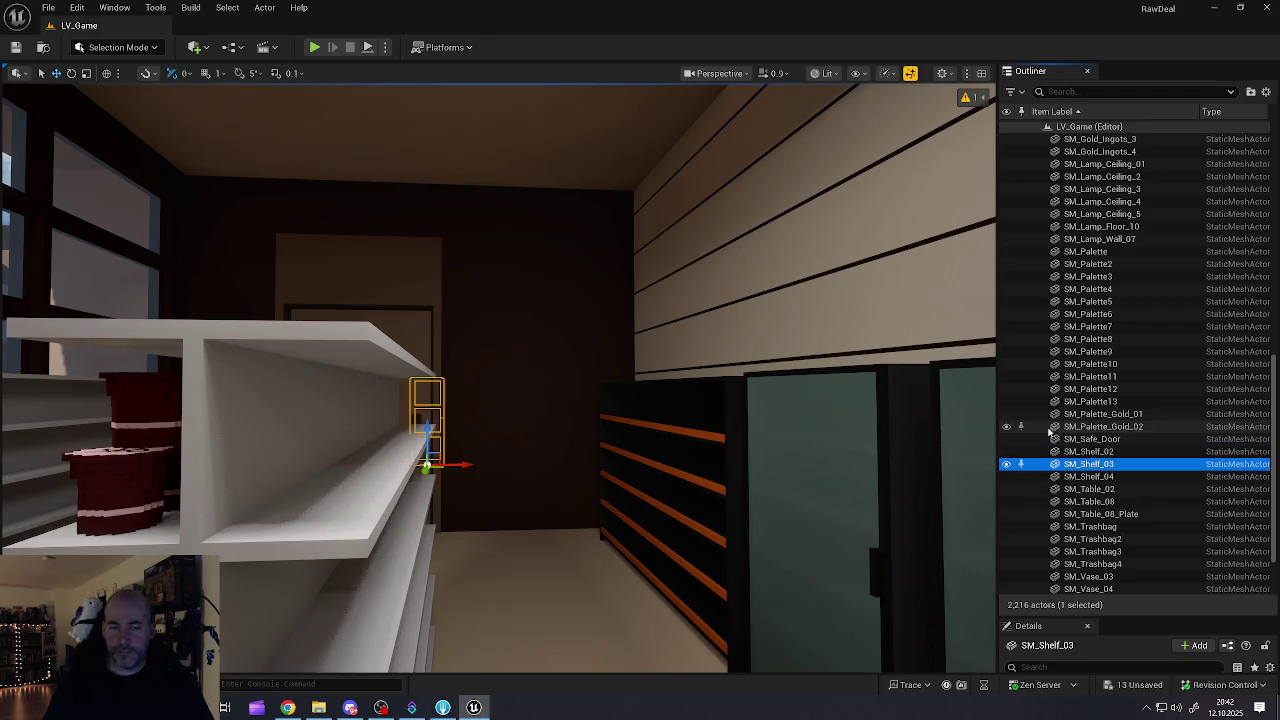
key(f)
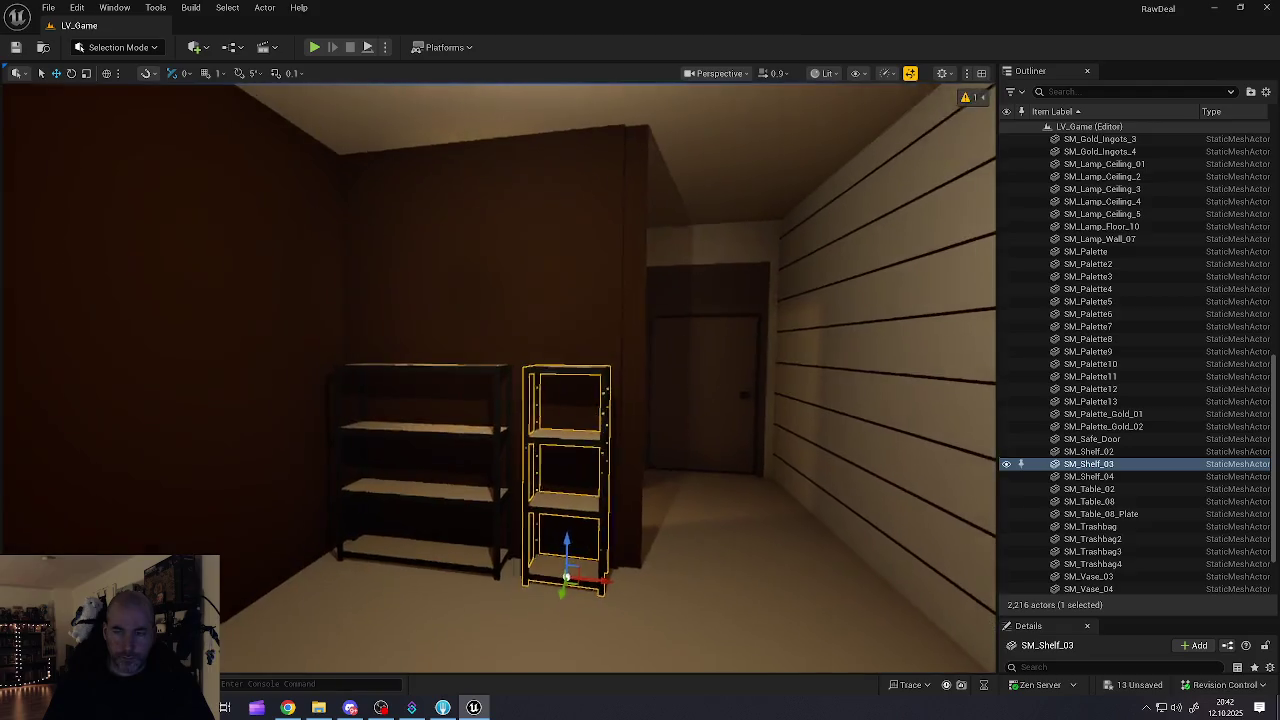
key(Up)
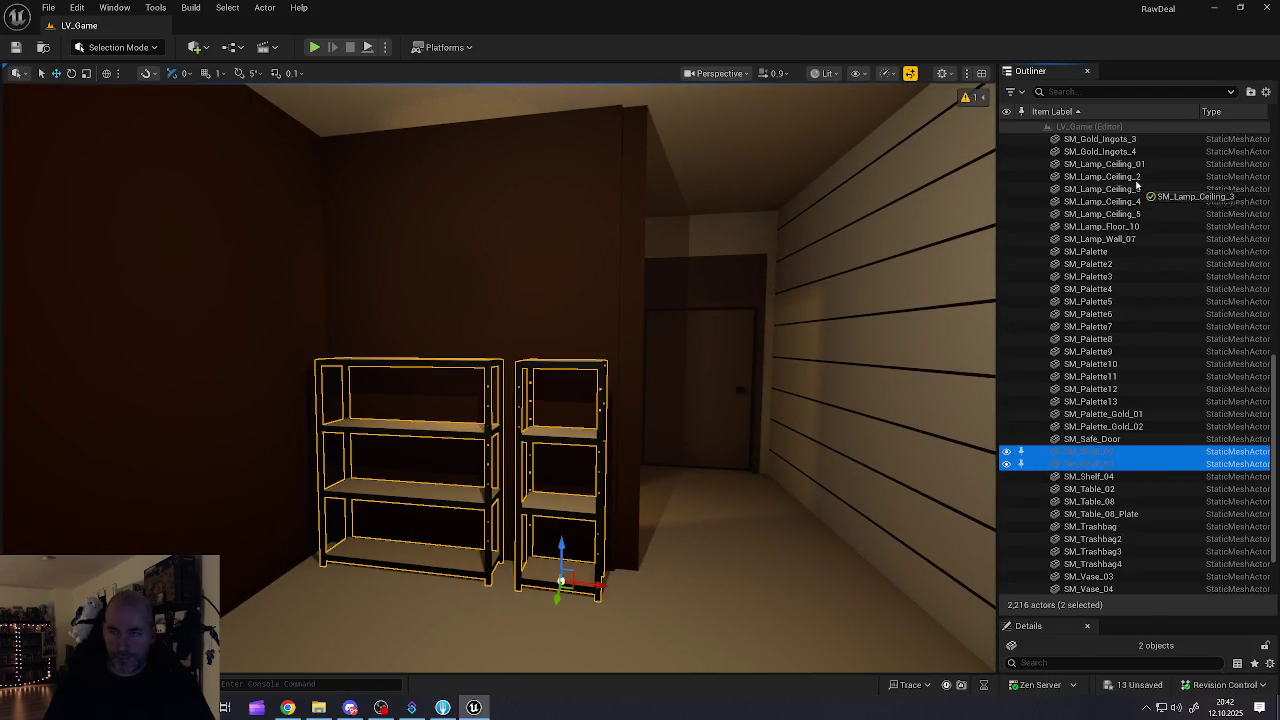
mouse_move(1135, 178)
mouse_down()
mouse_move(812, 205)
mouse_move(1095, 208)
mouse_move(814, 209)
mouse_move(1075, 210)
mouse_move(1086, 166)
mouse_up()
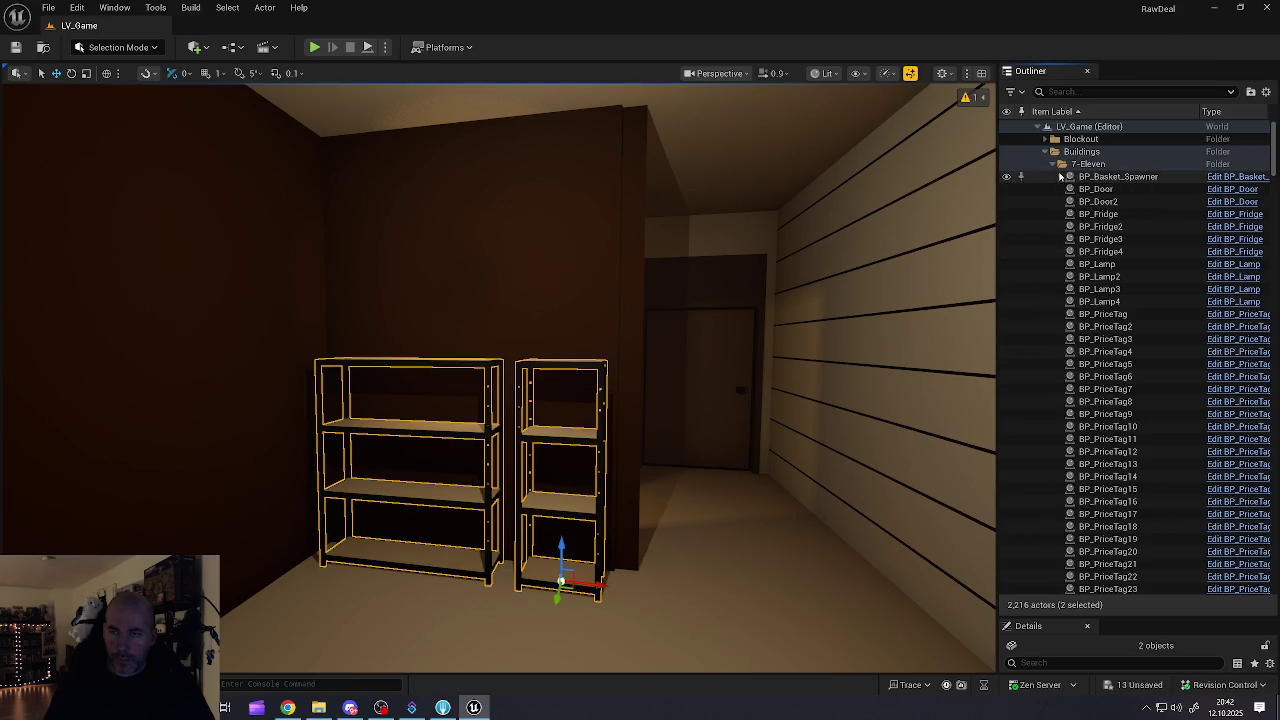
Step: Collapse 7-Eleven and identify SM_Lamp_Ceiling_5 and the three SM_Palette actors at root
click(1062, 164)
scroll(1060, 300, down, 10)
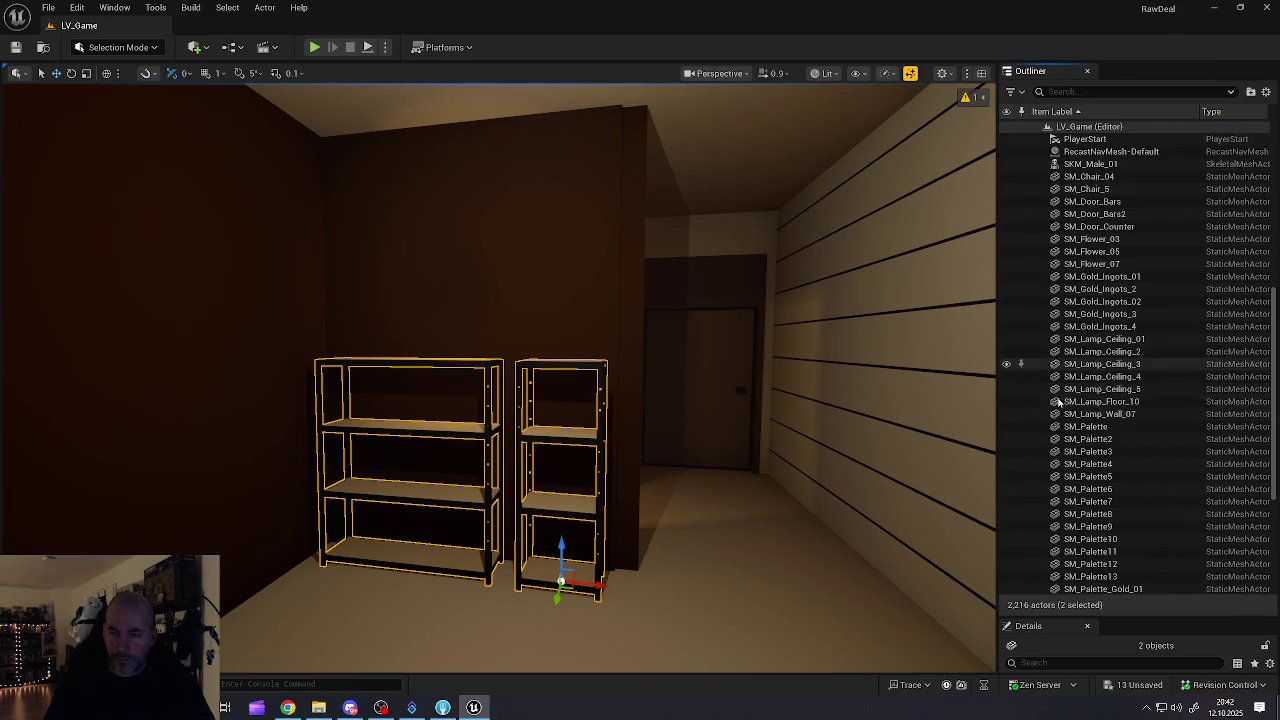
drag(1085, 389, 1087, 398)
click(1083, 427)
click(1086, 439)
click(1088, 451)
Step: Identify the root props from SM_Palette_Gold_01 down to SM_Table_08
scroll(1095, 472, down, 3)
scroll(1100, 470, down, 3)
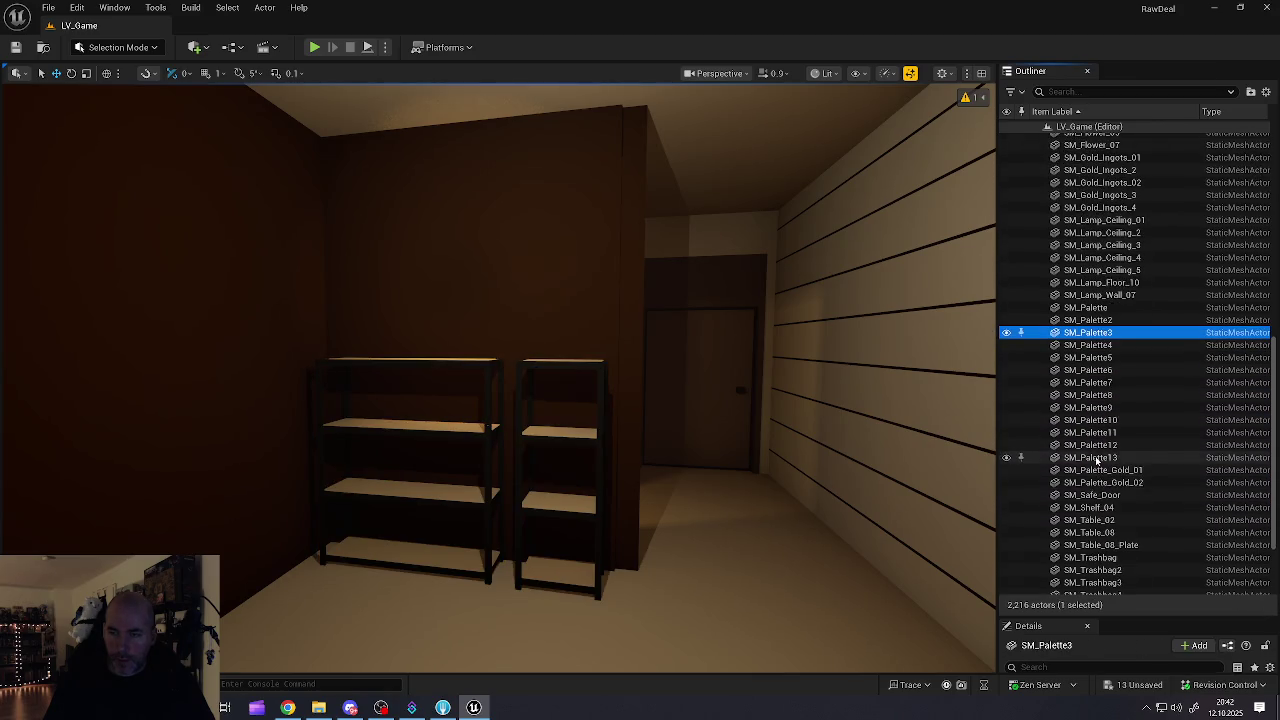
click(1092, 391)
click(1090, 402)
click(1090, 415)
click(1090, 427)
click(1090, 440)
click(1090, 453)
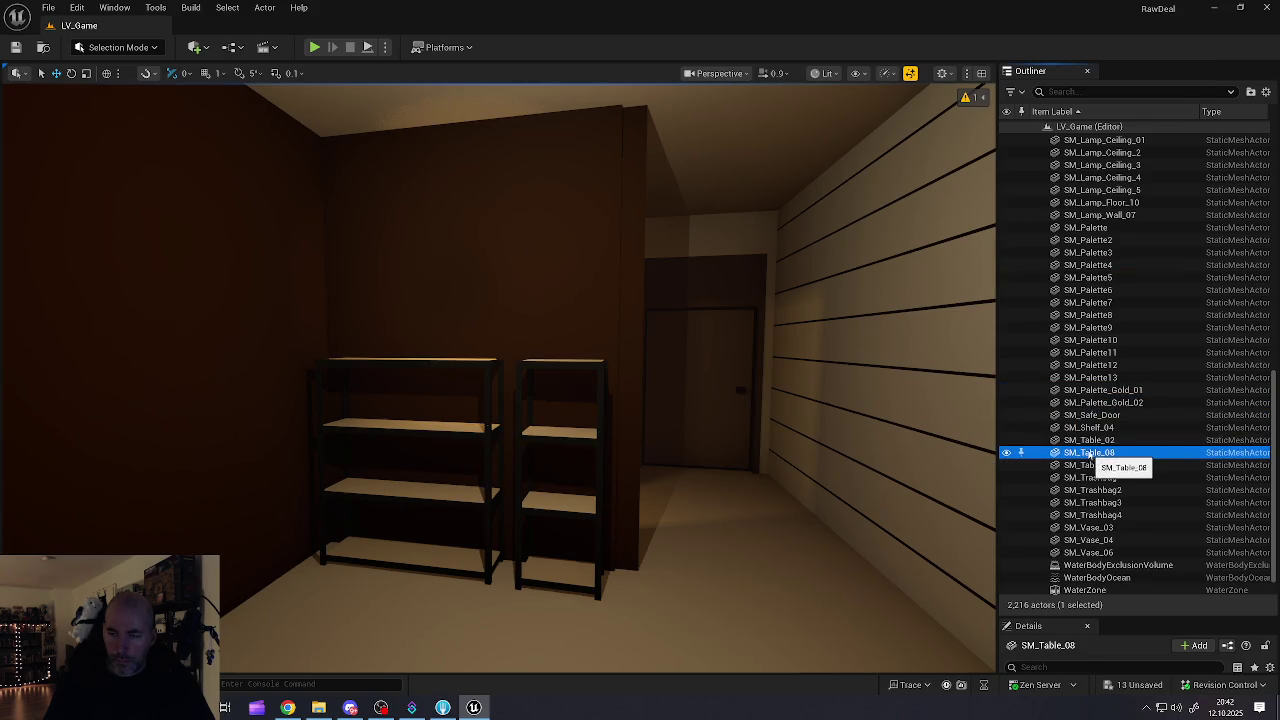
Step: Move SM_Table_02 into the Buildings/7-Eleven folder and collapse it
click(1090, 441)
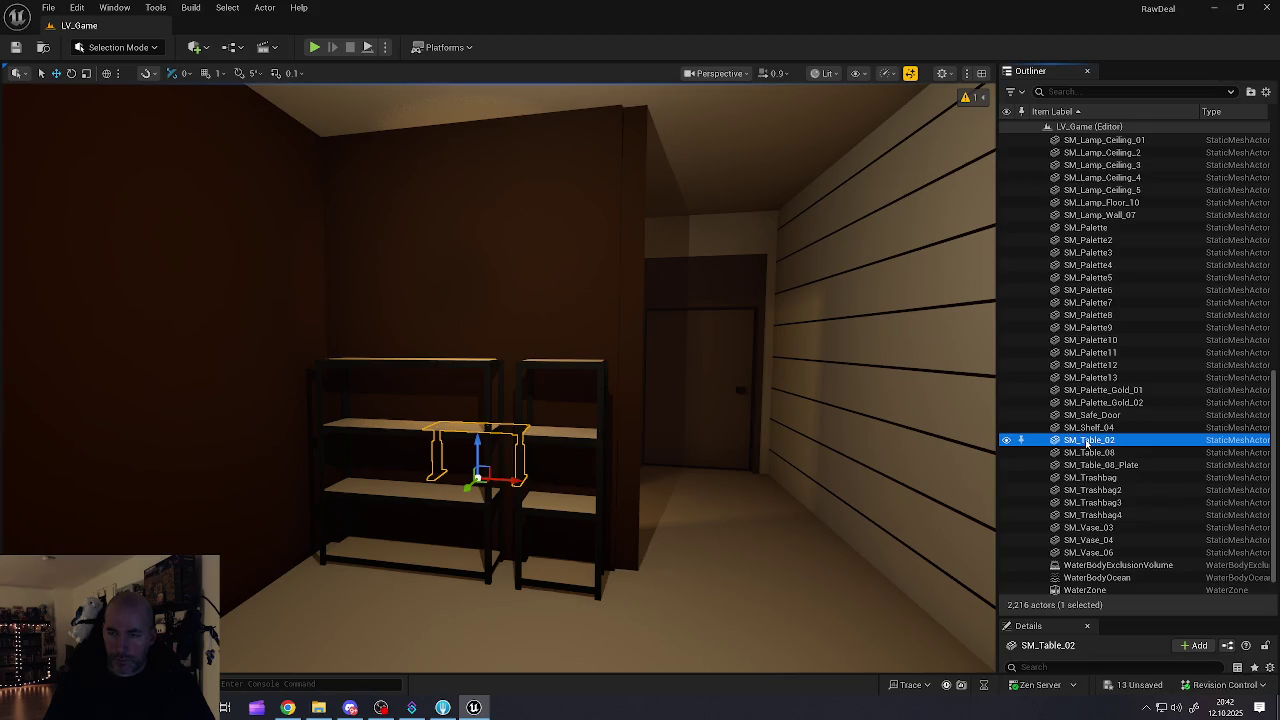
mouse_move(1117, 368)
mouse_down()
mouse_move(1112, 145)
mouse_move(1110, 301)
mouse_up()
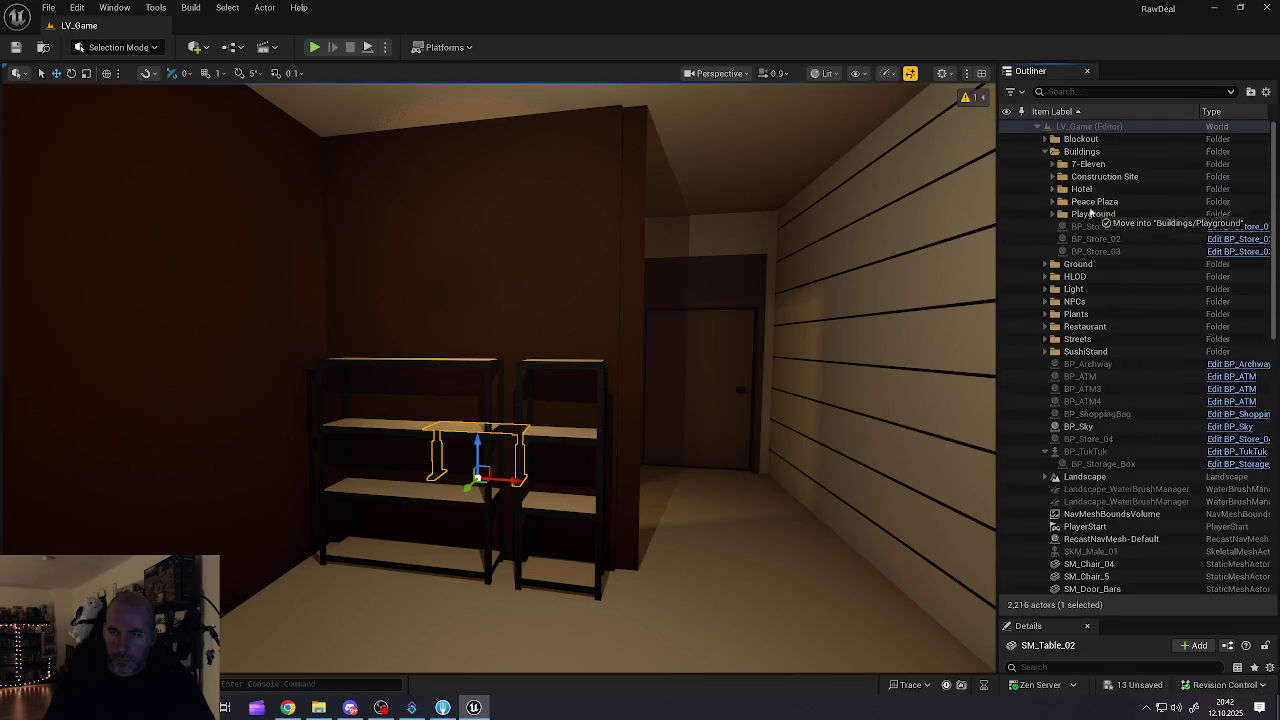
drag(1087, 168, 1088, 166)
click(1054, 168)
scroll(1090, 400, down, 15)
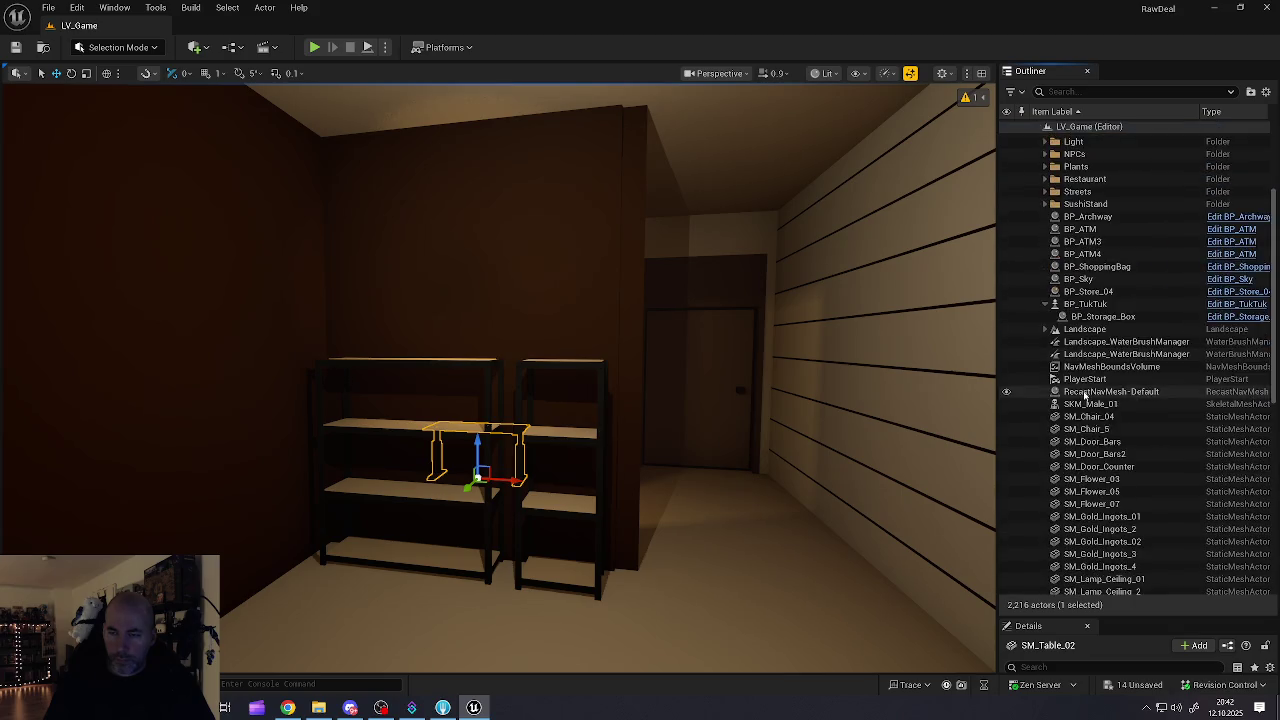
scroll(1092, 420, down, 2)
click(1080, 397)
click(1075, 408)
click(1080, 421)
click(1080, 433)
click(1080, 446)
click(1080, 458)
click(1080, 471)
click(1082, 484)
click(1084, 496)
click(1084, 508)
click(1084, 521)
click(1085, 533)
click(1085, 546)
click(1088, 571)
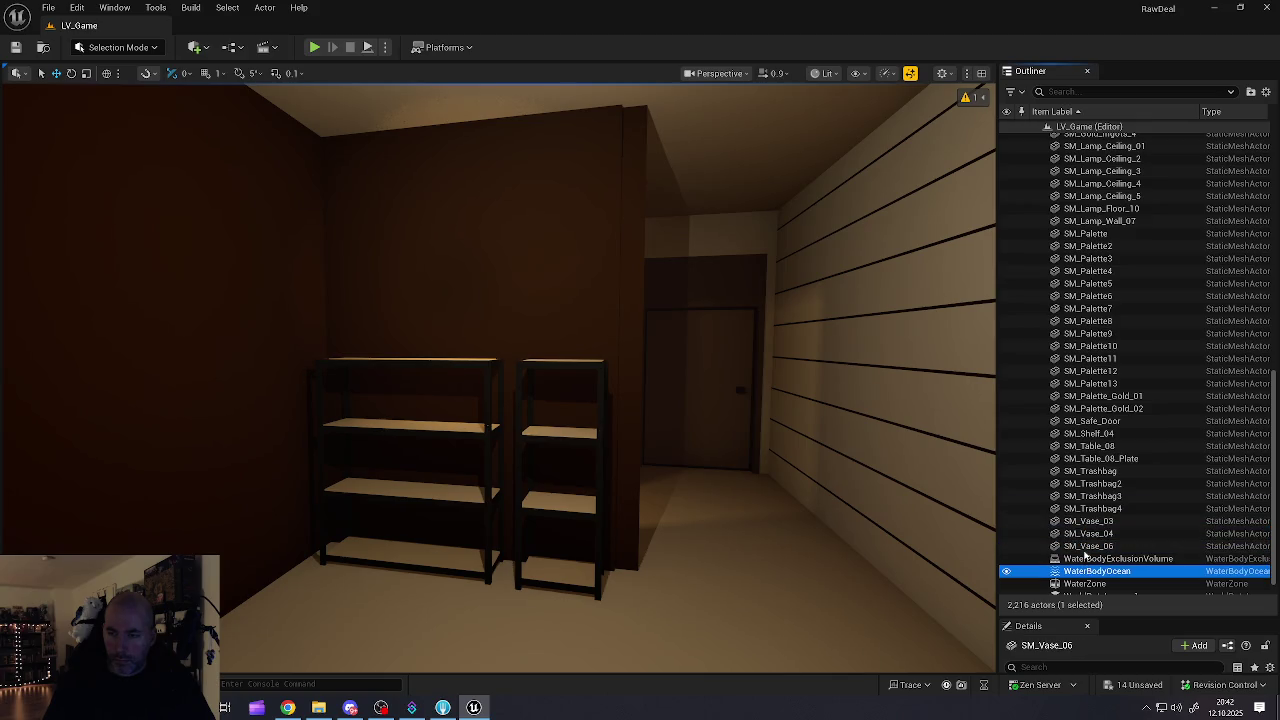
click(1090, 383)
scroll(1095, 540, down, 1)
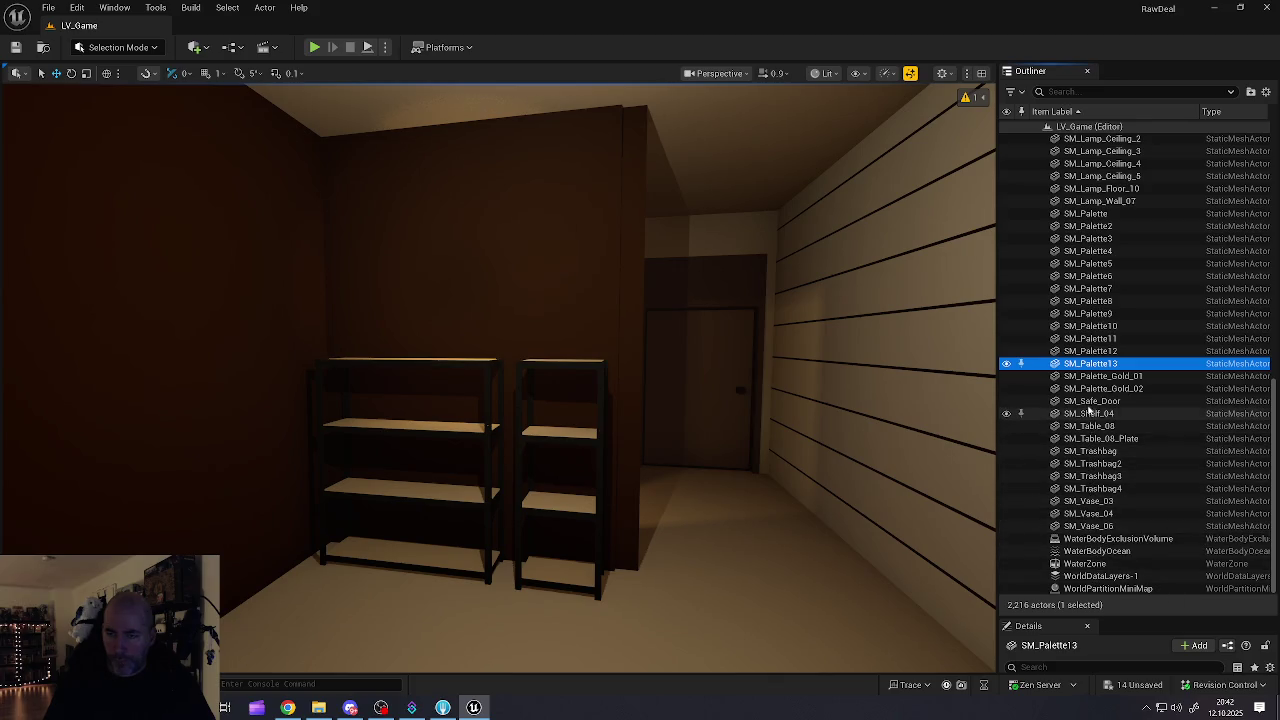
scroll(1090, 398, up, 5)
scroll(1090, 406, up, 5)
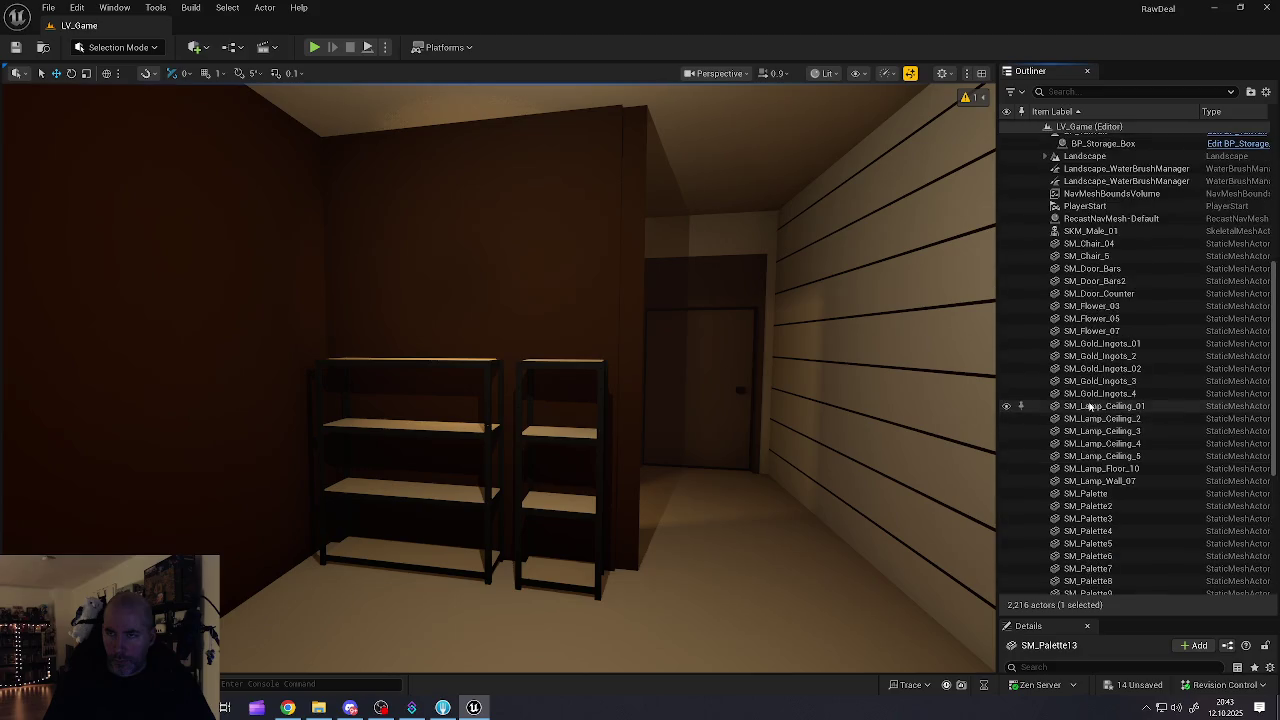
scroll(1090, 405, up, 3)
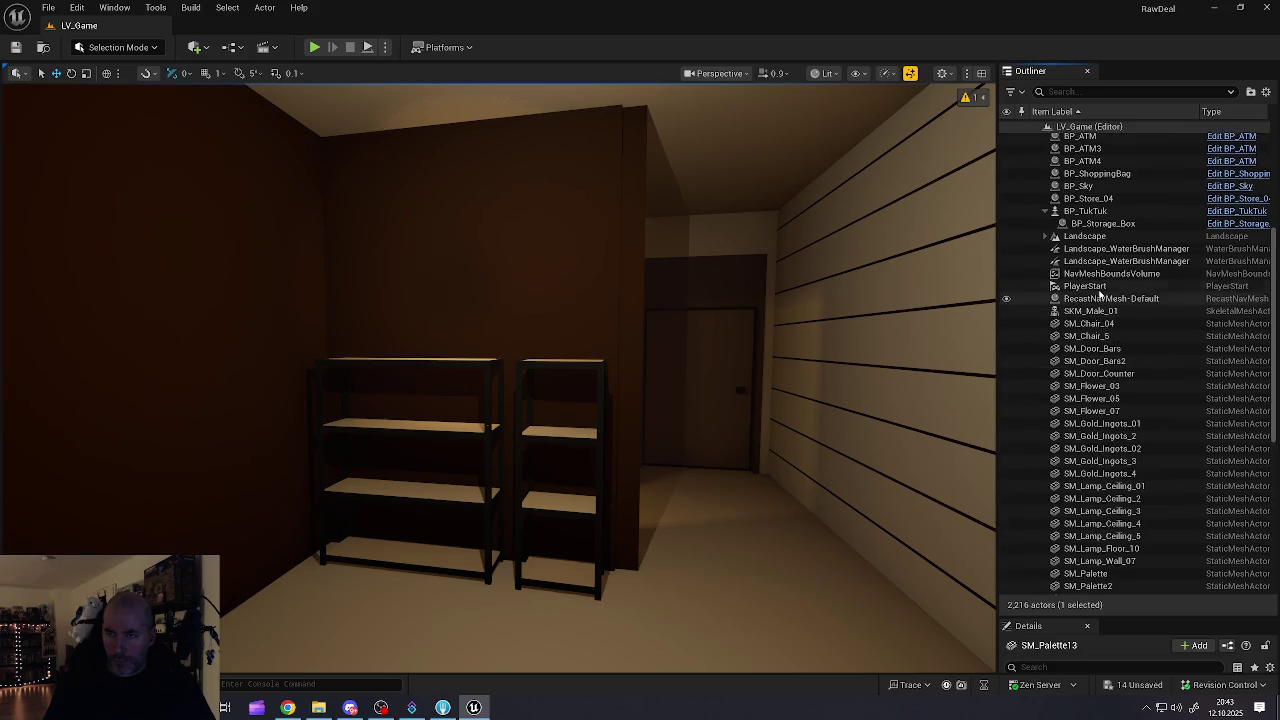
scroll(1085, 213, up, 1)
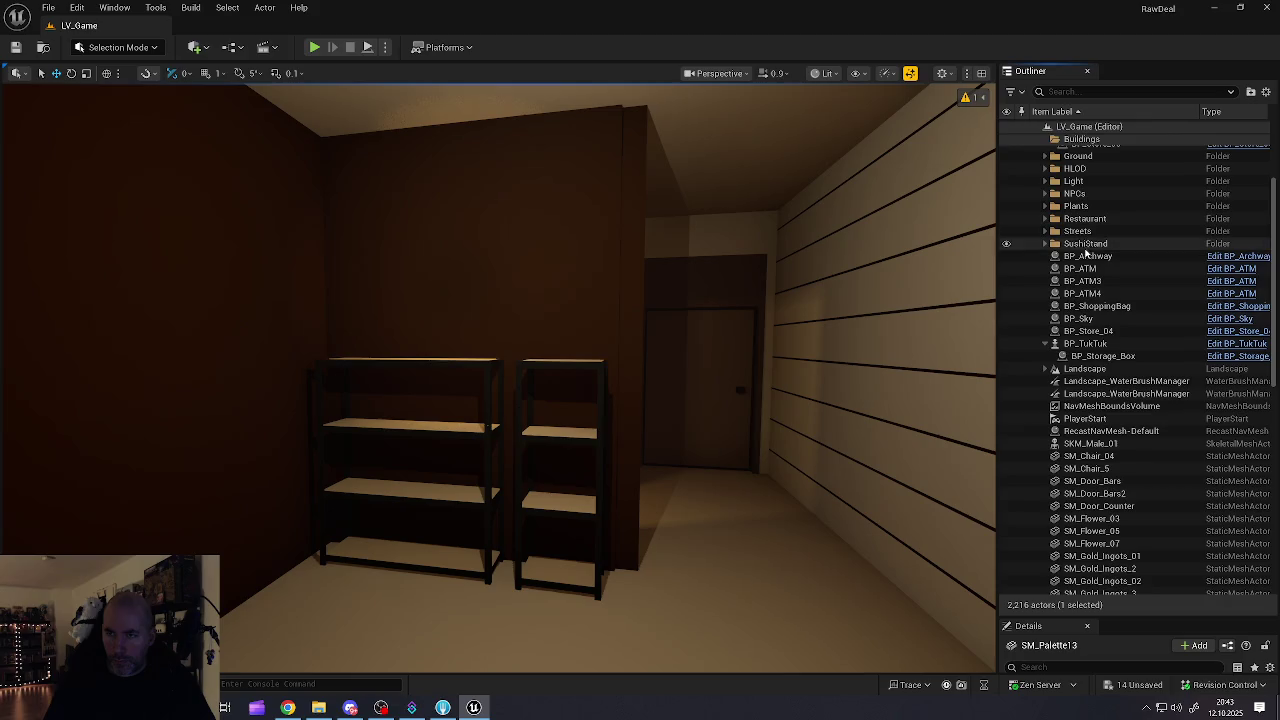
click(1083, 258)
click(1085, 270)
click(1085, 282)
click(1086, 294)
click(1087, 306)
click(1087, 318)
click(1088, 331)
click(1088, 343)
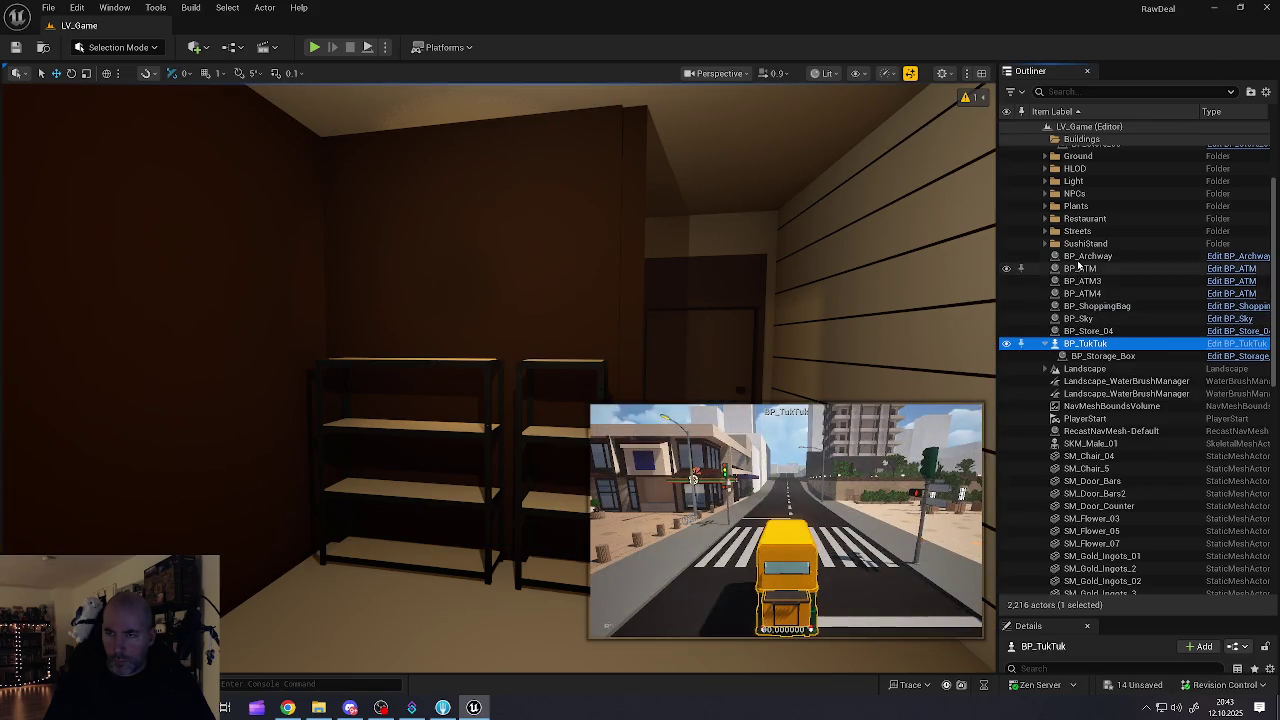
click(1078, 261)
scroll(1072, 296, up, 3)
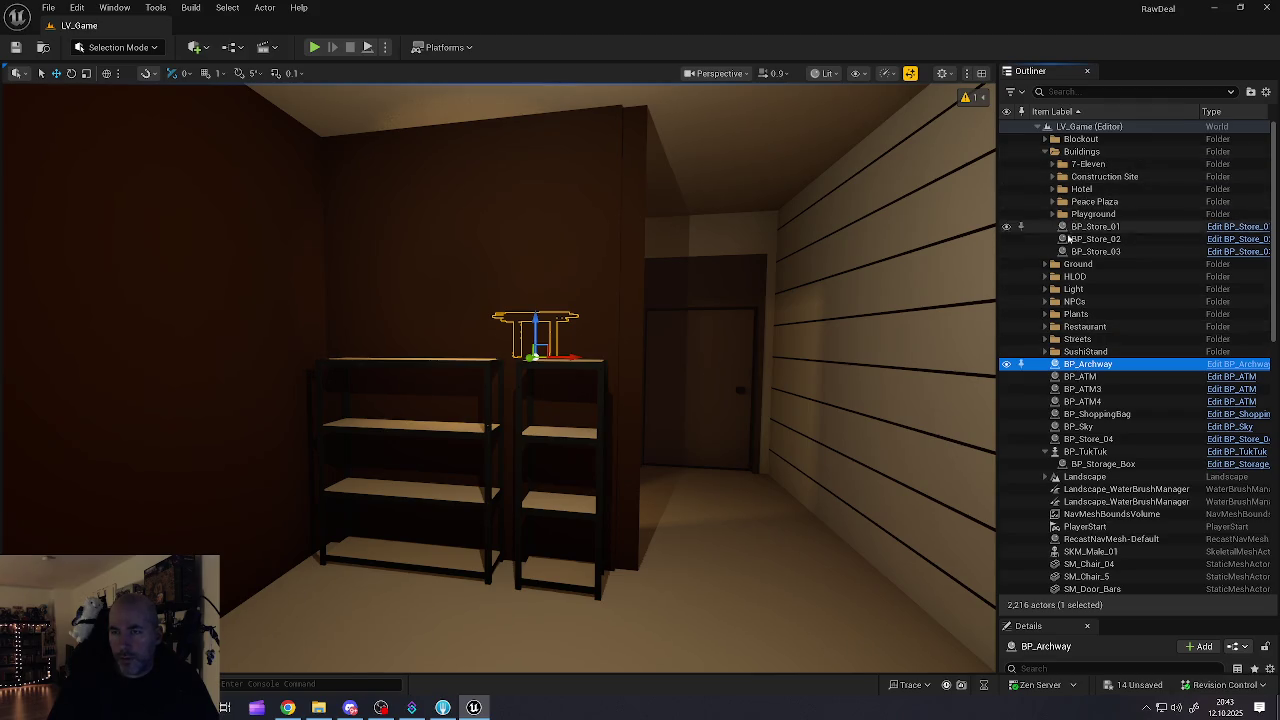
click(1046, 264)
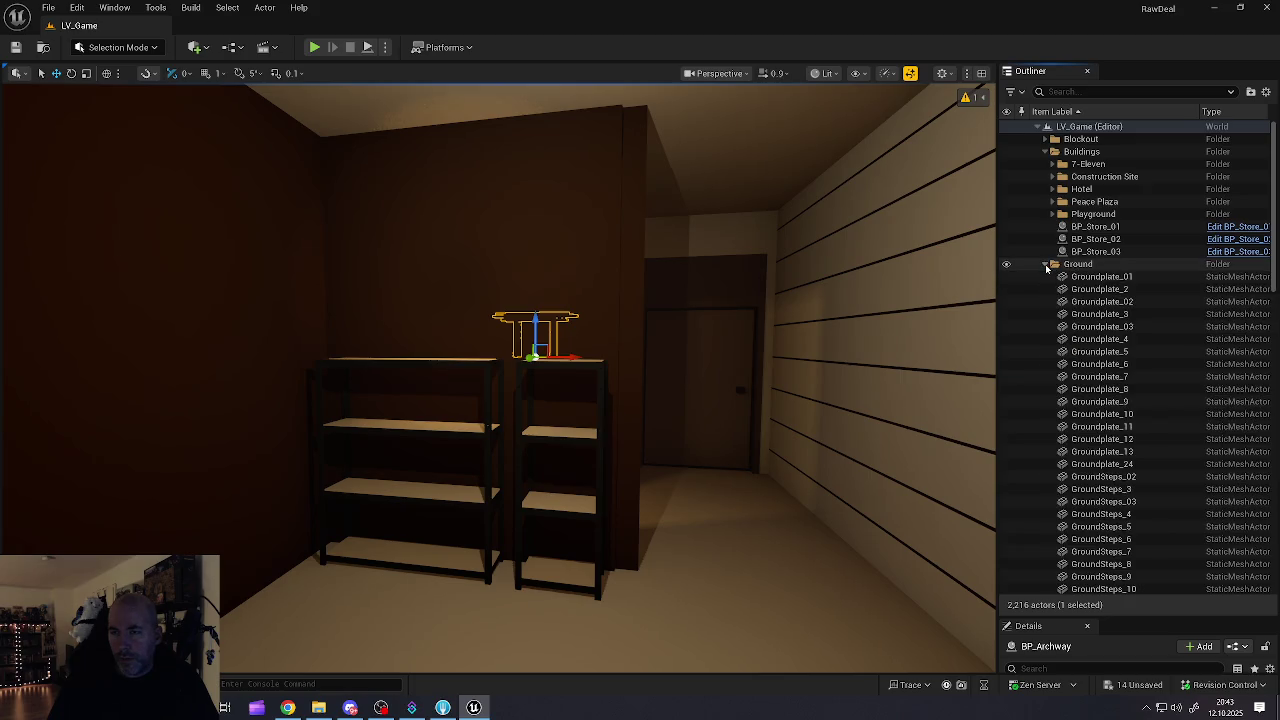
Step: File BP_Archway into the Streets folder
click(1046, 264)
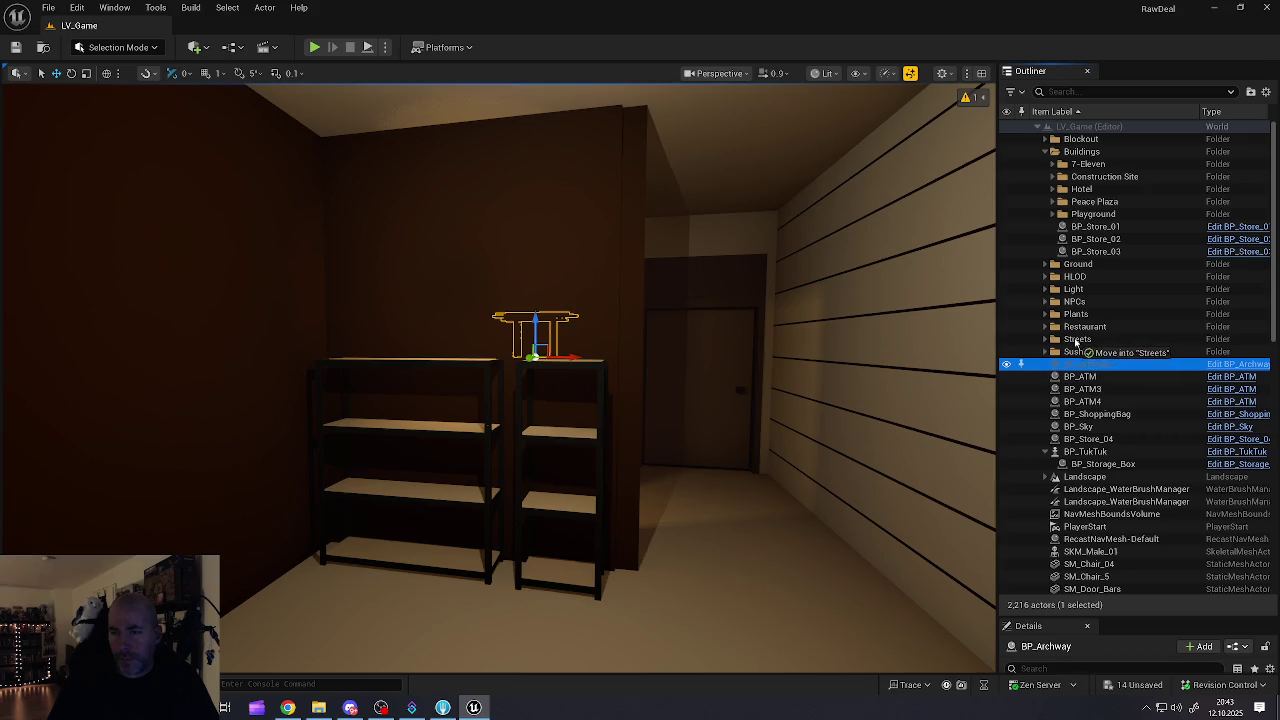
drag(1076, 342, 1077, 342)
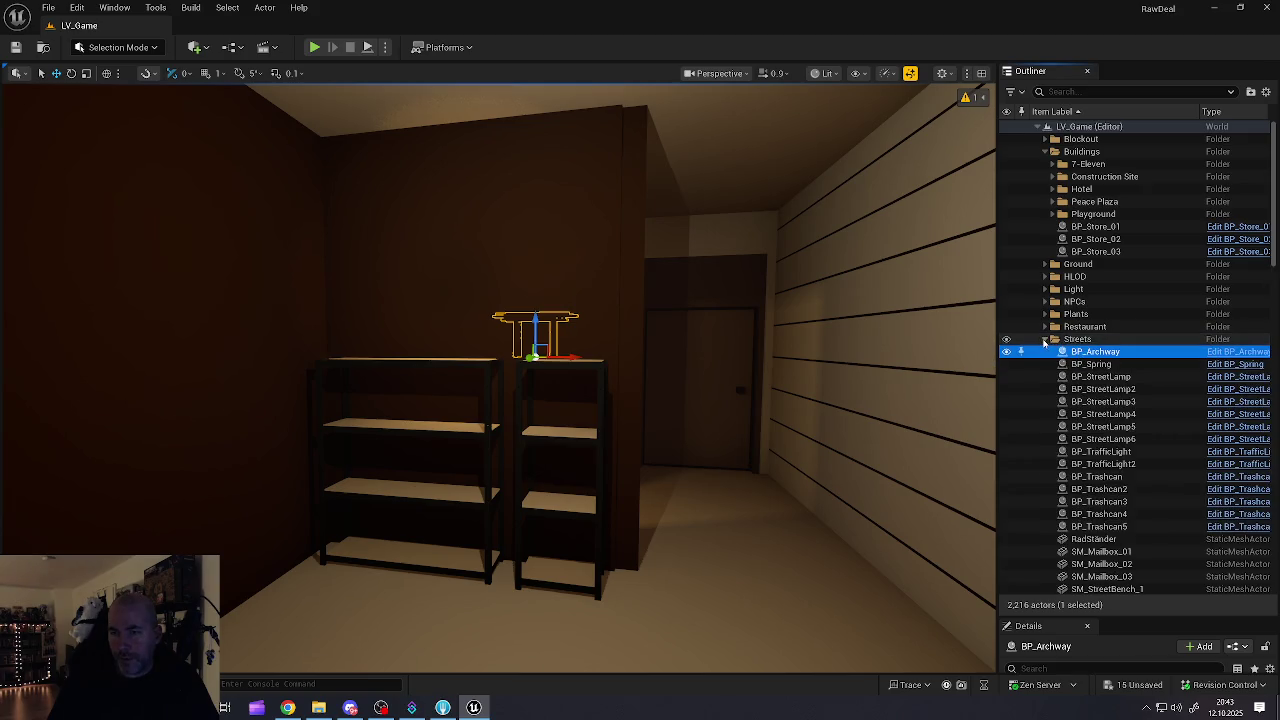
click(1044, 340)
Step: Check BP_ShoppingBag, BP_Sky and BP_TukTuk, and move BP_Store_04 into Buildings
scroll(1088, 413, down, 1)
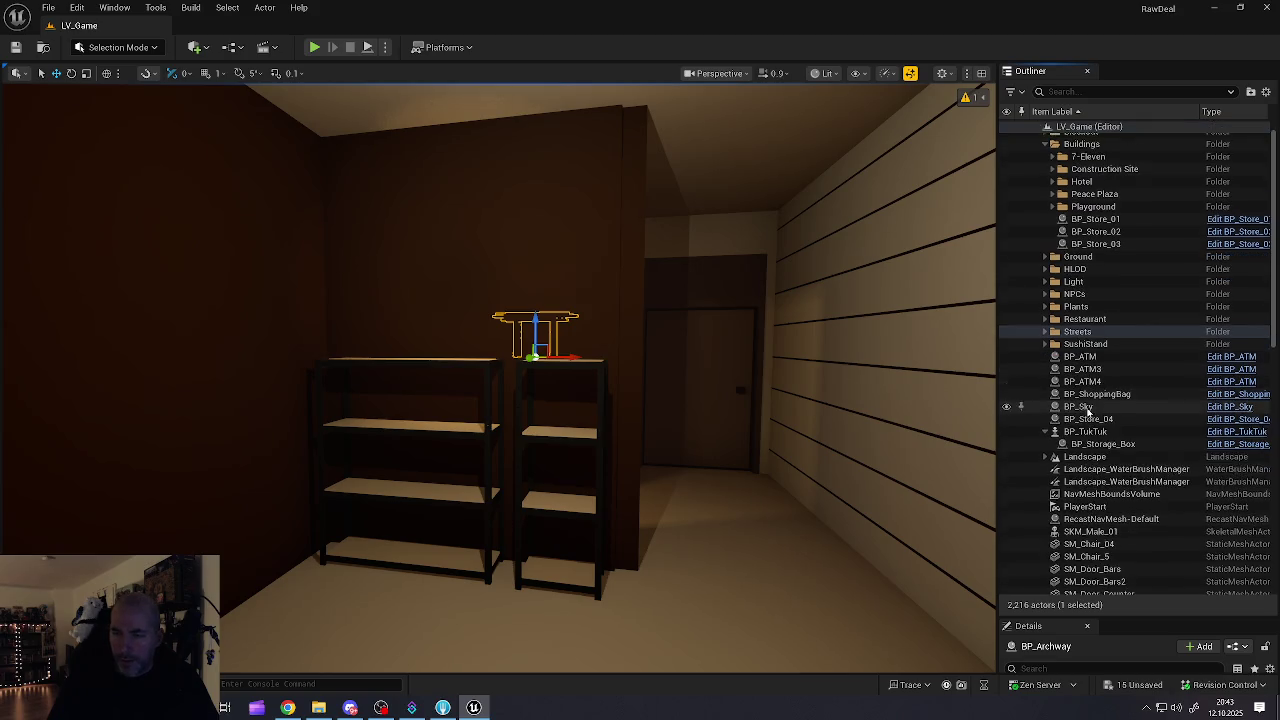
scroll(1088, 413, down, 2)
click(1083, 347)
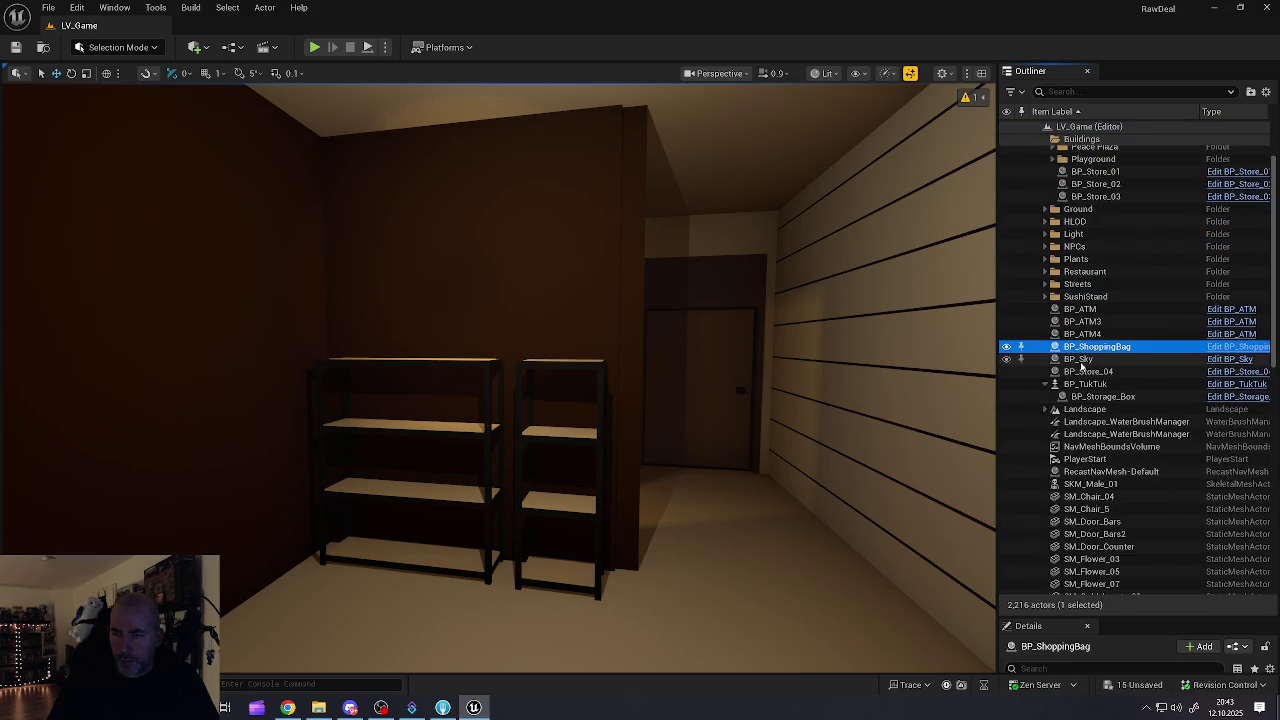
click(1080, 361)
click(1088, 372)
click(1088, 384)
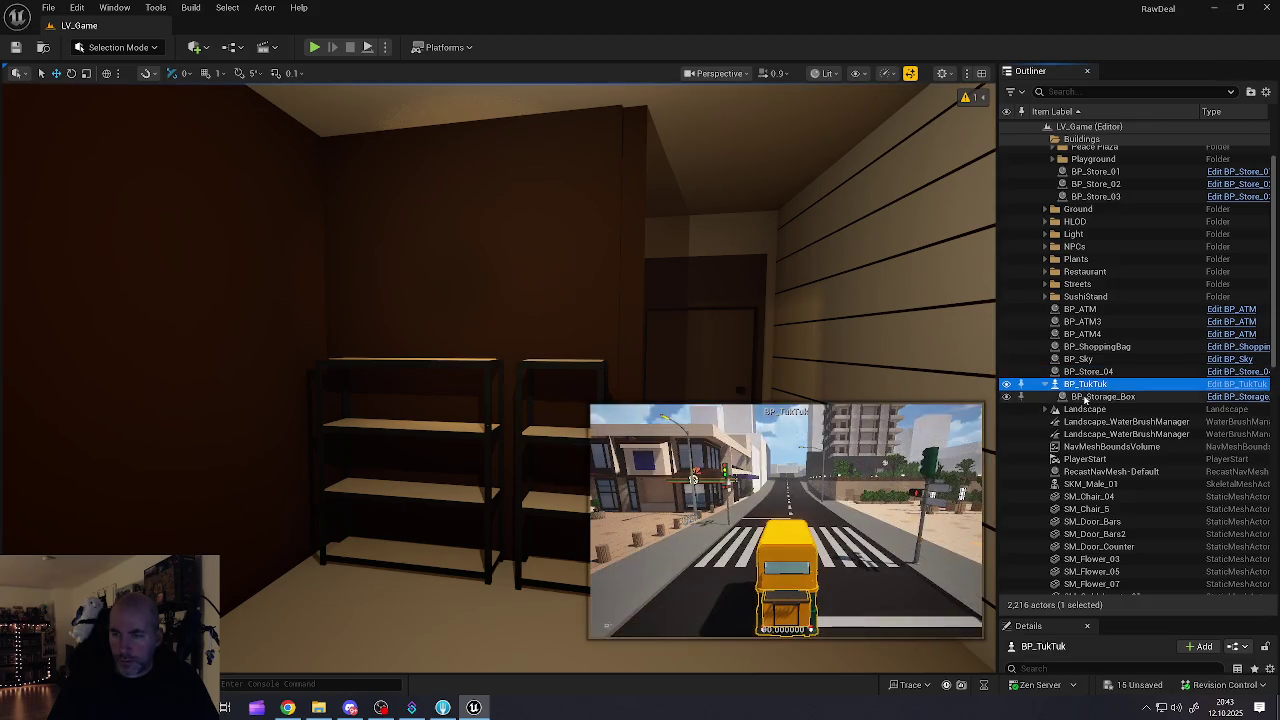
click(1088, 372)
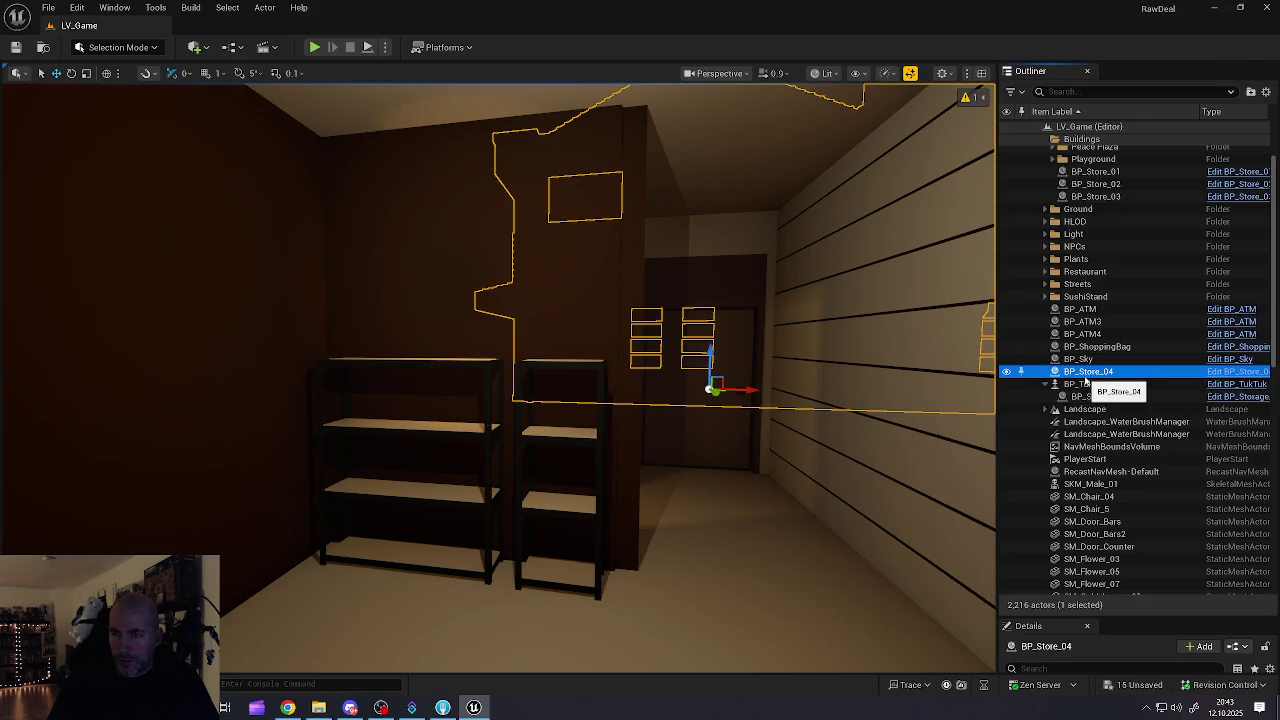
scroll(1088, 380, up, 2)
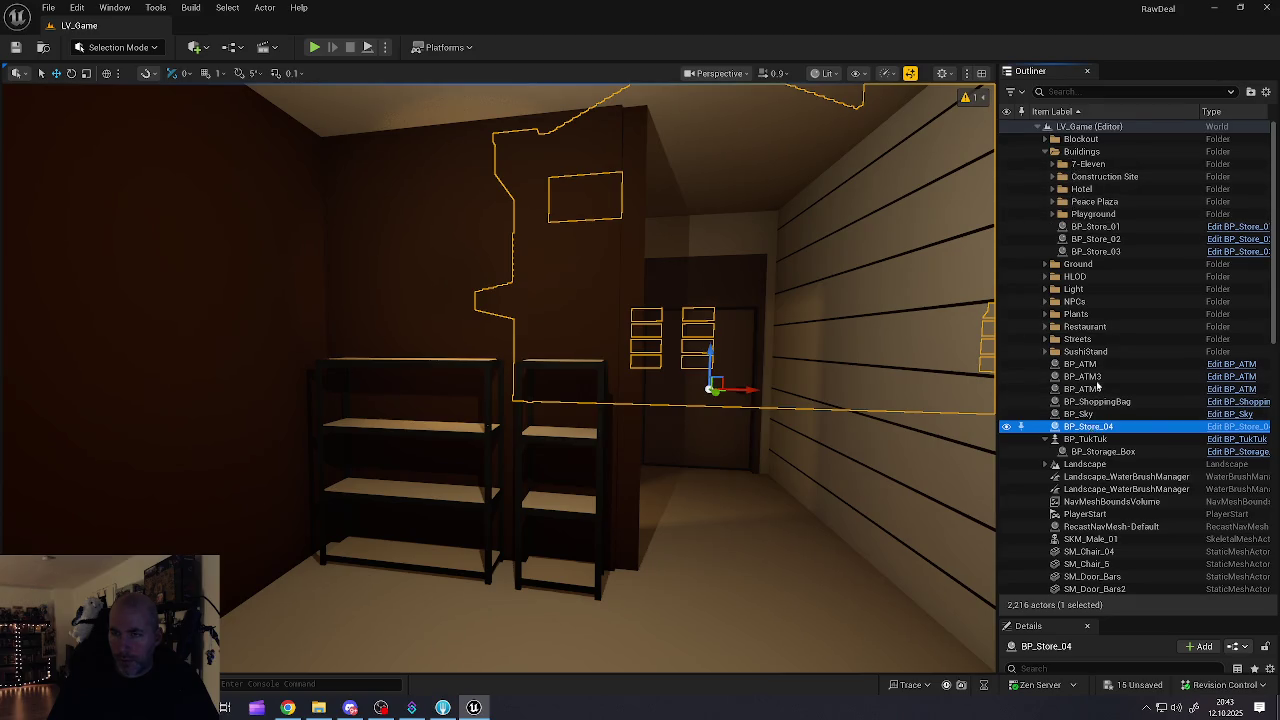
drag(1082, 155, 1083, 157)
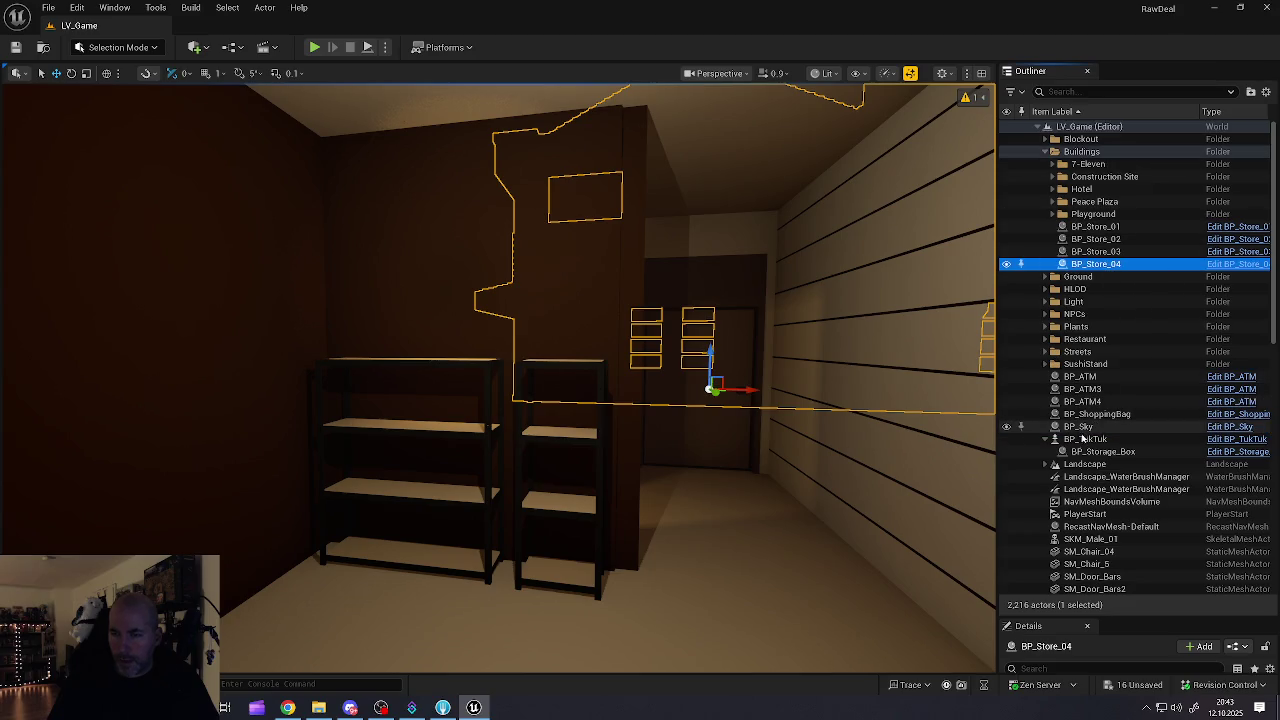
Step: Review BP_TukTuk, Landscape, Landscape_WaterBrushManager, PlayerStart and SM_Chair_04 at root
click(1084, 438)
click(1087, 465)
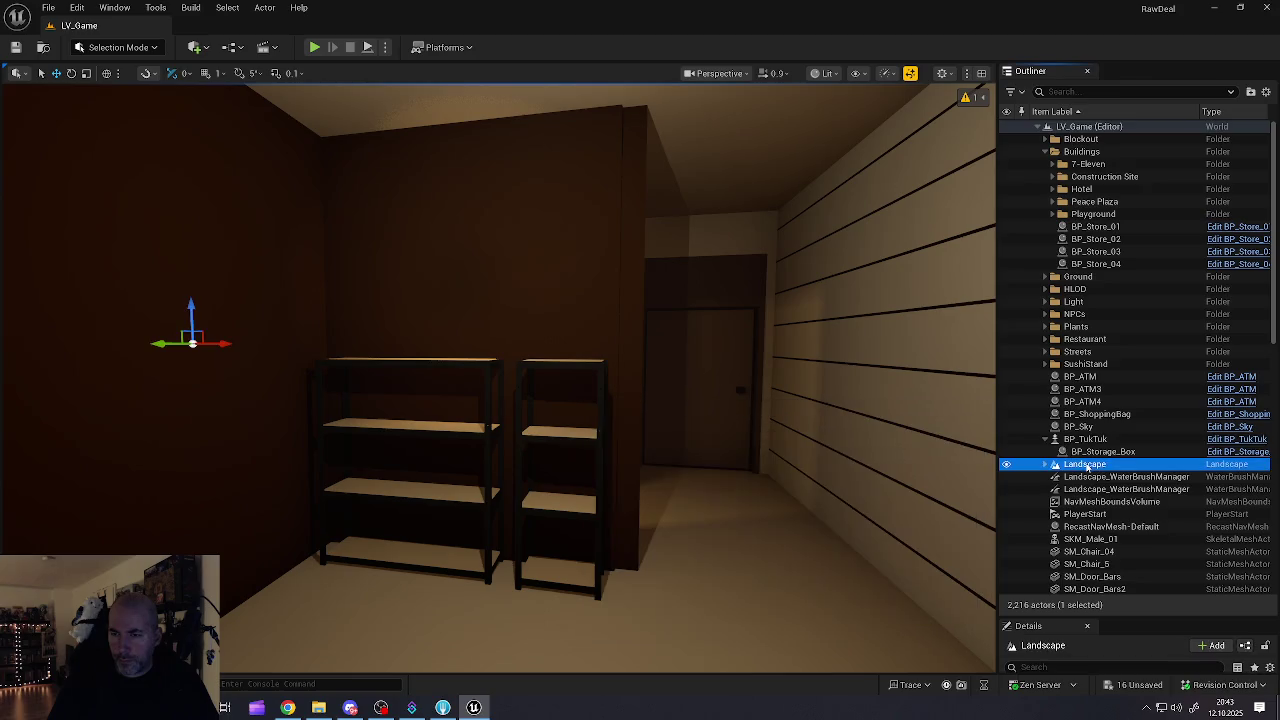
click(1087, 477)
click(1084, 513)
scroll(1084, 505, down, 8)
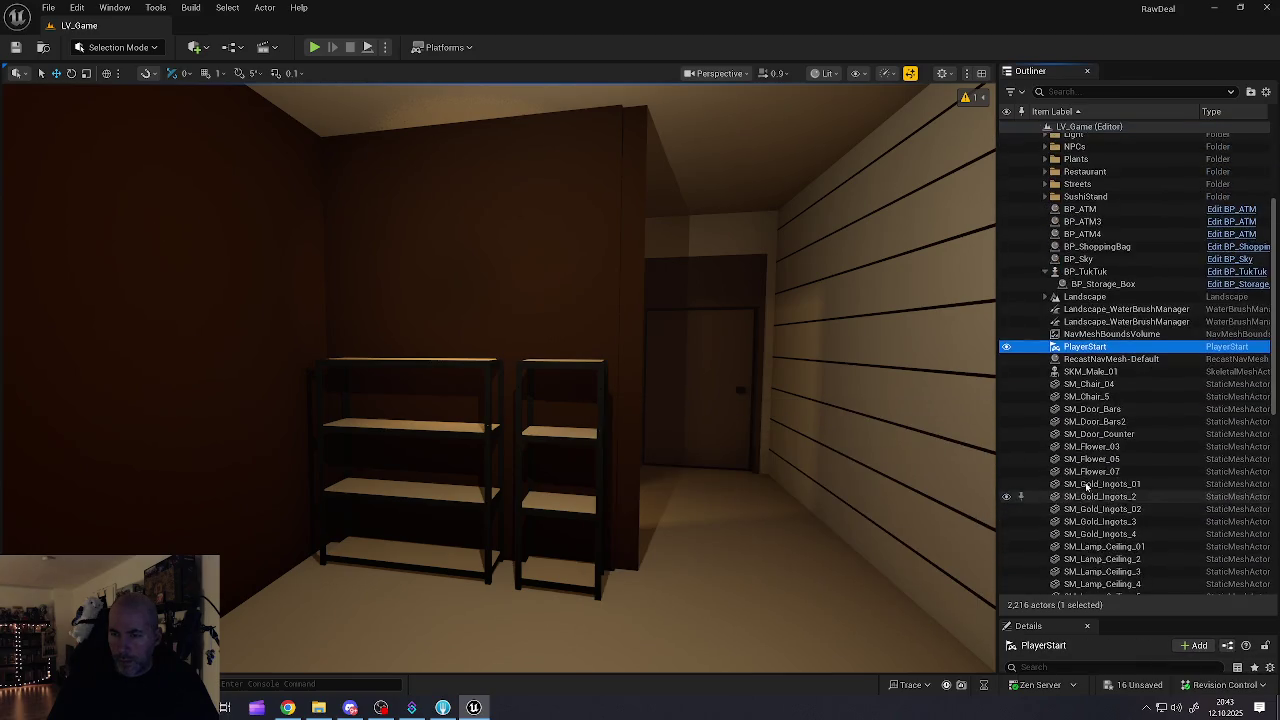
click(1073, 246)
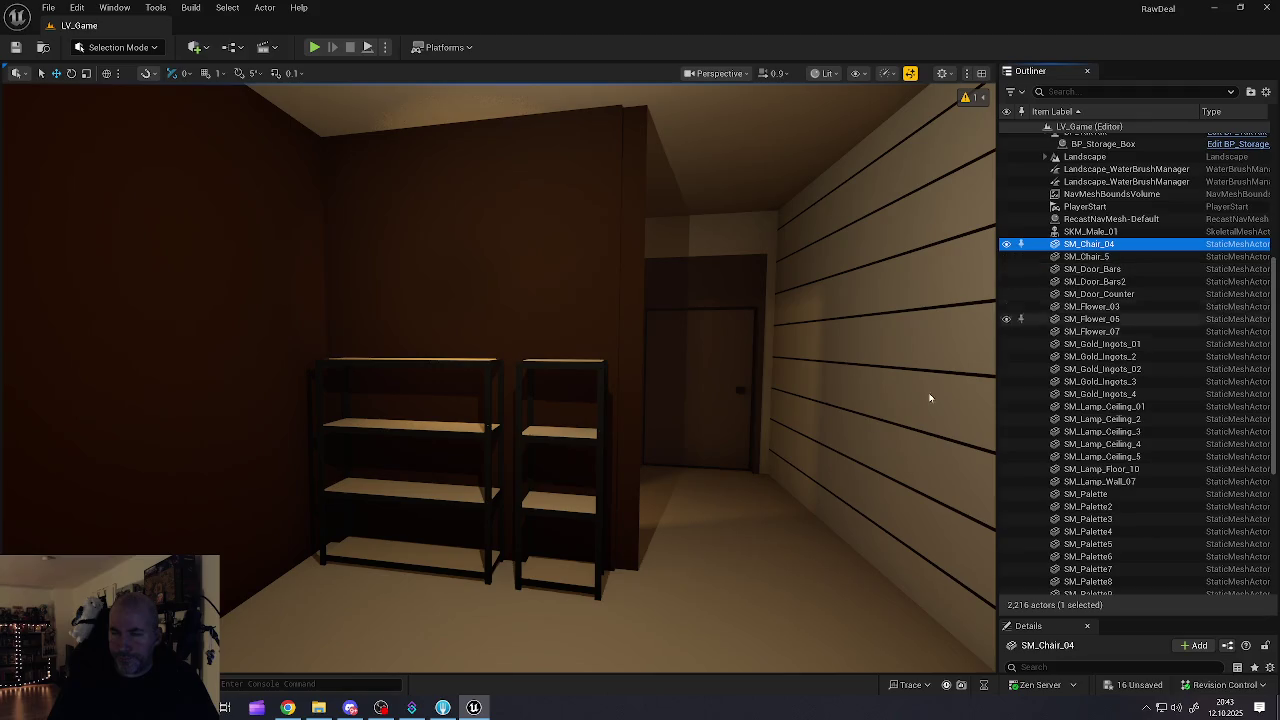
Step: Frame SM_Chair_04 and the door bars SM_Door_Bars and SM_Door_Bars2 in the viewport
key(f)
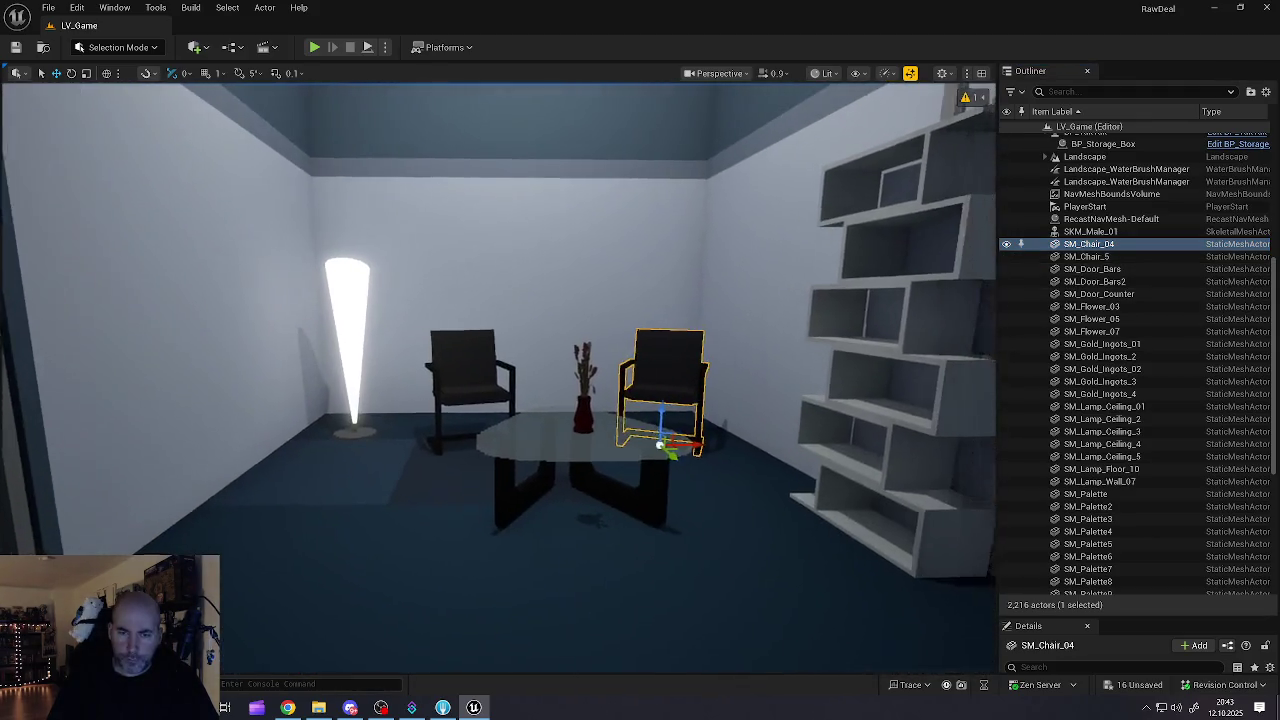
key(Down)
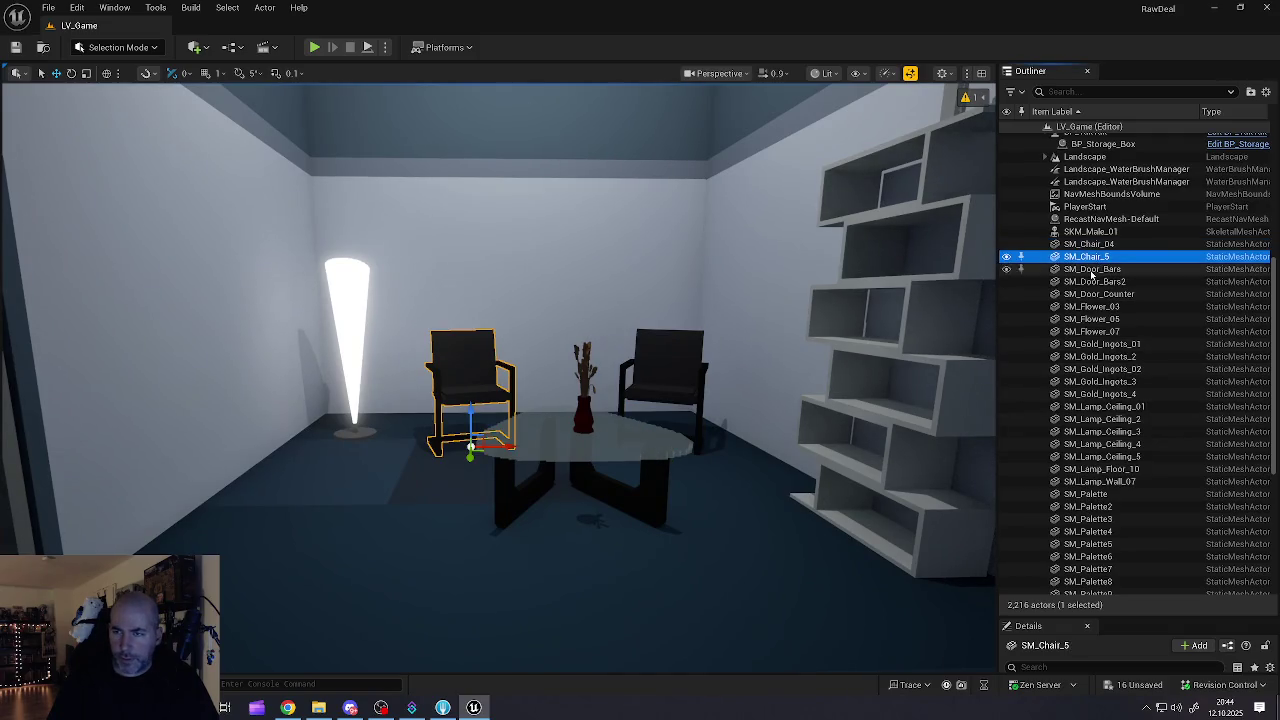
click(1091, 272)
click(1087, 282)
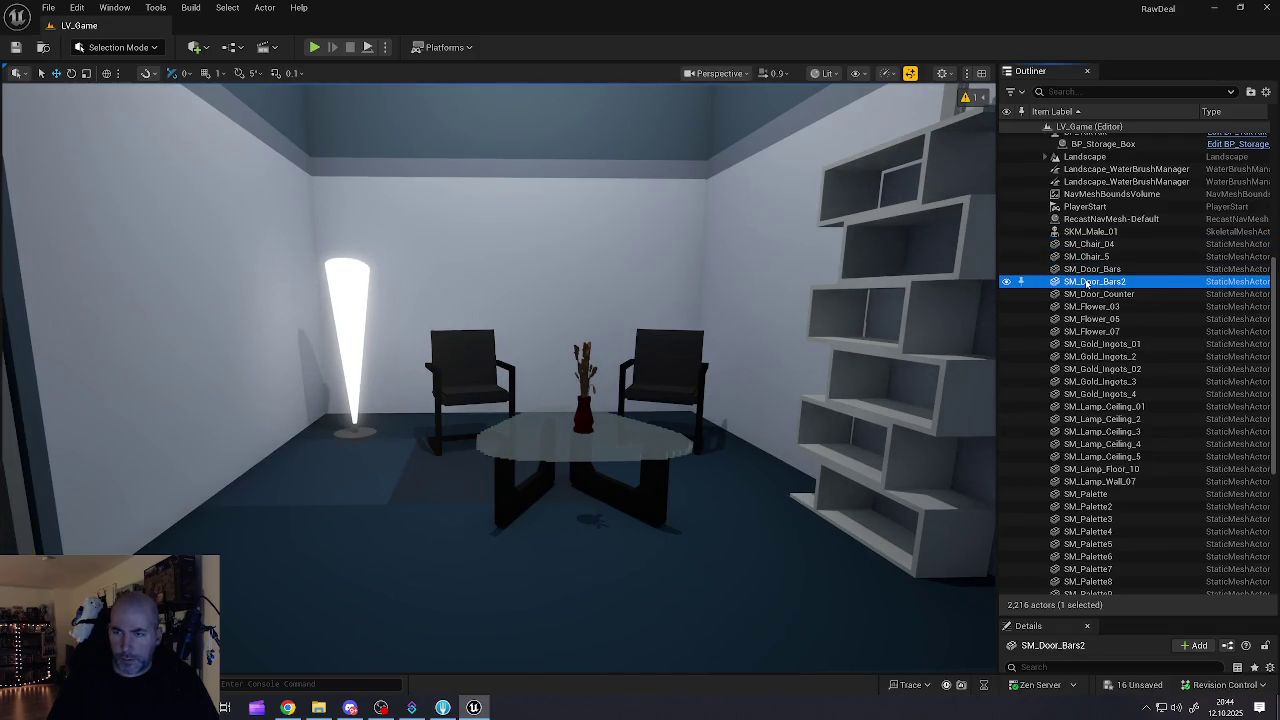
key(f)
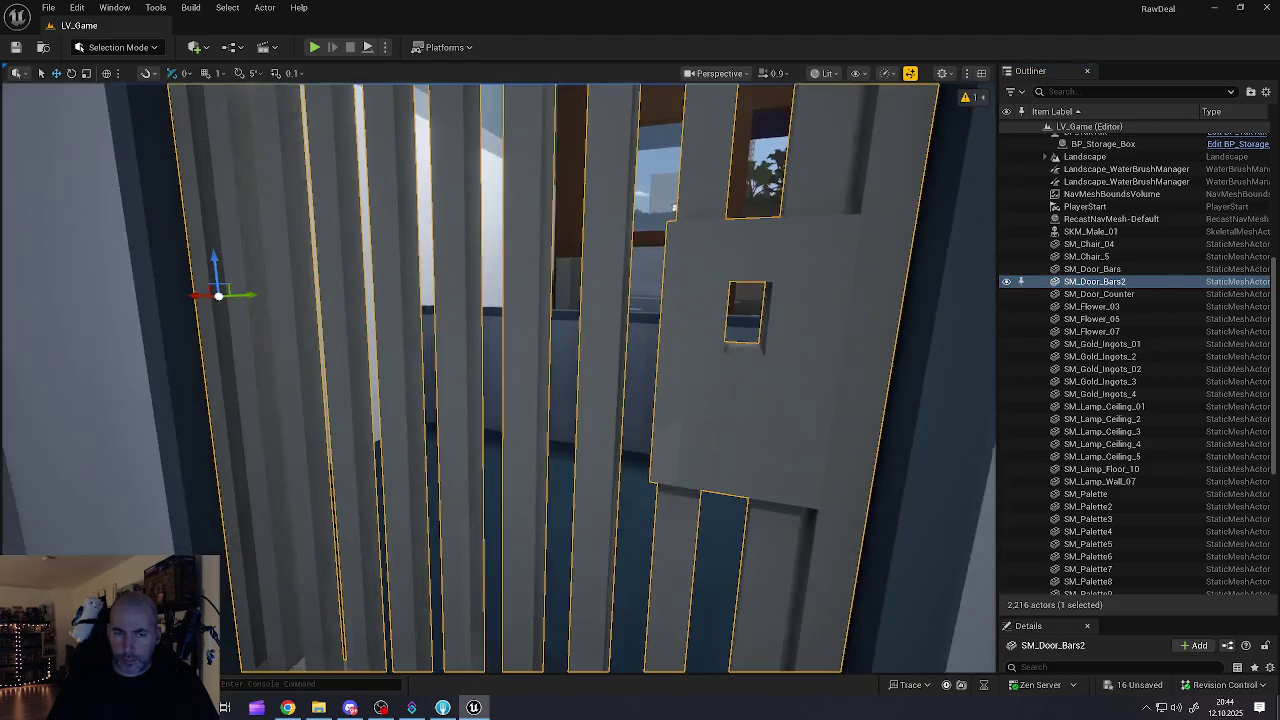
drag(700, 360, 895, 347)
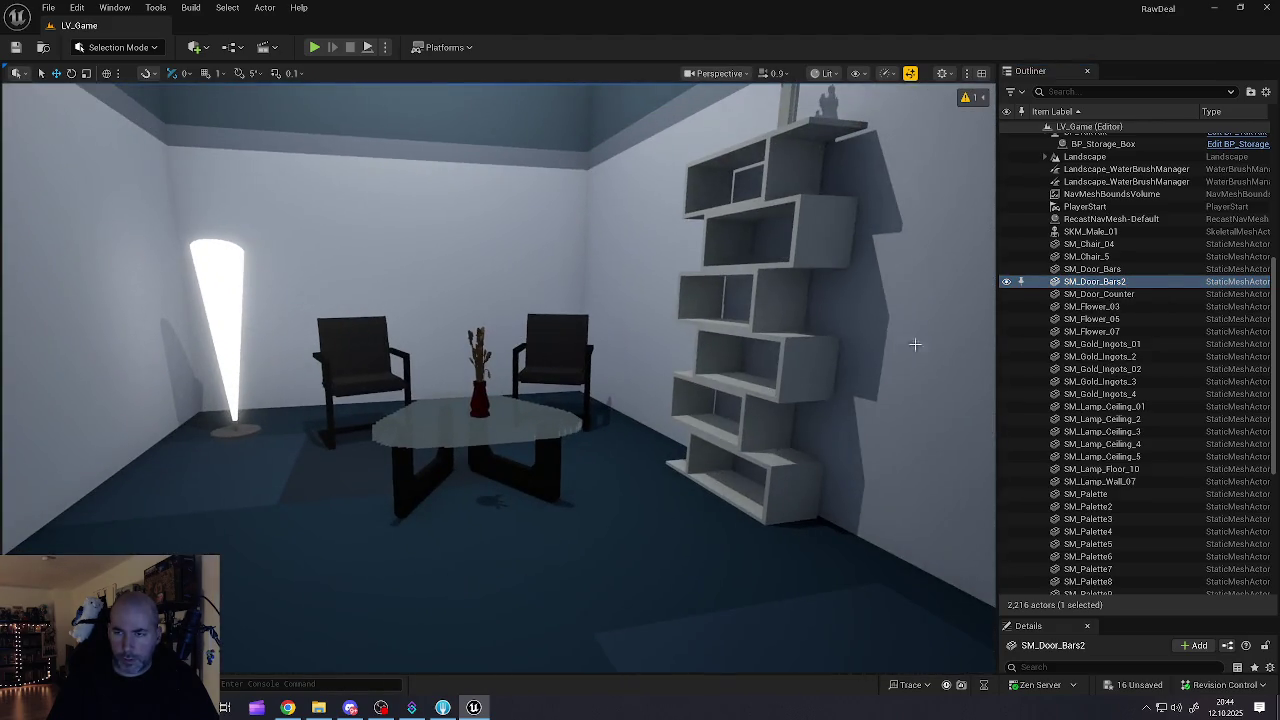
Step: Inspect SM_Door_Counter and flowers SM_Flower_03 and SM_Flower_05 in the bank room
click(1098, 294)
key(f)
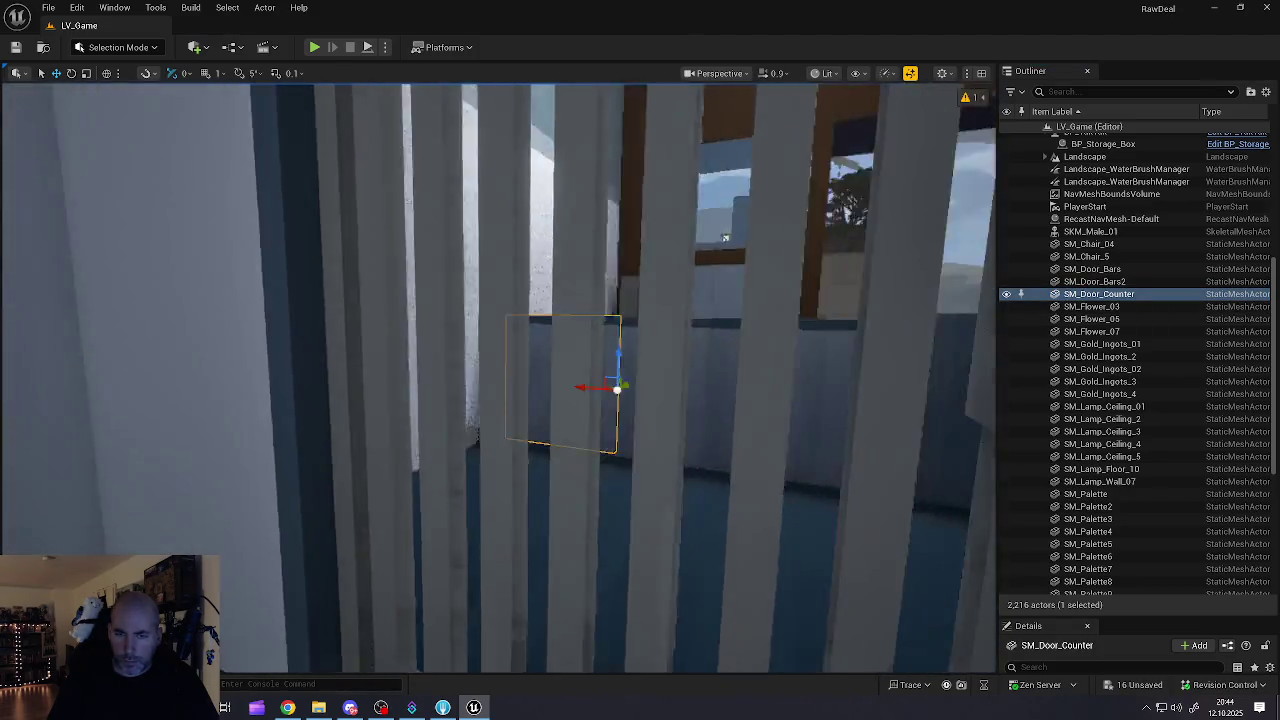
drag(600, 383, 547, 383)
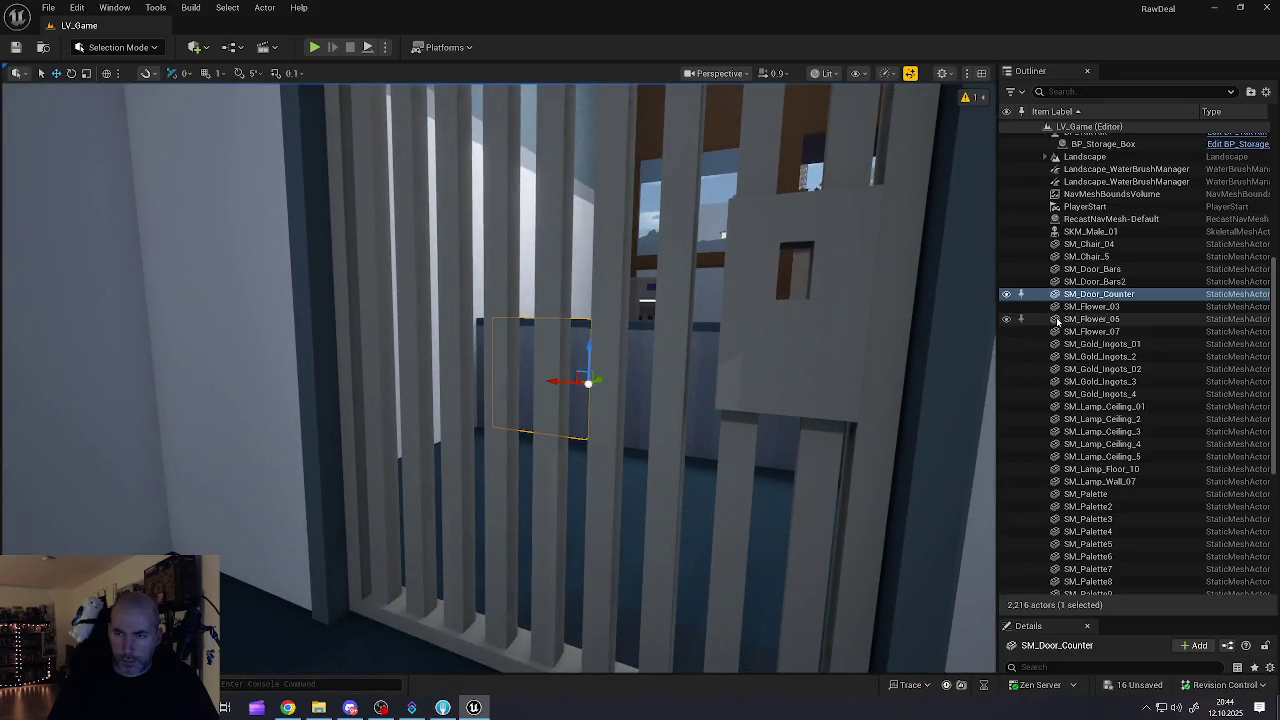
click(1074, 307)
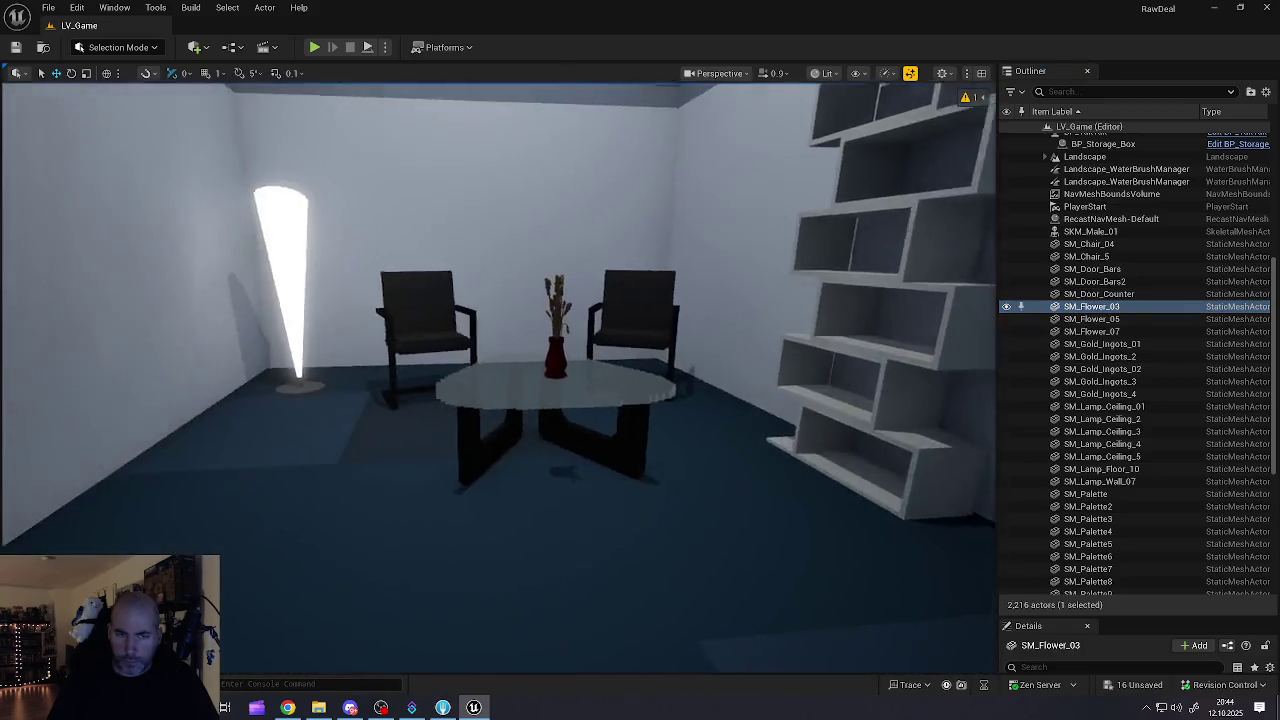
mouse_move(600, 330)
mouse_down()
mouse_move(549, 249)
mouse_move(510, 252)
mouse_move(560, 252)
mouse_move(540, 252)
mouse_move(608, 402)
mouse_up()
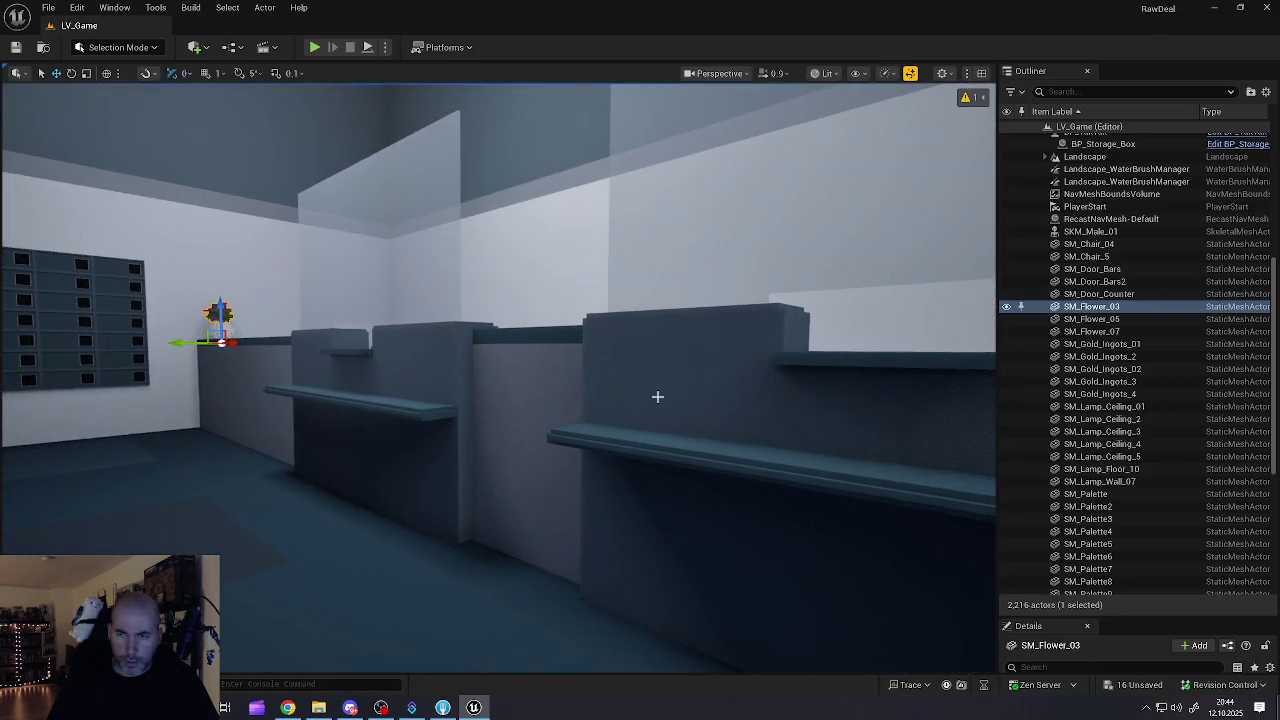
click(1088, 319)
key(f)
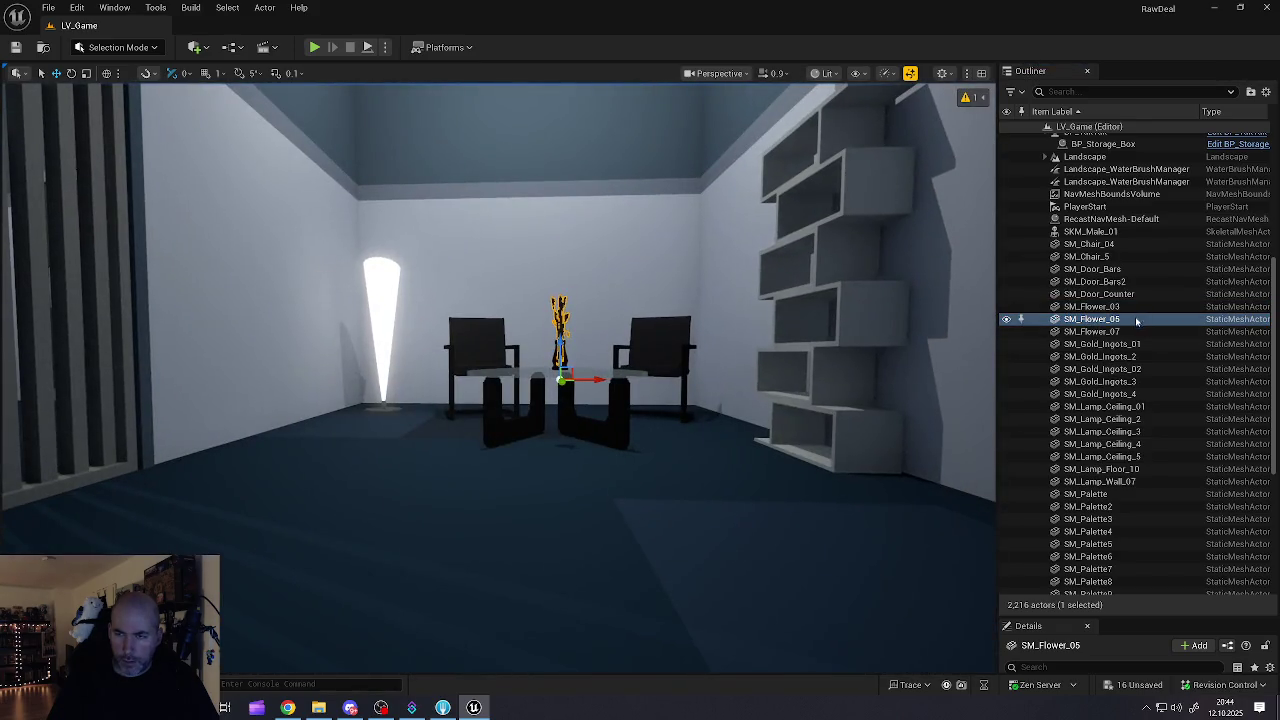
Step: Select the eight props from SM_Chair_04 through SM_Flower_07 and start moving them
click(1104, 332)
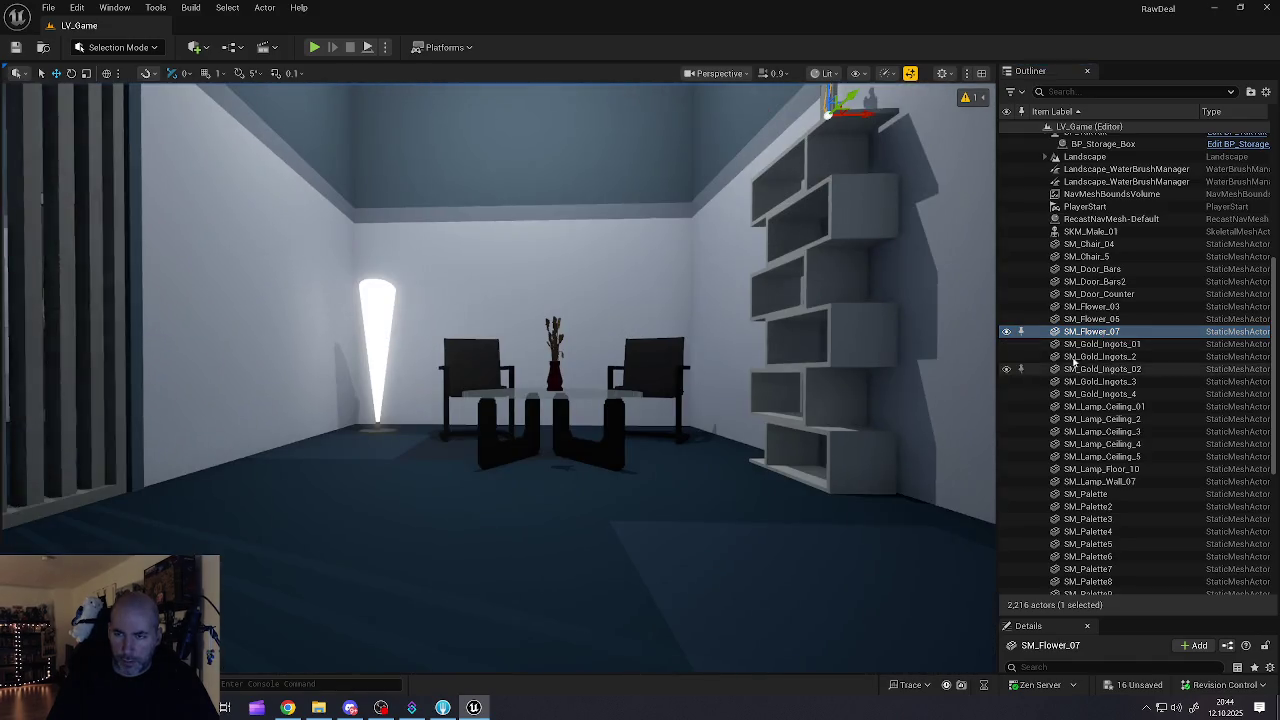
click(1098, 344)
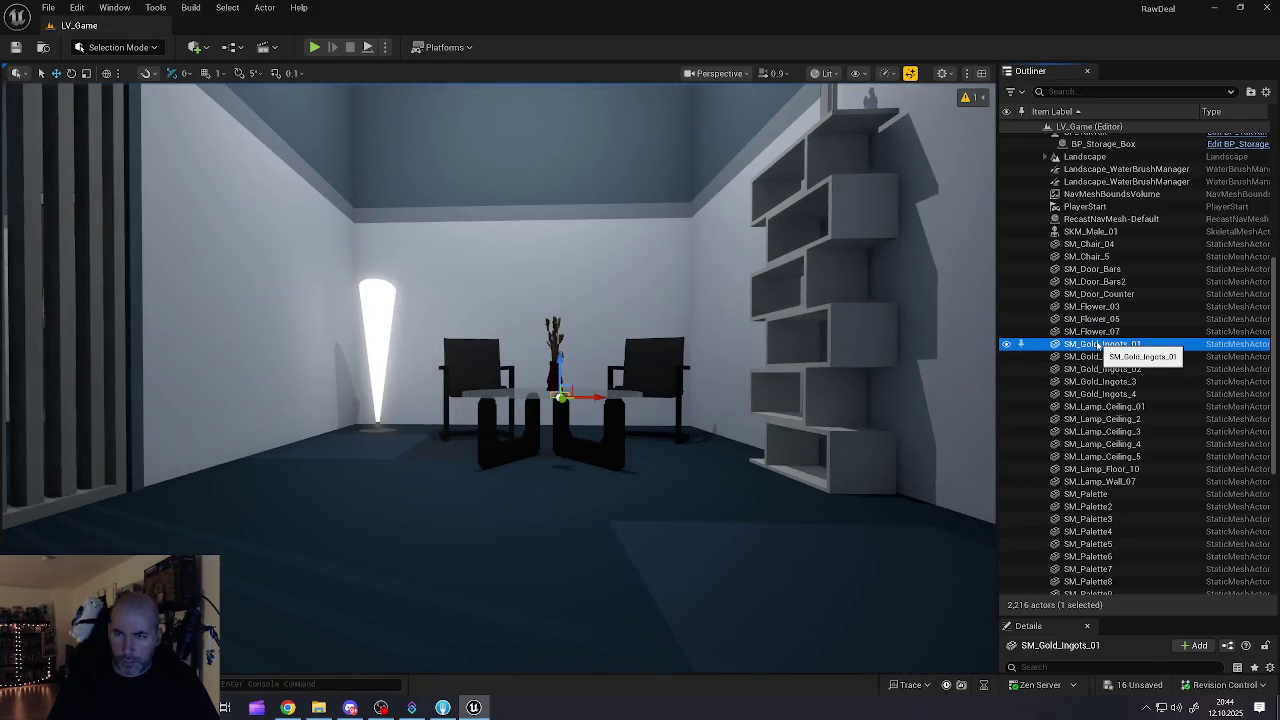
click(1094, 333)
scroll(1095, 290, up, 2)
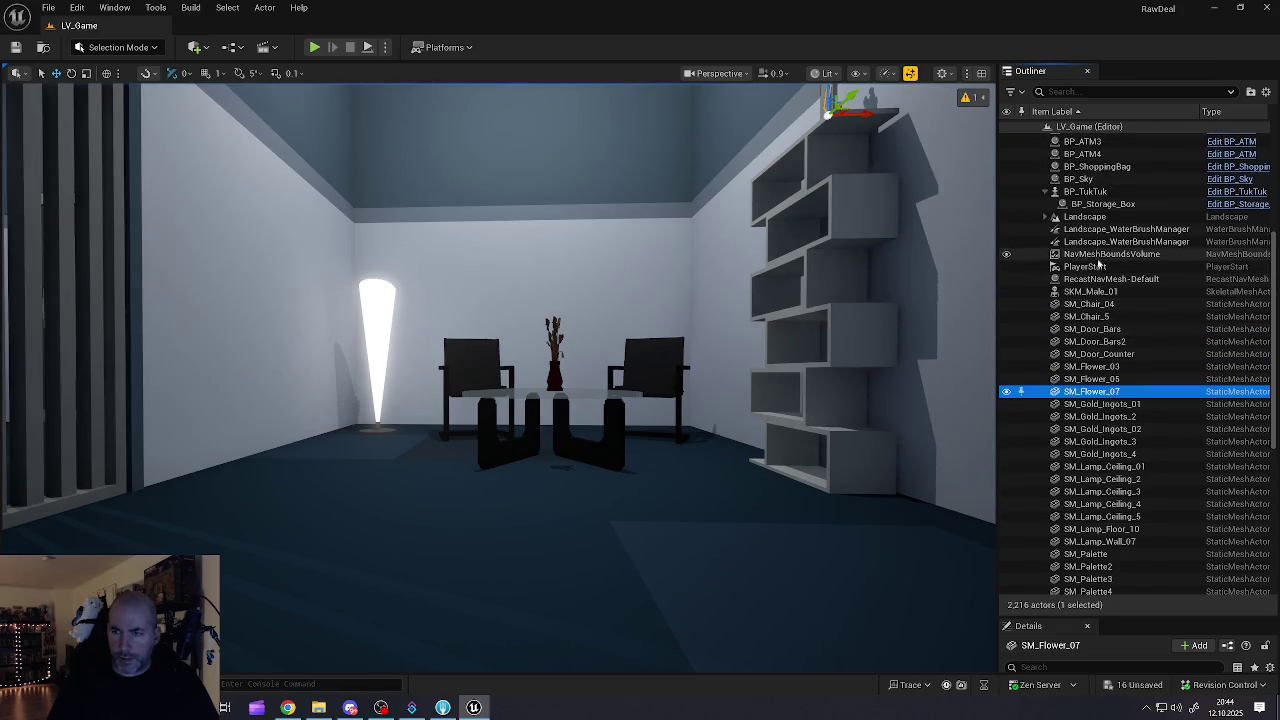
shift+click(1088, 305)
mouse_move(1078, 311)
mouse_down()
mouse_move(1100, 172)
mouse_move(1092, 243)
mouse_move(1086, 186)
mouse_move(1084, 292)
mouse_up()
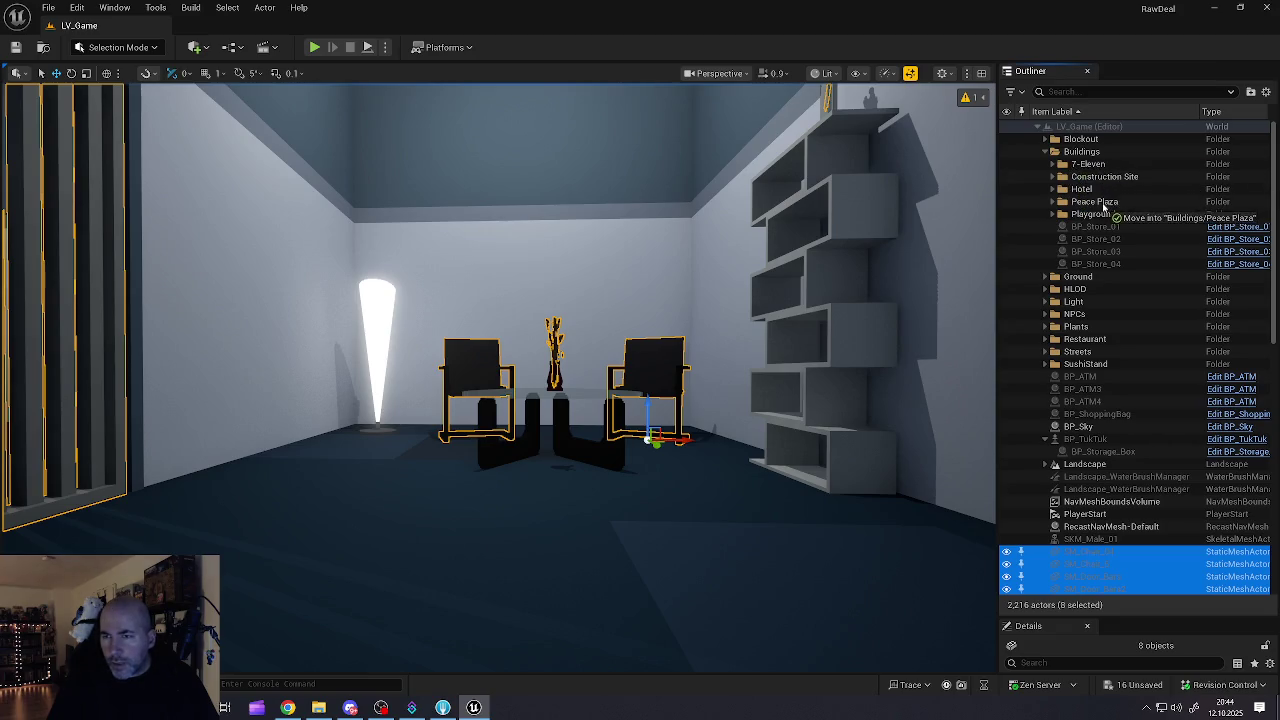
drag(1110, 226, 1072, 285)
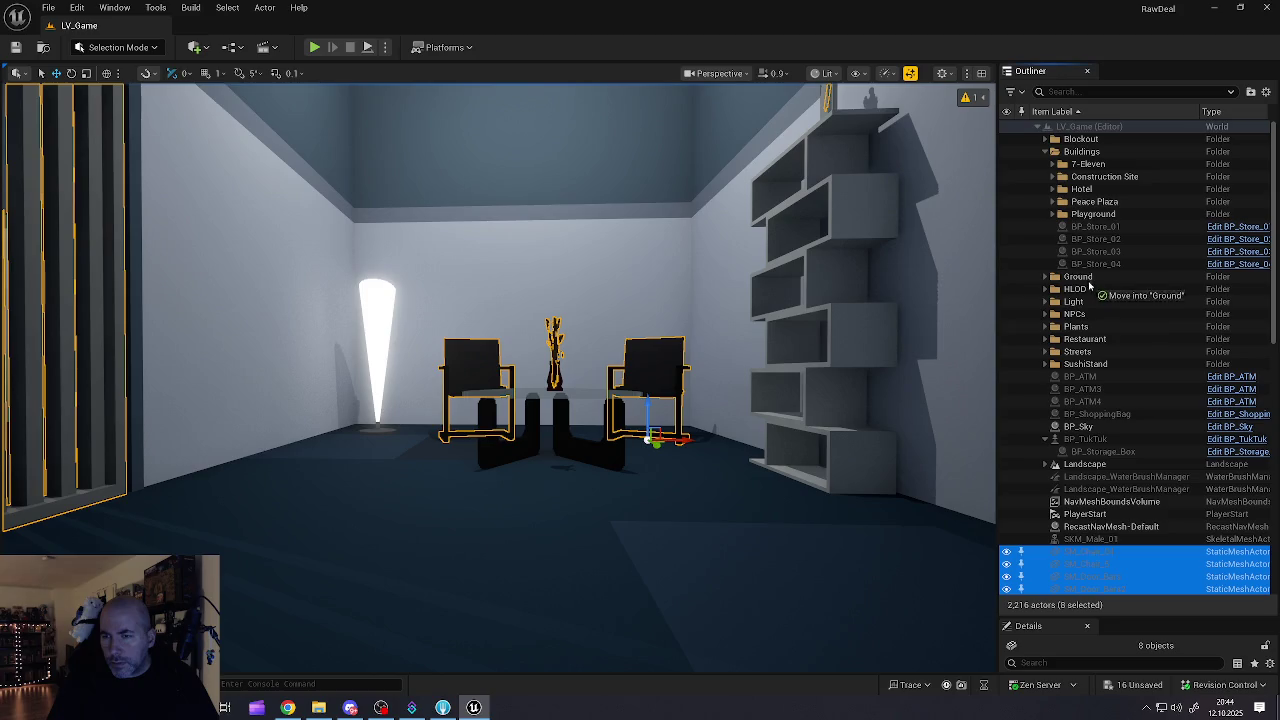
drag(1075, 368, 1079, 468)
mouse_move(1075, 555)
mouse_down()
mouse_move(1082, 612)
mouse_move(1086, 476)
mouse_up()
scroll(1090, 475, up, 3)
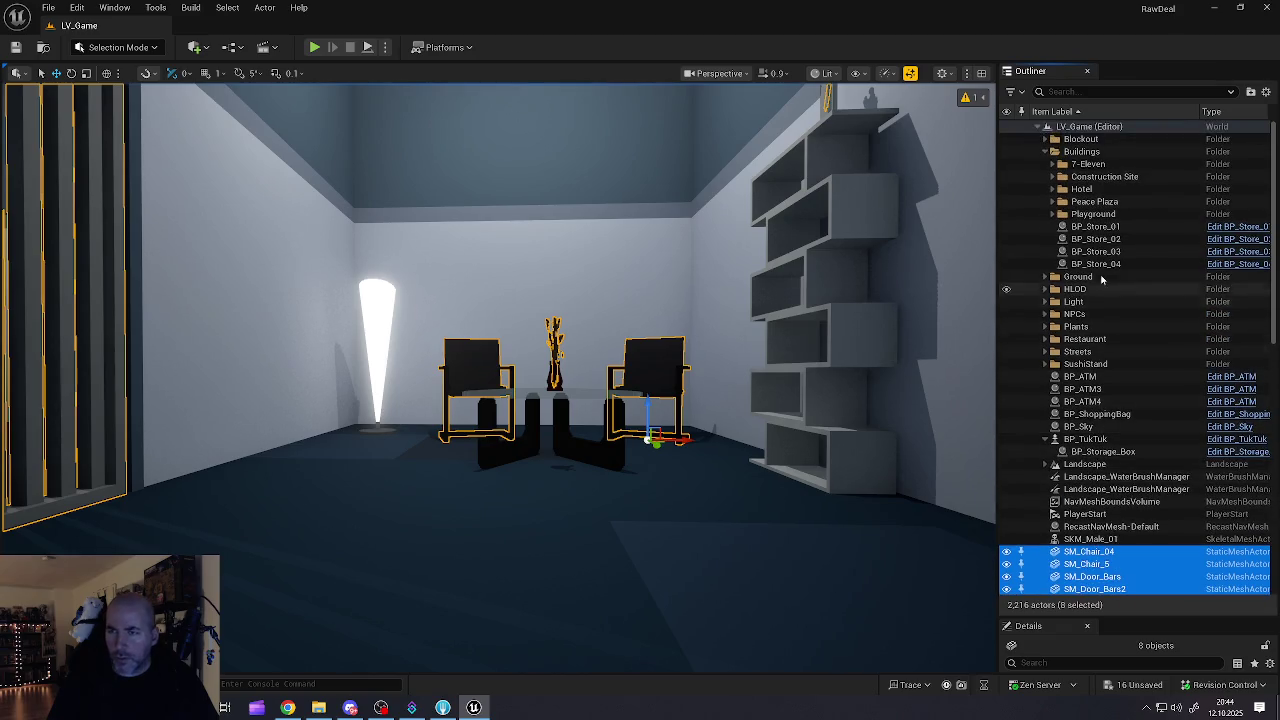
click(1053, 189)
click(1053, 189)
click(1053, 177)
click(1053, 177)
click(1053, 164)
click(1053, 164)
right_click(1082, 152)
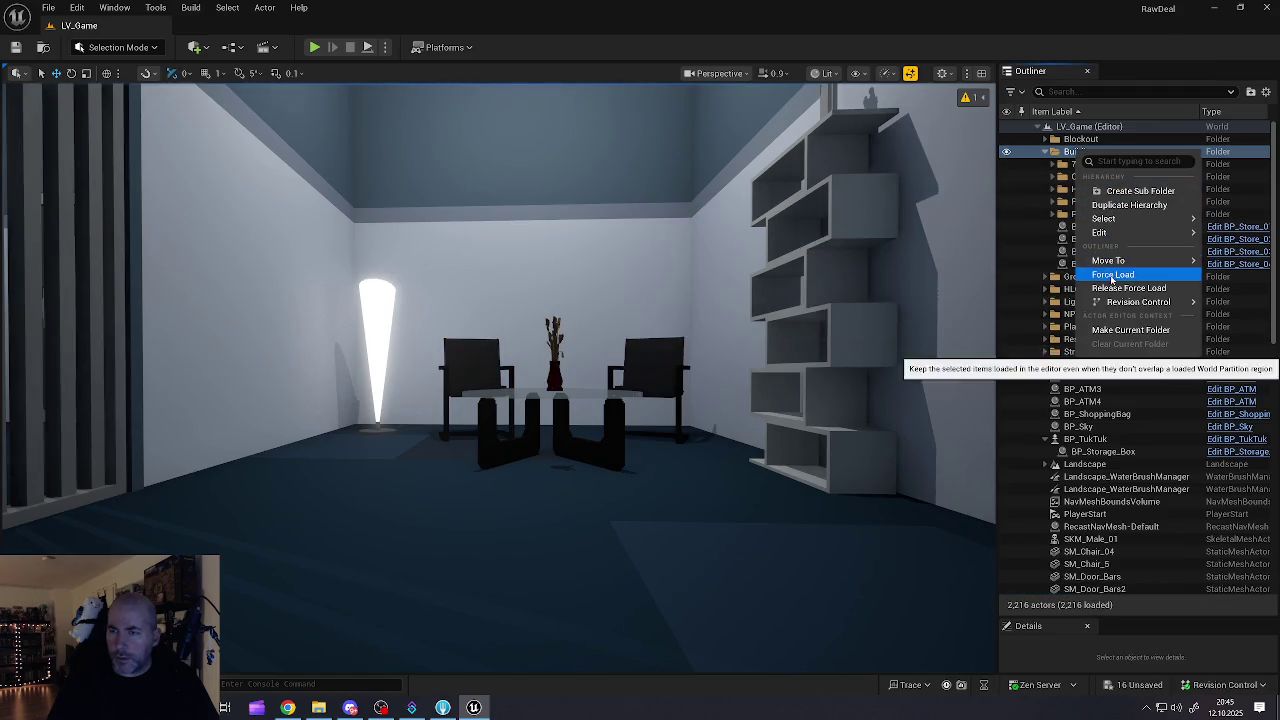
Step: Create a subfolder under Buildings and name it 'Bank'
click(1116, 193)
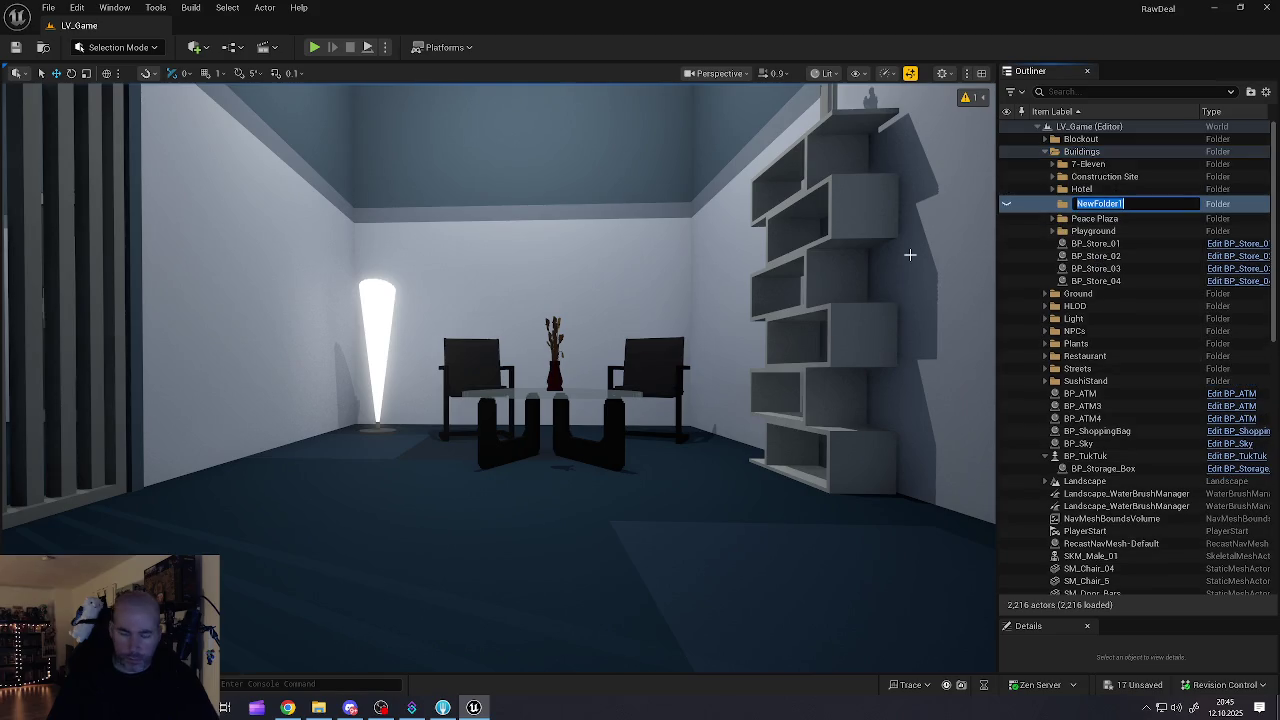
text(Bank)
key(Return)
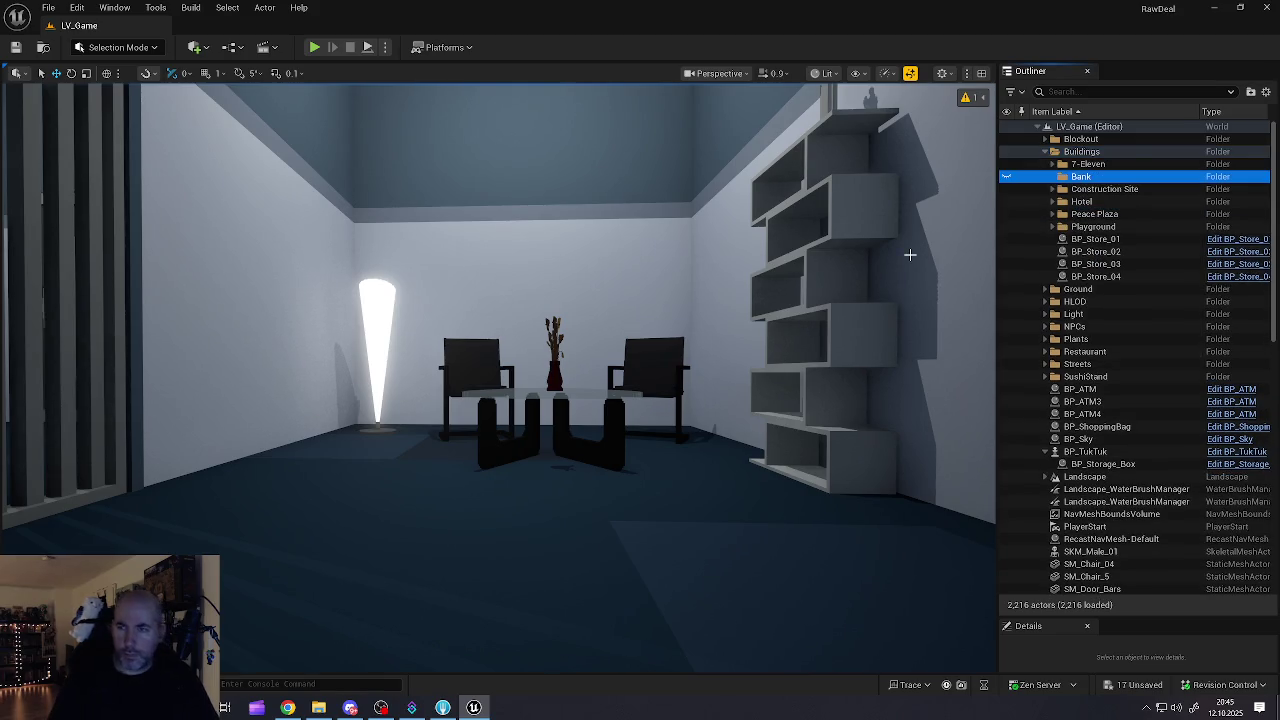
scroll(1103, 427, down, 5)
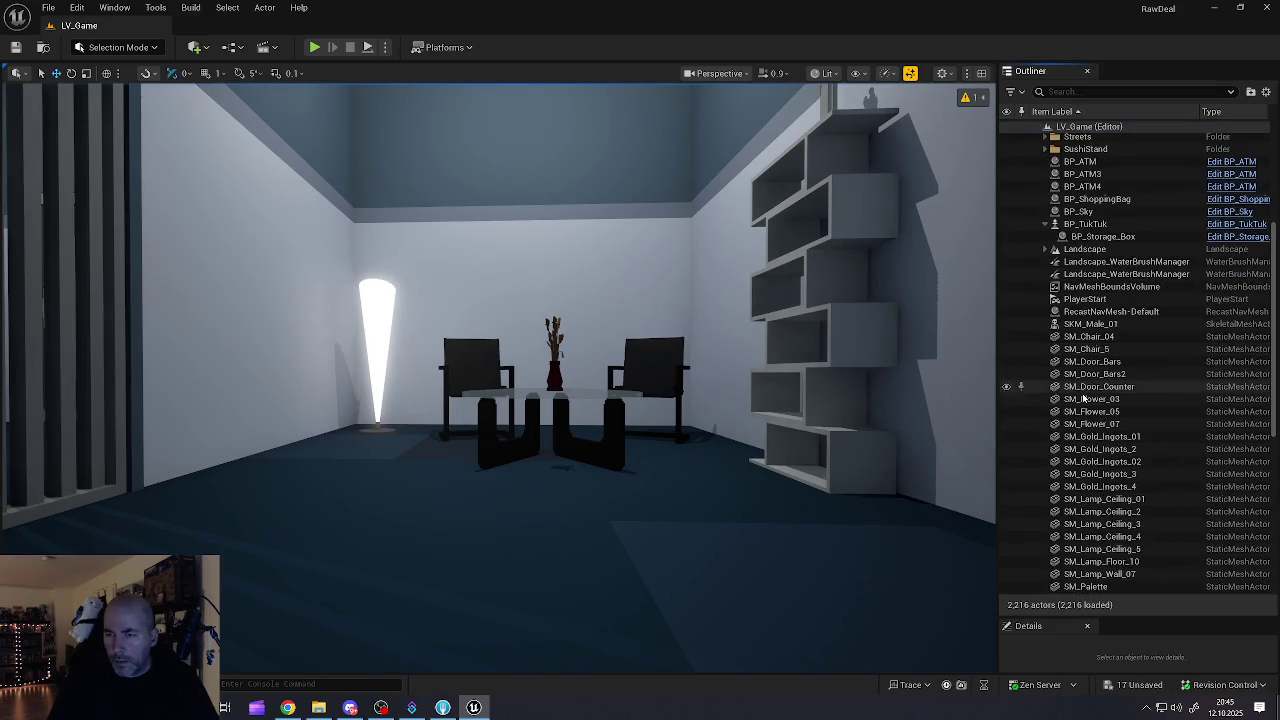
Step: Drop SM_Chair_04 through SM_Flower_07 (eight props) into Buildings > Bank and check its contents
click(1083, 340)
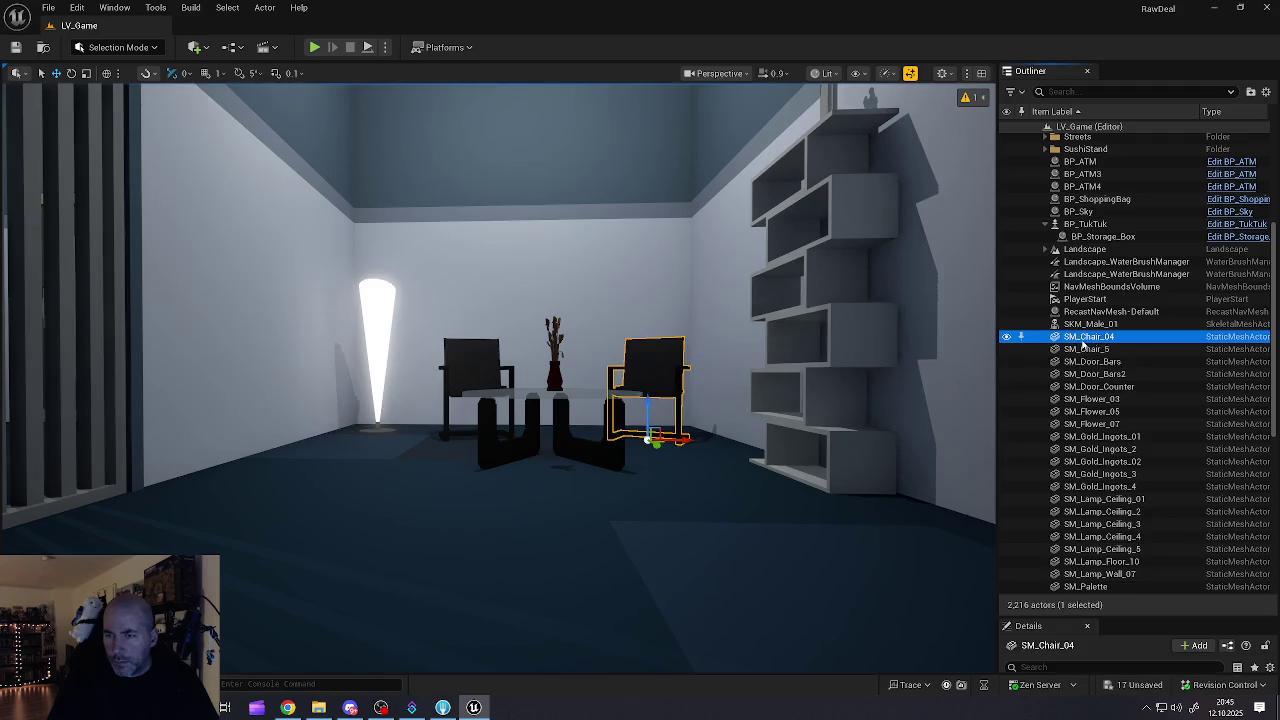
shift+click(1090, 424)
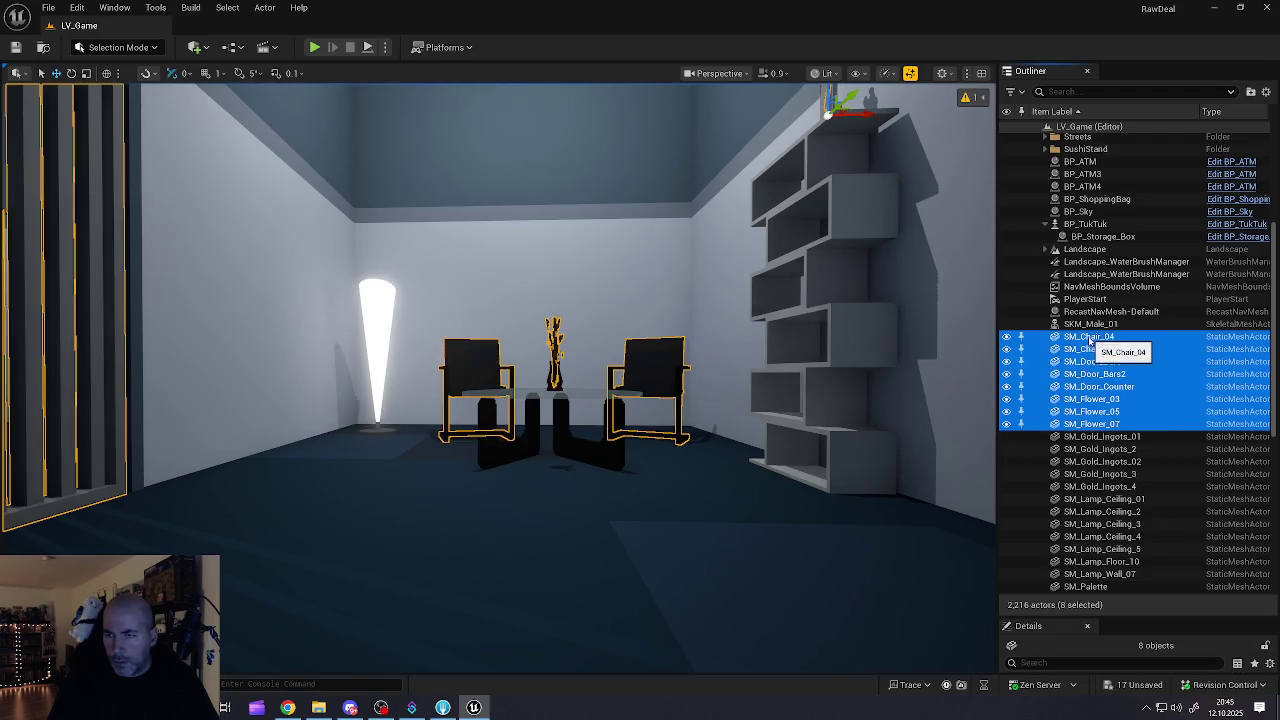
drag(1090, 340, 1085, 202)
mouse_move(1076, 146)
mouse_down()
mouse_move(1075, 128)
mouse_move(1065, 150)
mouse_move(1076, 213)
mouse_move(1090, 212)
mouse_move(1081, 180)
mouse_up()
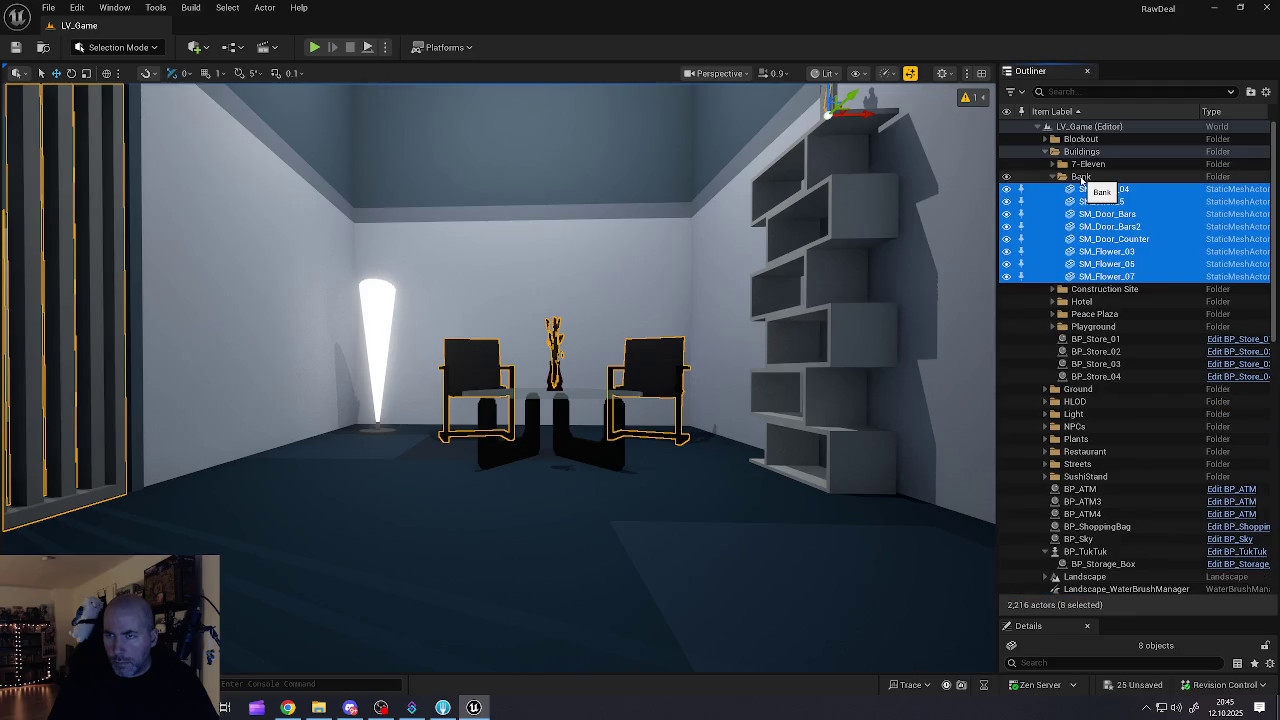
click(1081, 180)
click(1052, 165)
click(1052, 165)
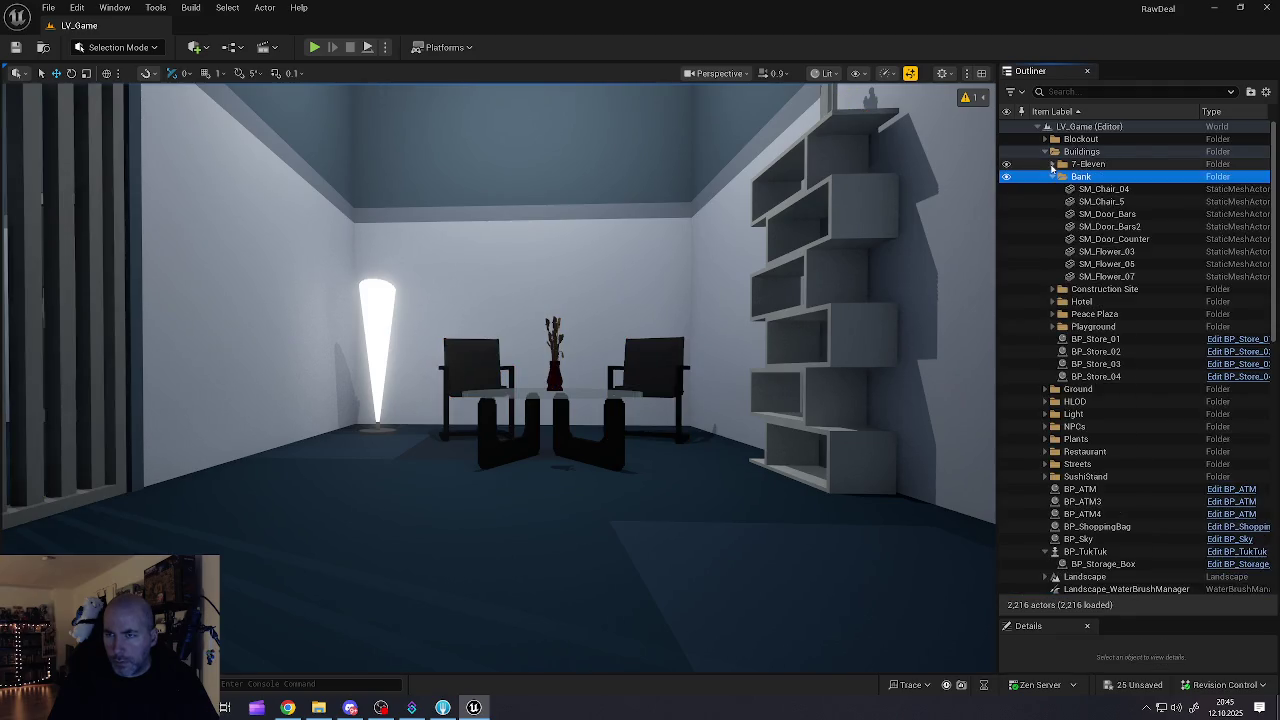
scroll(1095, 240, down, 1)
scroll(1095, 240, down, 10)
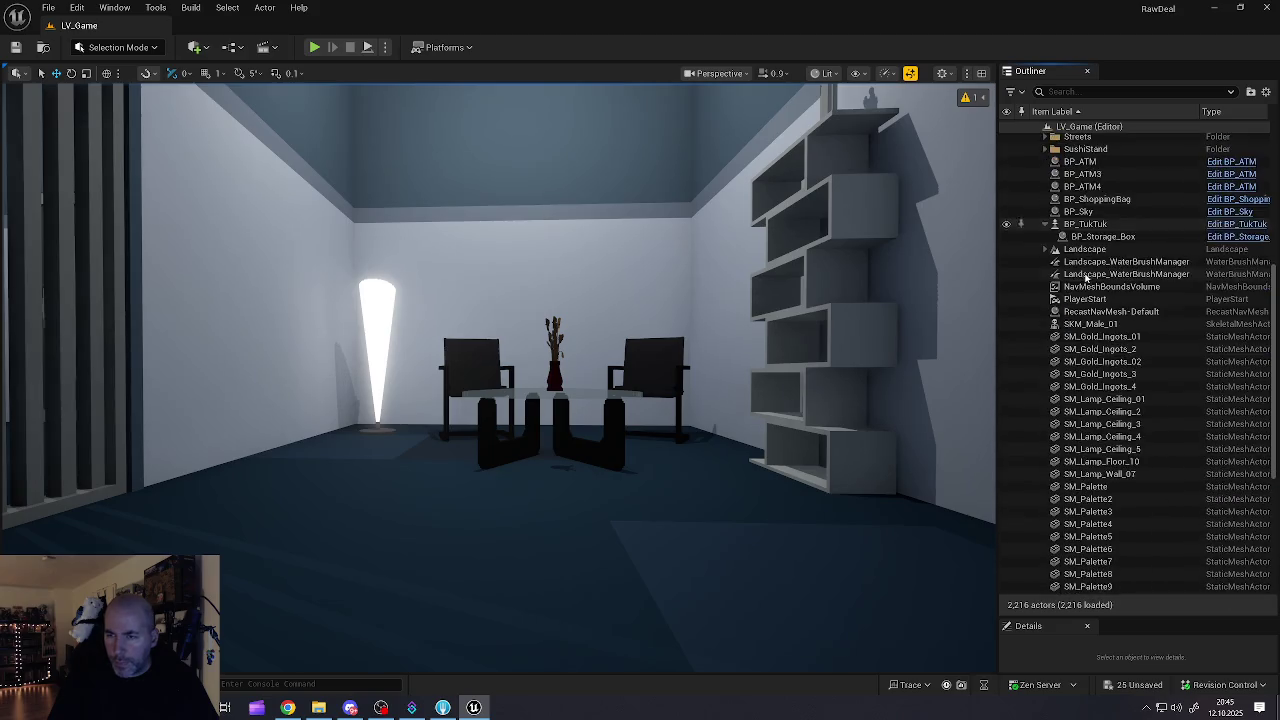
Step: Check PlayerStart, SKM_Male_01 and the gold ingots, framing the ingot pallets
click(1085, 211)
click(1088, 237)
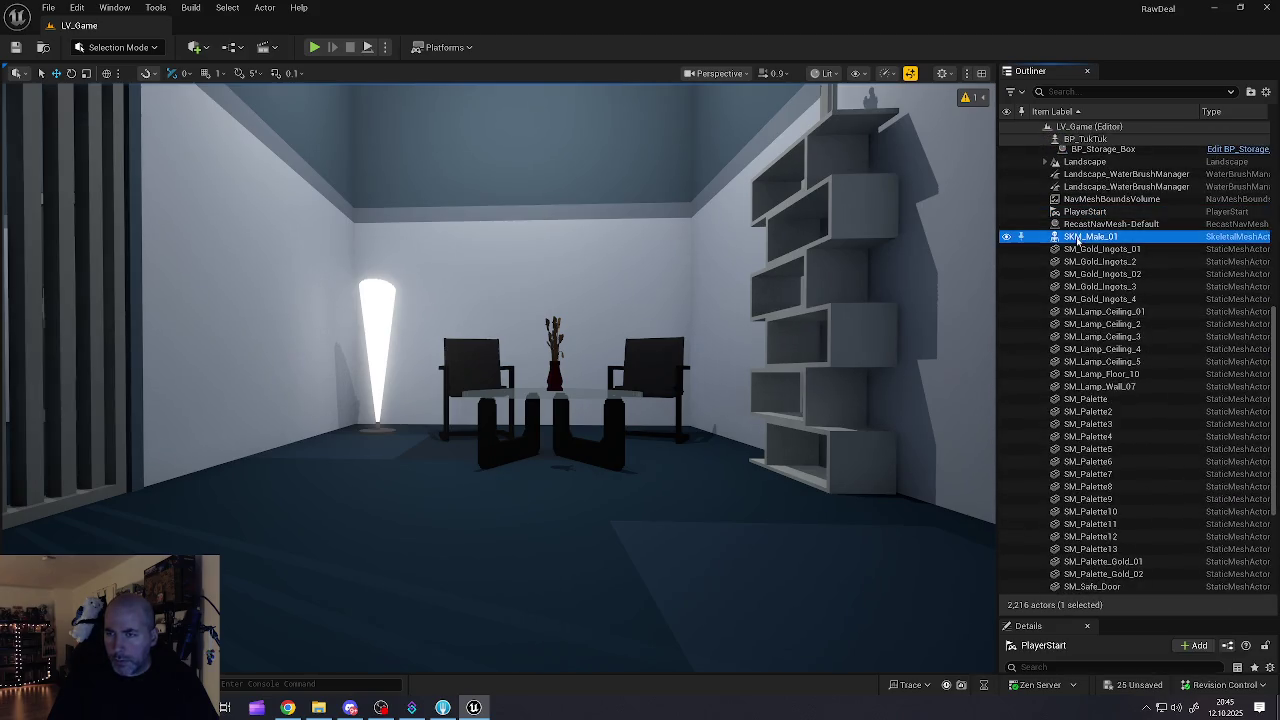
click(1082, 249)
click(1077, 263)
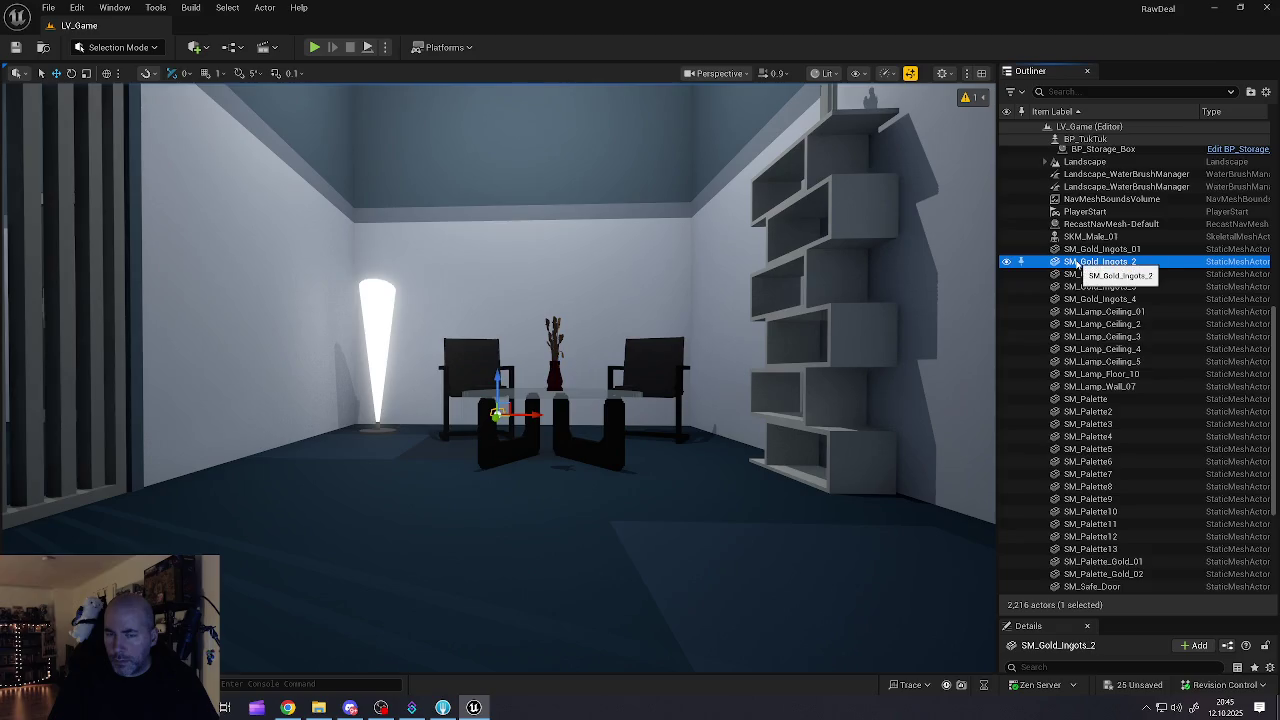
click(1083, 250)
key(f)
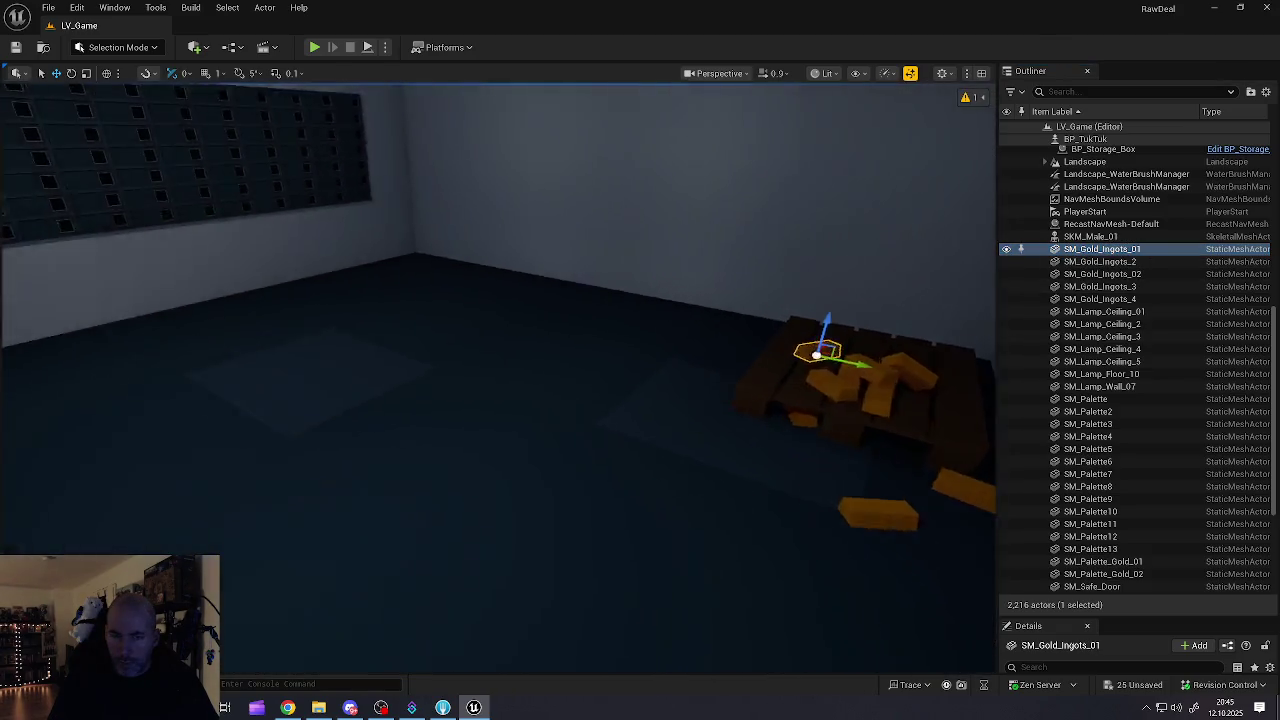
drag(701, 320, 701, 320)
Step: Frame SM_Gold_Ingots_4 and ceiling lamps SM_Lamp_Ceiling_01 through SM_Lamp_Ceiling_5
click(1090, 299)
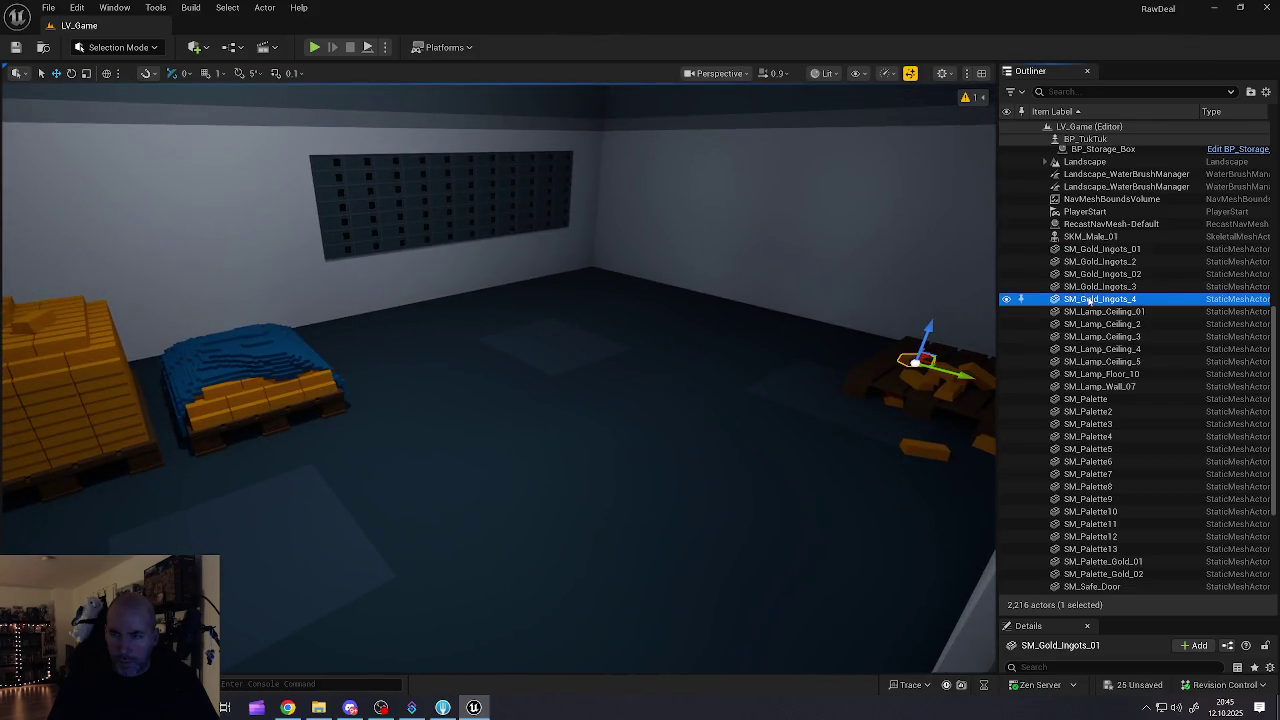
click(1082, 312)
key(f)
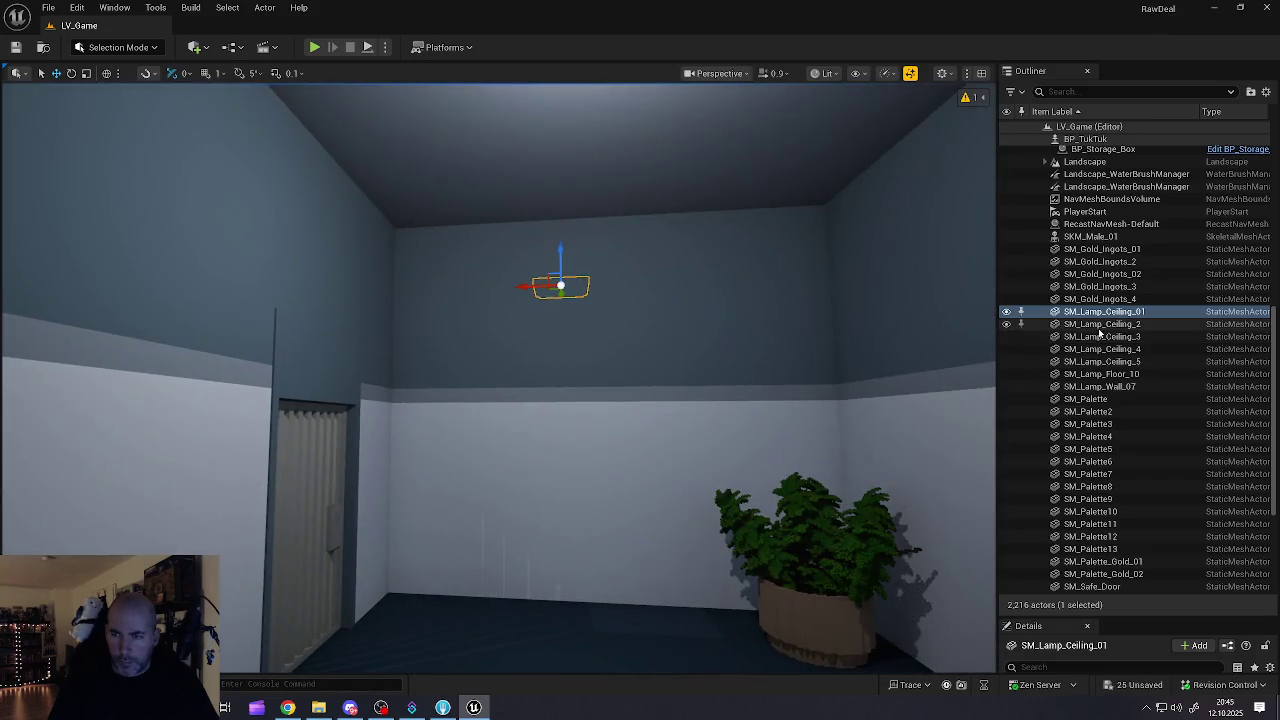
click(1098, 324)
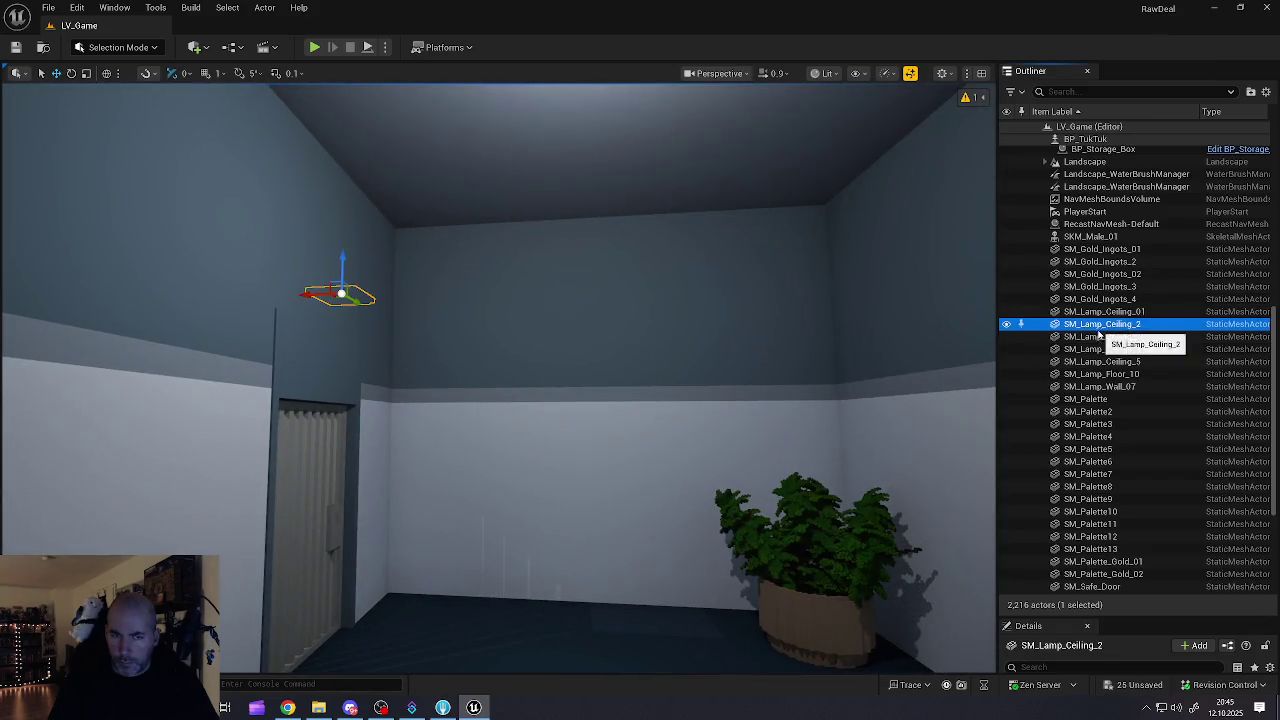
click(1098, 337)
key(f)
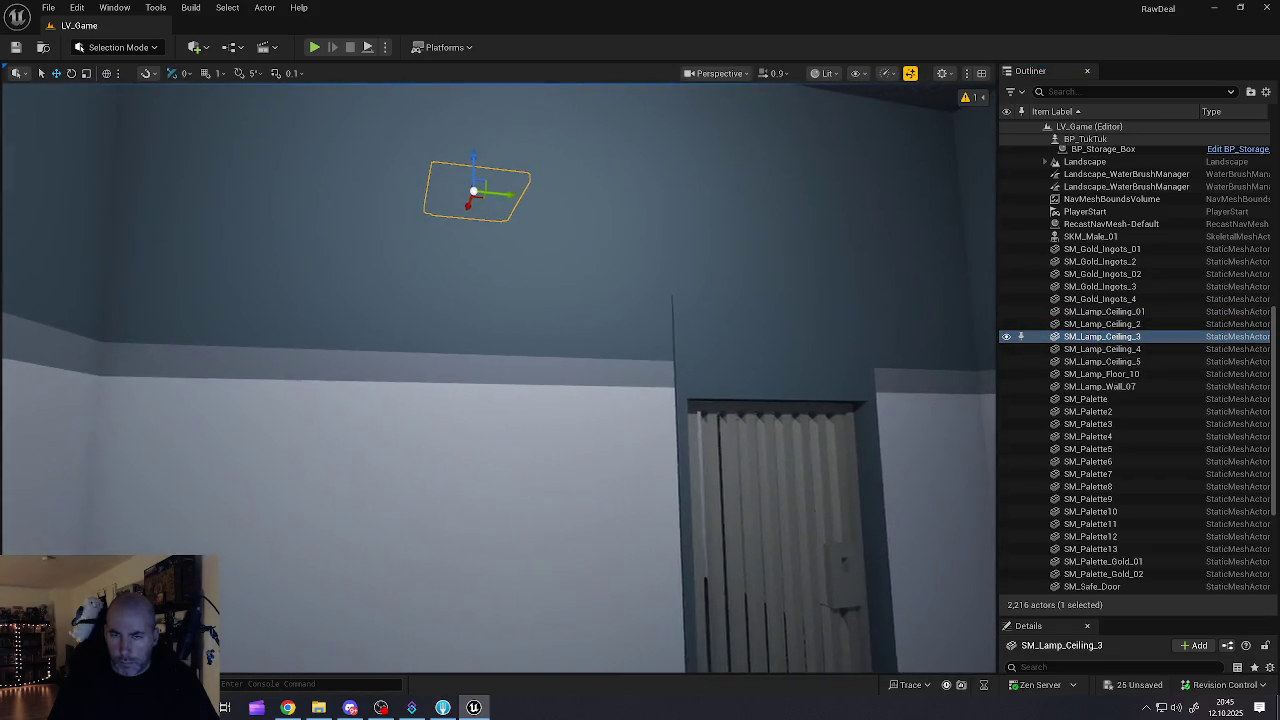
click(1100, 349)
key(f)
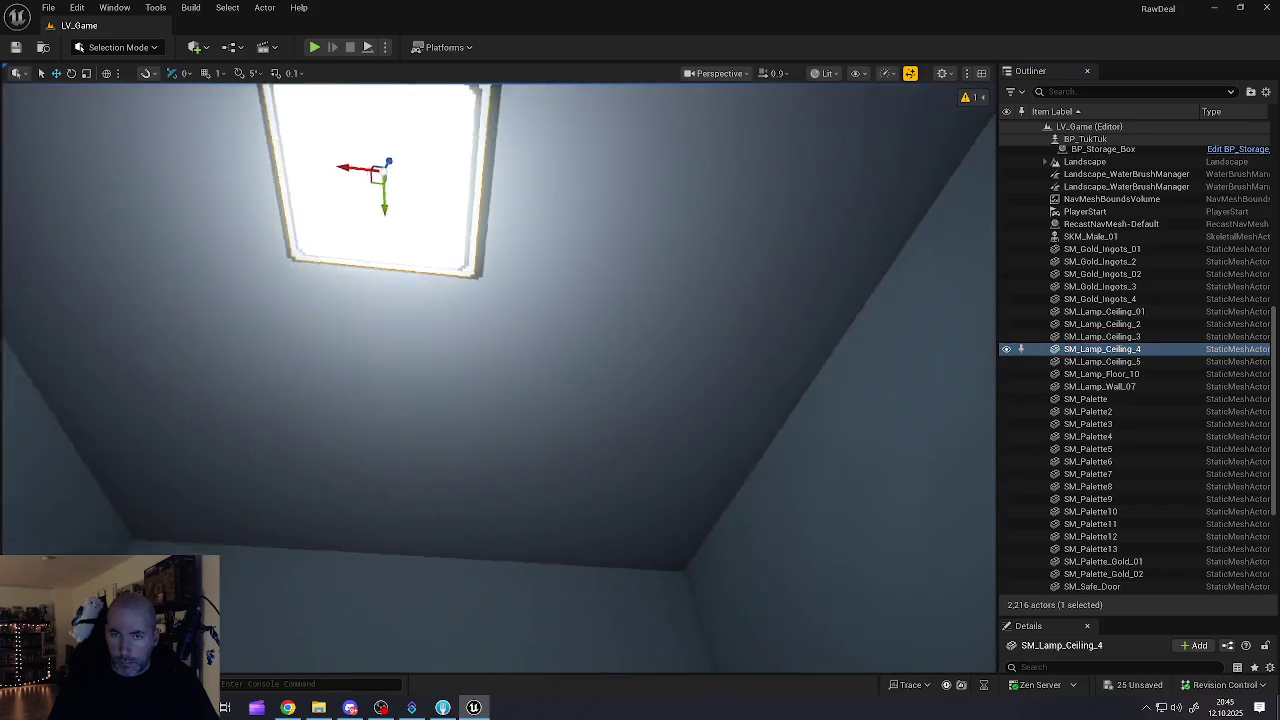
mouse_move(662, 426)
mouse_down()
mouse_move(662, 380)
mouse_move(662, 426)
mouse_up()
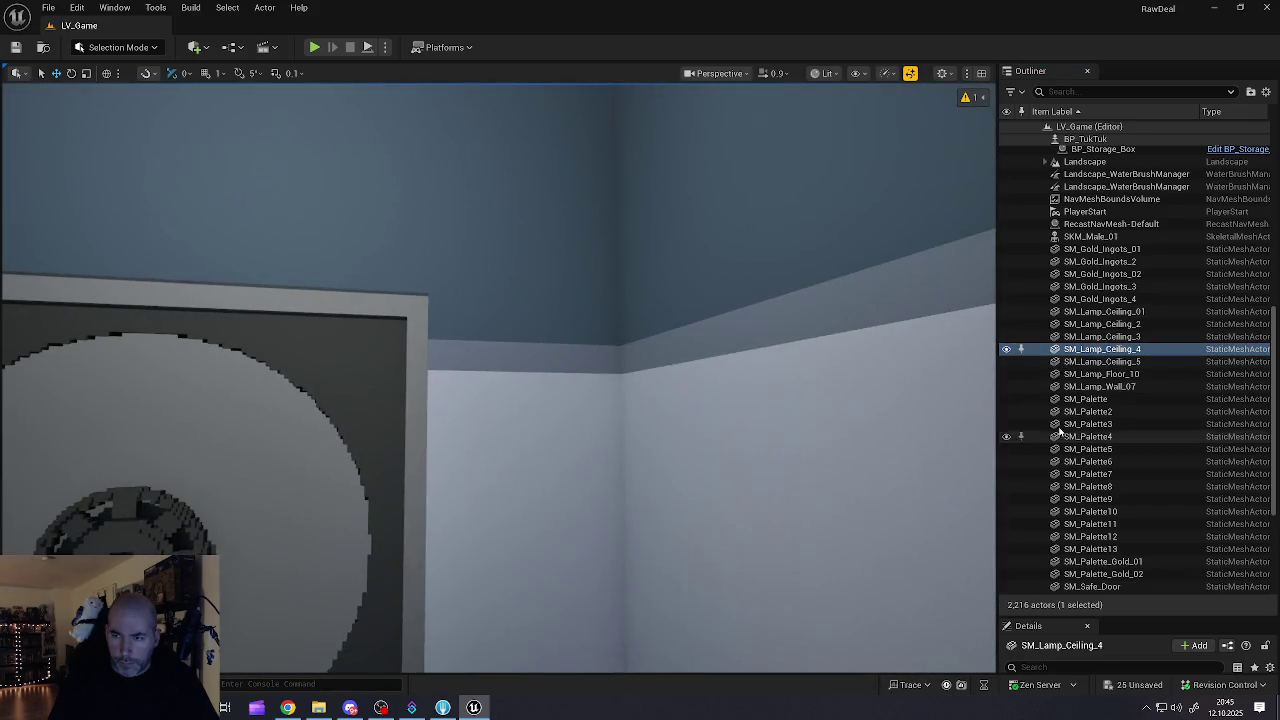
click(1110, 362)
key(f)
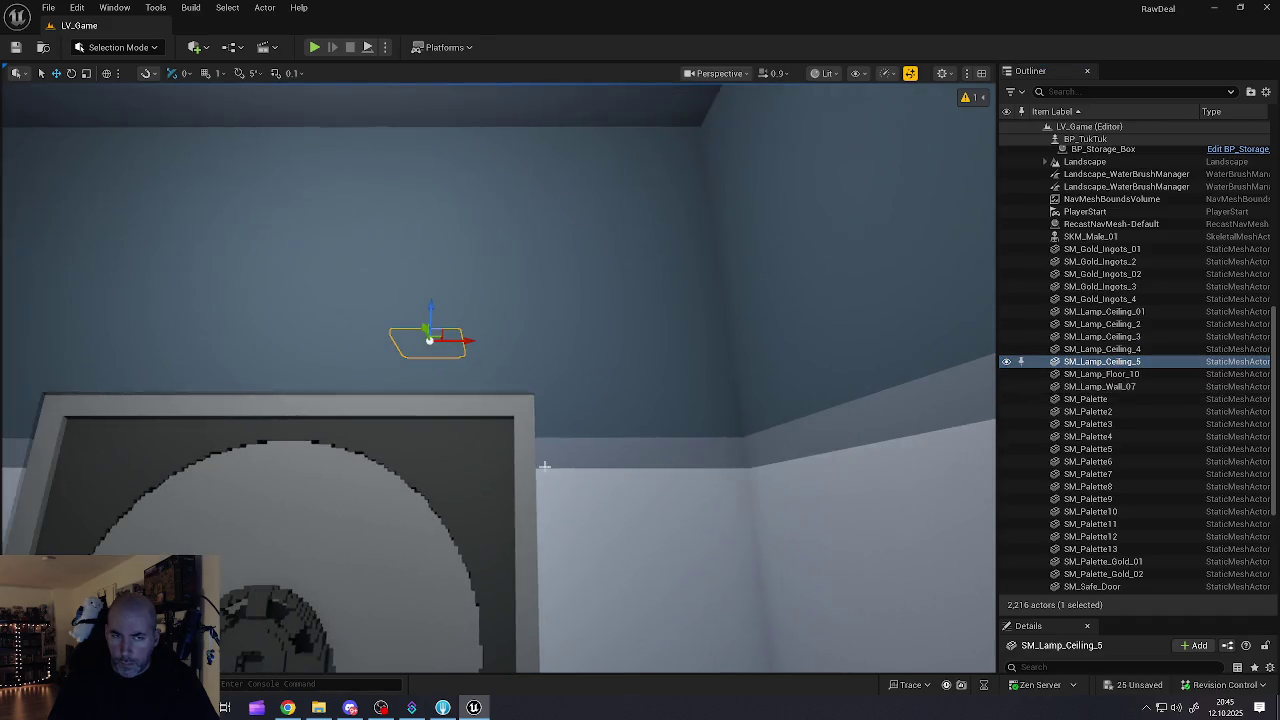
Step: Frame the floor and wall lamps, then select SM_Gold_Ingots_01 through SM_Lamp_Wall_07
click(1097, 375)
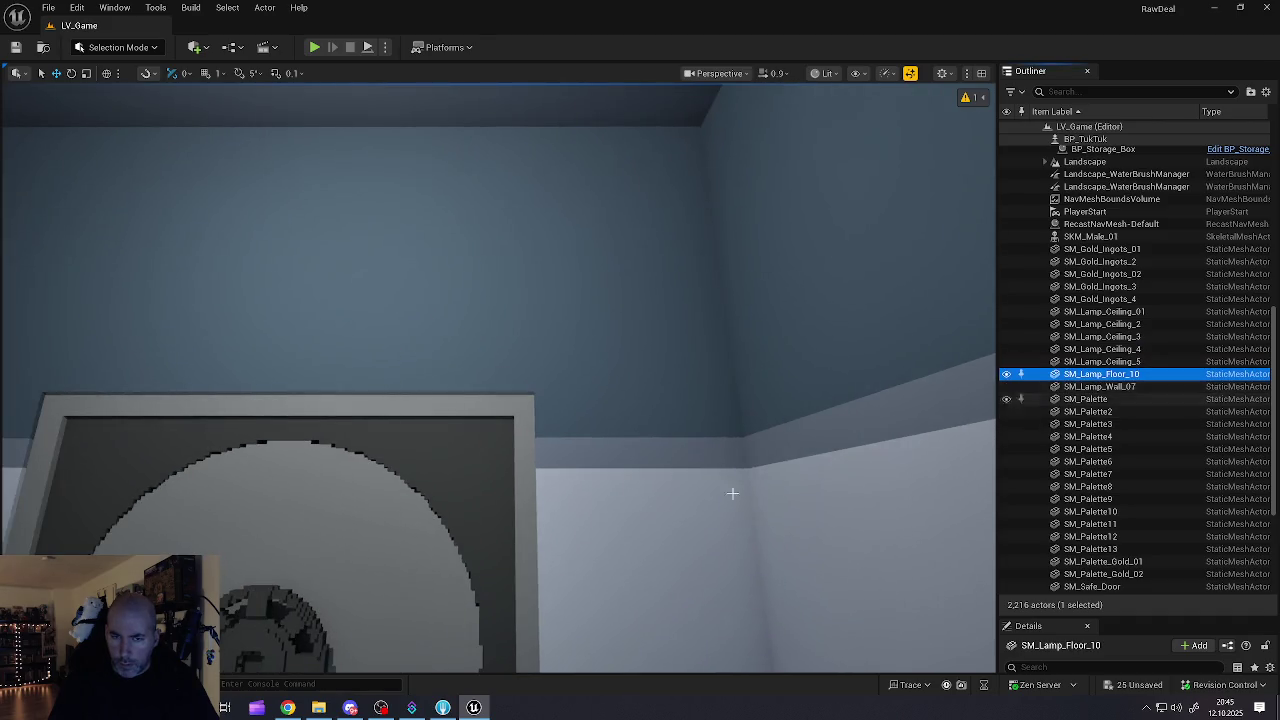
key(f)
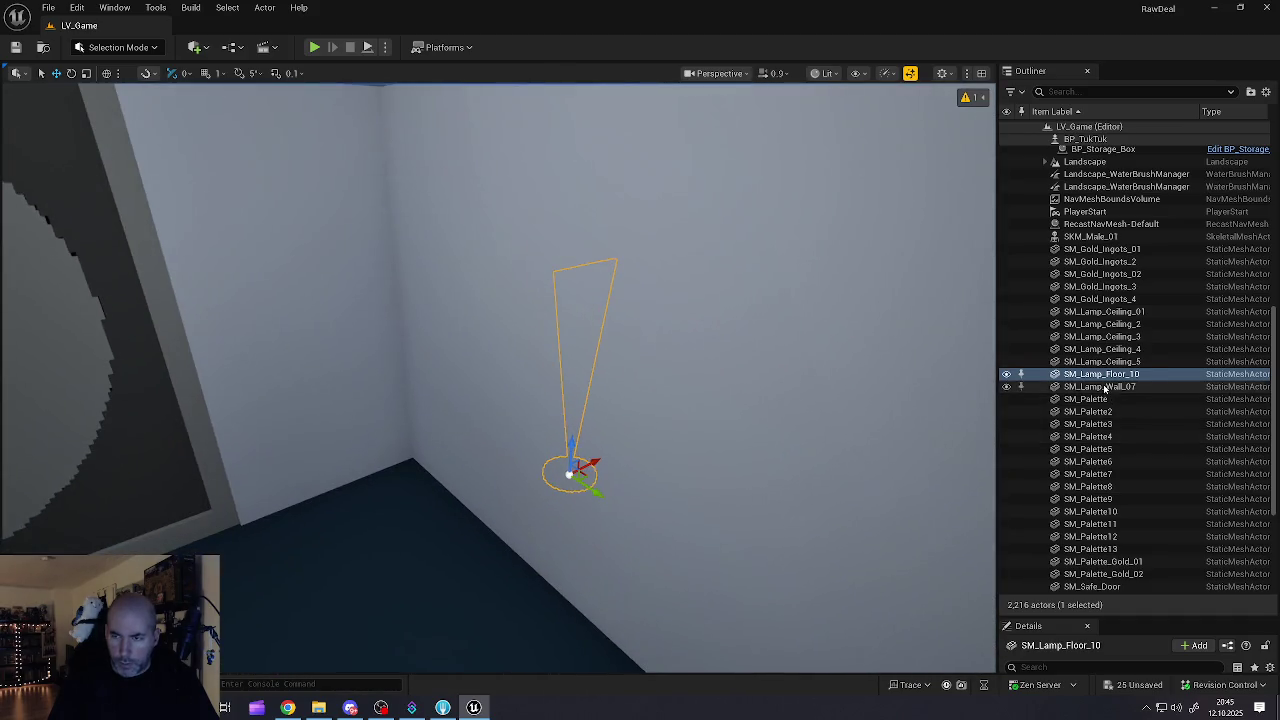
click(1098, 387)
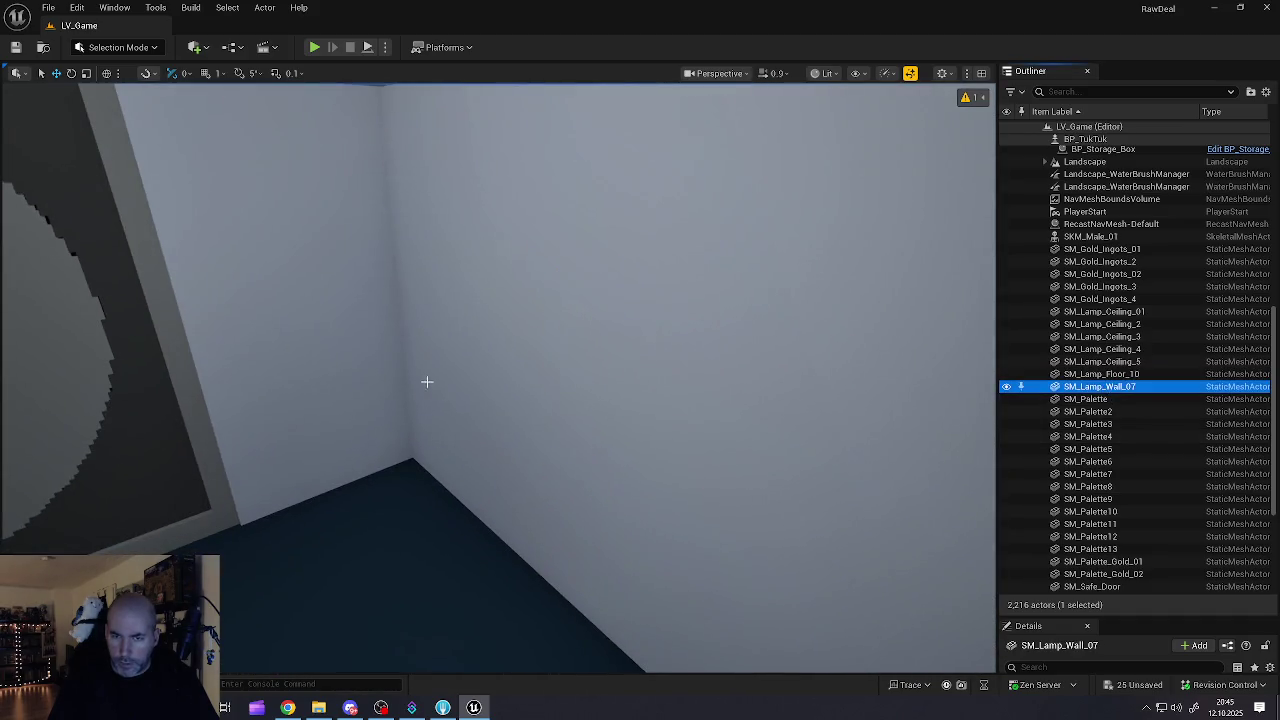
key(f)
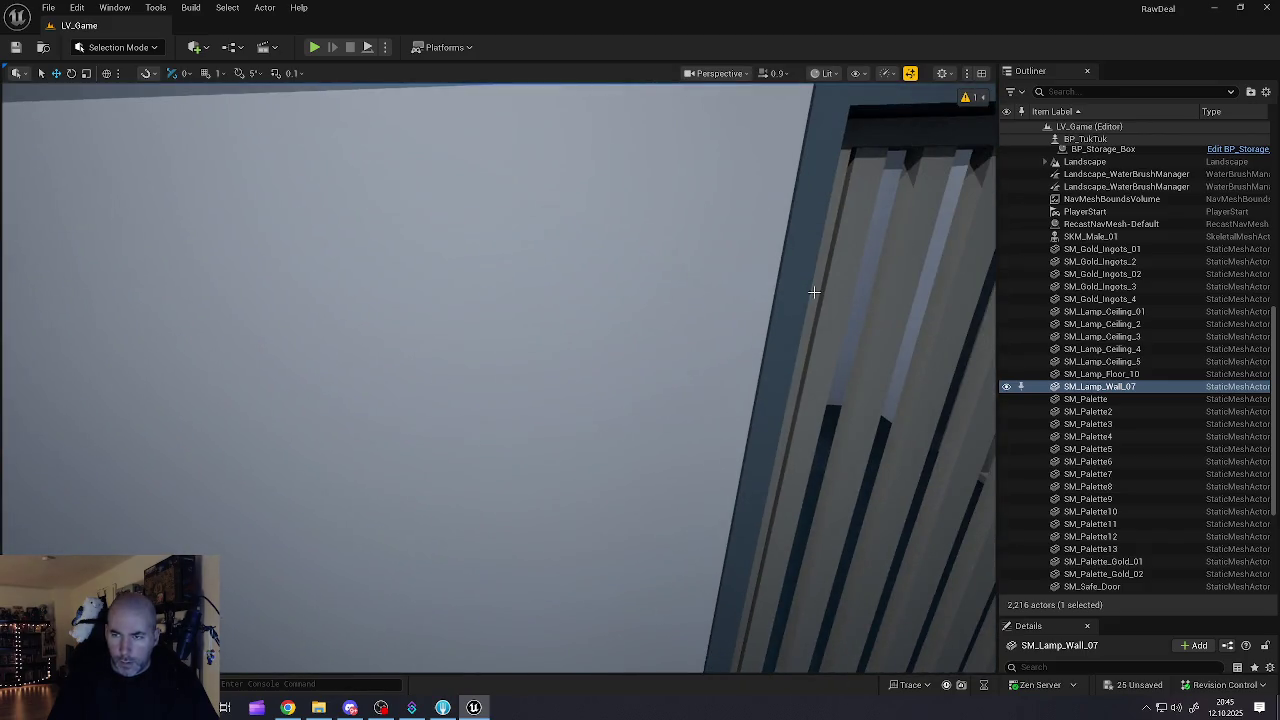
click(1086, 250)
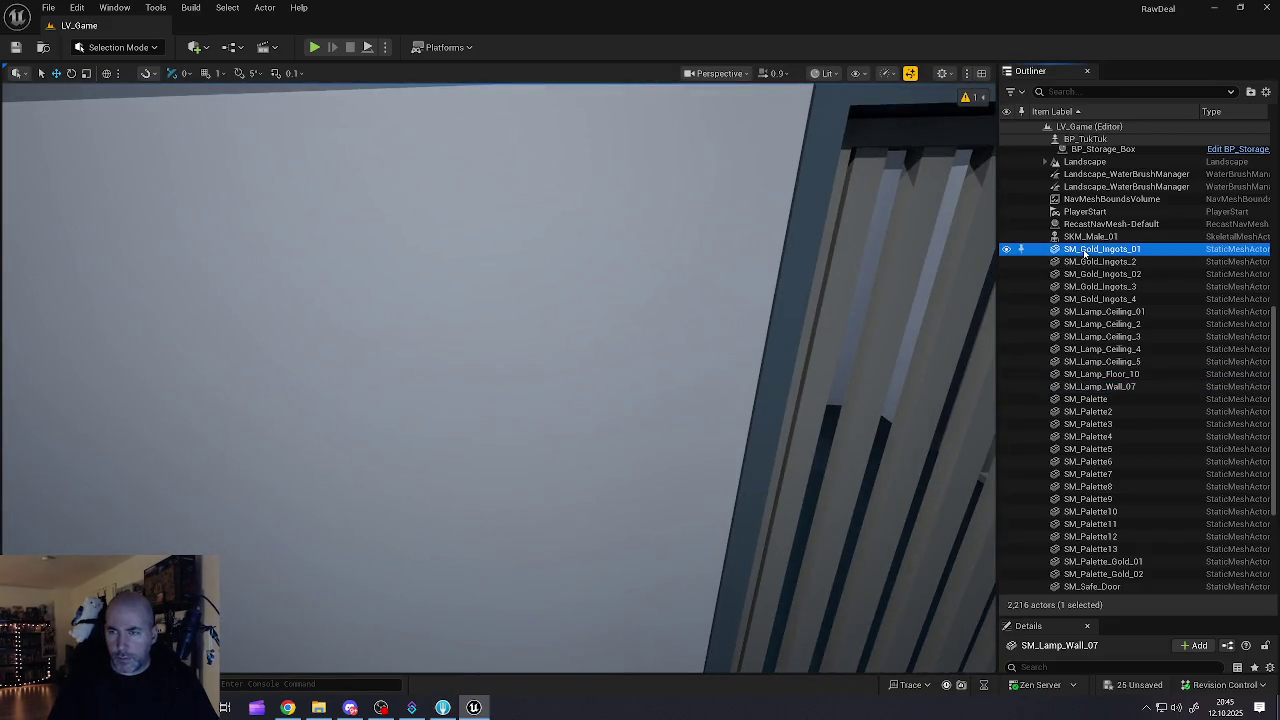
shift+click(1081, 388)
drag(632, 362, 450, 338)
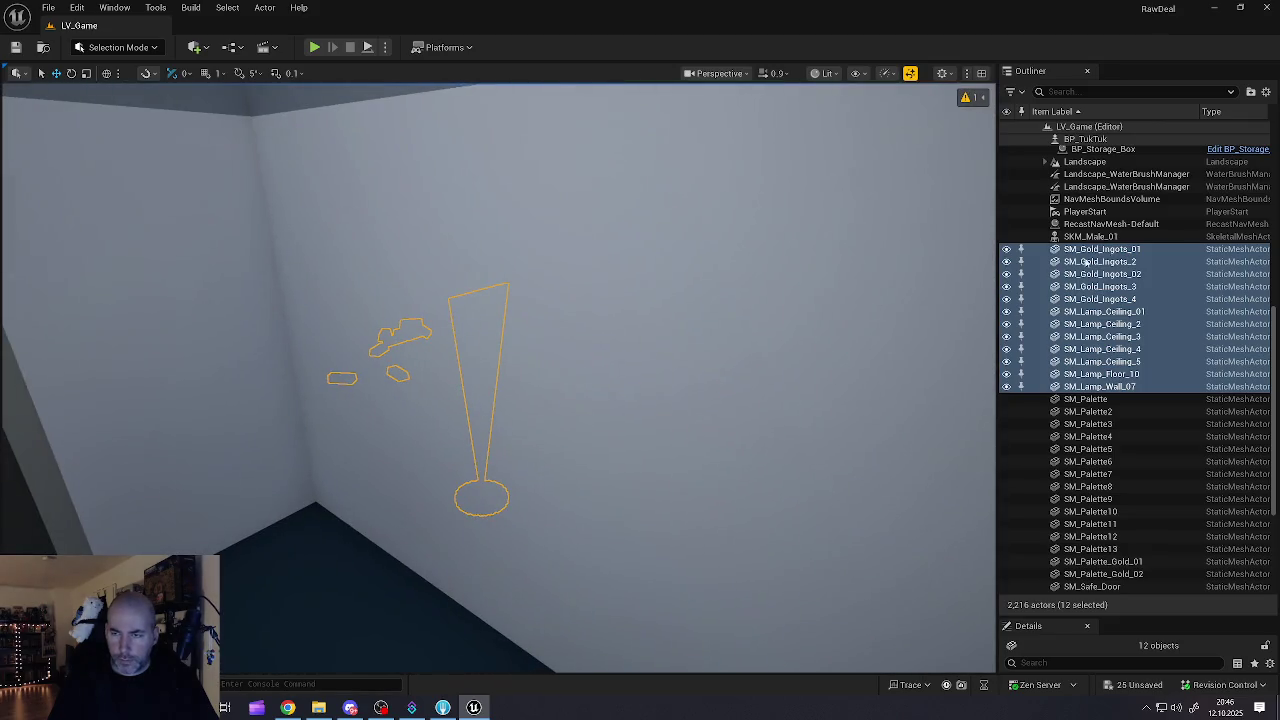
Step: Drop the twelve selected ingot and lamp actors into Buildings > Bank
mouse_move(1120, 257)
mouse_down()
mouse_move(1129, 192)
mouse_move(1127, 215)
mouse_up()
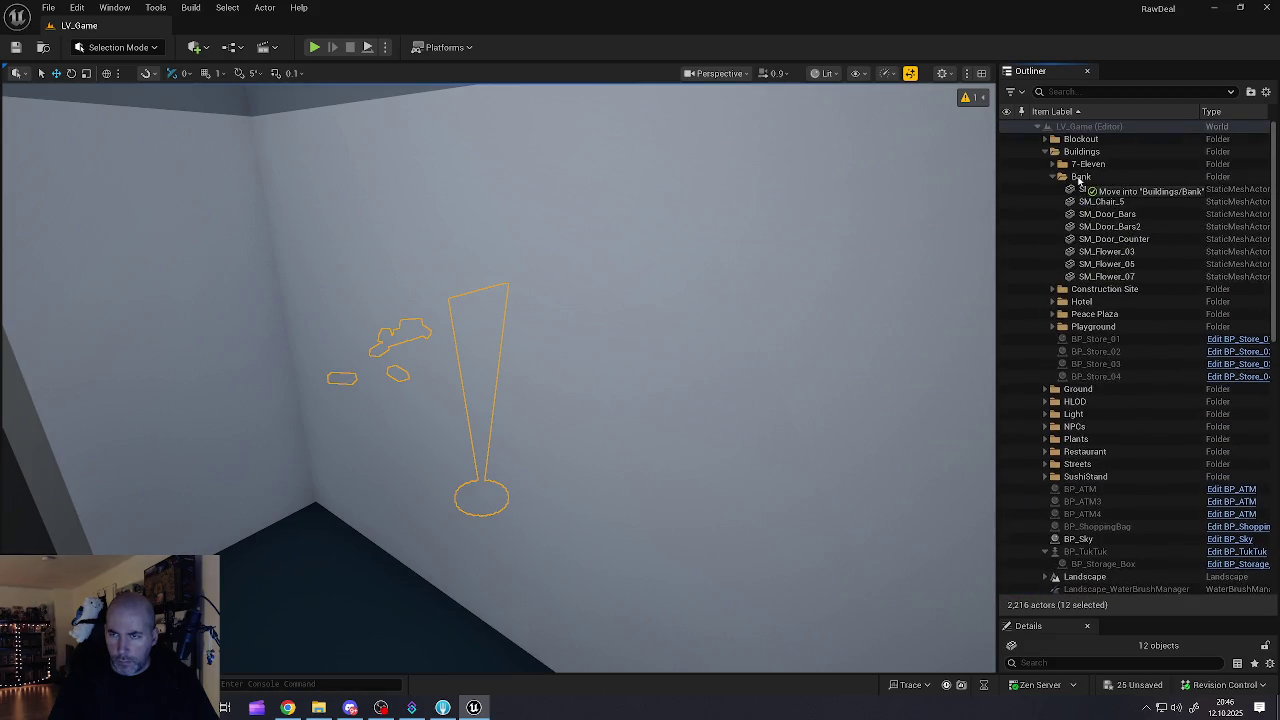
drag(1079, 181, 1079, 182)
scroll(1085, 360, down, 15)
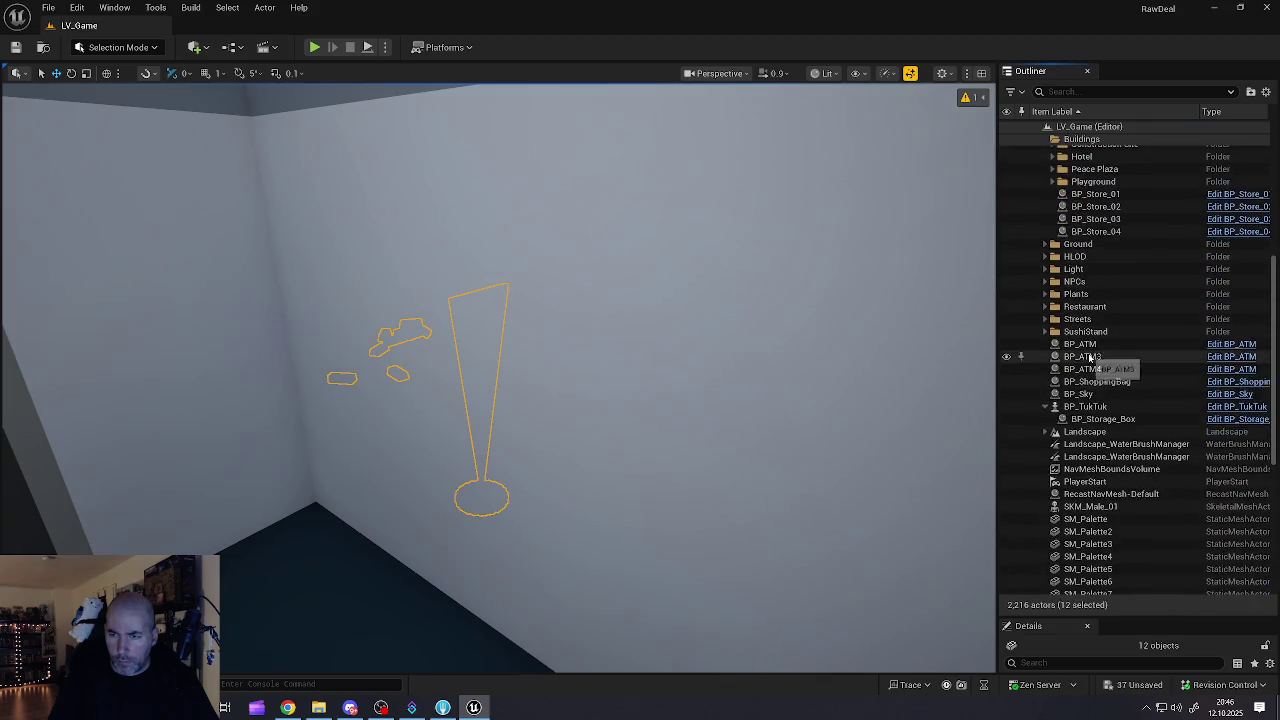
click(1080, 270)
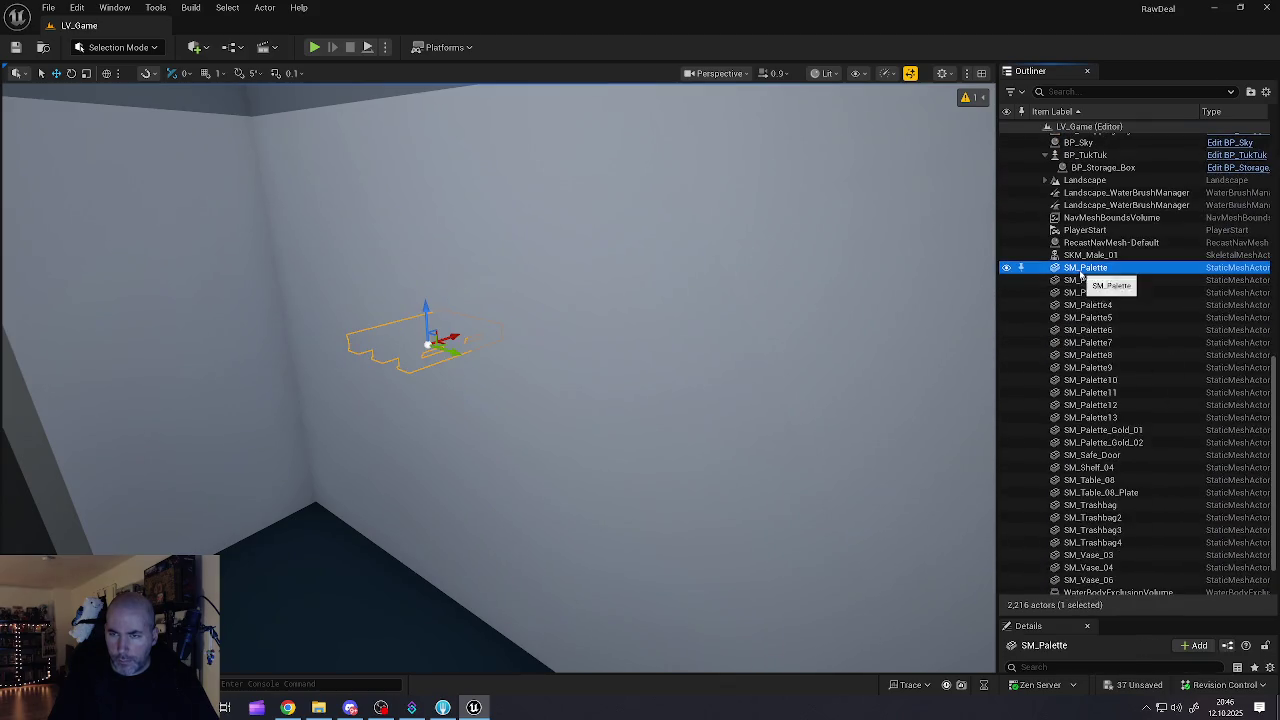
Step: Frame SM_Palette and SM_Palette2, then move SM_Palette into Buildings > Bank and collapse it
key(f)
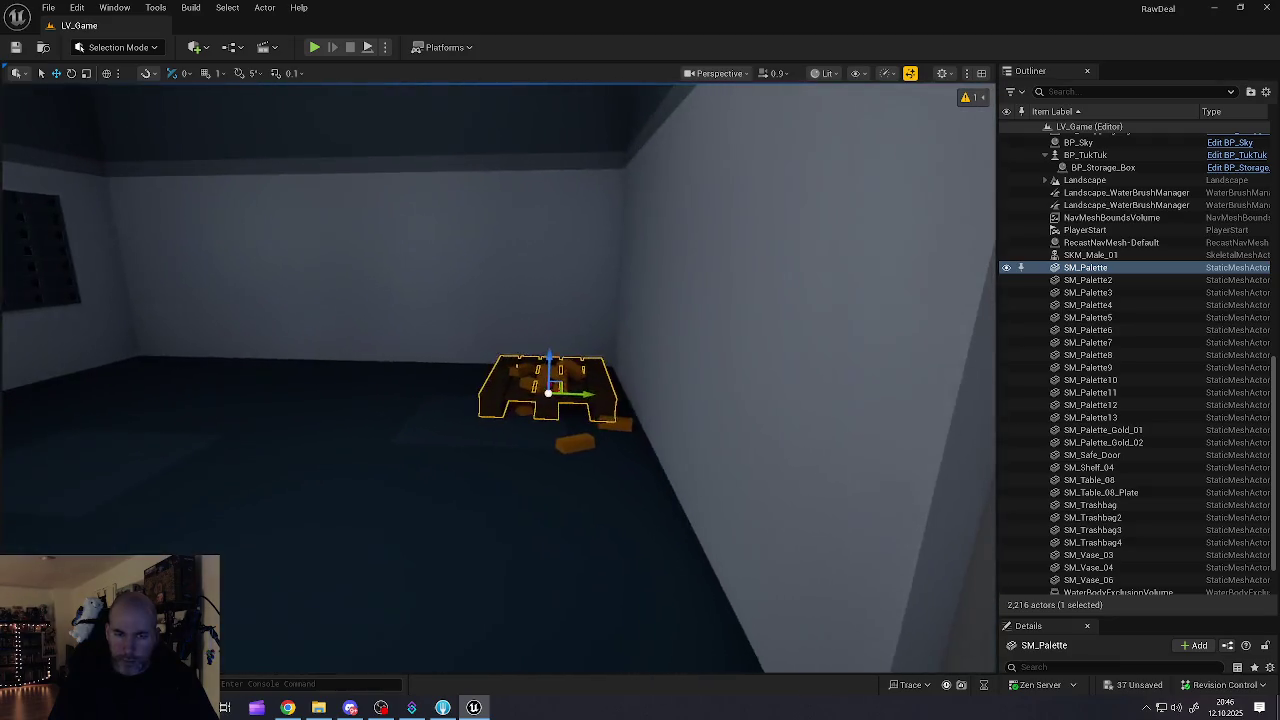
click(1088, 280)
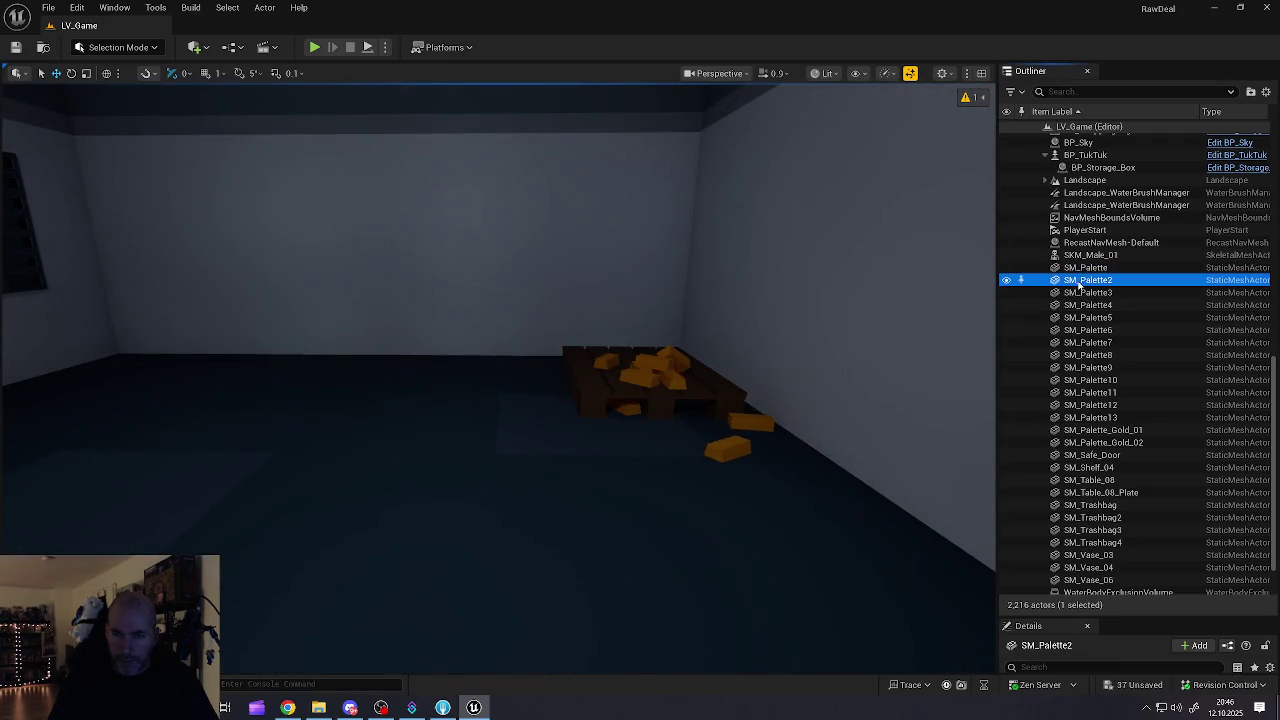
key(f)
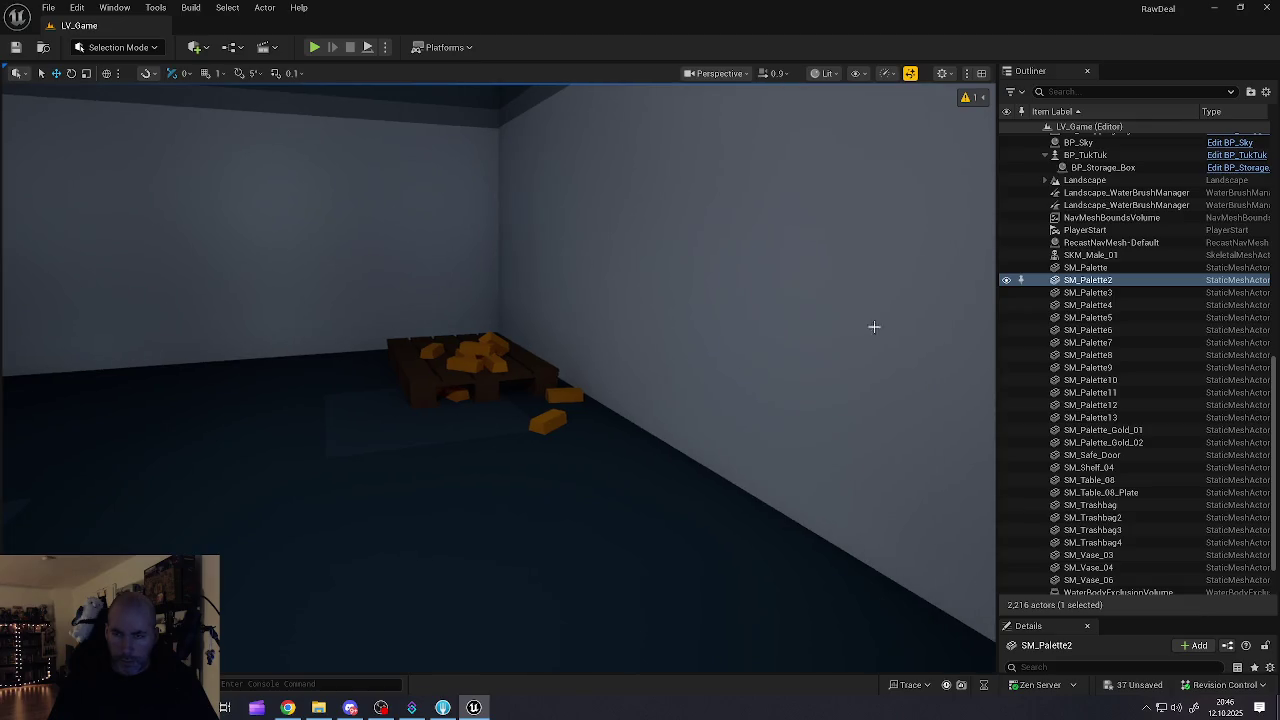
click(1086, 267)
mouse_move(1093, 150)
mouse_down()
mouse_move(1105, 185)
mouse_move(1068, 185)
mouse_up()
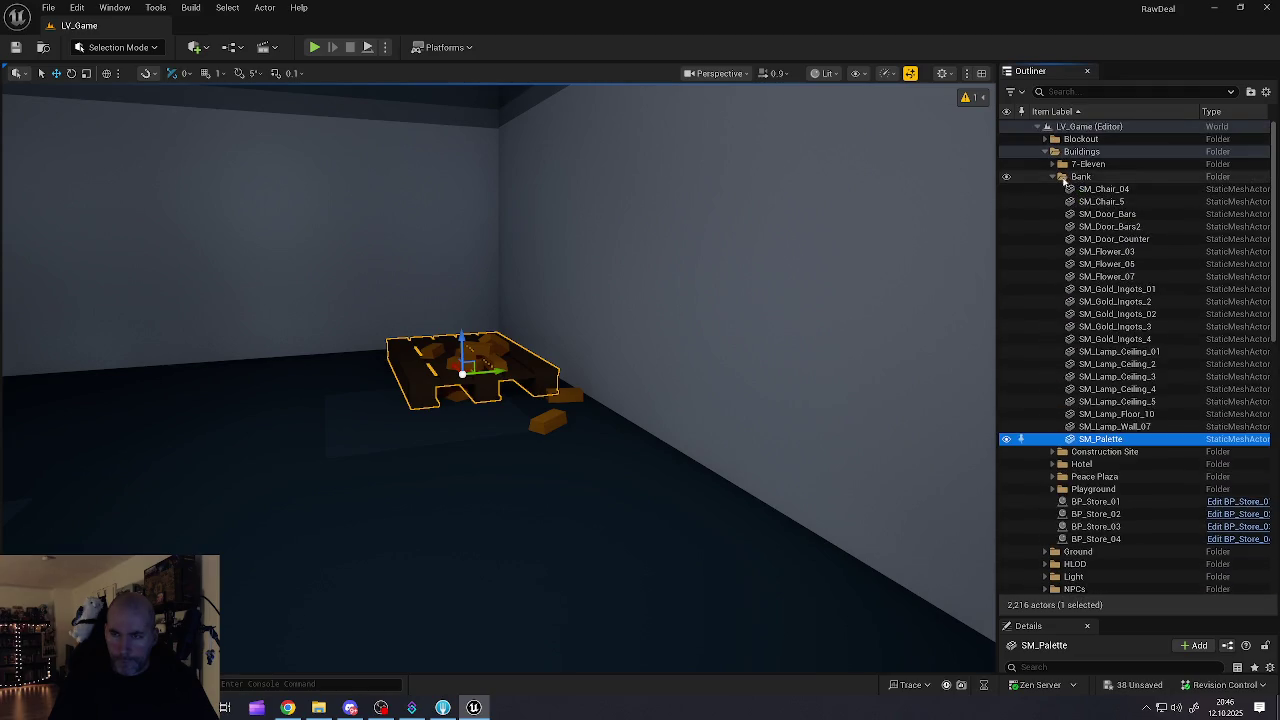
click(1056, 178)
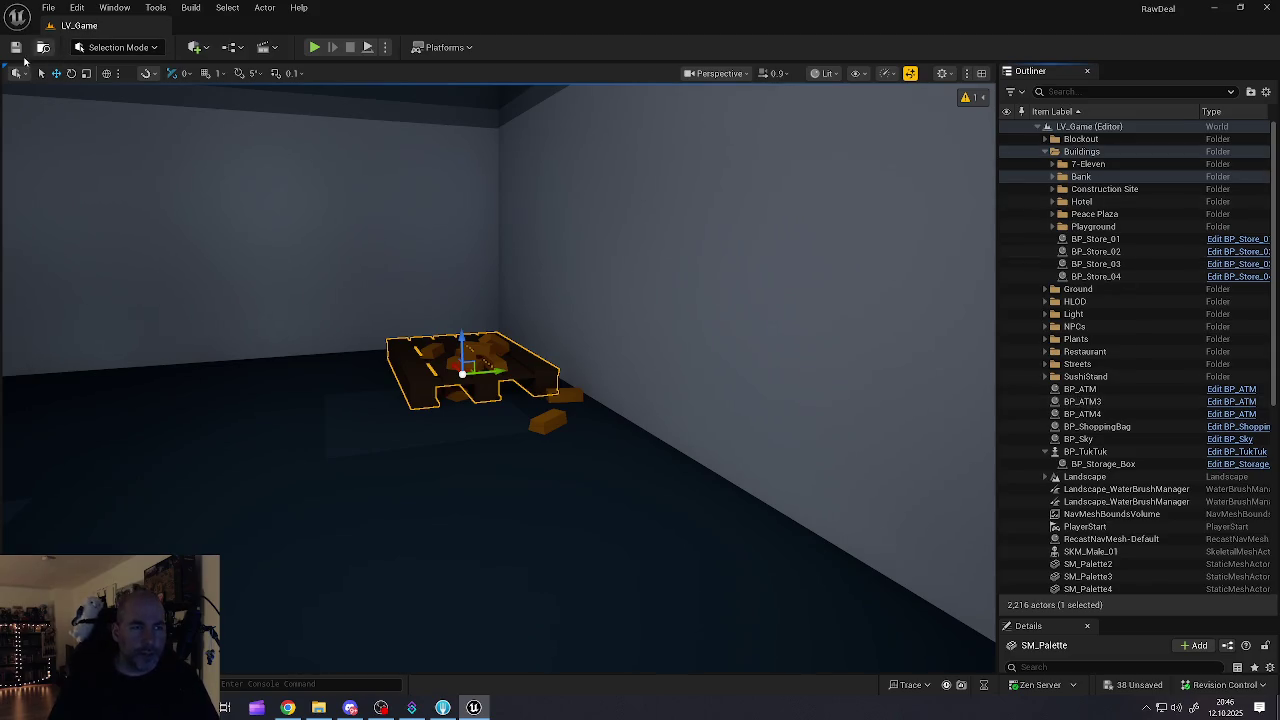
Step: Save all changes, then frame the gold pallets and safe door in the viewport to check them
click(55, 12)
click(93, 192)
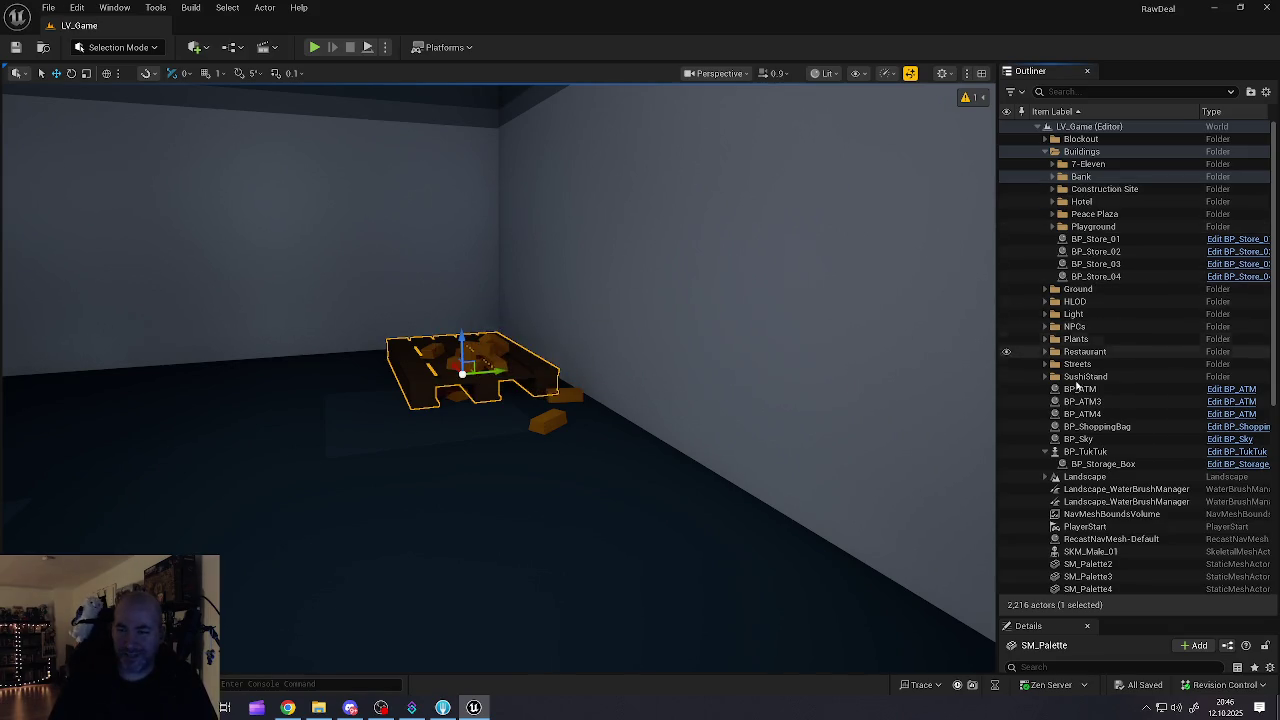
scroll(1087, 432, down, 3)
scroll(1087, 432, down, 5)
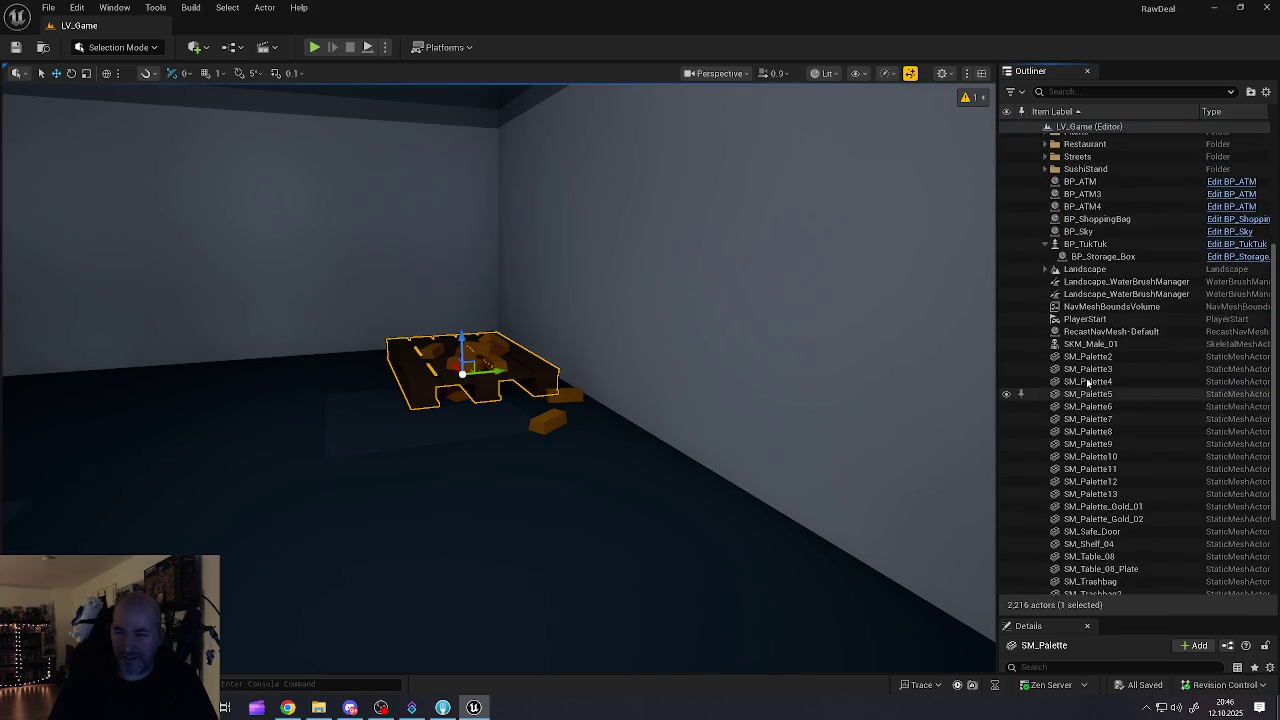
click(1087, 368)
key(Down)
key(Down)
key(Down)
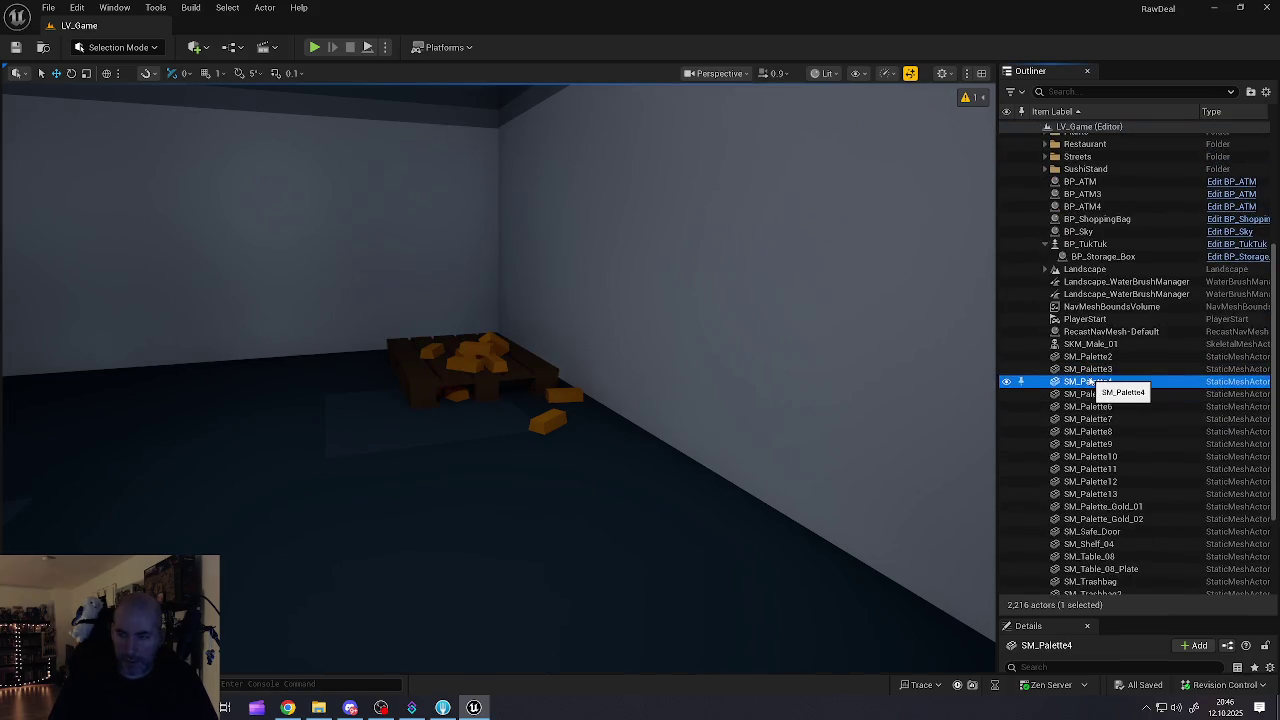
key(Down)
key(Down)
key(Down)
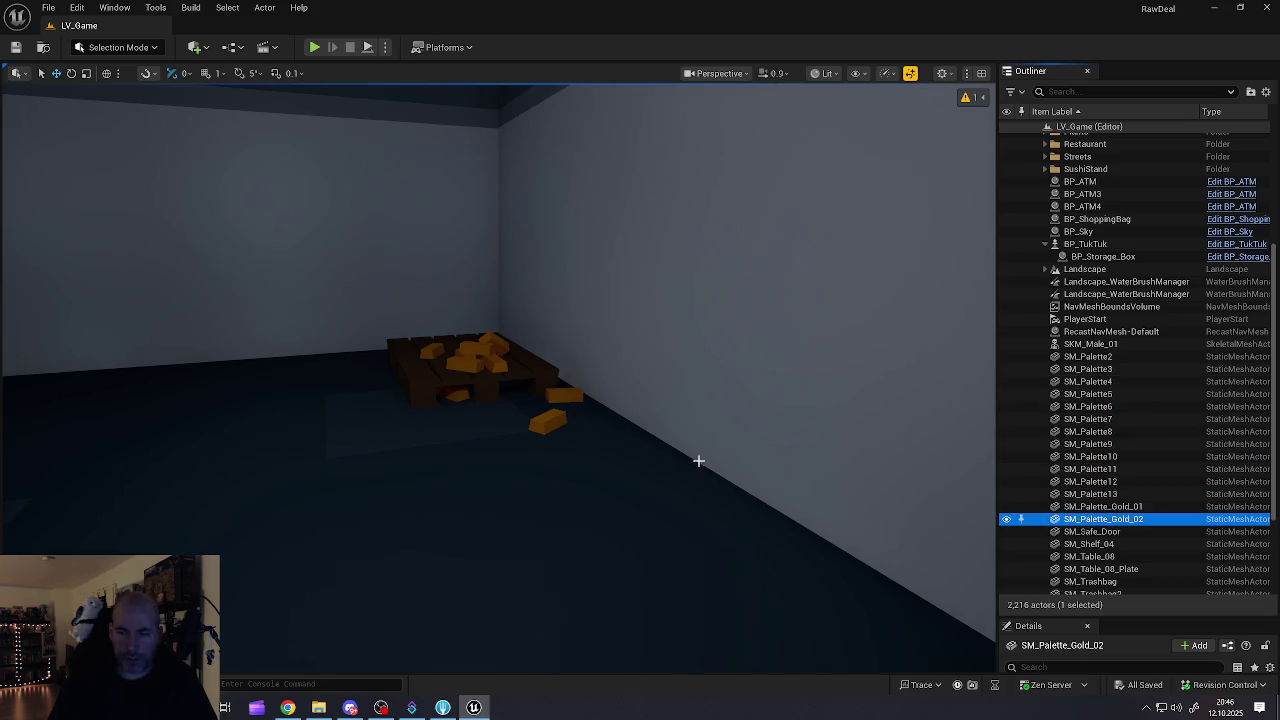
key(f)
key(Up)
key(Down)
key(Down)
key(f)
key(f)
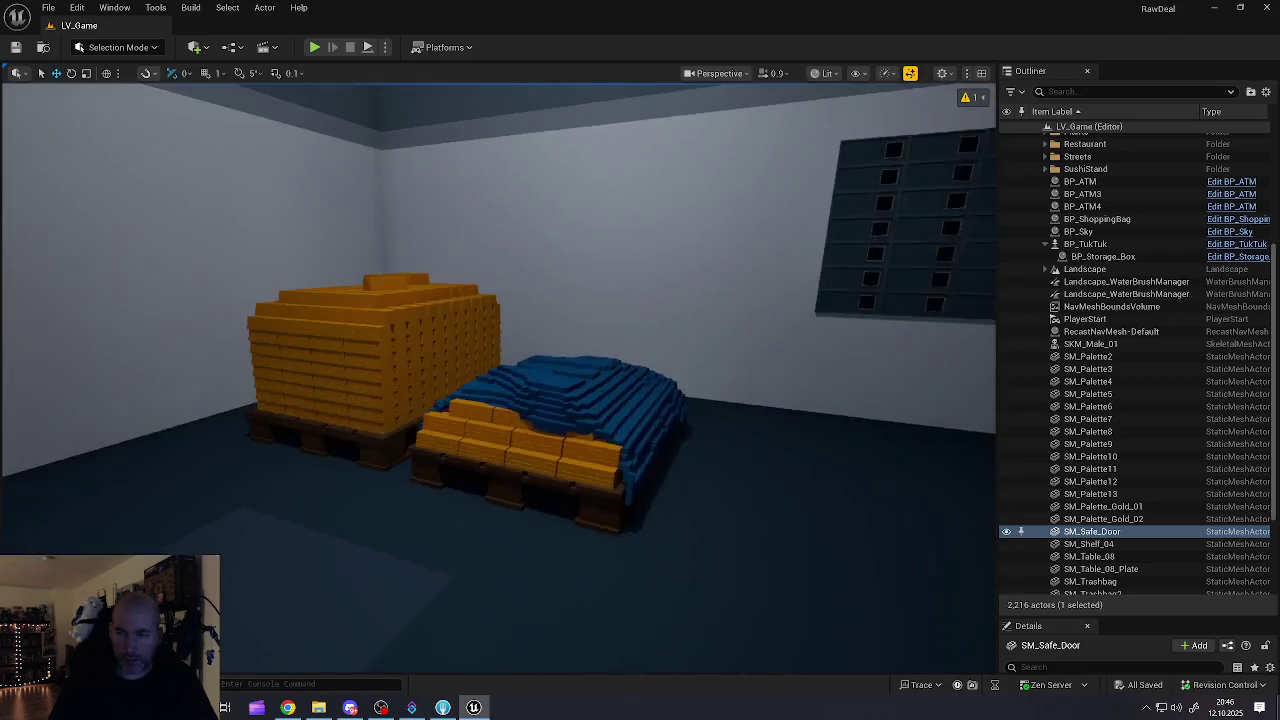
key(f)
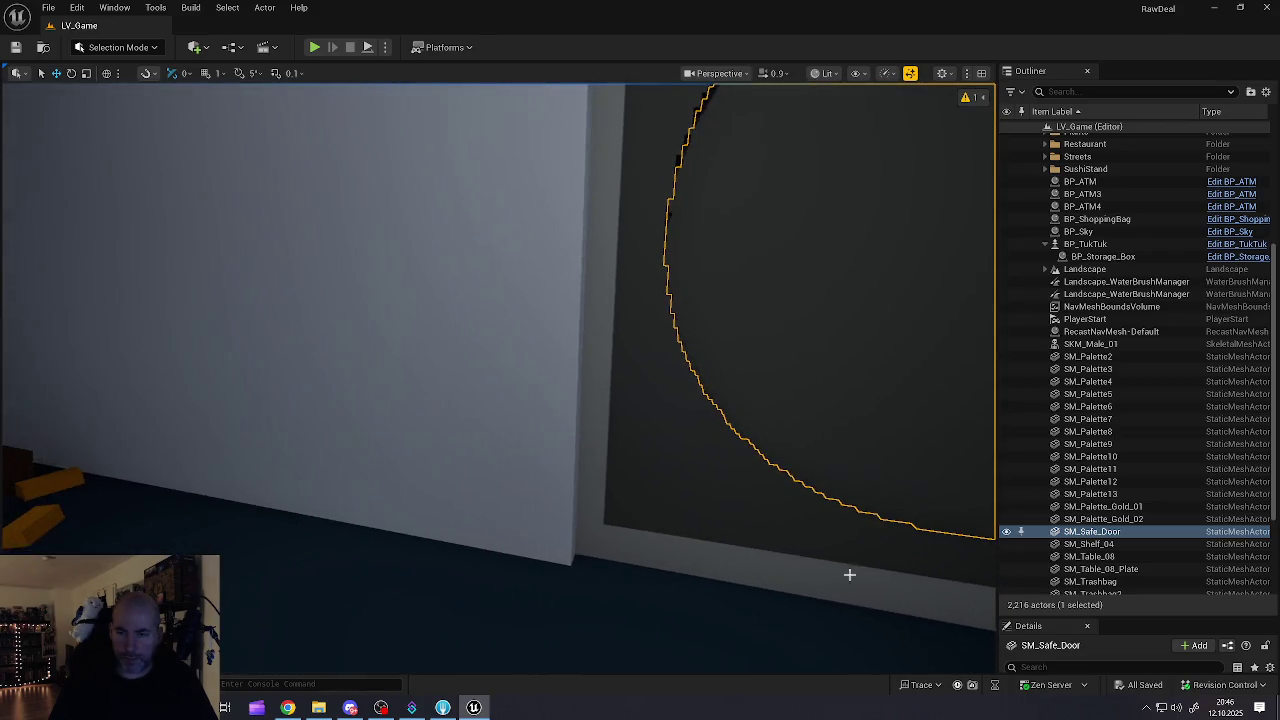
Step: Move SM_Palette_Gold_01/02, SM_Safe_Door, SM_Shelf_04, SM_Table_08 and its plate into Buildings/Bank
click(1100, 544)
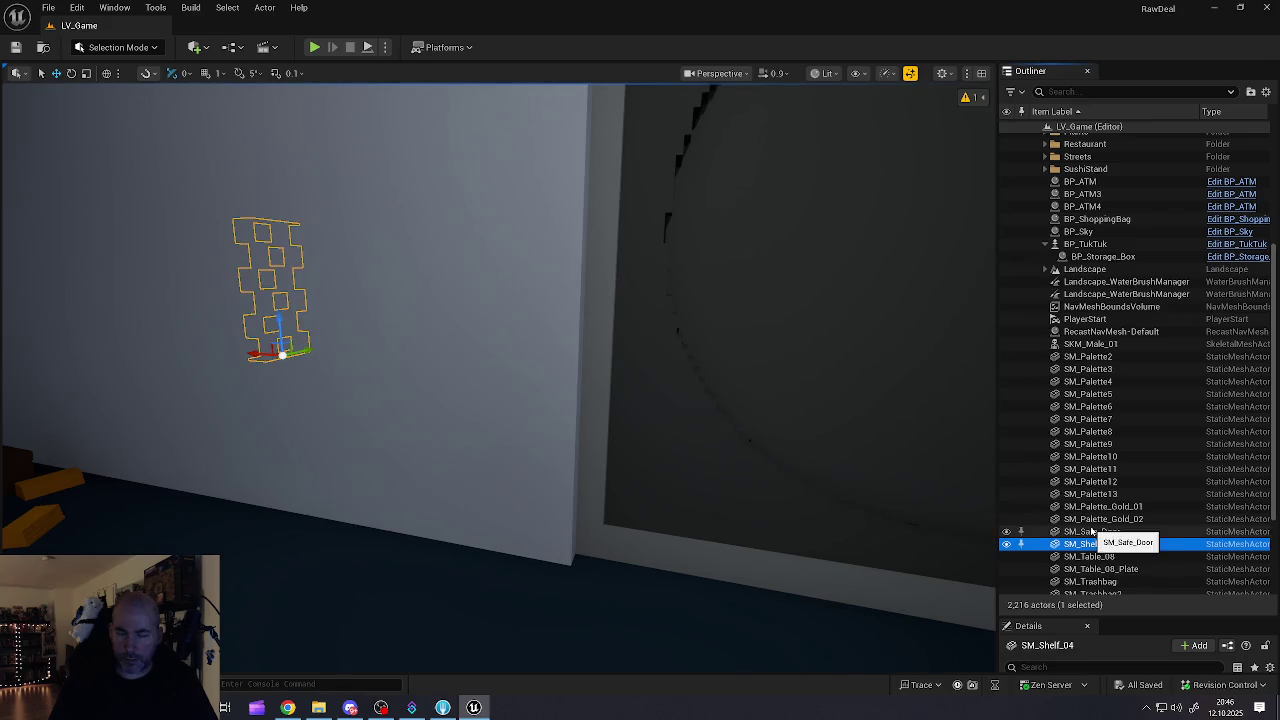
scroll(1094, 532, down, 2)
click(1097, 451)
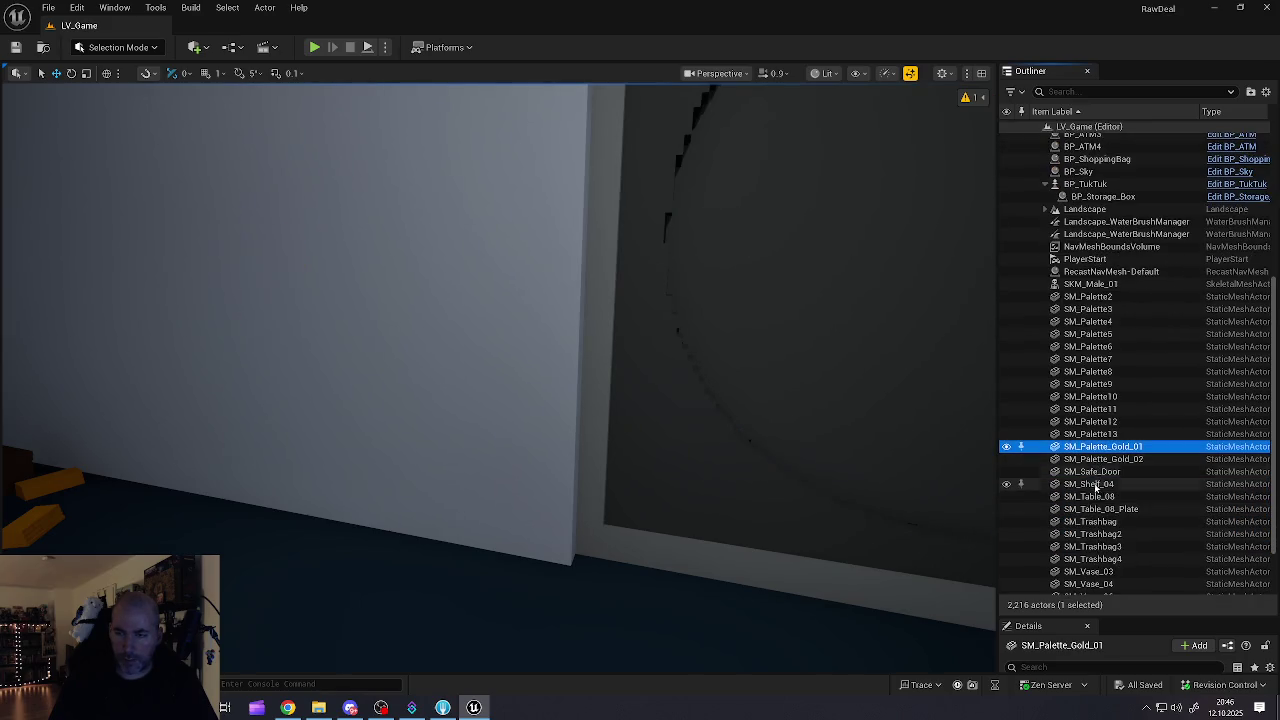
shift+click(1097, 484)
click(1087, 497)
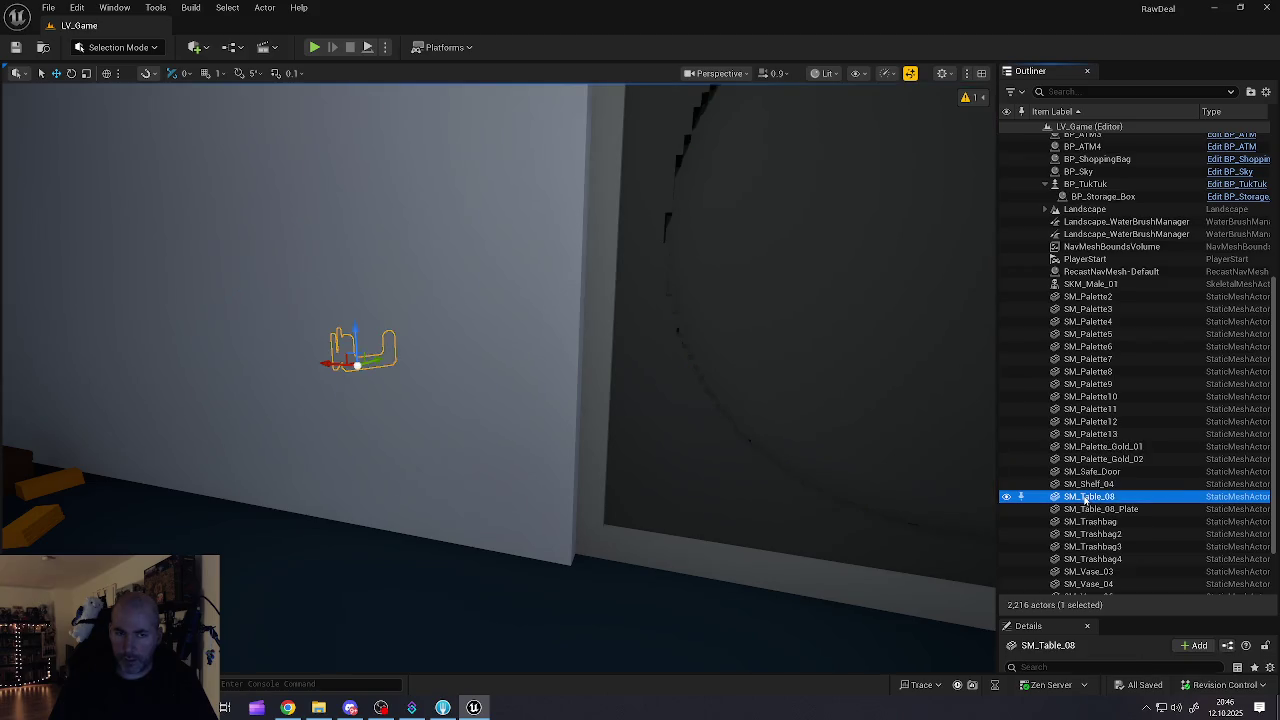
click(1087, 510)
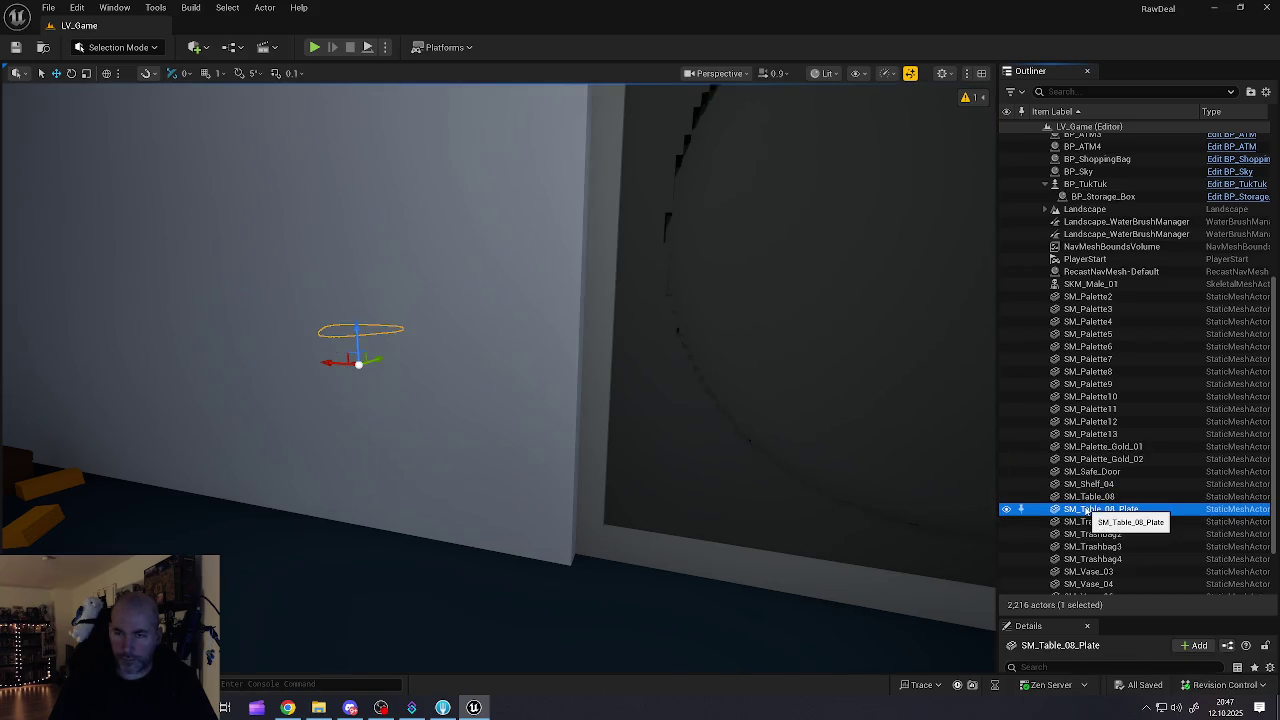
drag(1090, 522, 1095, 515)
shift+click(1105, 452)
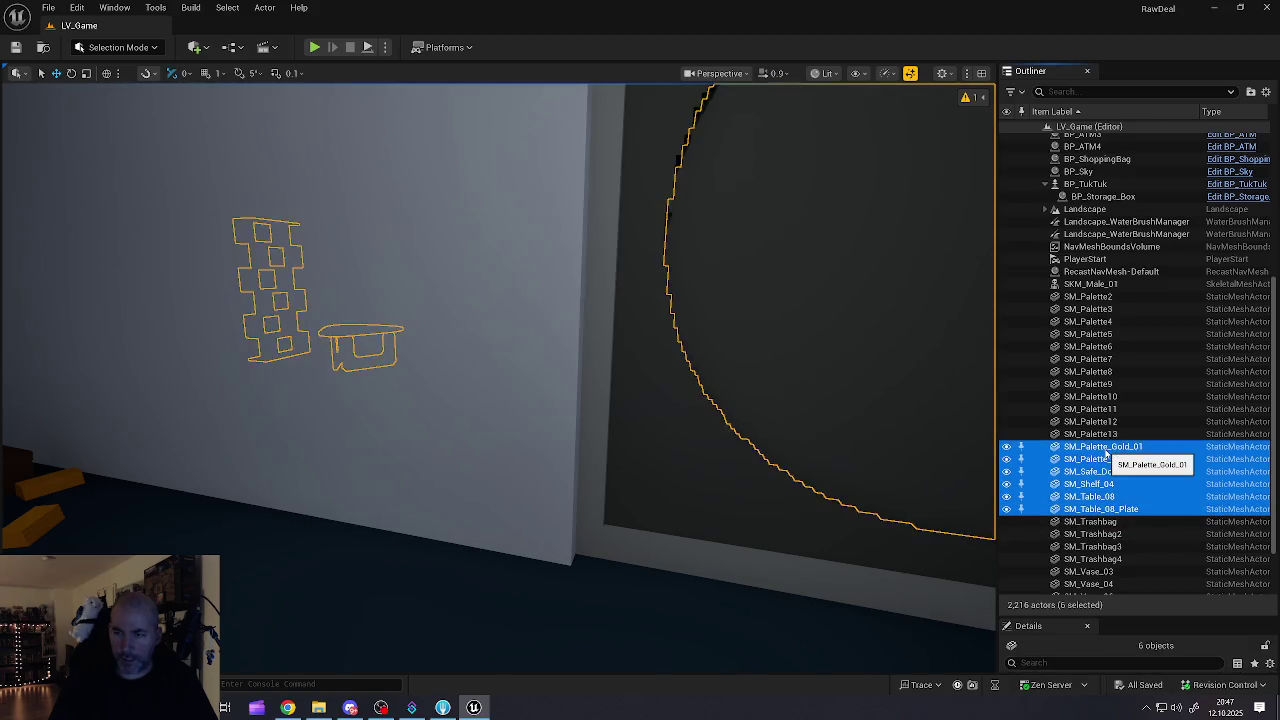
mouse_move(1100, 448)
mouse_down()
mouse_move(1108, 242)
mouse_move(822, 145)
mouse_move(1102, 142)
mouse_move(795, 160)
mouse_move(1108, 150)
mouse_move(1110, 177)
mouse_move(1079, 183)
mouse_up()
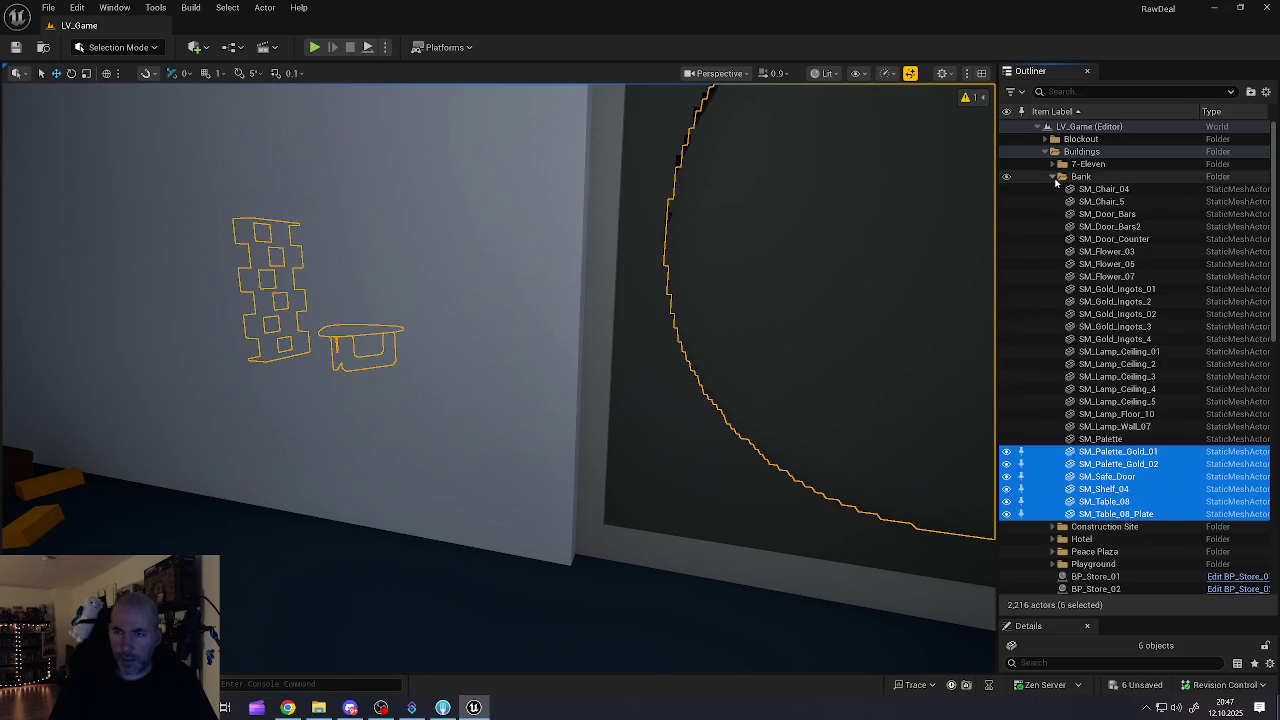
click(1054, 179)
Step: Move the four trash bags, SM_Trashbag to SM_Trashbag4, into Buildings/Construction Site
scroll(1085, 420, down, 10)
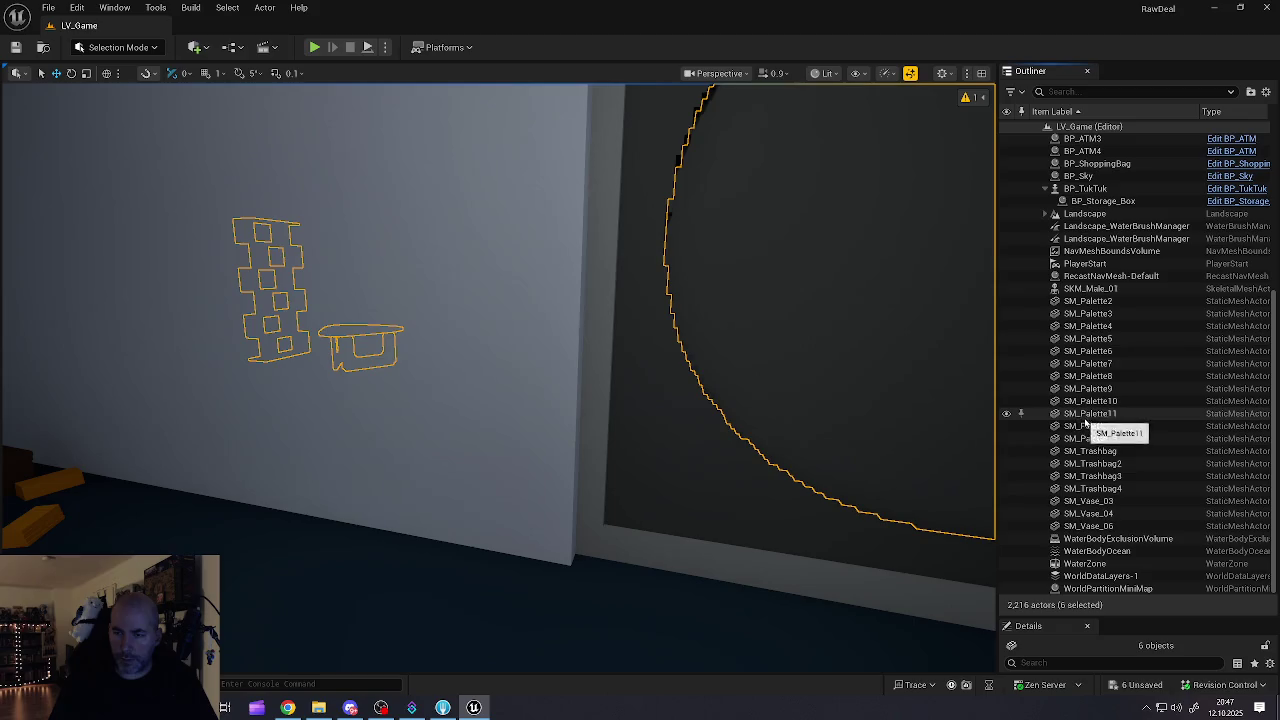
double_click(1092, 451)
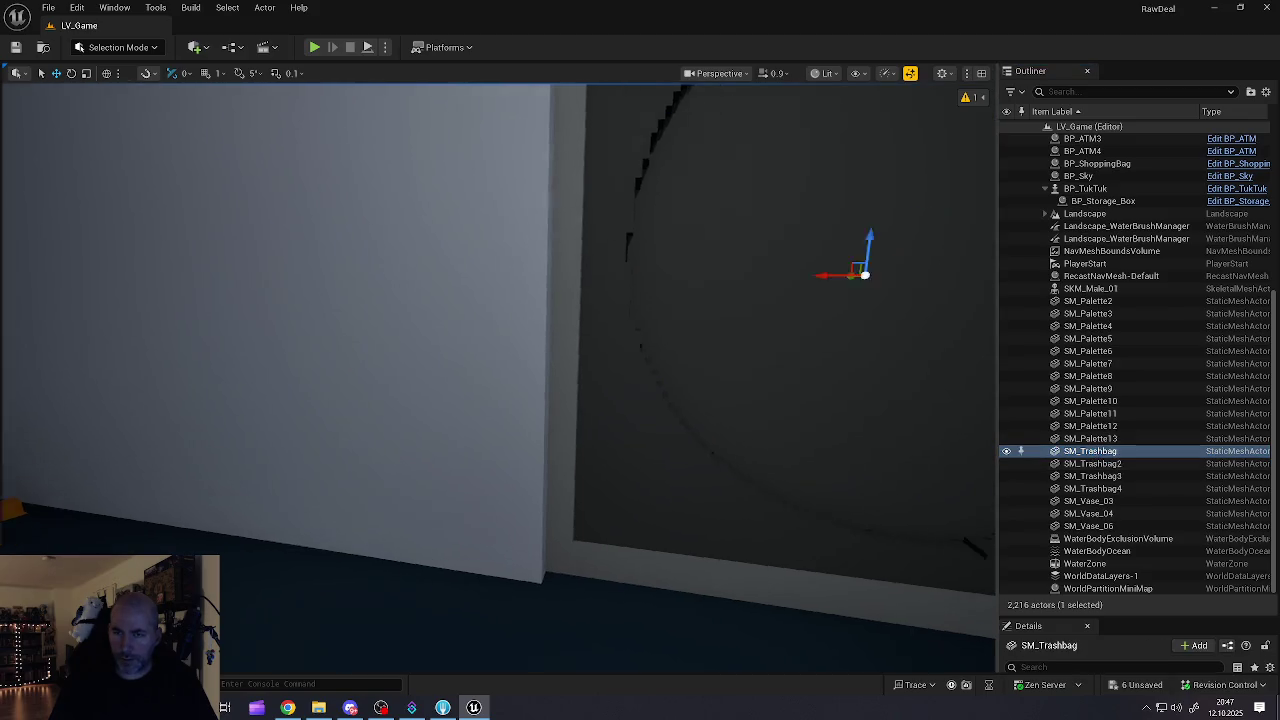
scroll(680, 437, down, 10)
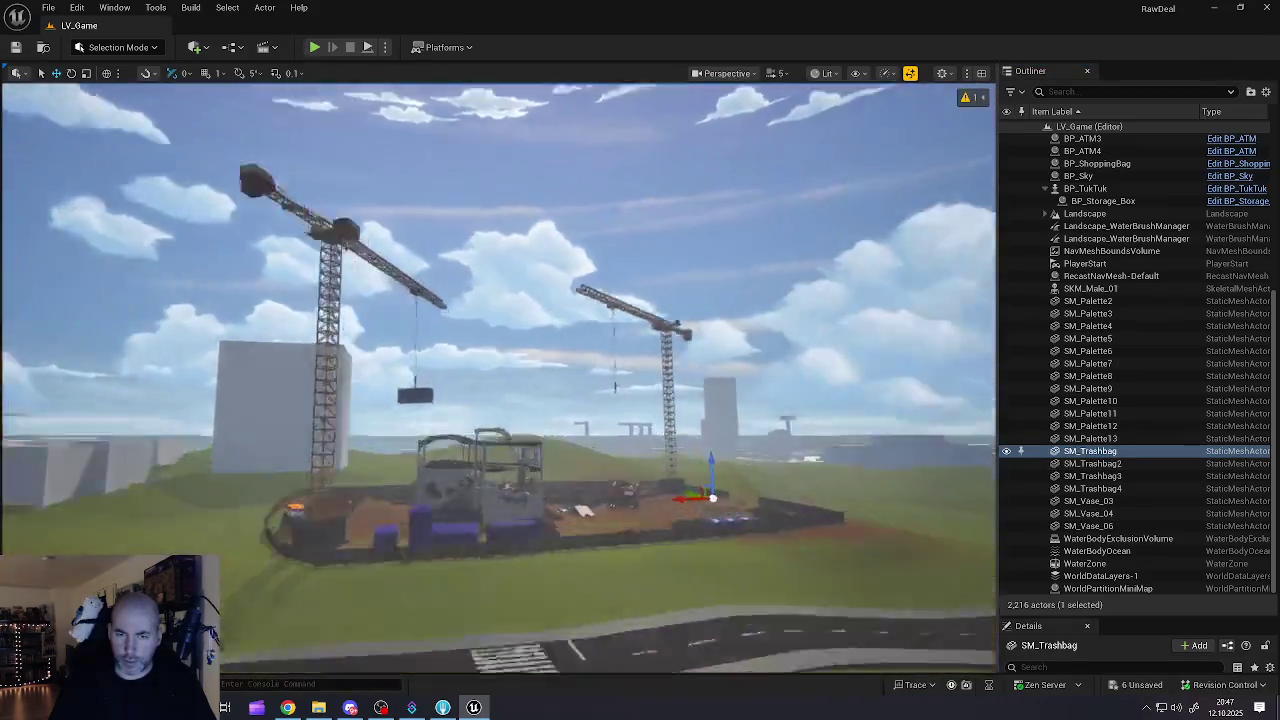
key(f)
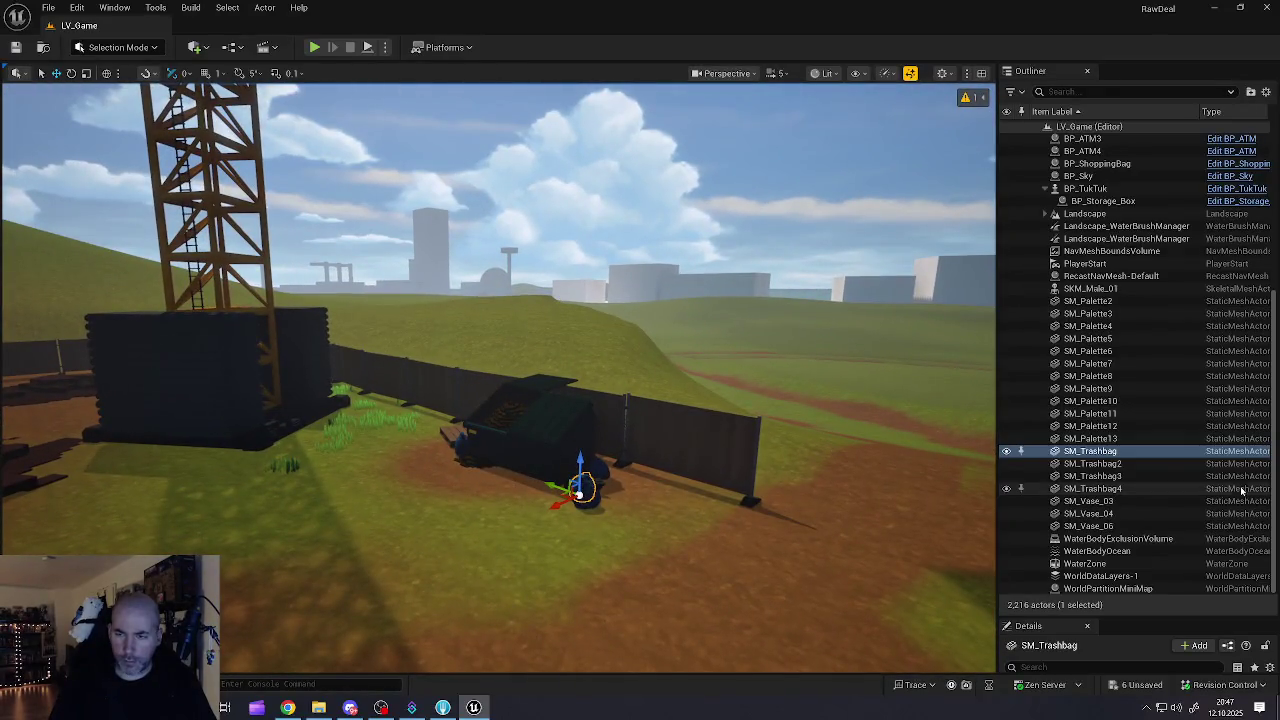
click(1093, 463)
click(1095, 476)
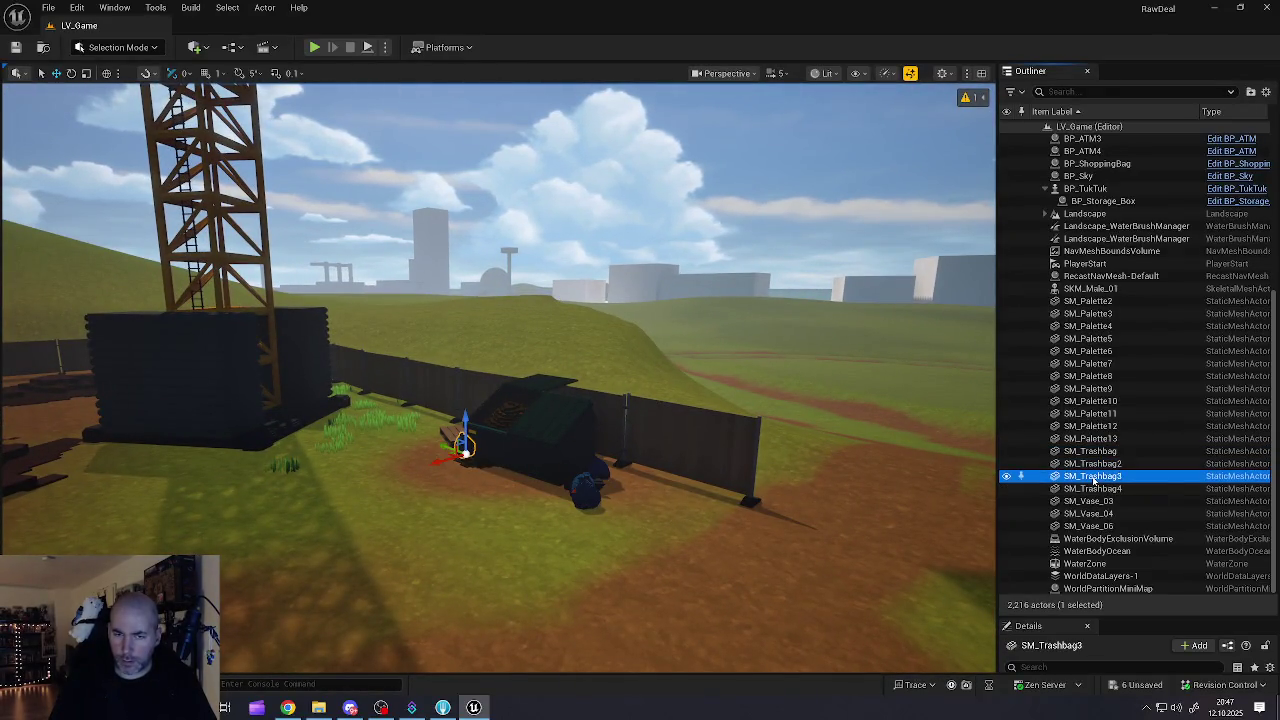
click(1093, 488)
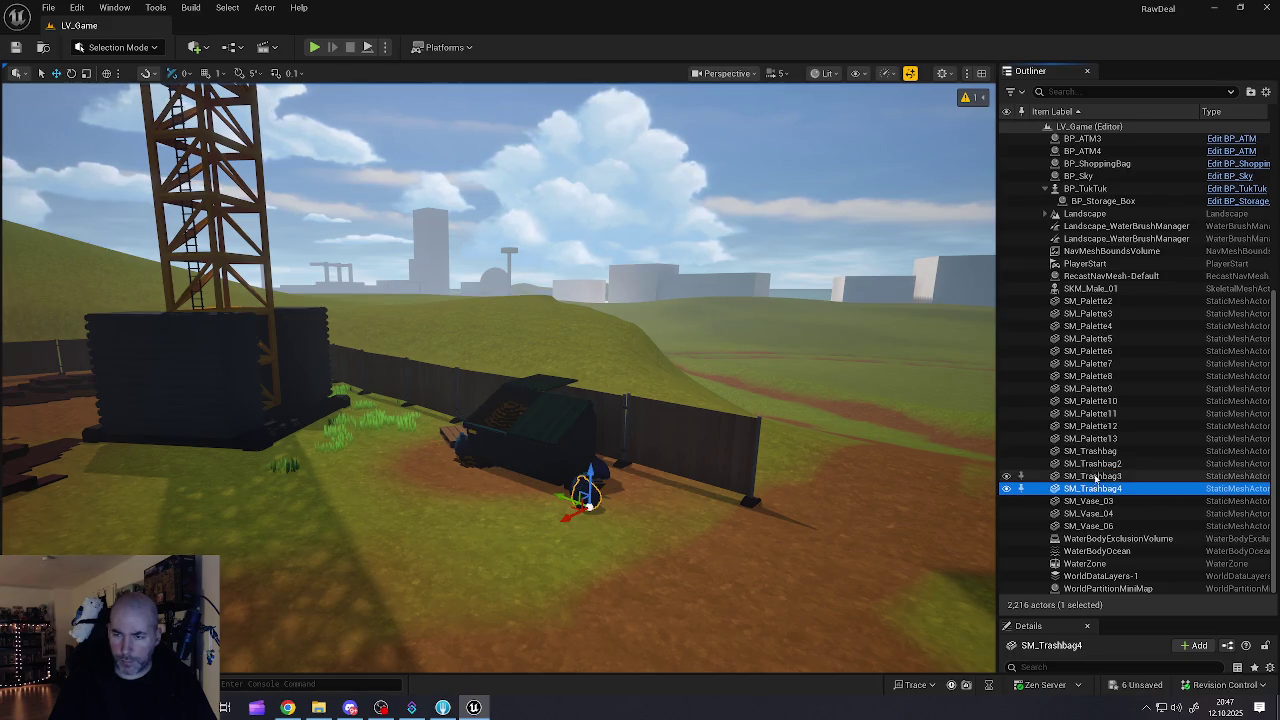
click(1097, 452)
shift+click(1090, 488)
mouse_move(1093, 492)
mouse_down()
mouse_move(1145, 287)
mouse_move(1099, 195)
mouse_up()
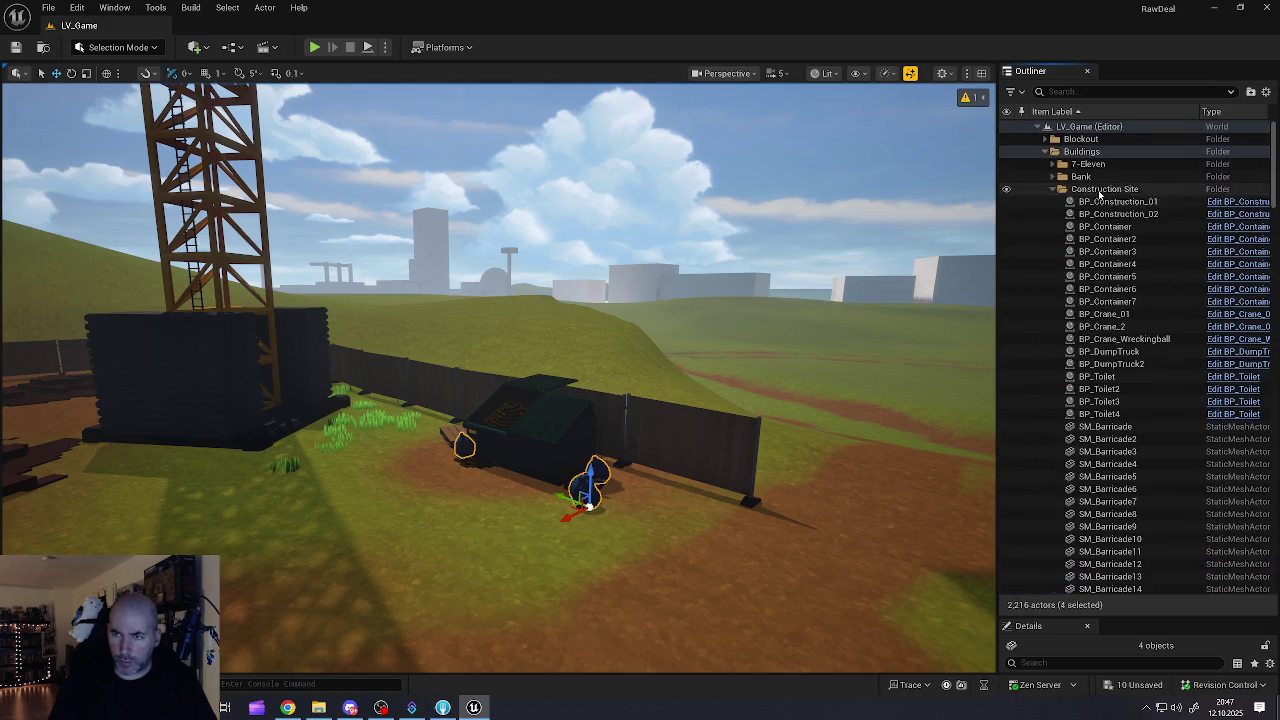
click(1060, 193)
Step: Move the twelve palettes SM_Palette2 to SM_Palette13 into the Construction Site folder
scroll(1095, 477, down, 10)
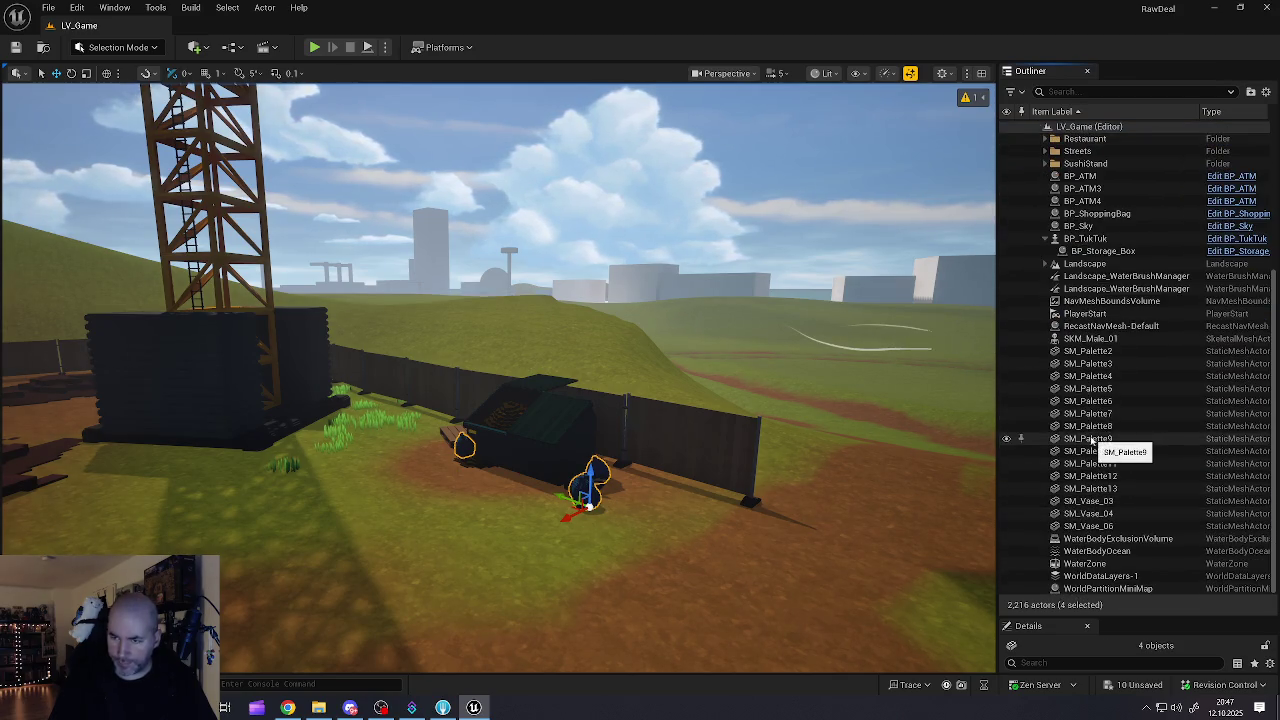
double_click(1085, 355)
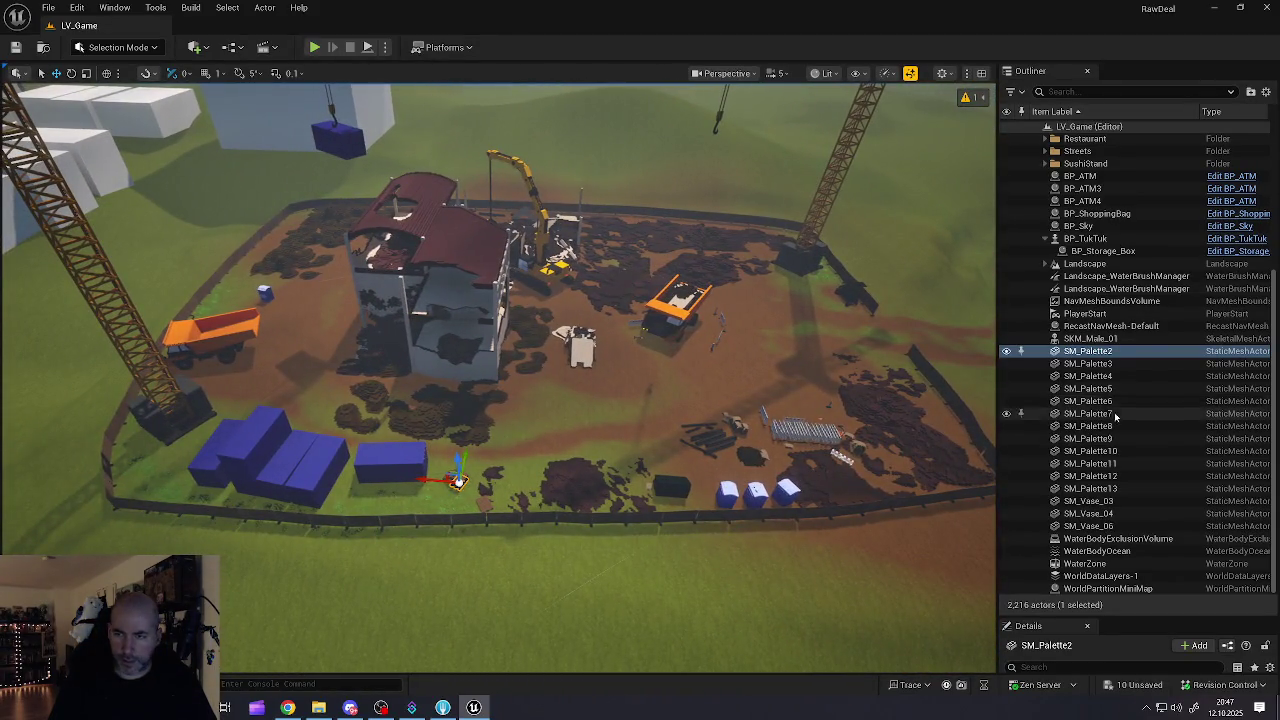
click(1087, 364)
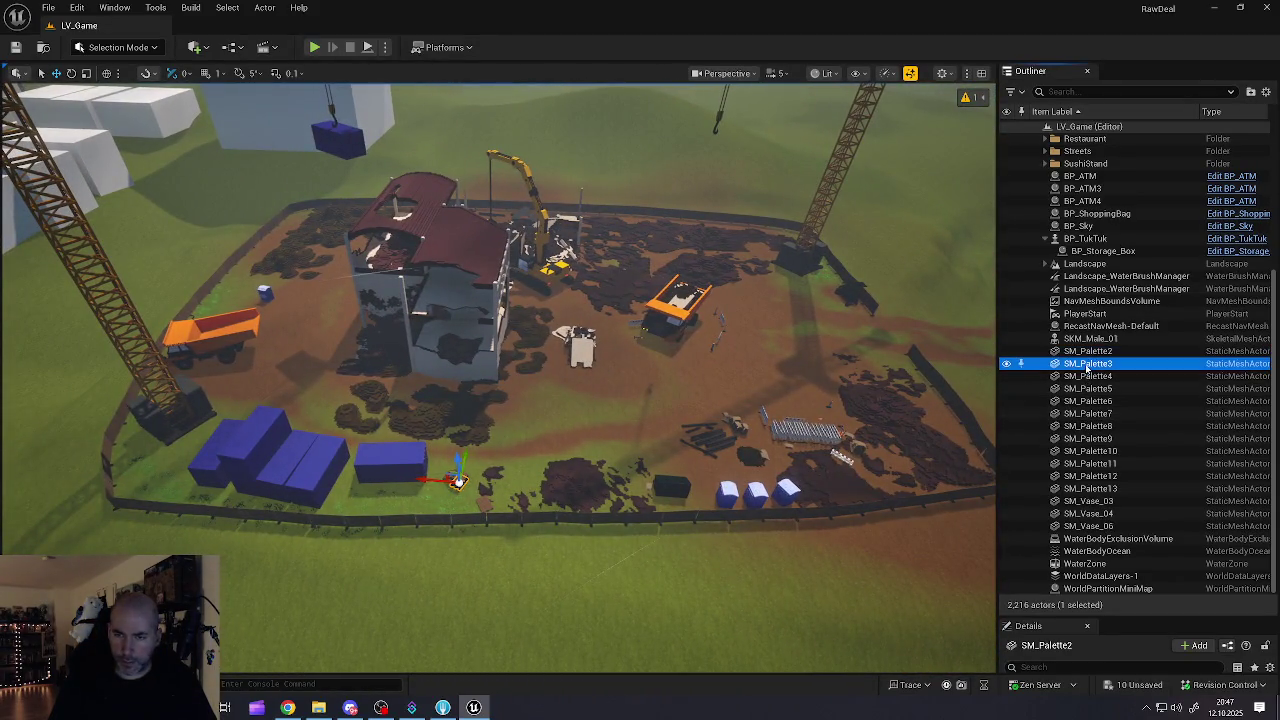
key(Down)
key(Down)
key(Down)
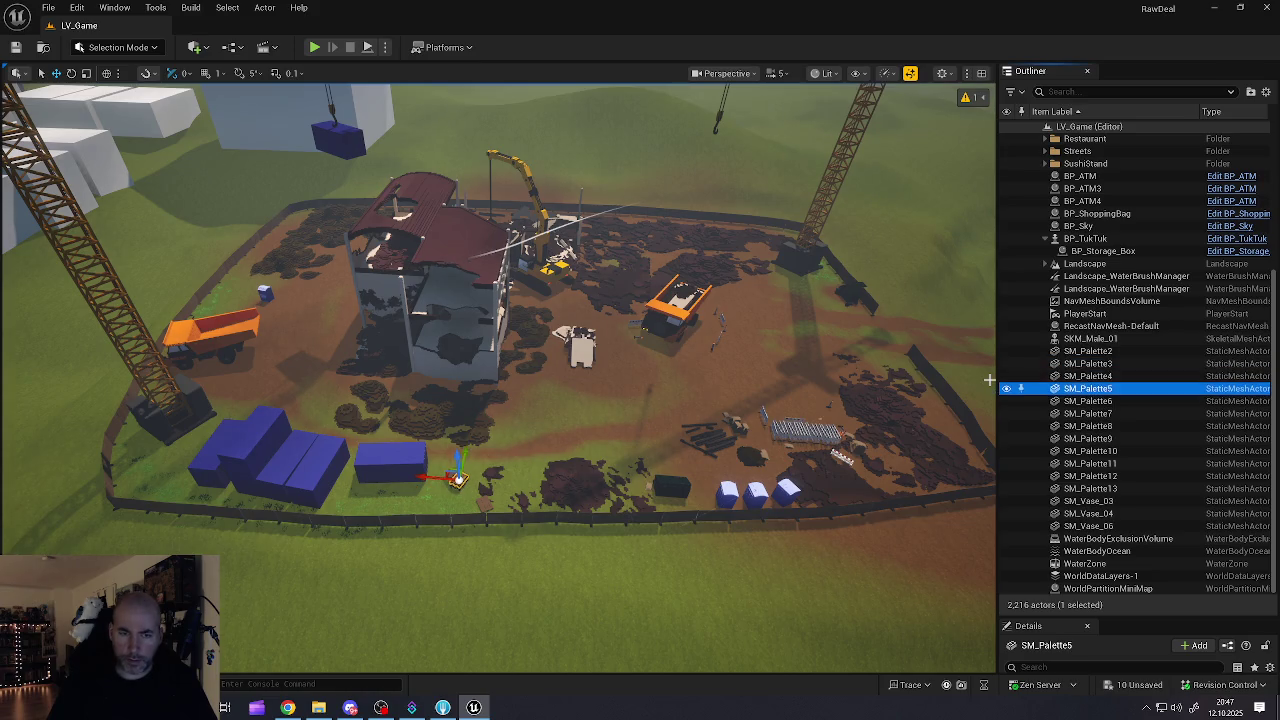
key(Down)
key(Down)
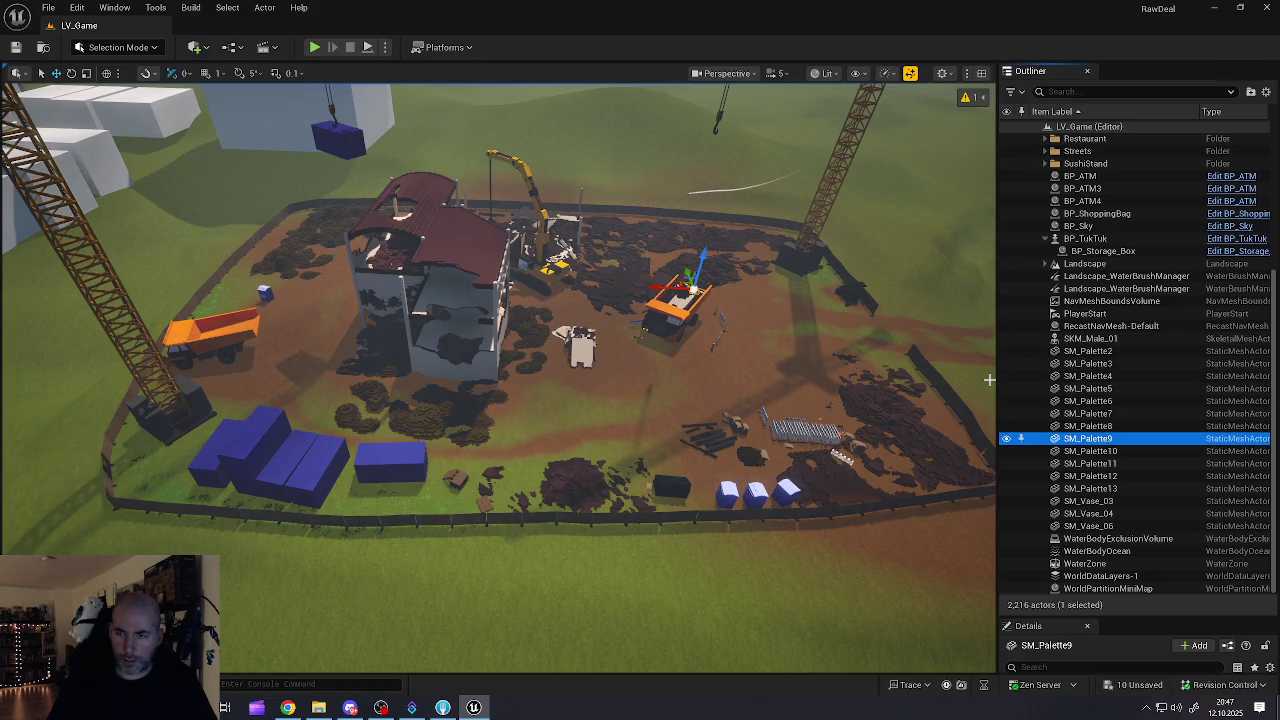
key(Up)
key(Down)
key(Down)
key(Down)
key(Down)
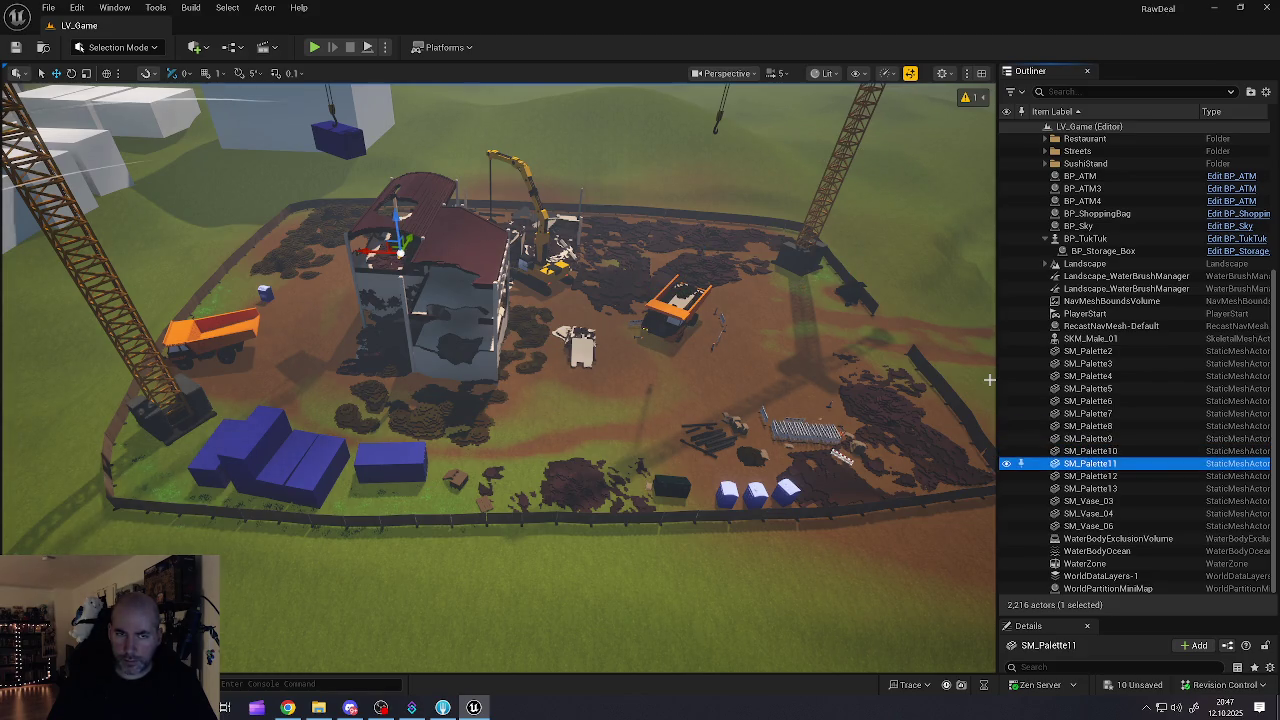
key(Down)
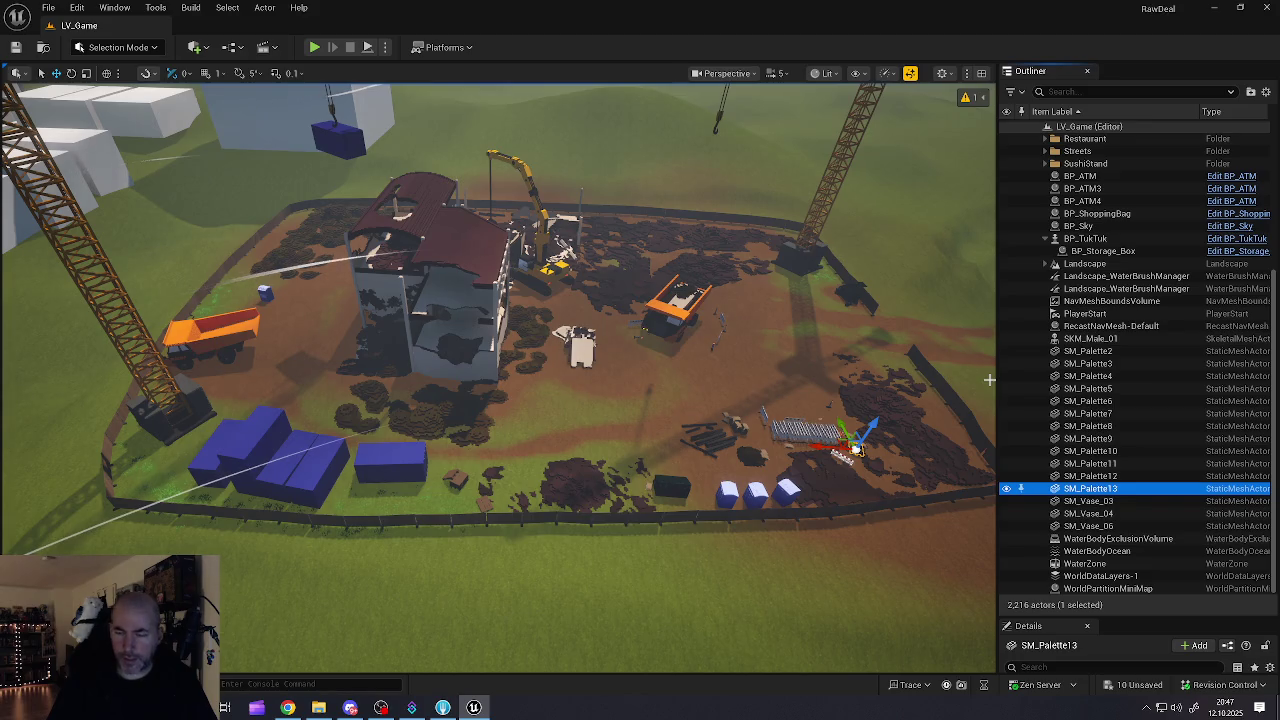
click(1090, 352)
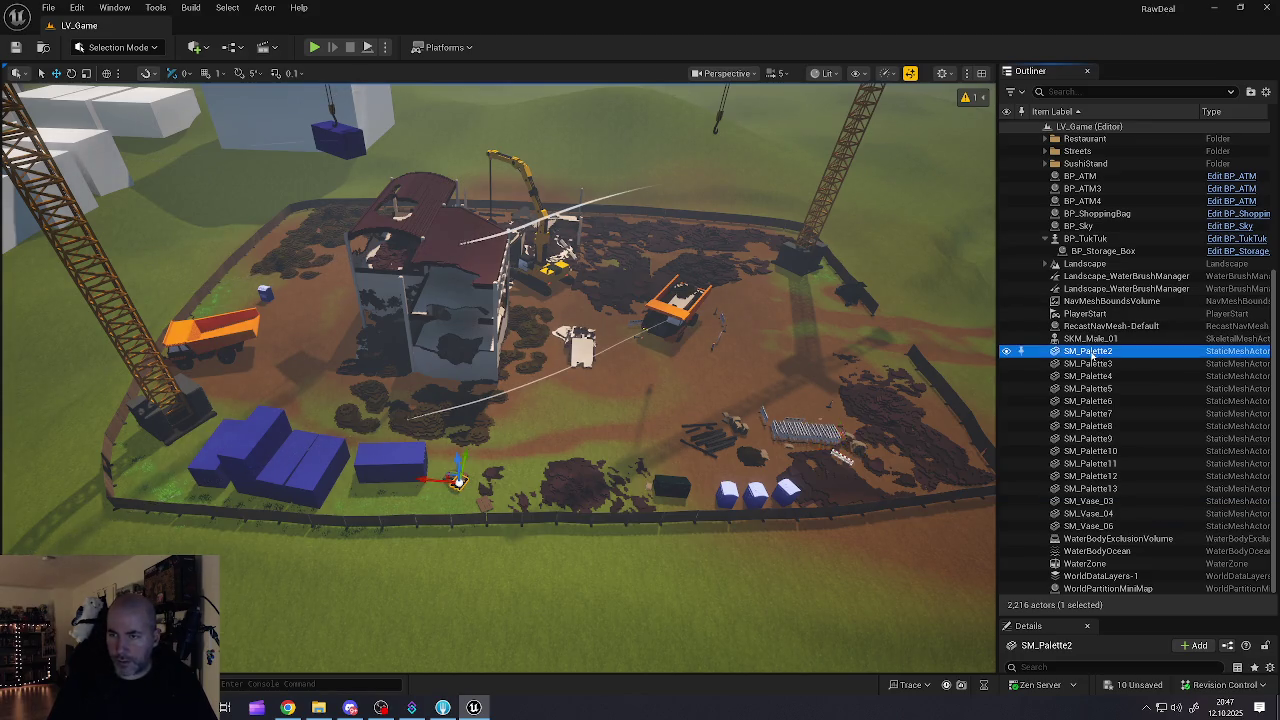
shift+click(1091, 488)
mouse_move(1092, 379)
mouse_down()
mouse_move(1131, 245)
mouse_move(1101, 195)
mouse_up()
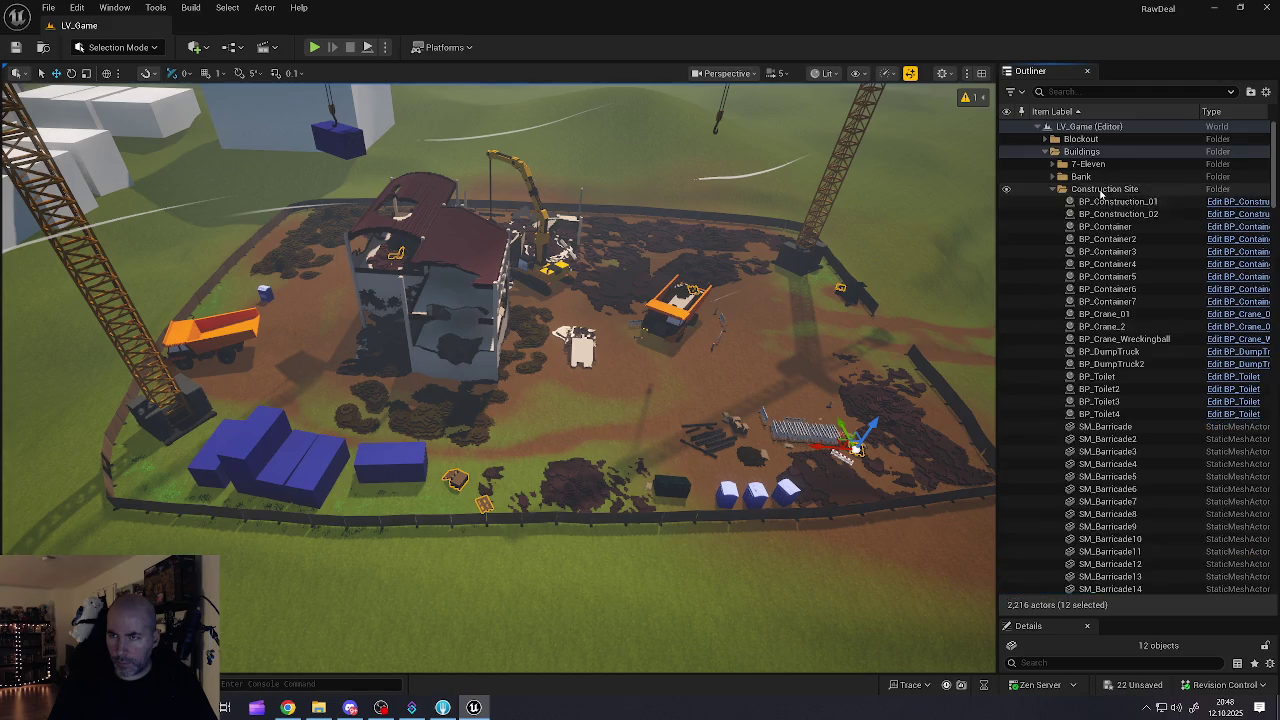
Step: Drop SM_Vase_03, SM_Vase_04 and SM_Vase_06 together into the Buildings/Bank folder
click(1062, 189)
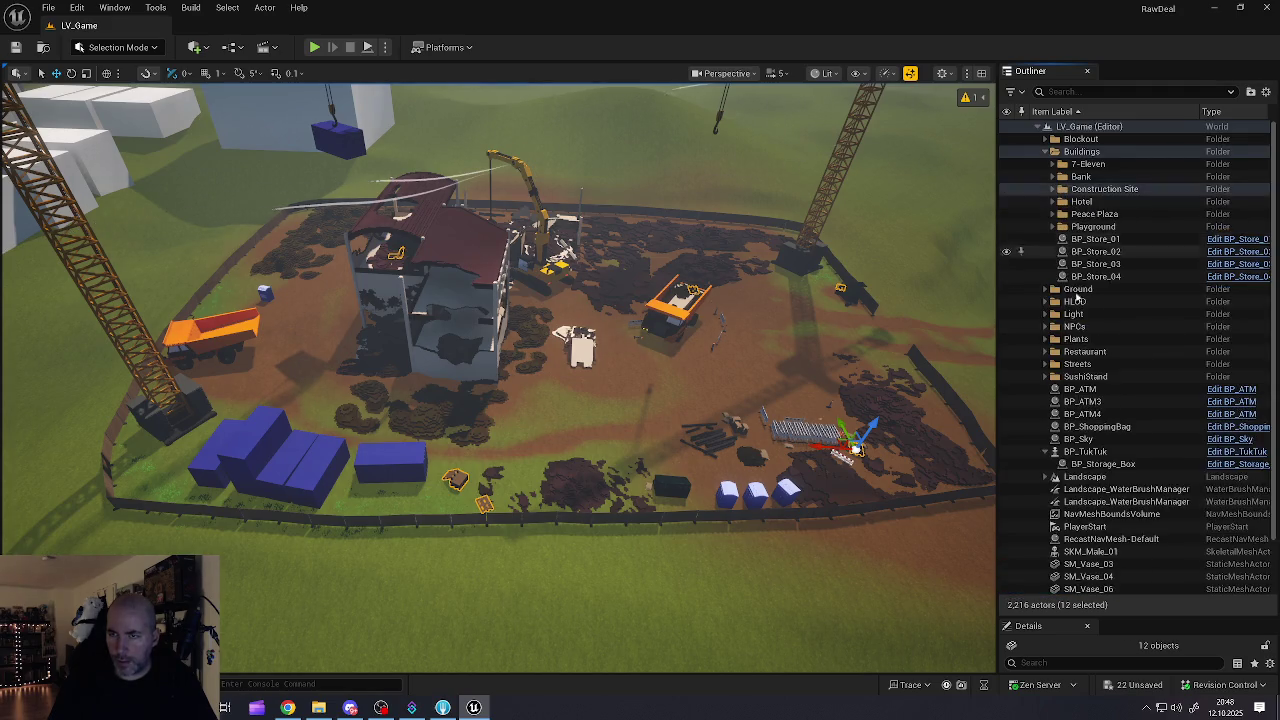
scroll(1084, 390, down, 3)
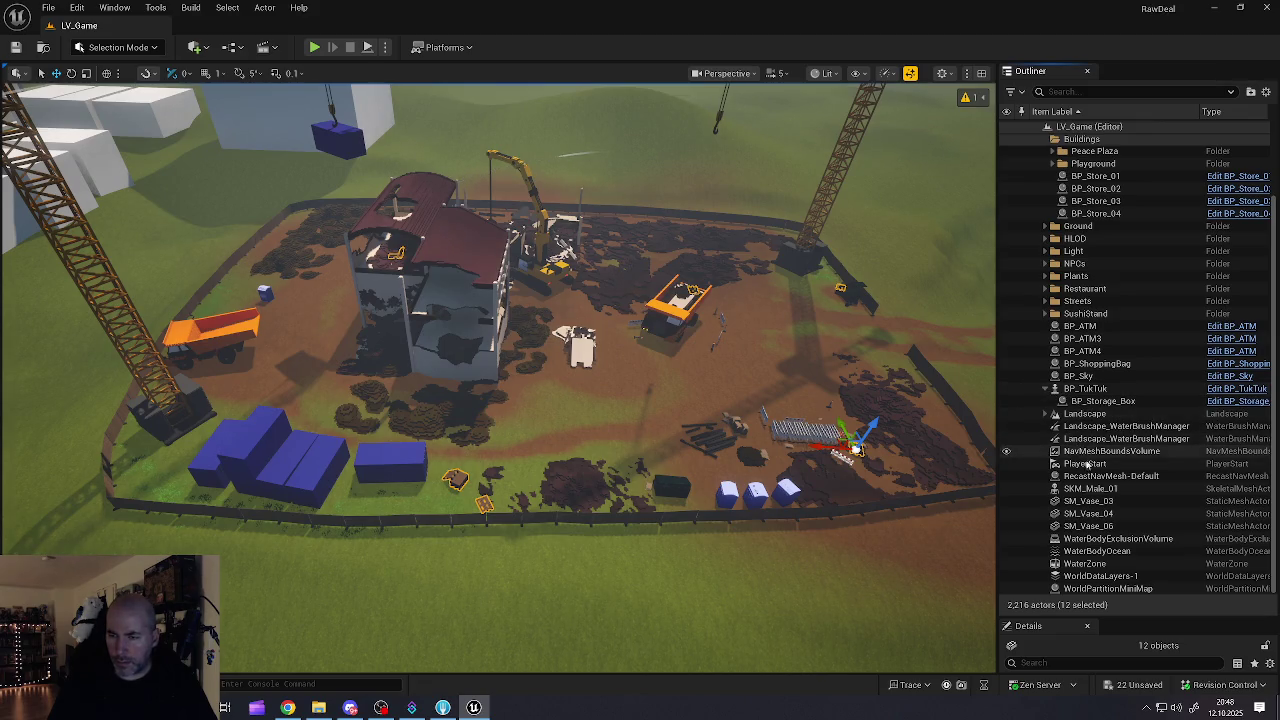
click(1086, 500)
click(1086, 513)
click(1086, 525)
key(f)
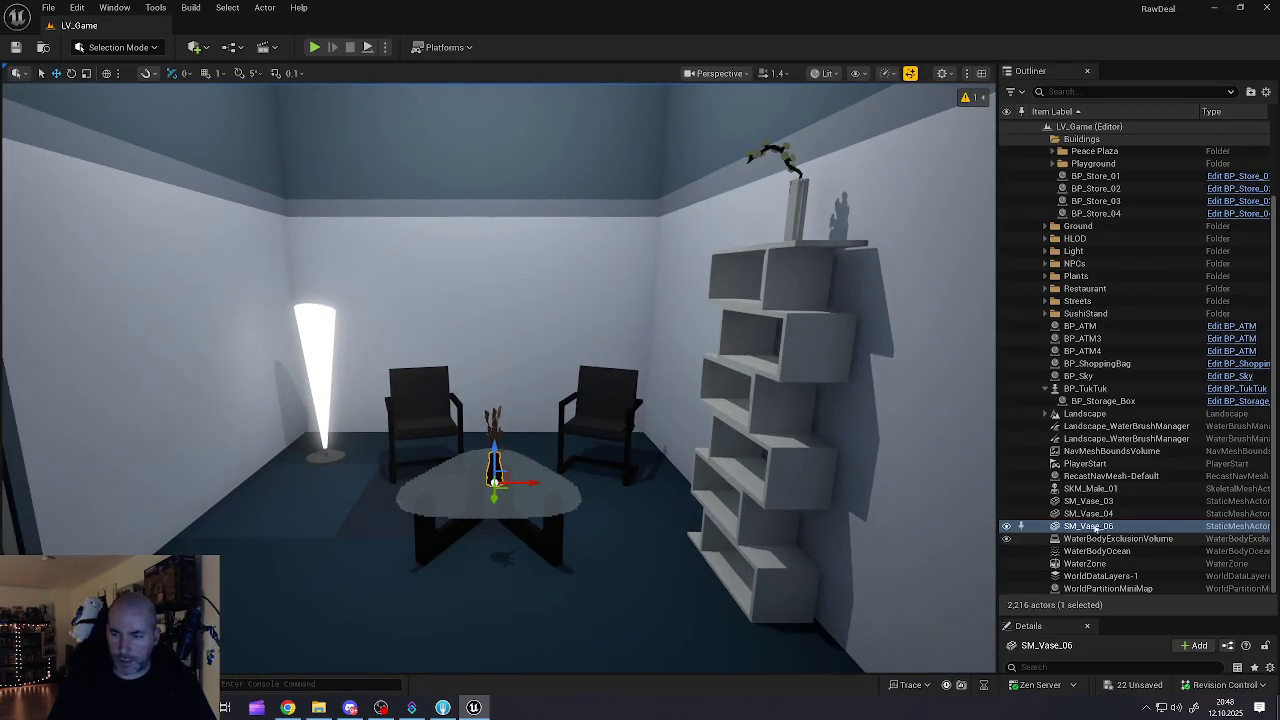
click(1088, 500)
shift+click(1080, 526)
drag(1077, 518, 1084, 177)
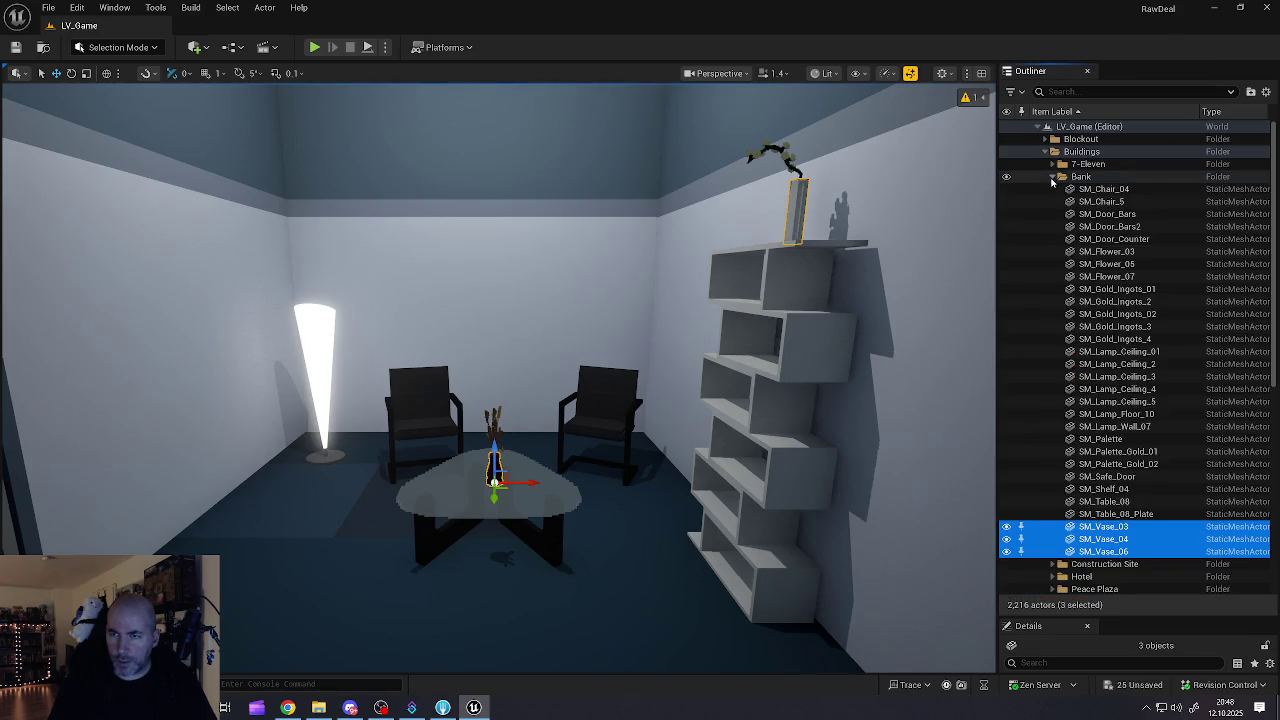
click(1062, 177)
scroll(1077, 370, down, 2)
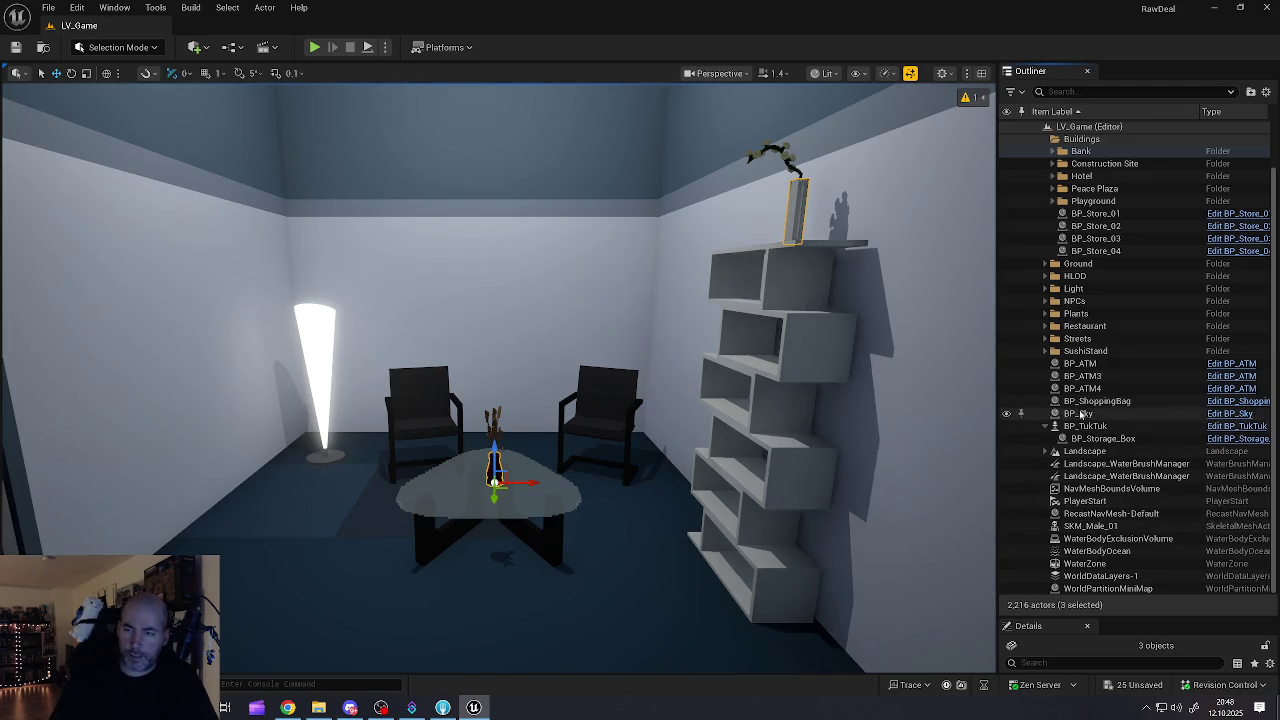
Step: Inspect BP_ATM4 in the viewport, then file BP_ATM, BP_ATM3 and BP_ATM4 into Buildings/Bank
click(1080, 363)
click(1082, 376)
click(1083, 389)
double_click(1083, 389)
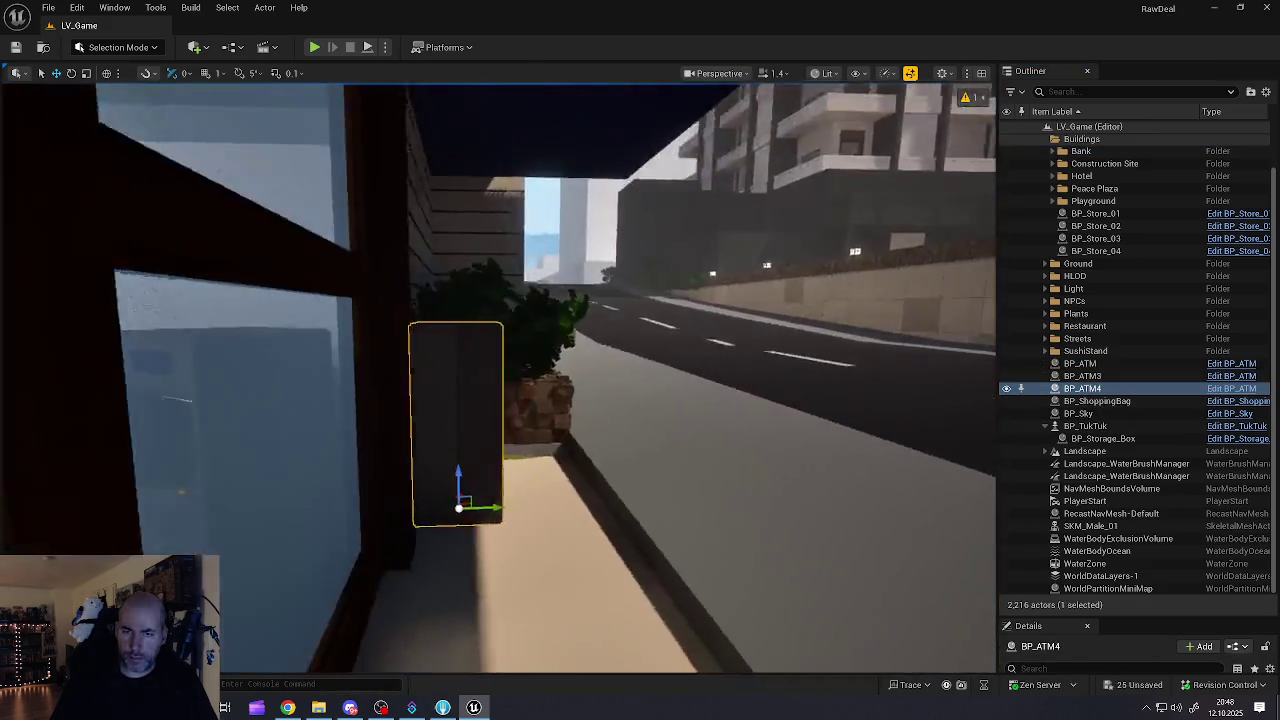
mouse_move(500, 380)
mouse_down()
mouse_move(990, 380)
mouse_move(990, 420)
mouse_move(555, 491)
mouse_up()
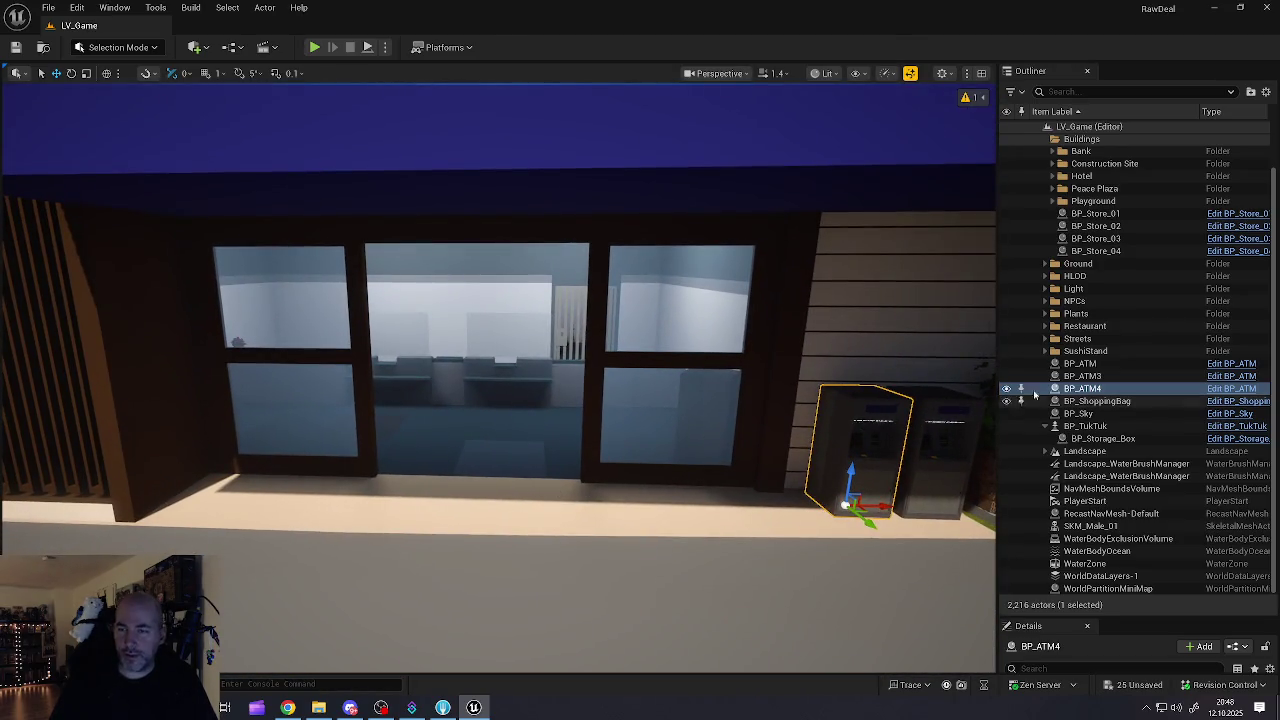
shift+click(1096, 366)
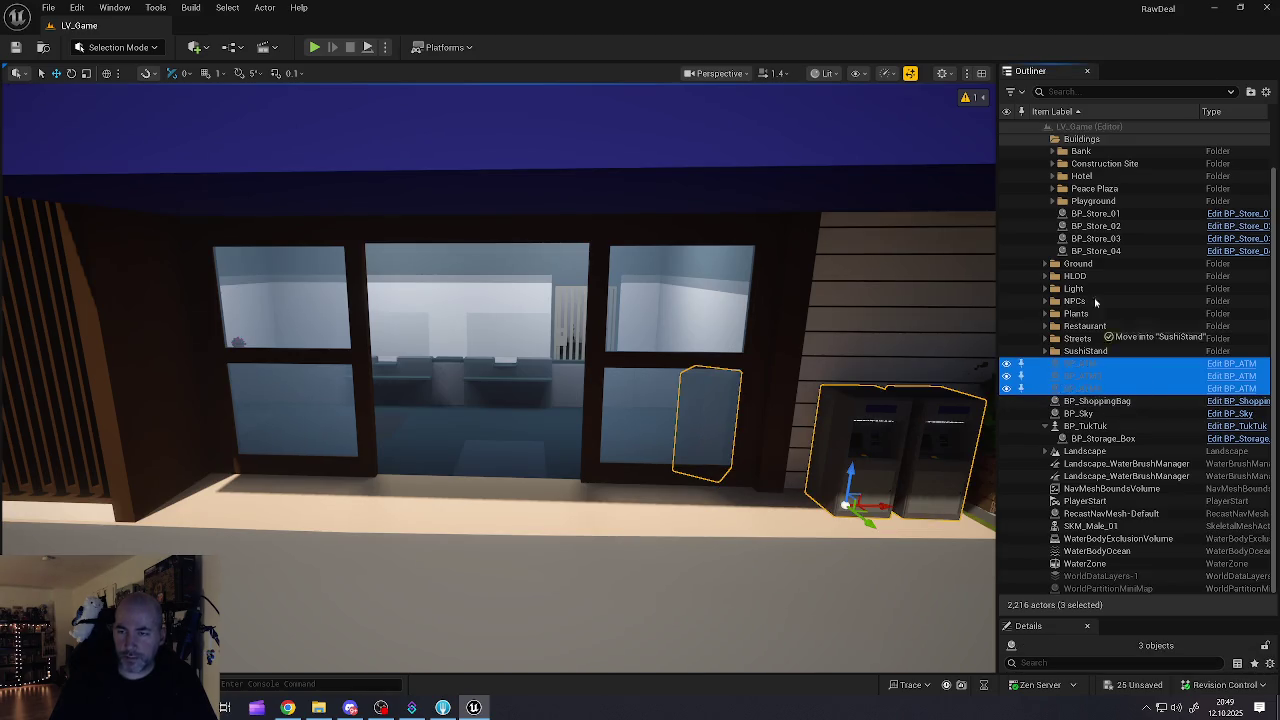
drag(1092, 207, 1080, 182)
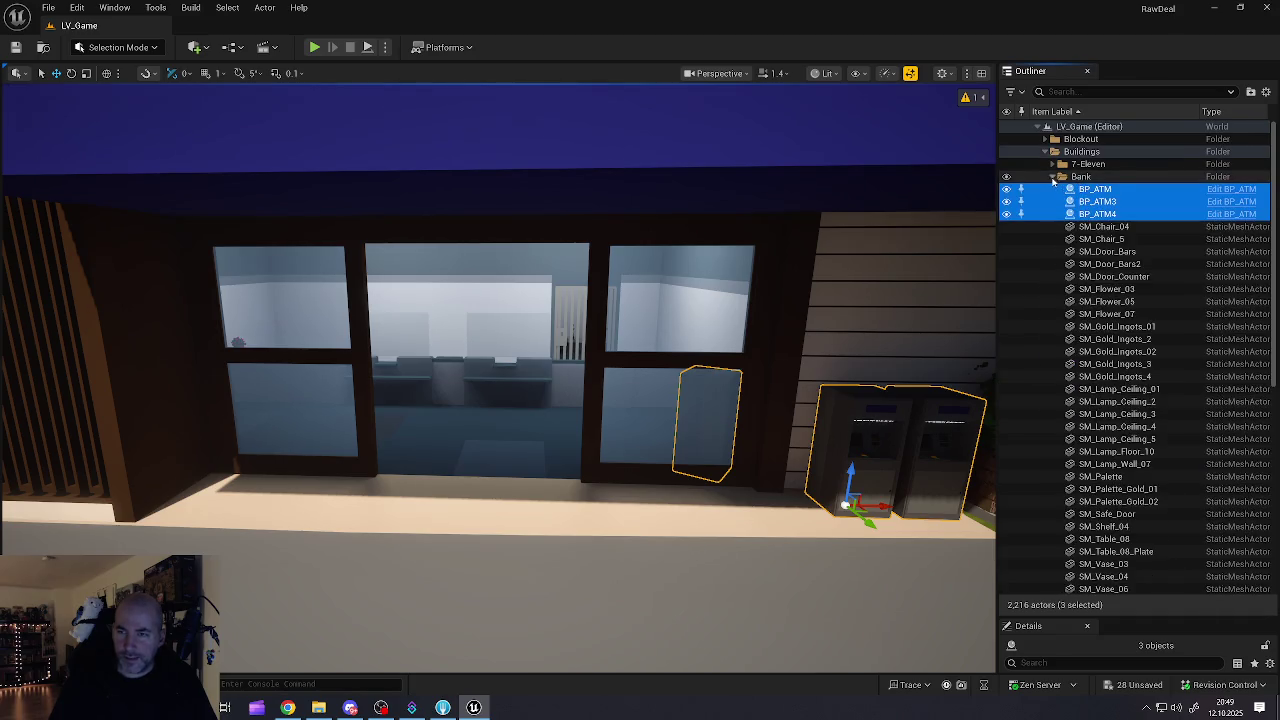
click(1052, 177)
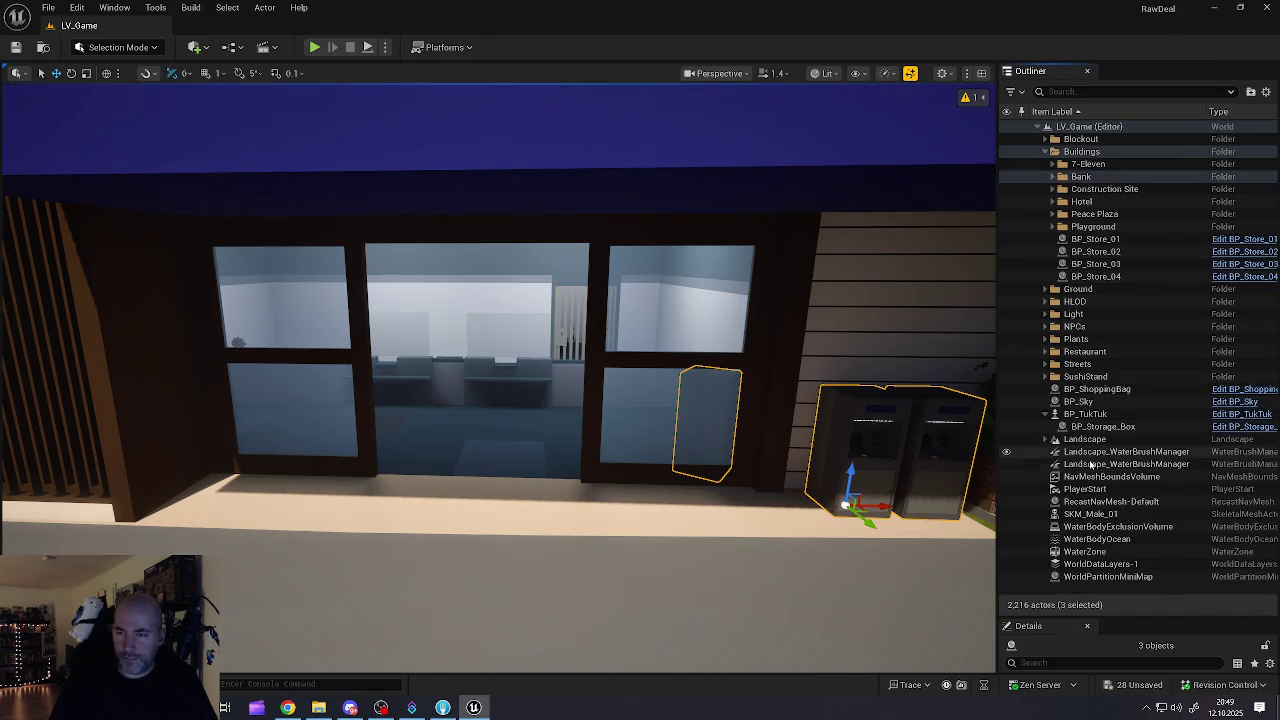
Step: Inspect BP_ShoppingBag among the remaining root actors, clear the selection, and Save All
click(1085, 390)
key(Down)
key(Down)
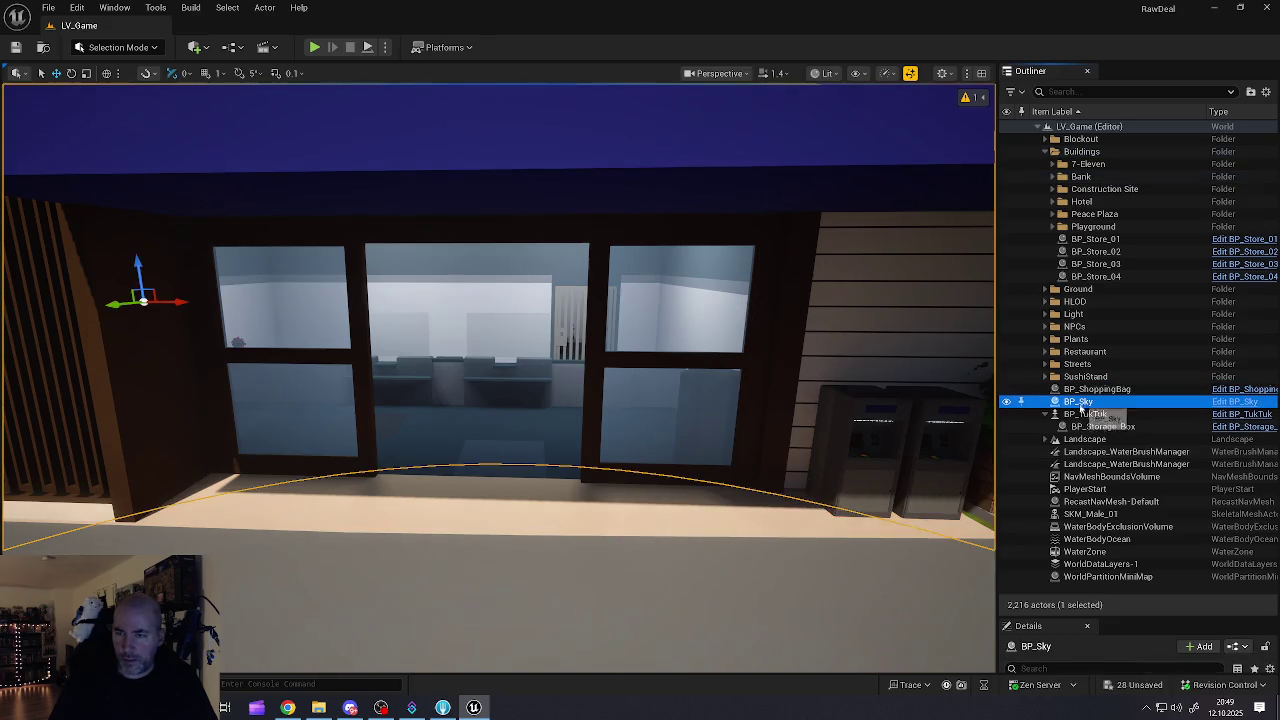
double_click(1085, 390)
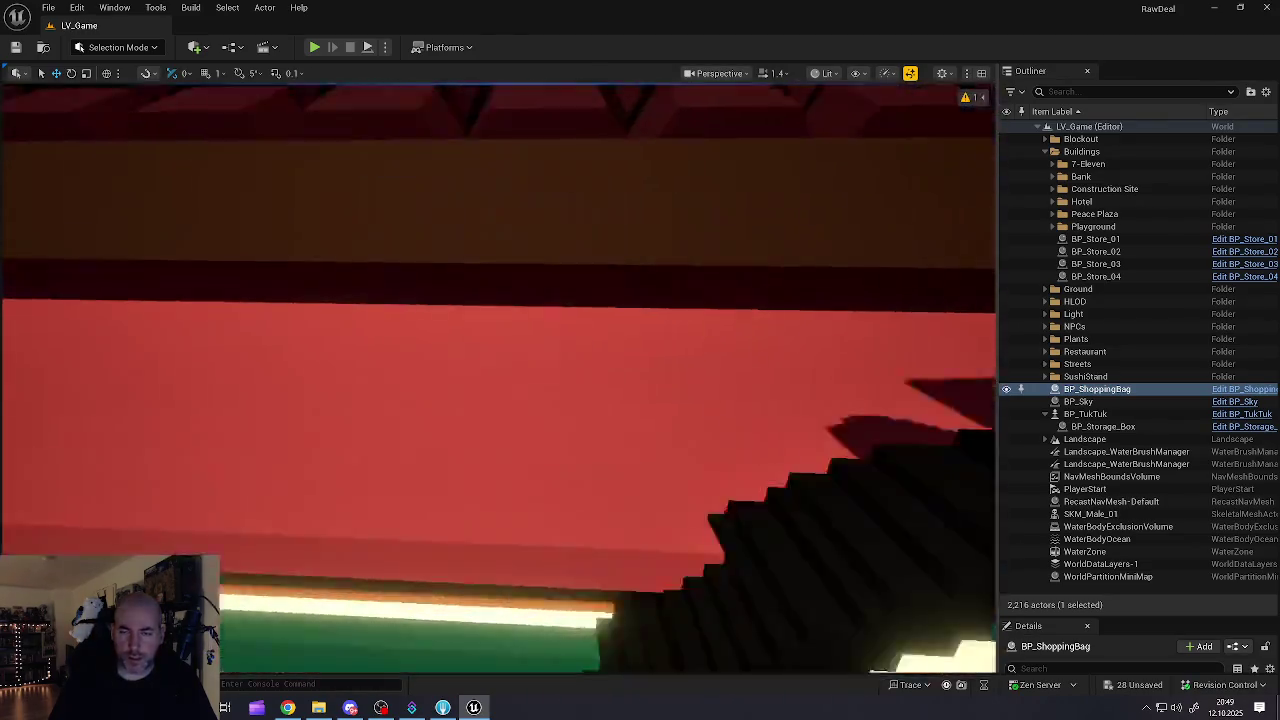
mouse_move(746, 428)
mouse_down()
mouse_move(700, 400)
mouse_move(746, 428)
mouse_up()
key(Escape)
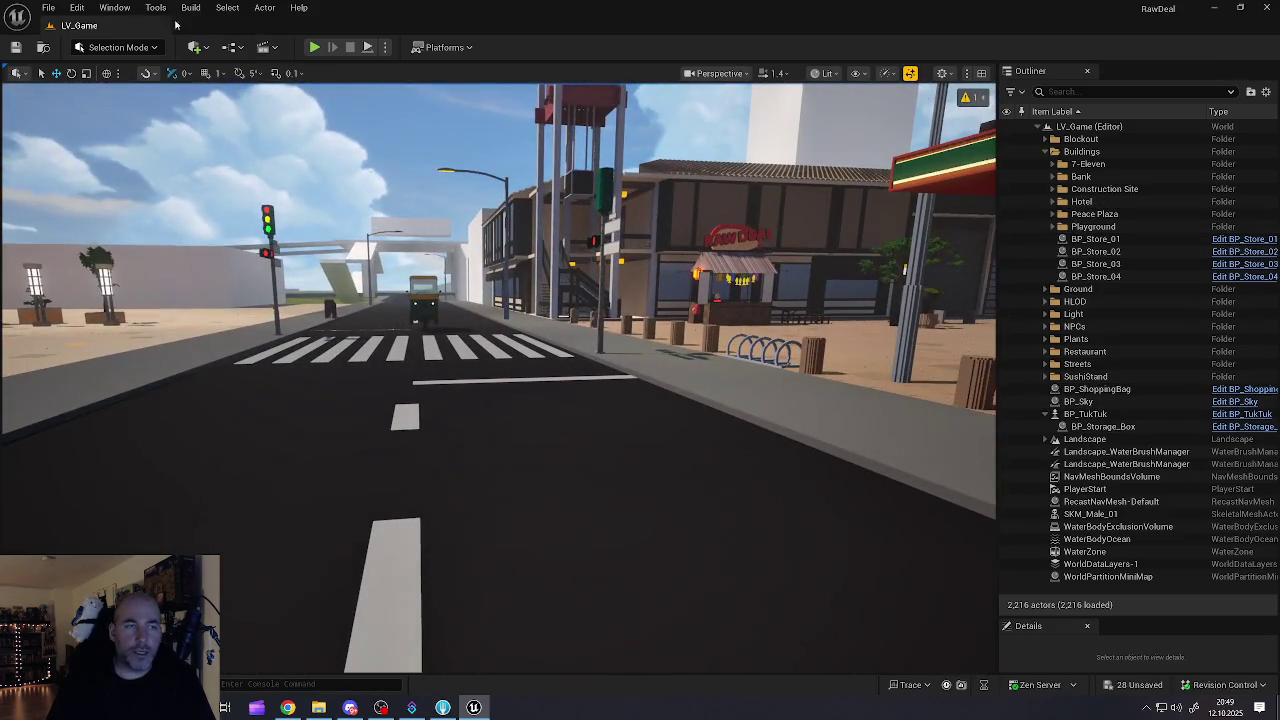
click(48, 8)
click(95, 191)
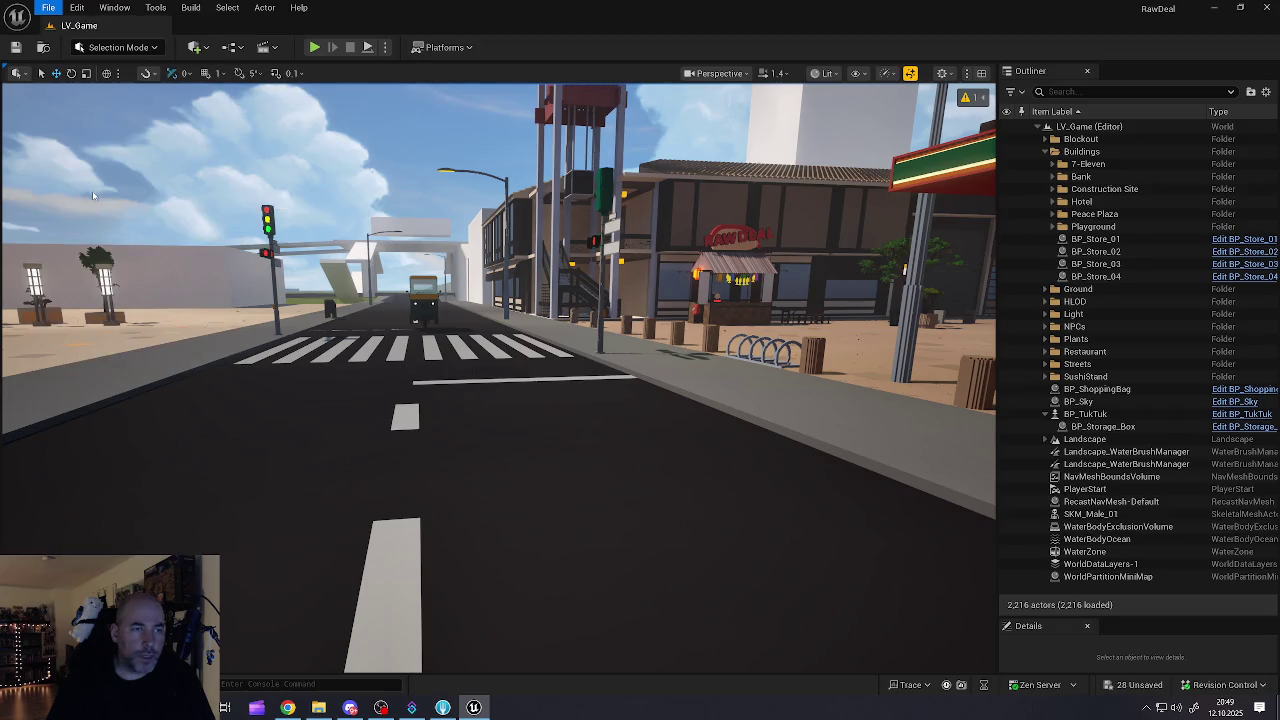
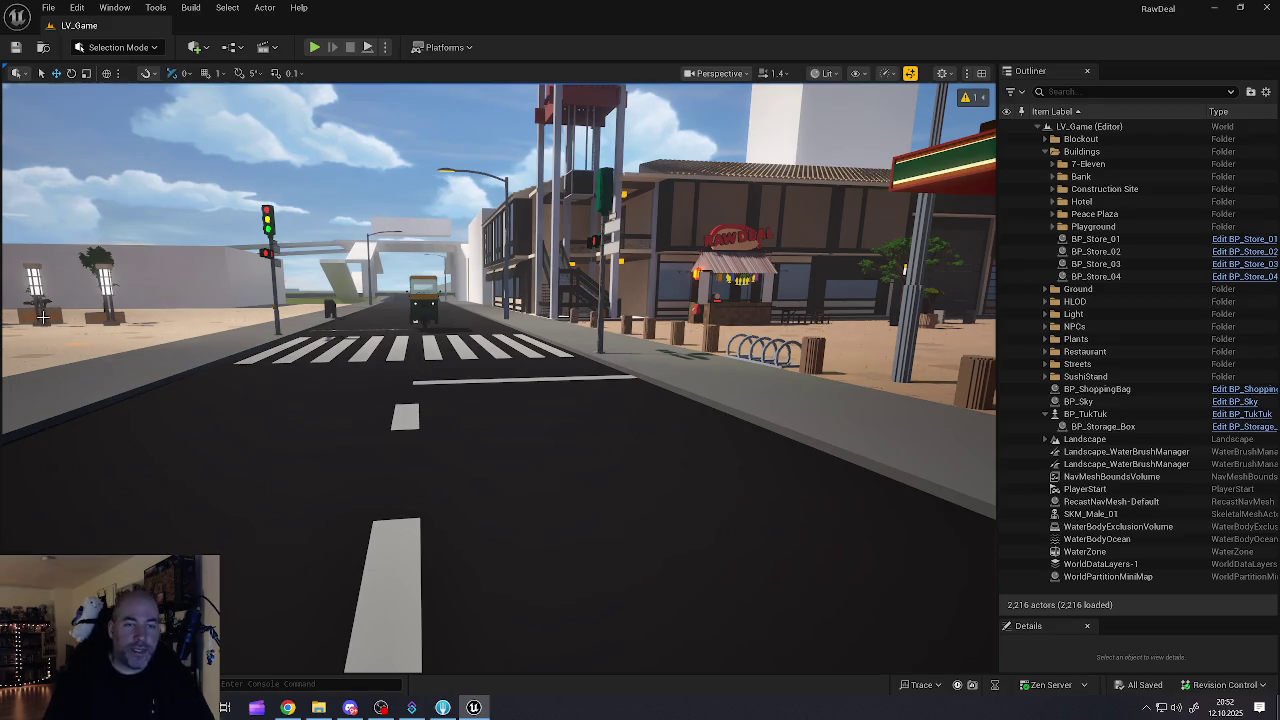
Step: Fly into the 7-Eleven and select a green bottle crate (BP_Shoppable) on the drink shelf
drag(315, 358, 500, 300)
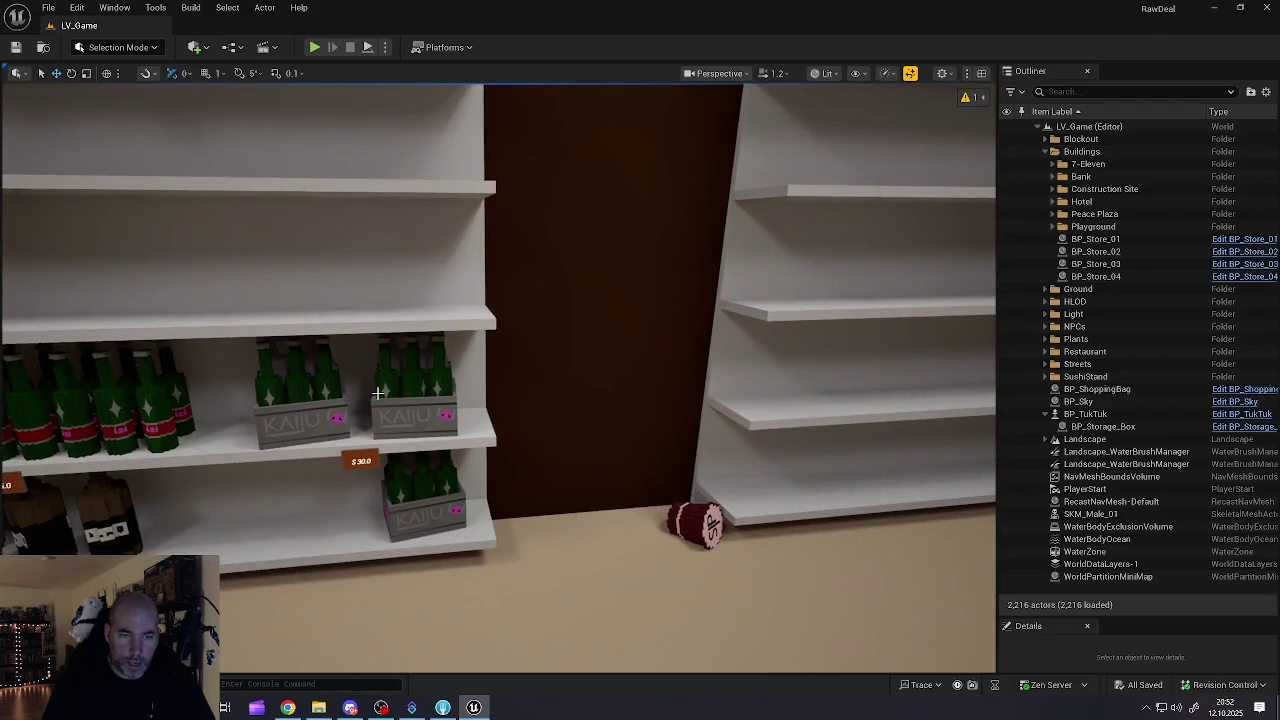
click(377, 393)
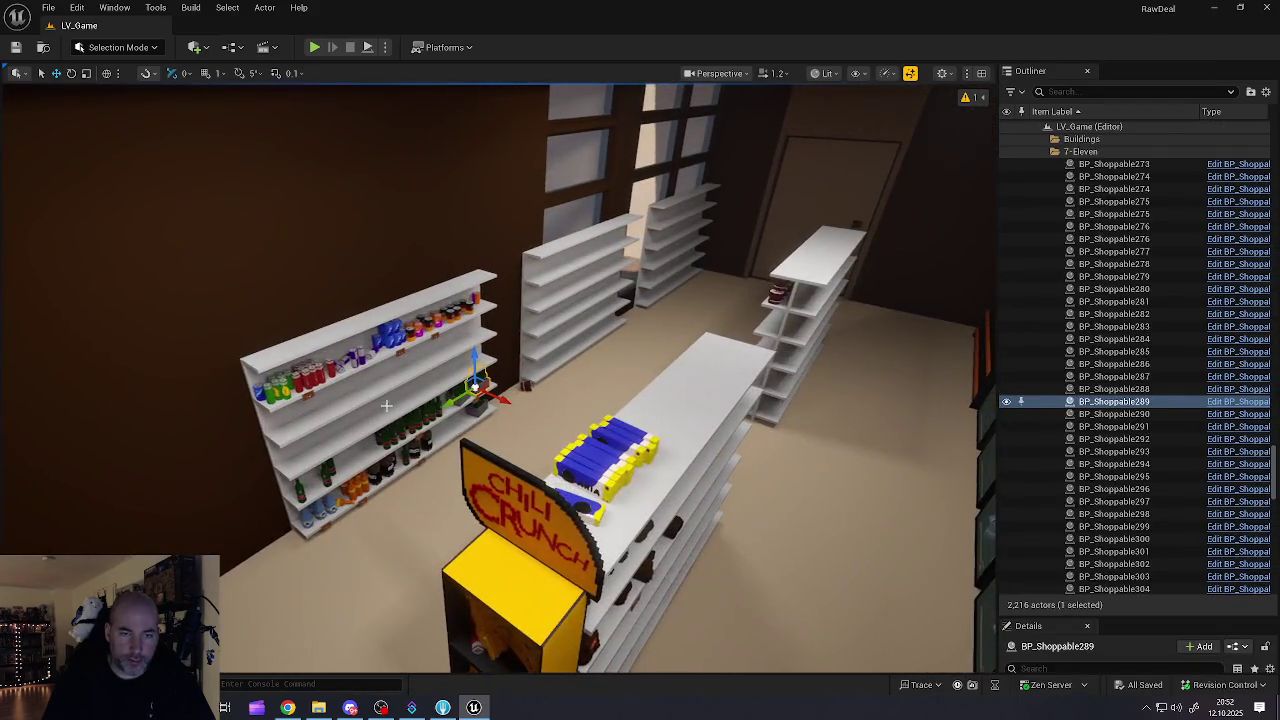
Step: Alt-drag a copy of the green crate onto the back-room shelf and focus on it
mouse_move(475, 385)
mouse_down()
mouse_move(735, 248)
mouse_move(532, 363)
mouse_up()
mouse_move(480, 424)
mouse_down()
mouse_move(660, 372)
mouse_move(640, 285)
mouse_move(593, 389)
mouse_up()
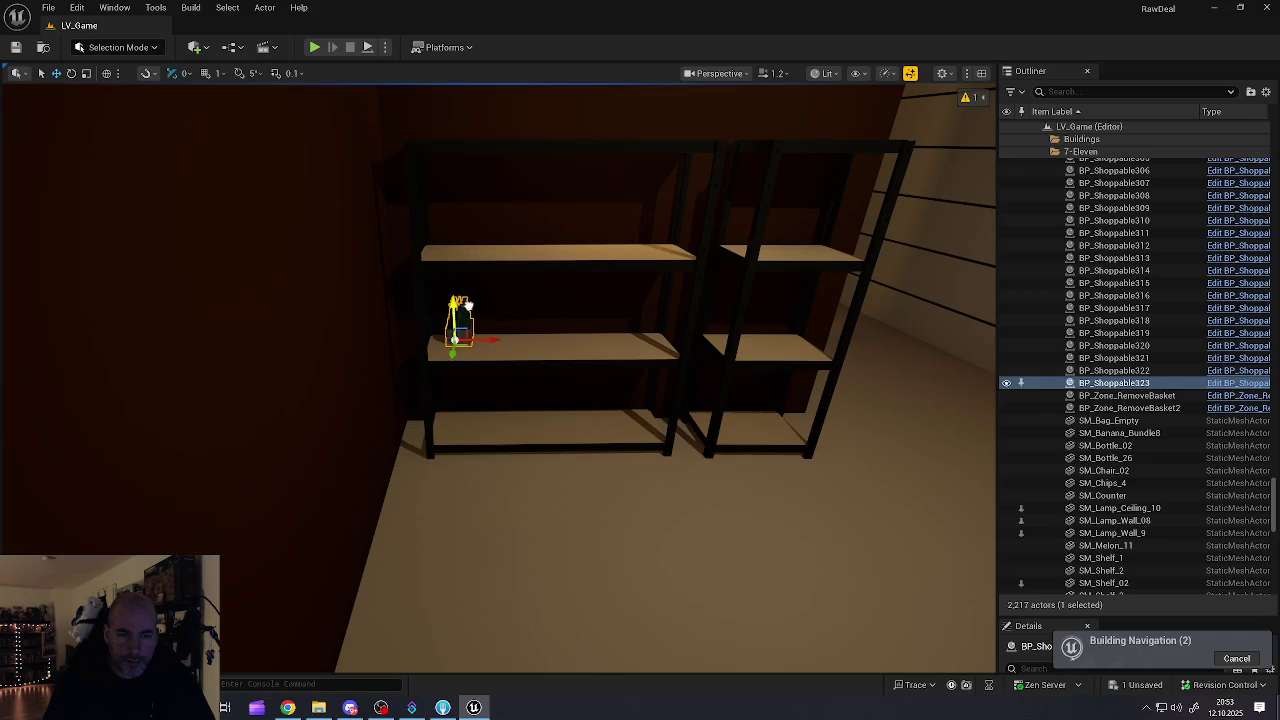
key(f)
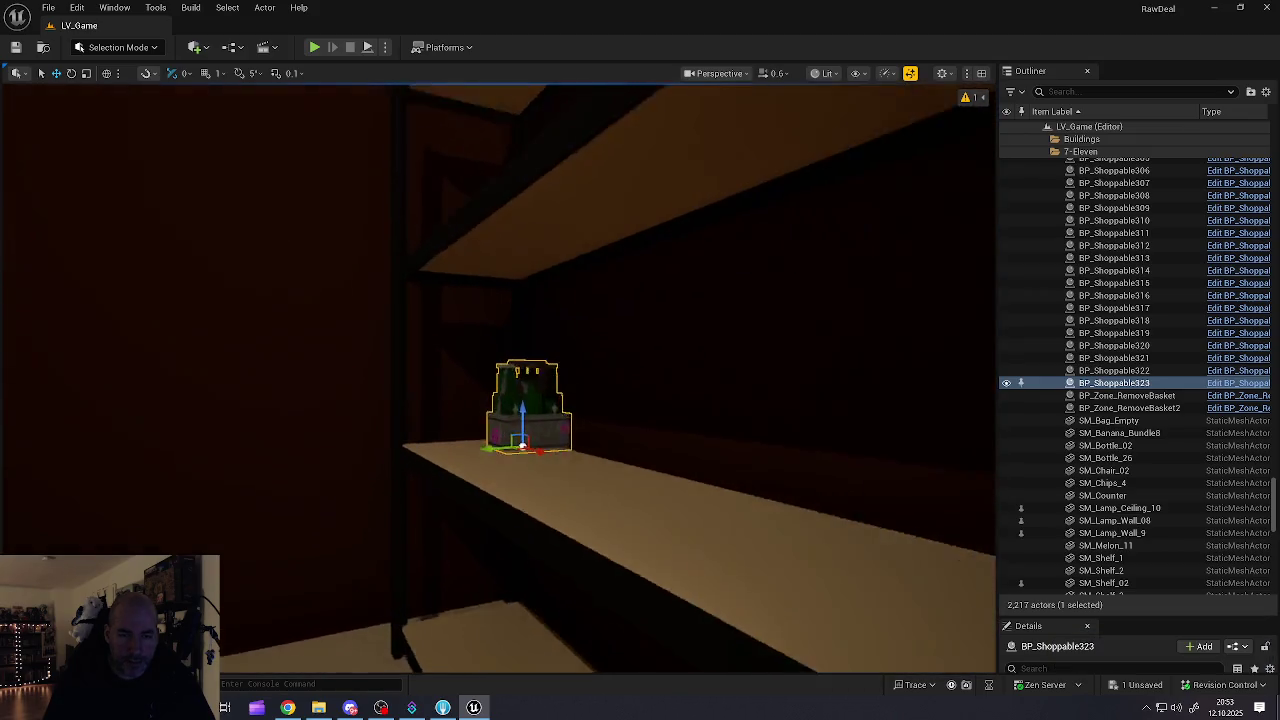
mouse_move(447, 345)
mouse_down()
mouse_move(430, 380)
mouse_move(447, 345)
mouse_move(414, 380)
mouse_move(400, 371)
mouse_move(171, 428)
mouse_move(395, 385)
mouse_move(405, 402)
mouse_move(415, 384)
mouse_move(554, 384)
mouse_up()
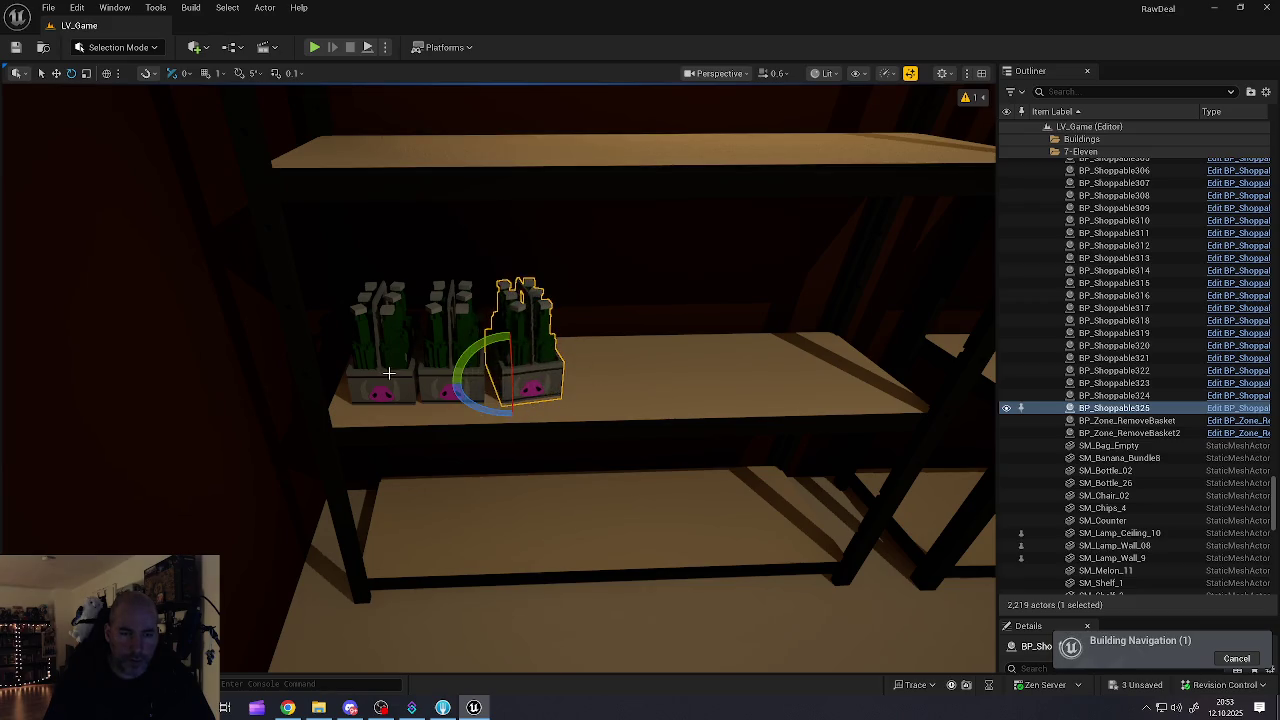
Step: Duplicate two crates further along the shelf, creating BP_Shoppable326 and BP_Shoppable327
click(389, 373)
ctrl+click(438, 380)
mouse_move(471, 385)
mouse_down()
mouse_move(767, 387)
mouse_move(100, 368)
mouse_up()
Step: Select the lower red Store_Korb basket by the entrance and duplicate it
mouse_move(634, 355)
mouse_down()
mouse_move(560, 356)
mouse_move(634, 355)
mouse_up()
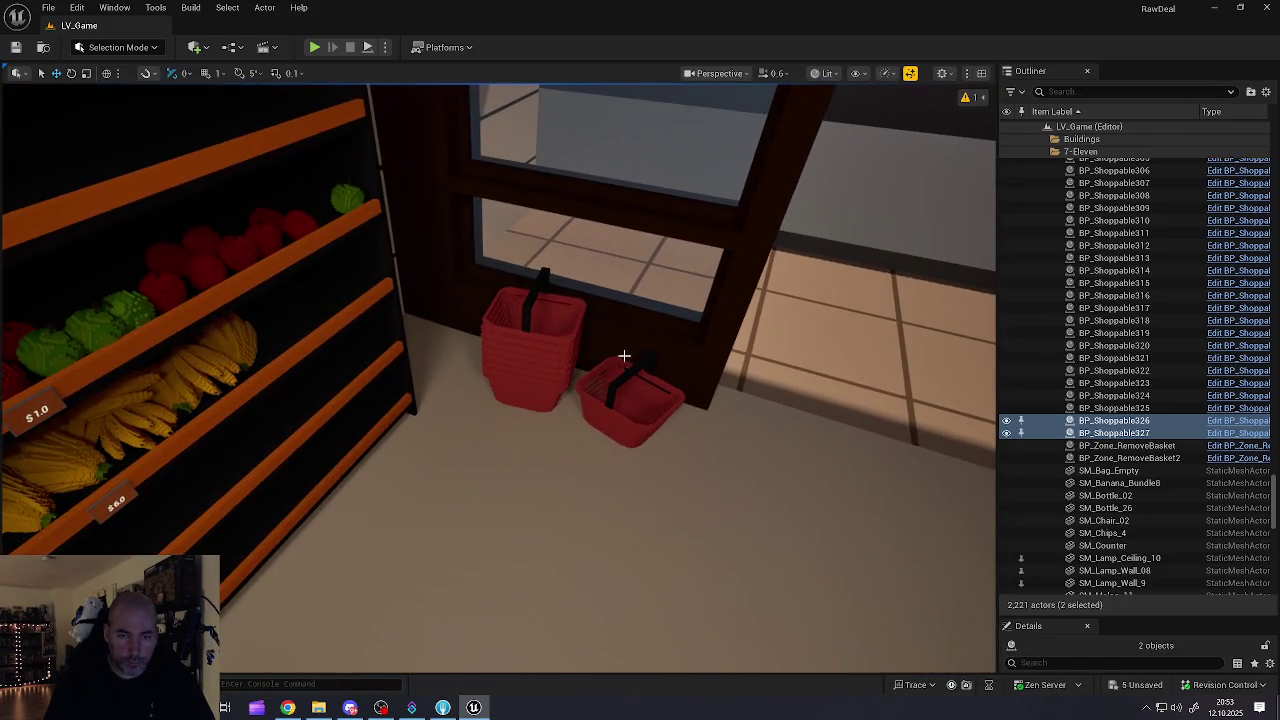
click(606, 404)
drag(606, 404, 586, 424)
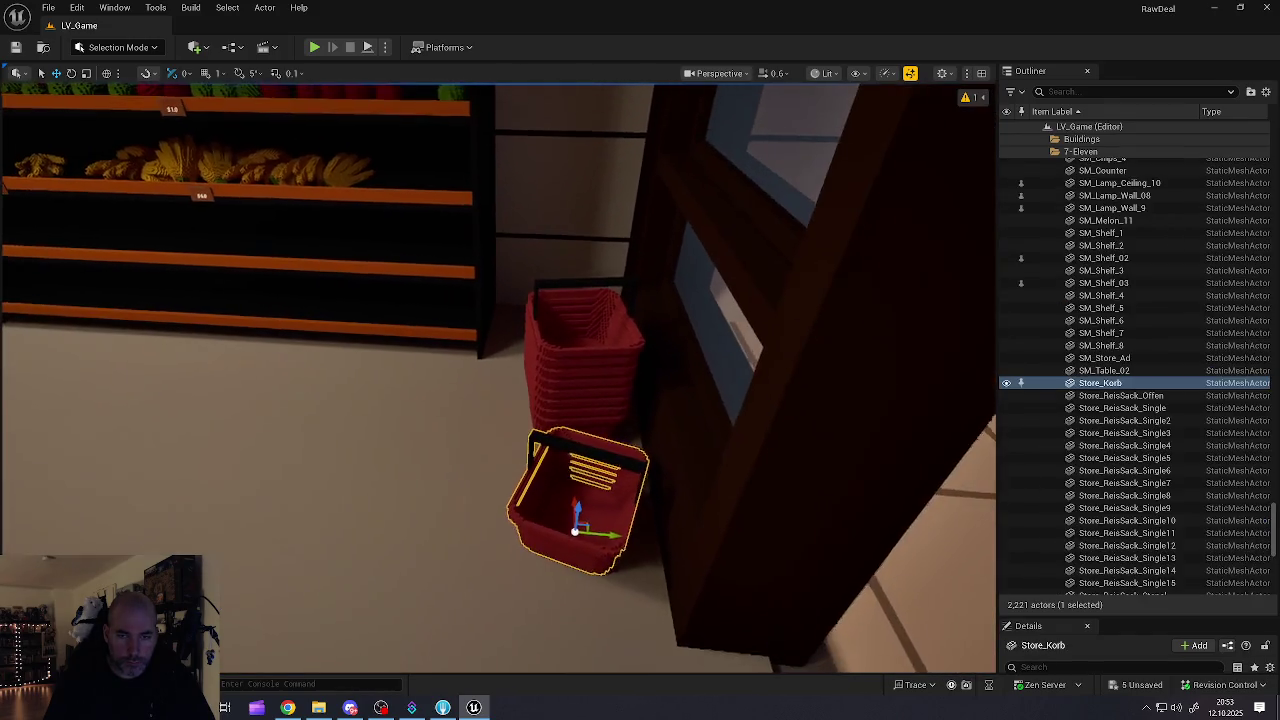
click(605, 365)
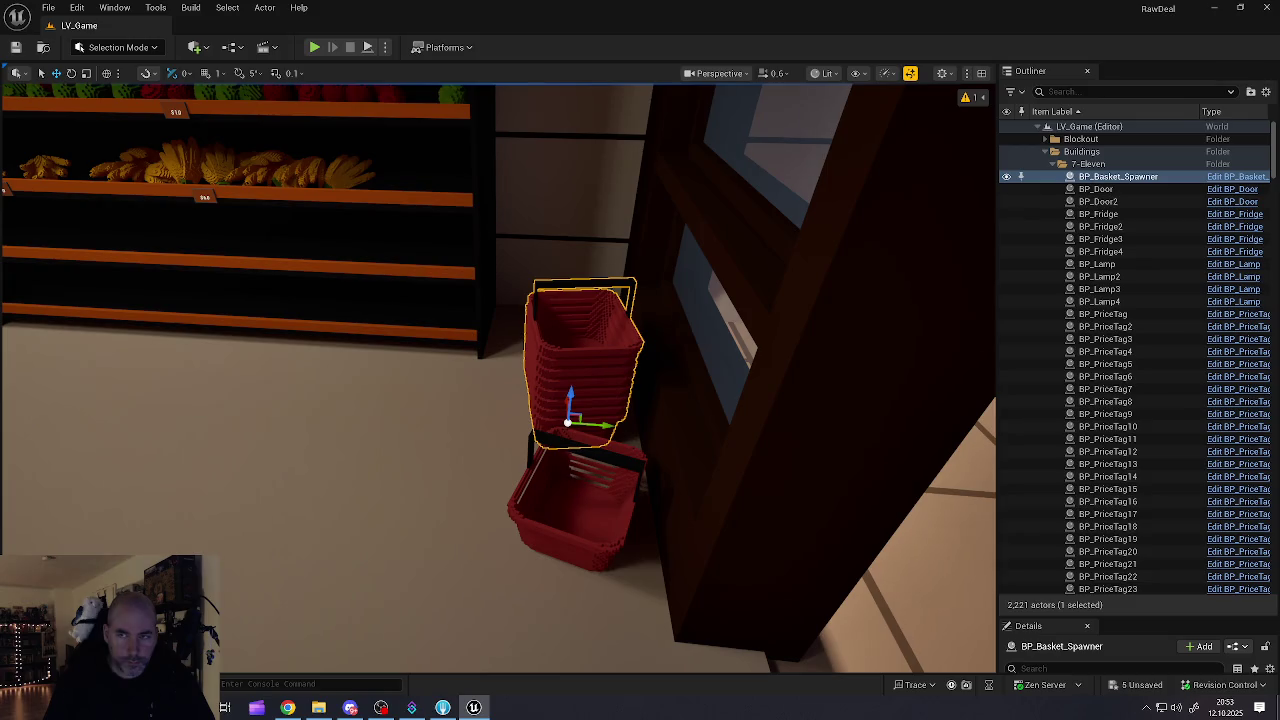
click(569, 511)
mouse_move(608, 535)
mouse_down()
mouse_move(107, 380)
mouse_move(113, 412)
mouse_move(140, 380)
mouse_move(330, 320)
mouse_move(360, 340)
mouse_move(40, 310)
mouse_up()
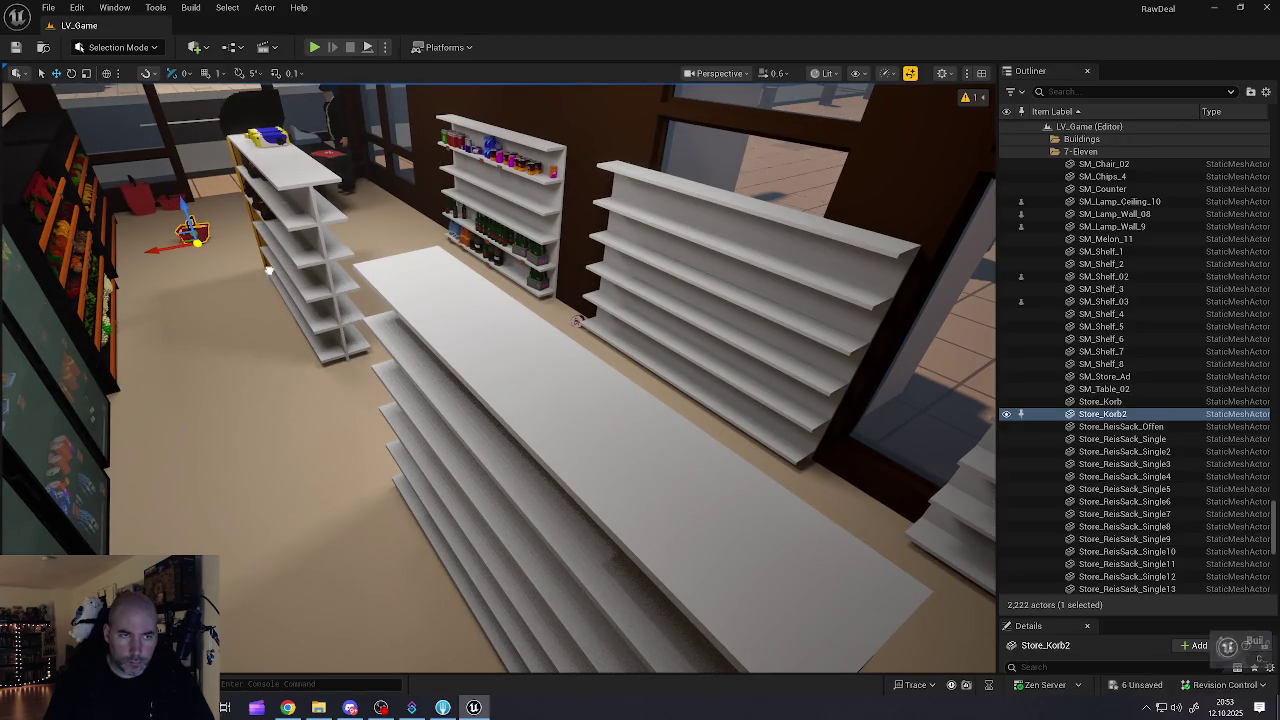
Step: Carry Store_Korb2 across the store into the back room and lift it onto the shelf
mouse_move(543, 371)
mouse_down()
mouse_move(871, 508)
mouse_move(897, 566)
mouse_move(980, 550)
mouse_move(990, 560)
mouse_up()
mouse_move(485, 445)
mouse_down()
mouse_move(560, 445)
mouse_move(485, 445)
mouse_up()
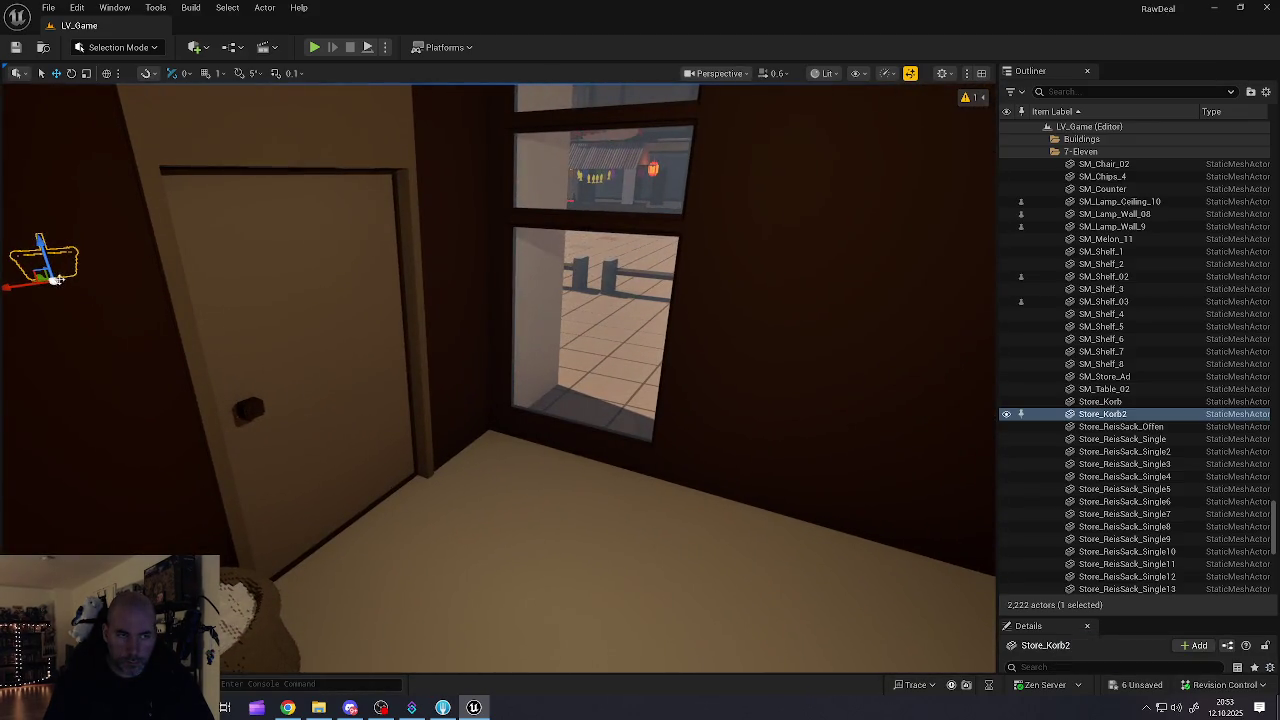
mouse_move(53, 280)
mouse_down()
mouse_move(286, 414)
mouse_move(777, 591)
mouse_move(909, 609)
mouse_move(437, 478)
mouse_move(597, 646)
mouse_up()
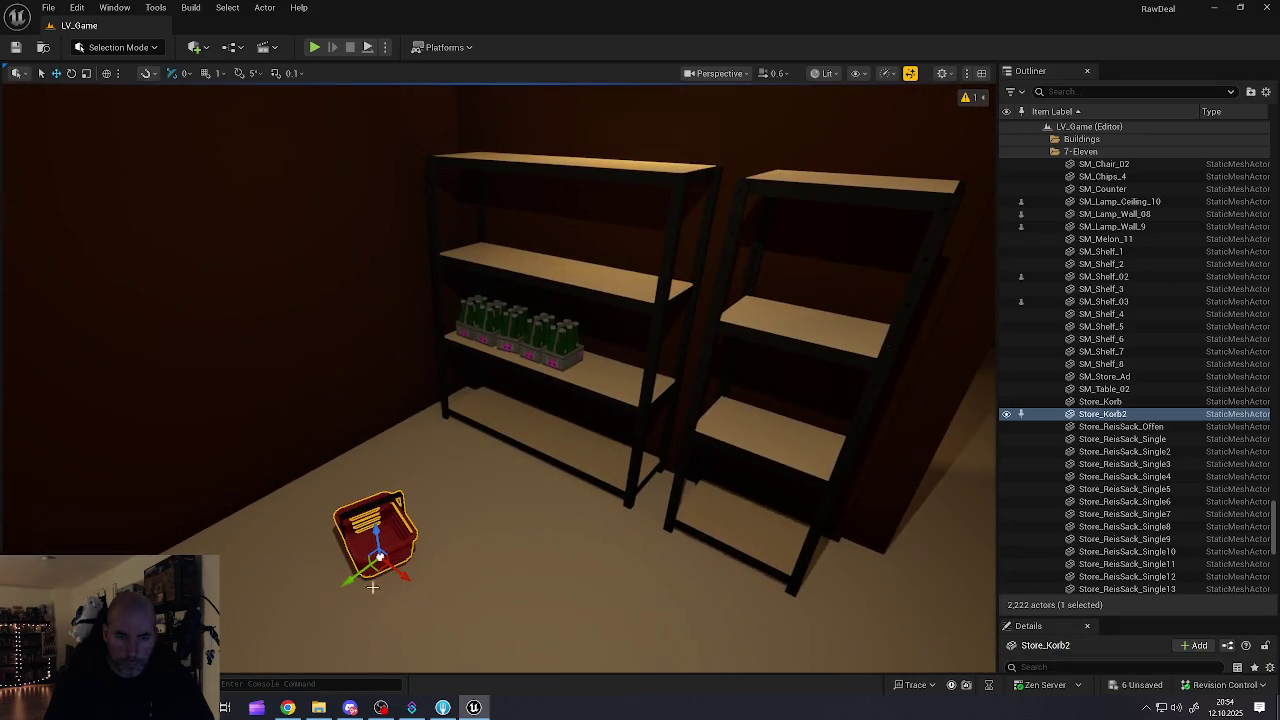
drag(352, 582, 521, 469)
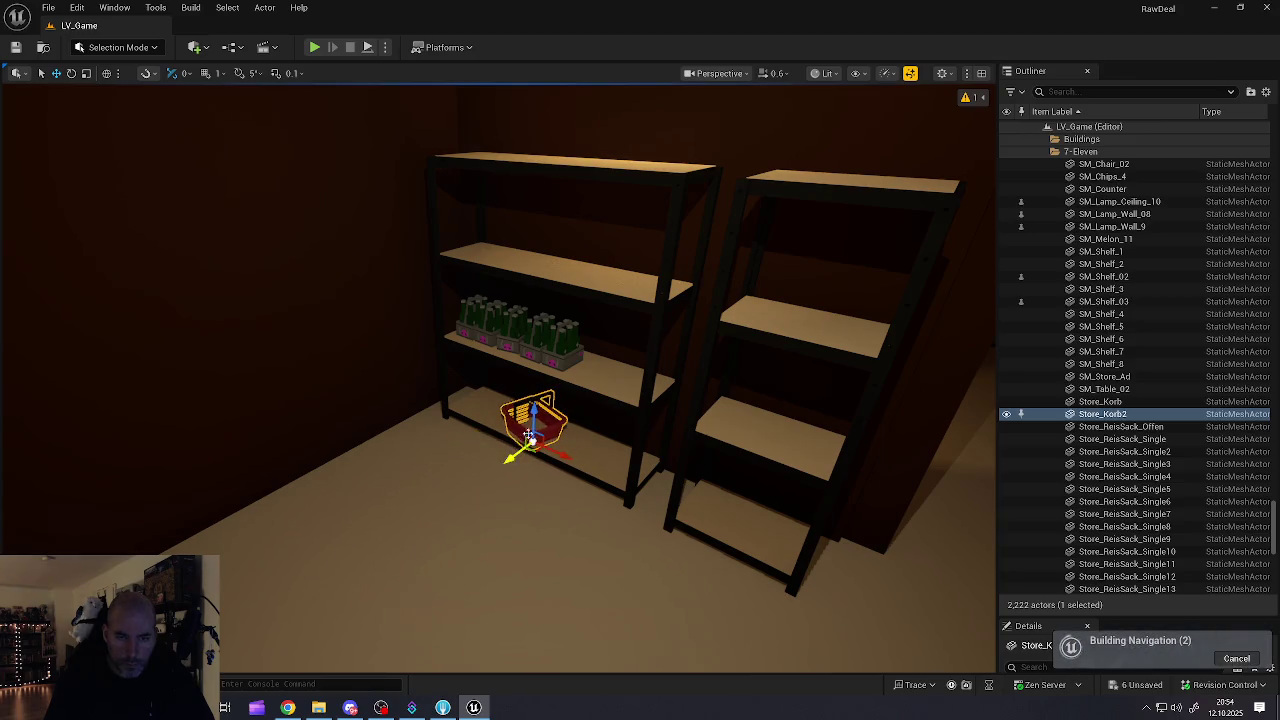
mouse_move(527, 410)
mouse_down()
mouse_move(520, 118)
mouse_move(523, 137)
mouse_up()
Step: Slide Store_Korb2 along the shelf, then duplicate four produce items, including banana and carrots, toward the back room
mouse_move(452, 216)
mouse_down()
mouse_move(376, 205)
mouse_move(344, 290)
mouse_up()
key(f)
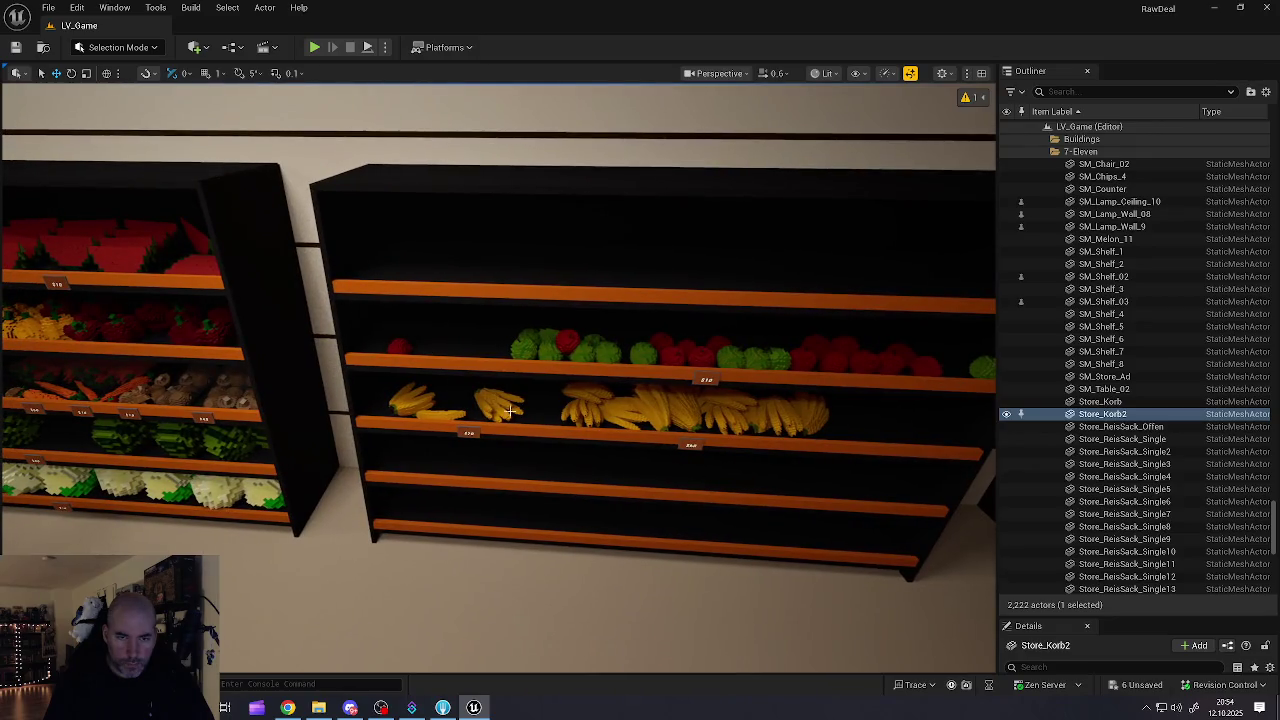
click(506, 402)
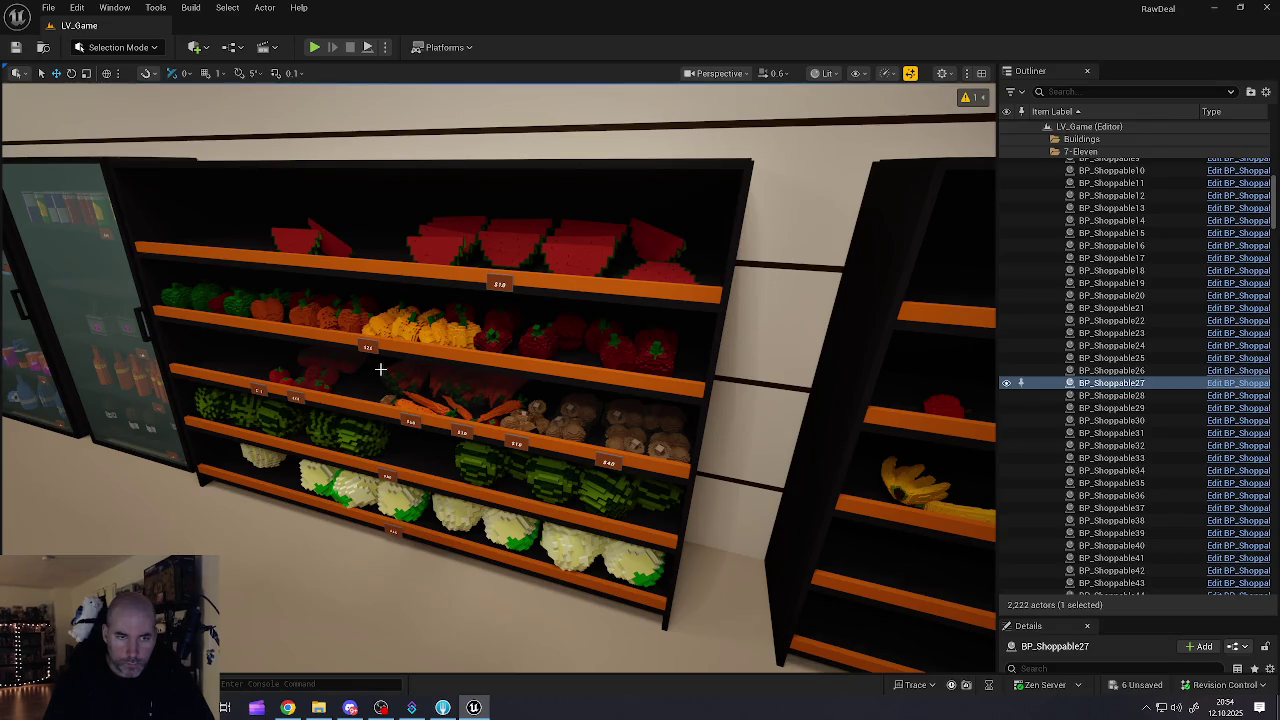
ctrl+click(528, 428)
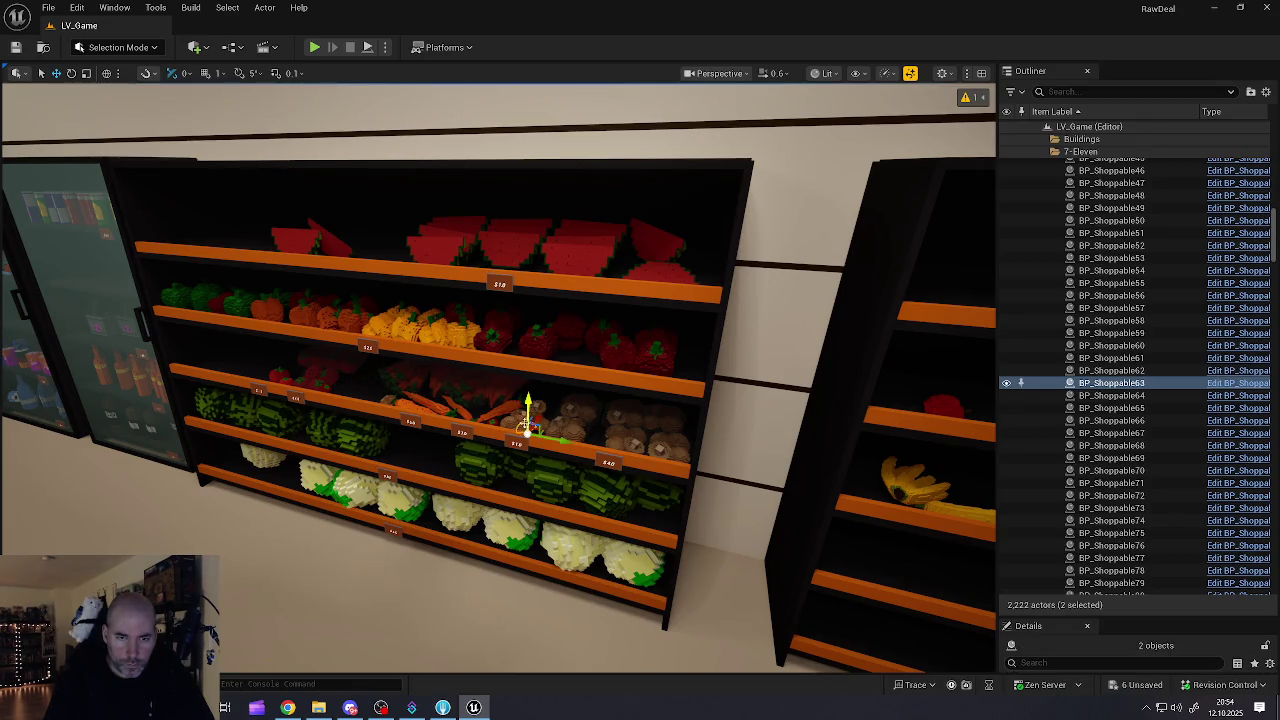
ctrl+click(506, 412)
ctrl+click(545, 348)
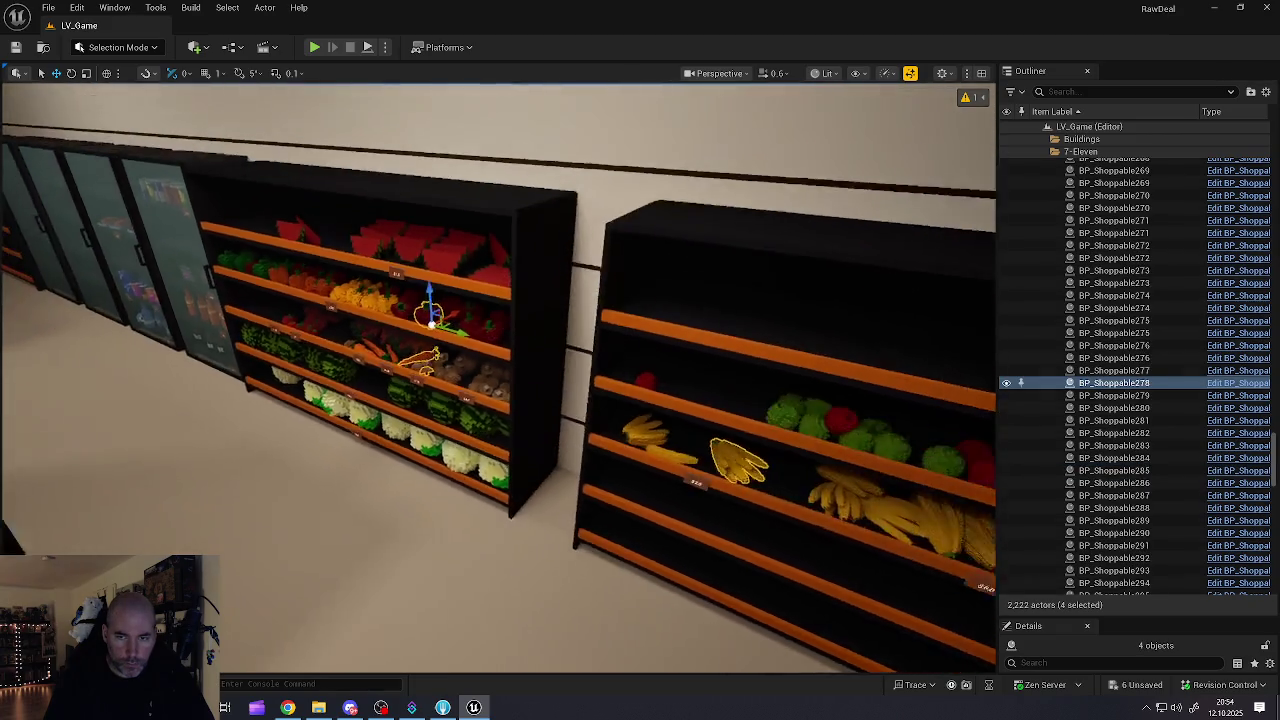
mouse_move(447, 318)
alt+mouse_down()
mouse_move(300, 357)
mouse_move(255, 410)
mouse_move(180, 370)
alt+mouse_up()
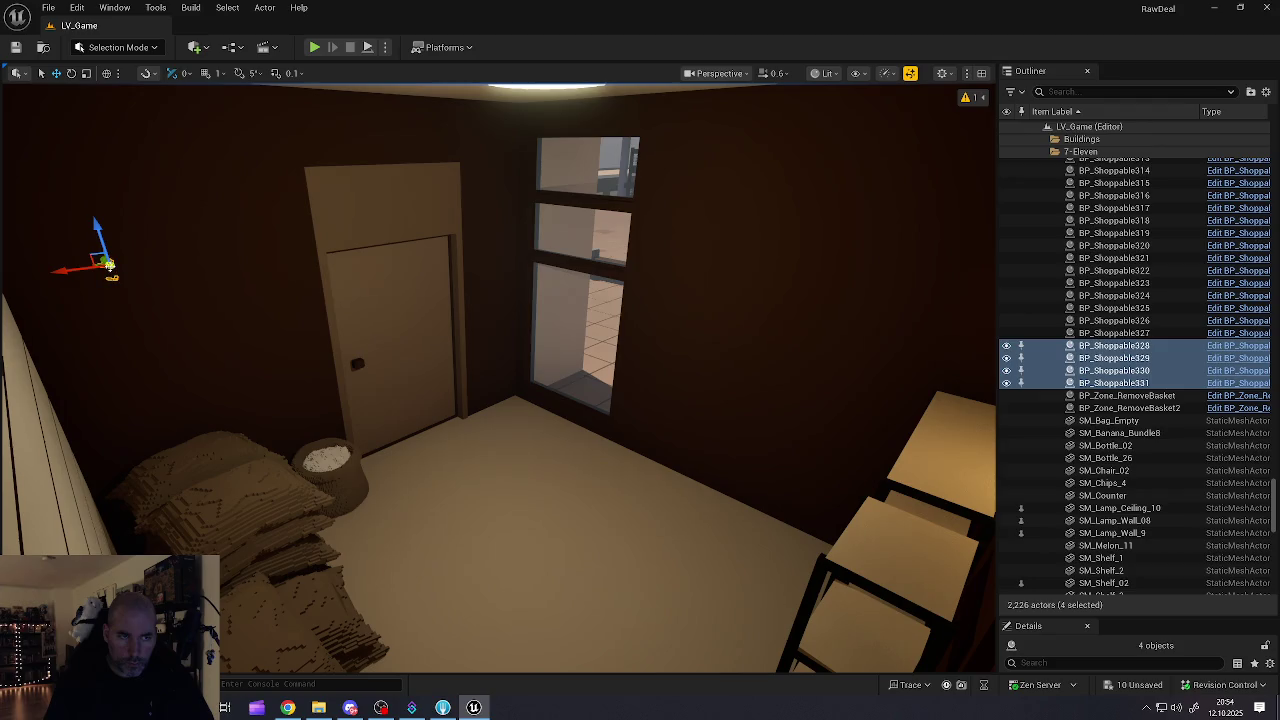
mouse_move(105, 263)
mouse_down()
mouse_move(330, 480)
mouse_move(390, 511)
mouse_up()
Step: Drop the copied banana, another produce item and a carrot into the red basket
mouse_move(500, 520)
mouse_down()
mouse_move(621, 516)
mouse_move(740, 450)
mouse_up()
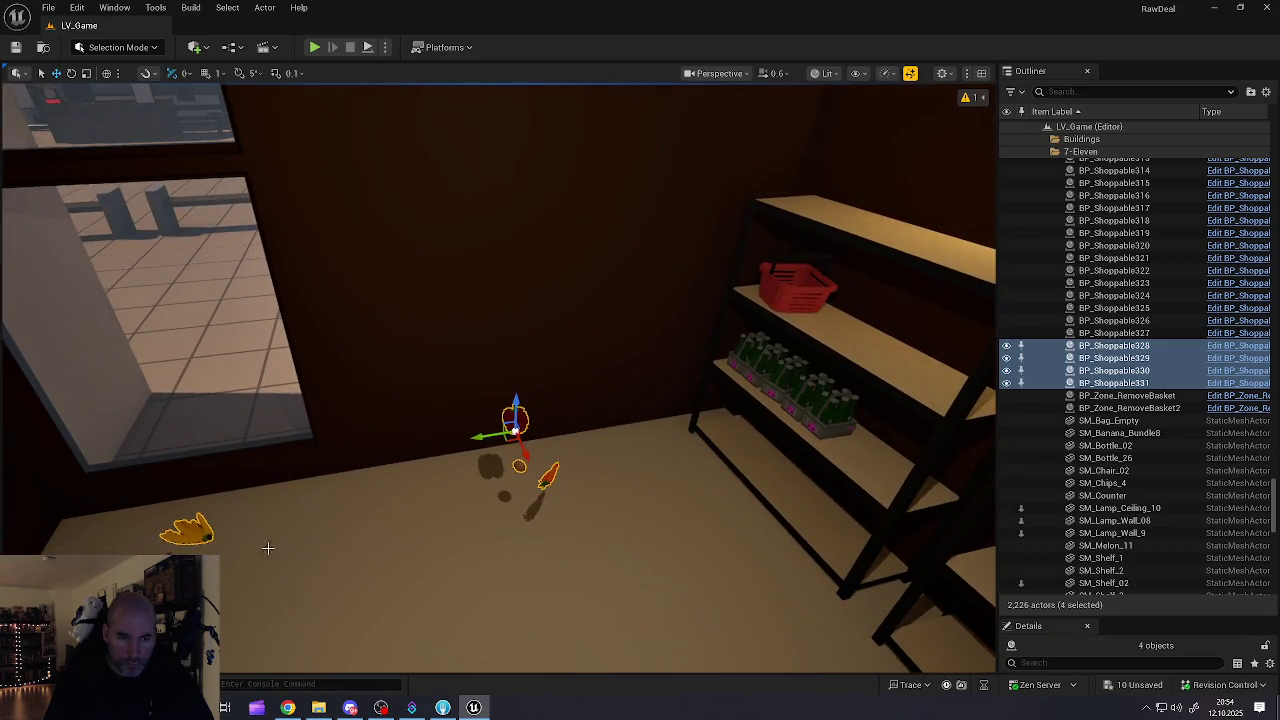
click(190, 545)
click(200, 535)
mouse_move(252, 525)
mouse_down()
mouse_move(829, 357)
mouse_move(828, 288)
mouse_up()
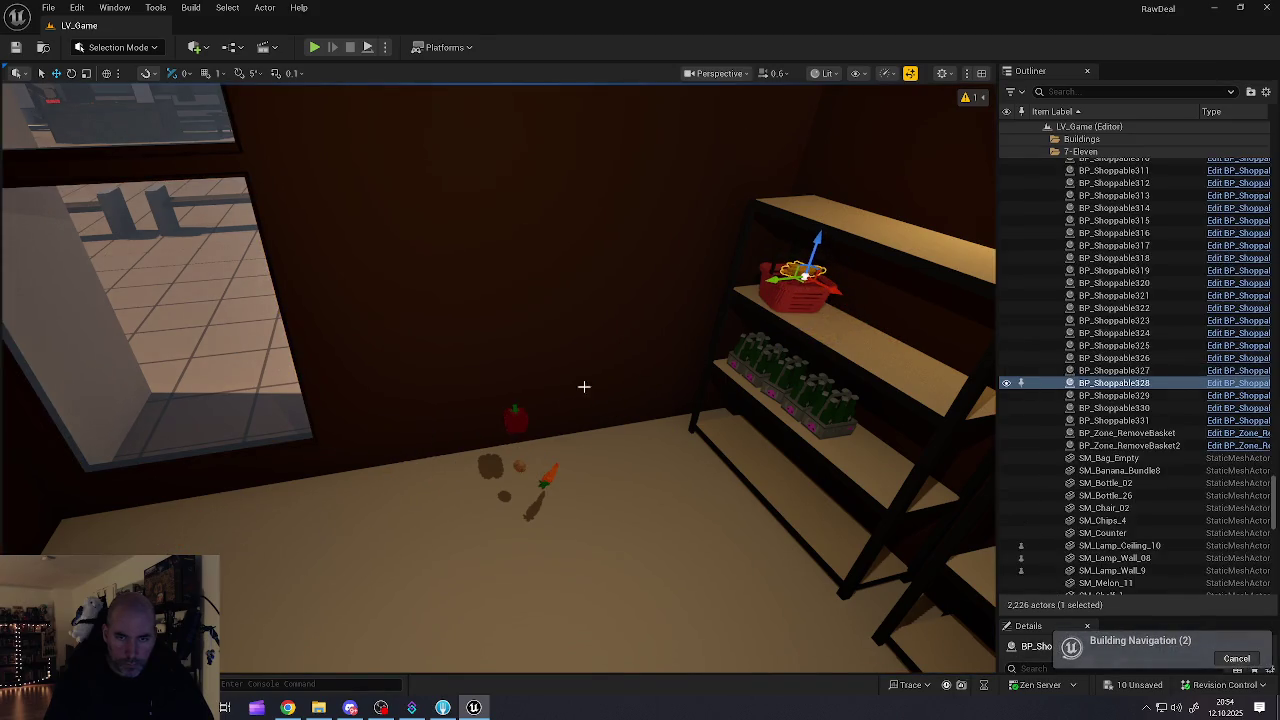
mouse_move(511, 418)
mouse_down()
mouse_move(414, 430)
mouse_move(630, 318)
mouse_move(652, 262)
mouse_up()
click(399, 440)
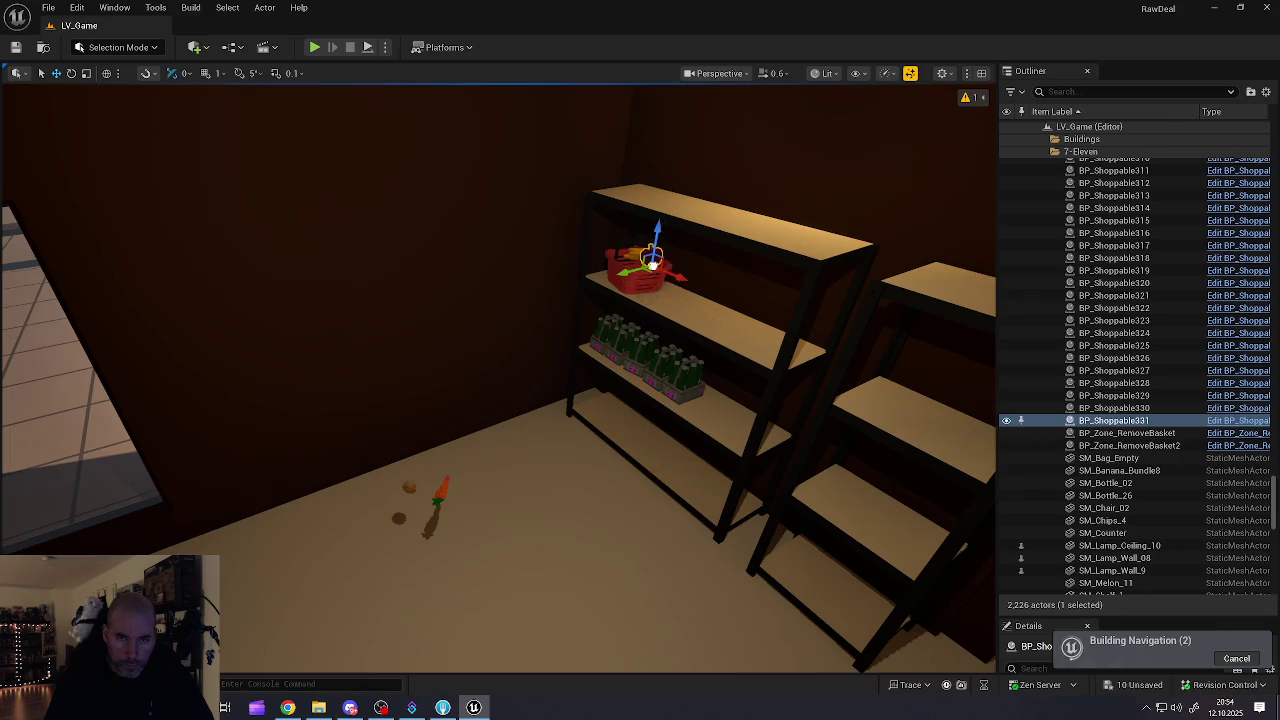
click(405, 494)
drag(553, 362, 652, 272)
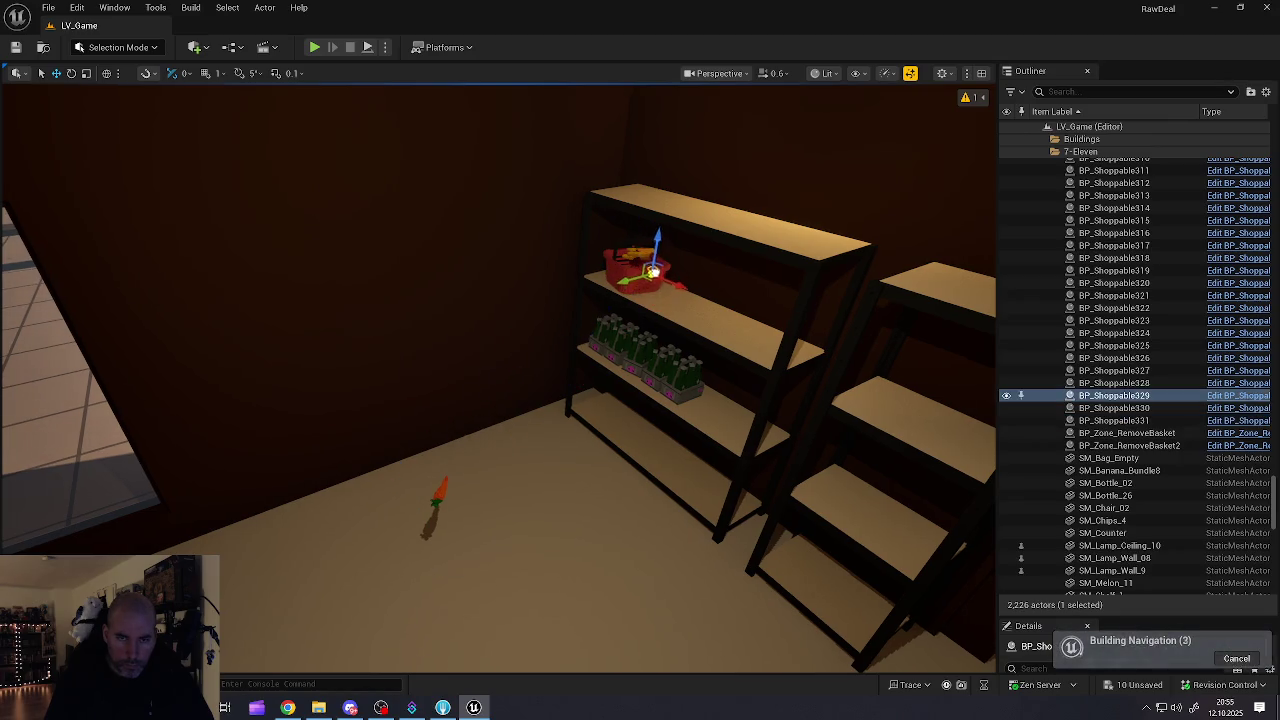
click(437, 497)
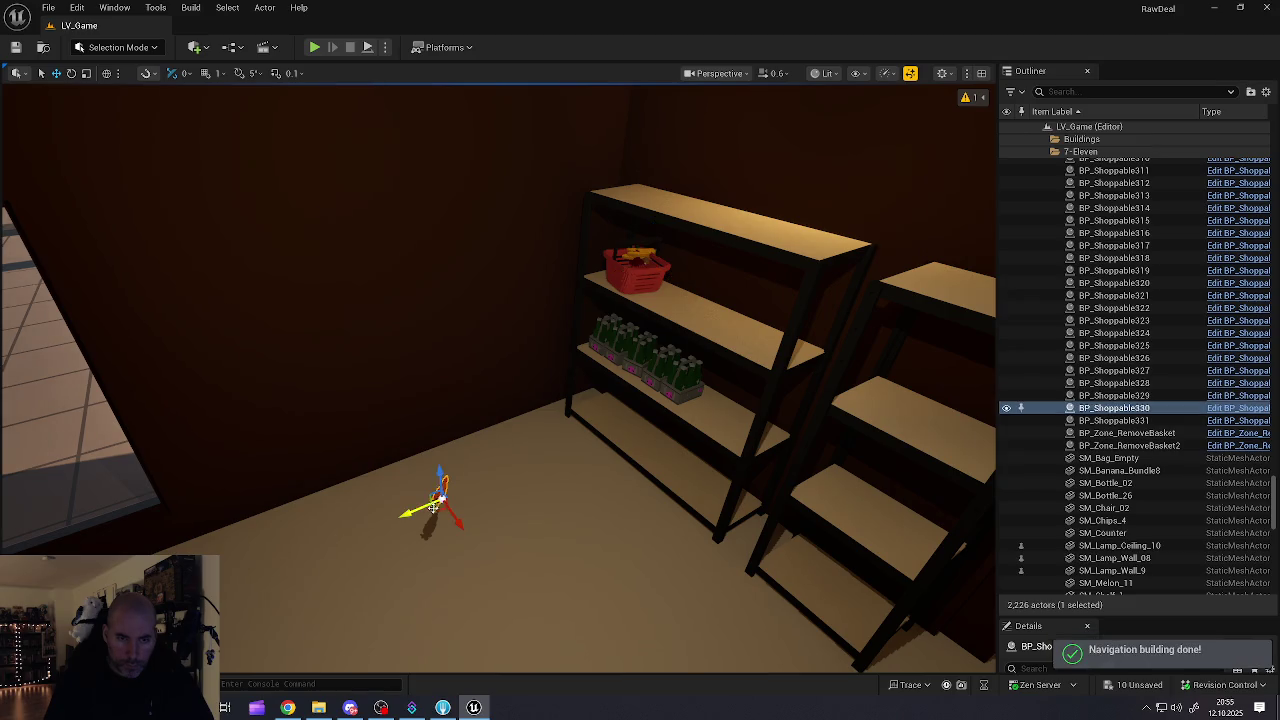
drag(463, 476, 648, 268)
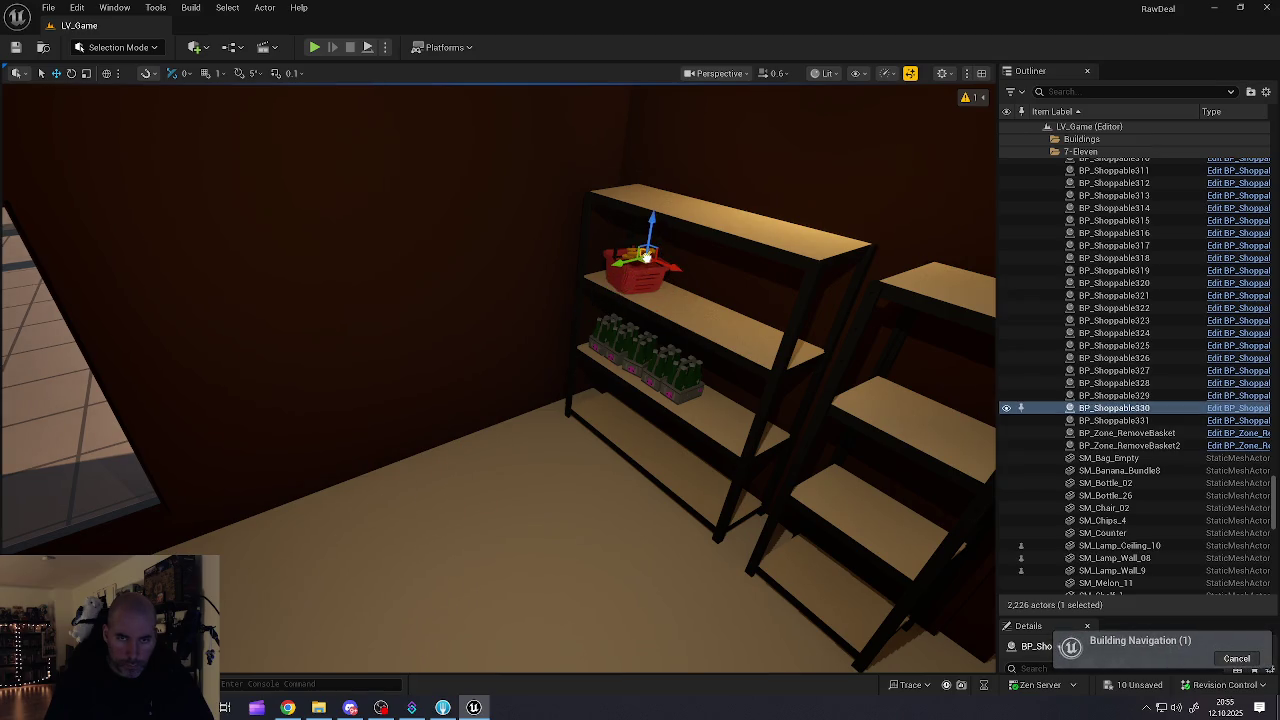
Step: Settle the banana bunch into the basket and rotate the carrot to lie inside it
key(f)
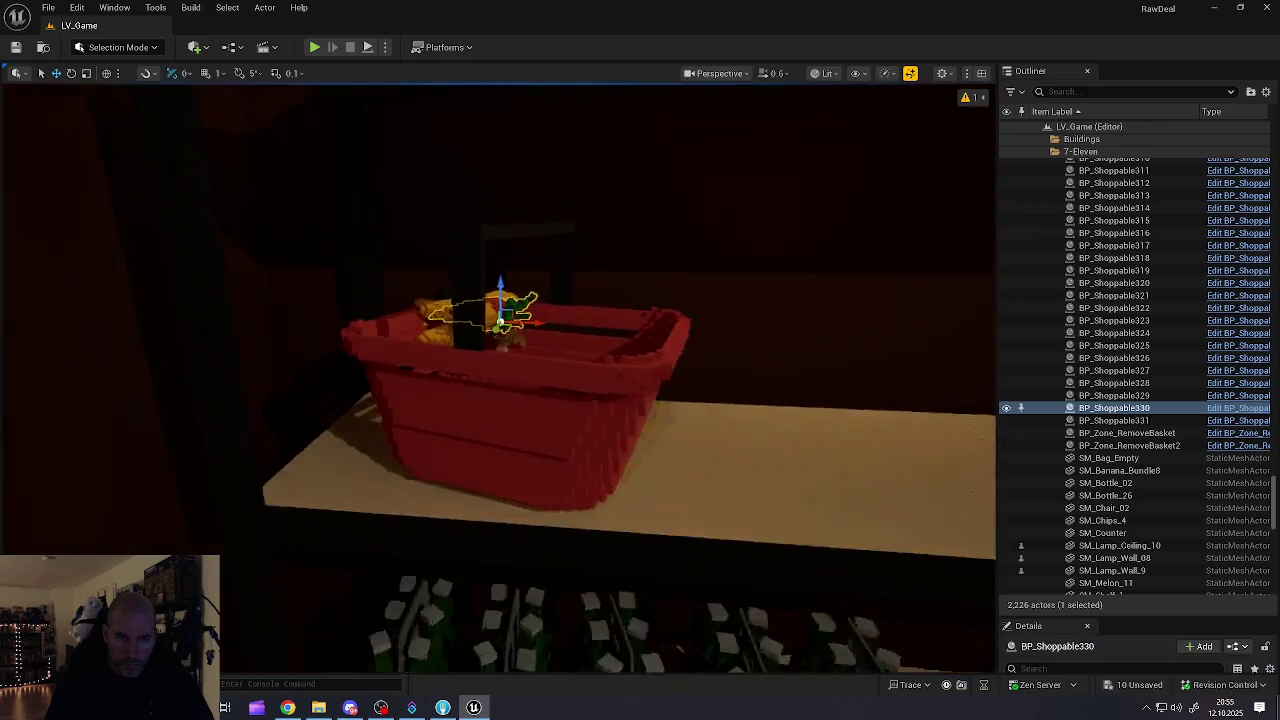
scroll(498, 380, down, 3)
scroll(498, 380, up, 6)
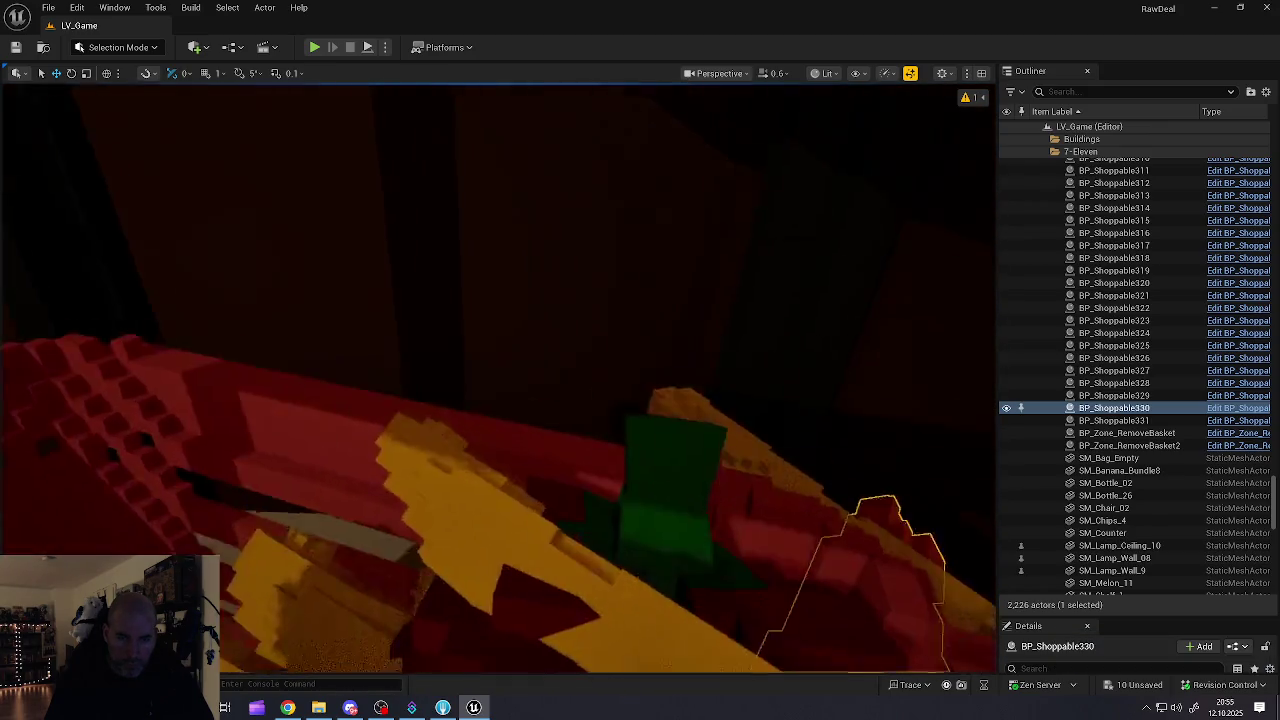
scroll(498, 380, down, 3)
click(567, 455)
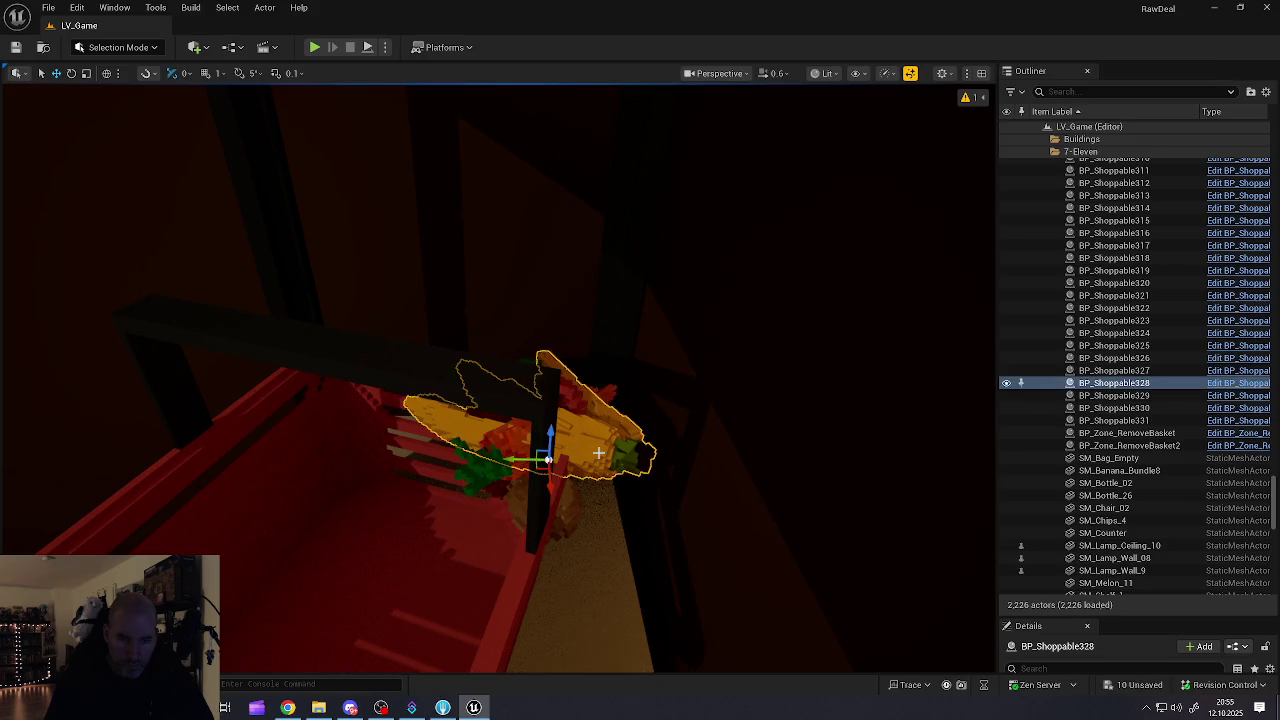
mouse_move(549, 459)
mouse_down()
mouse_move(420, 540)
mouse_move(409, 625)
mouse_move(449, 625)
mouse_up()
click(554, 517)
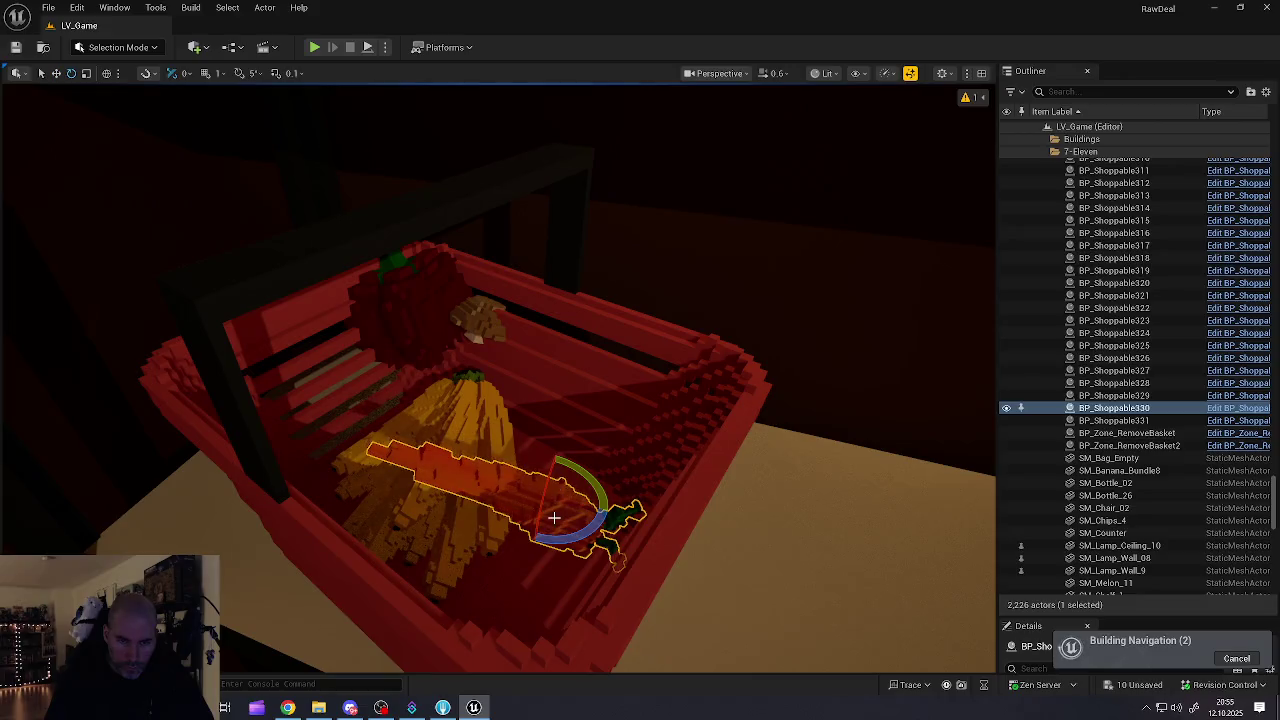
drag(585, 483, 607, 502)
mouse_move(543, 530)
mouse_down()
mouse_move(563, 443)
mouse_move(519, 518)
mouse_up()
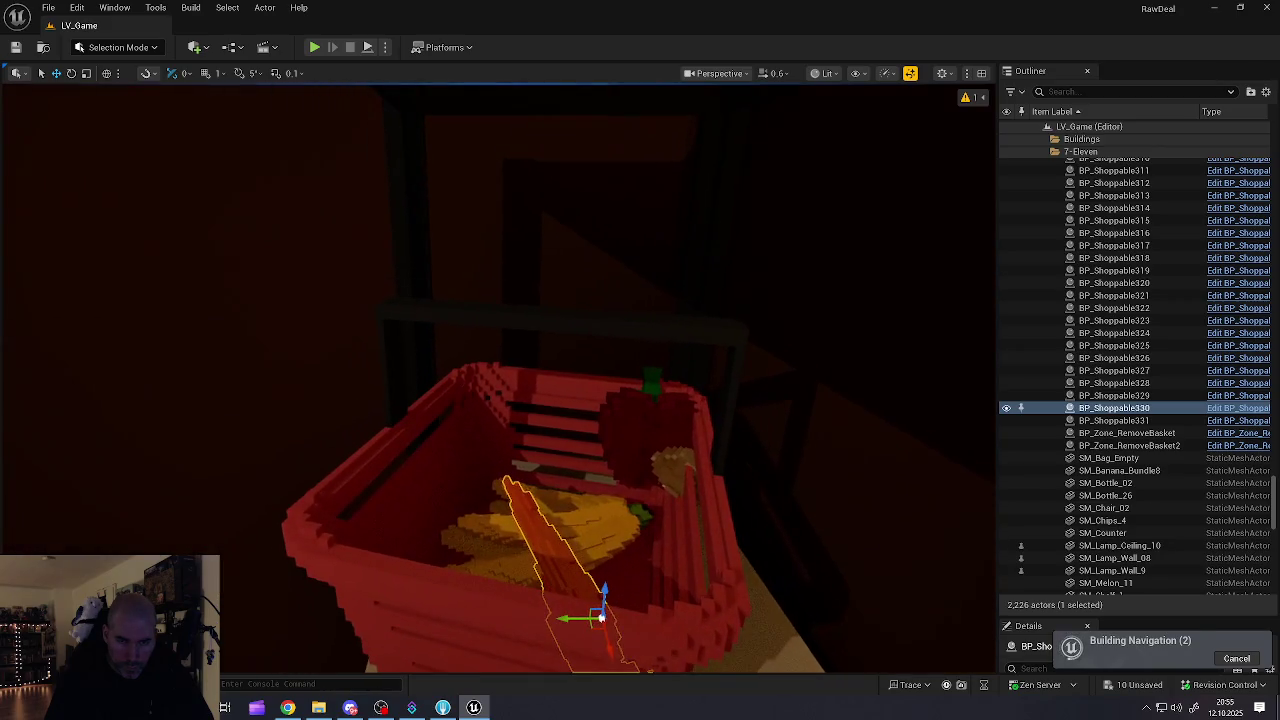
Step: Lower the red pepper into the basket and move the small item to its front left
click(652, 441)
mouse_move(643, 481)
mouse_down()
mouse_move(608, 522)
mouse_move(612, 594)
mouse_move(612, 541)
mouse_up()
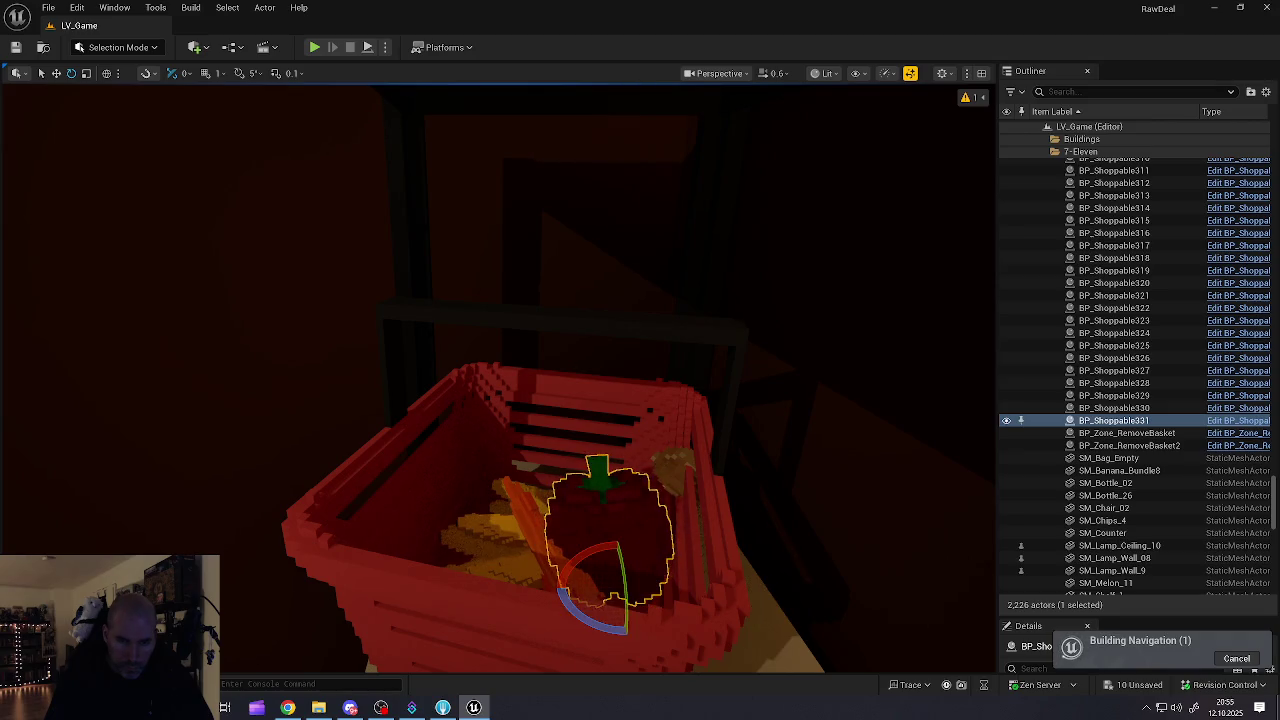
click(672, 482)
key(w)
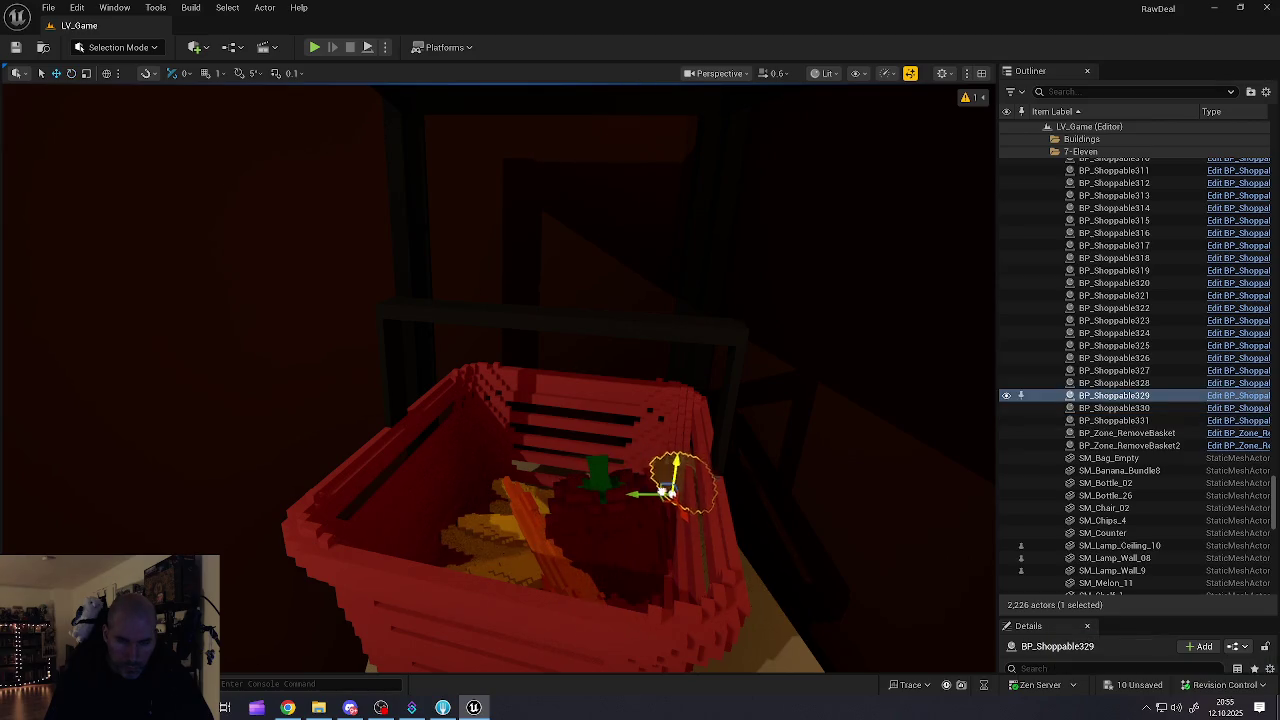
mouse_move(670, 497)
mouse_down()
mouse_move(457, 529)
mouse_move(471, 563)
mouse_move(462, 555)
mouse_move(495, 505)
mouse_move(475, 524)
mouse_up()
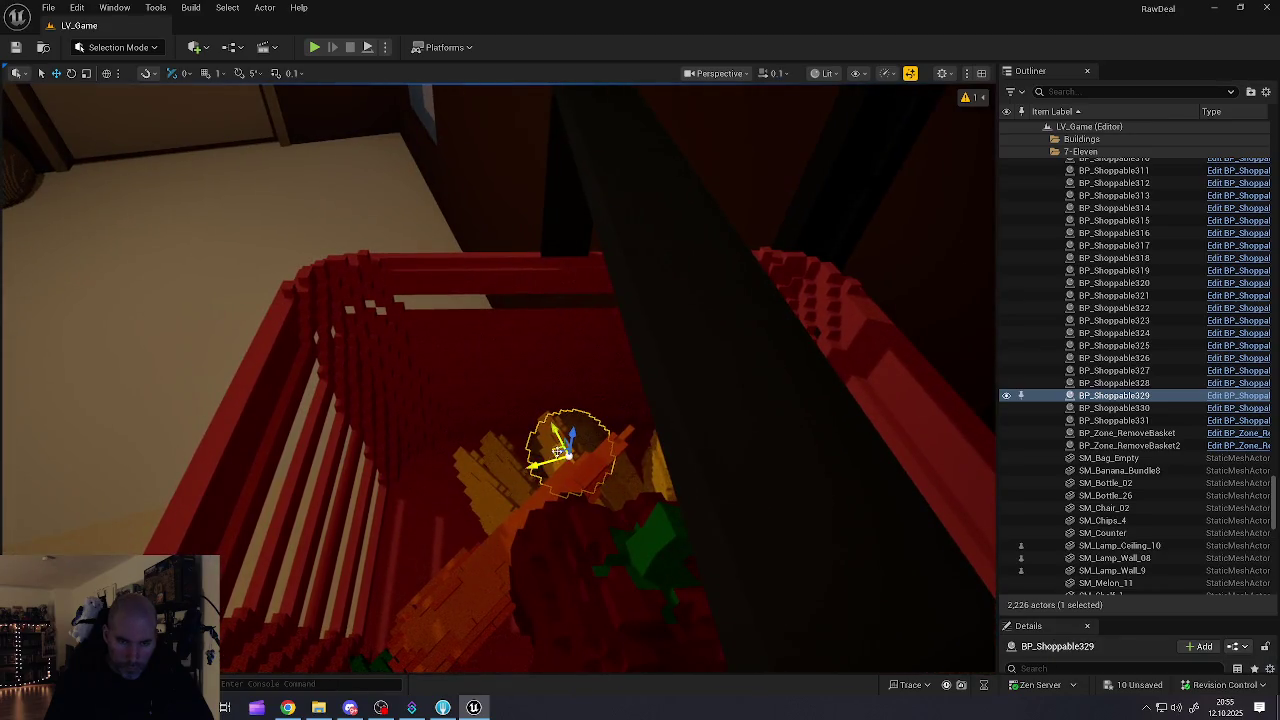
Step: Move a produce item to the left side of the basket and nudge it into place
mouse_move(568, 455)
mouse_down()
mouse_move(425, 455)
mouse_move(421, 507)
mouse_move(452, 520)
mouse_up()
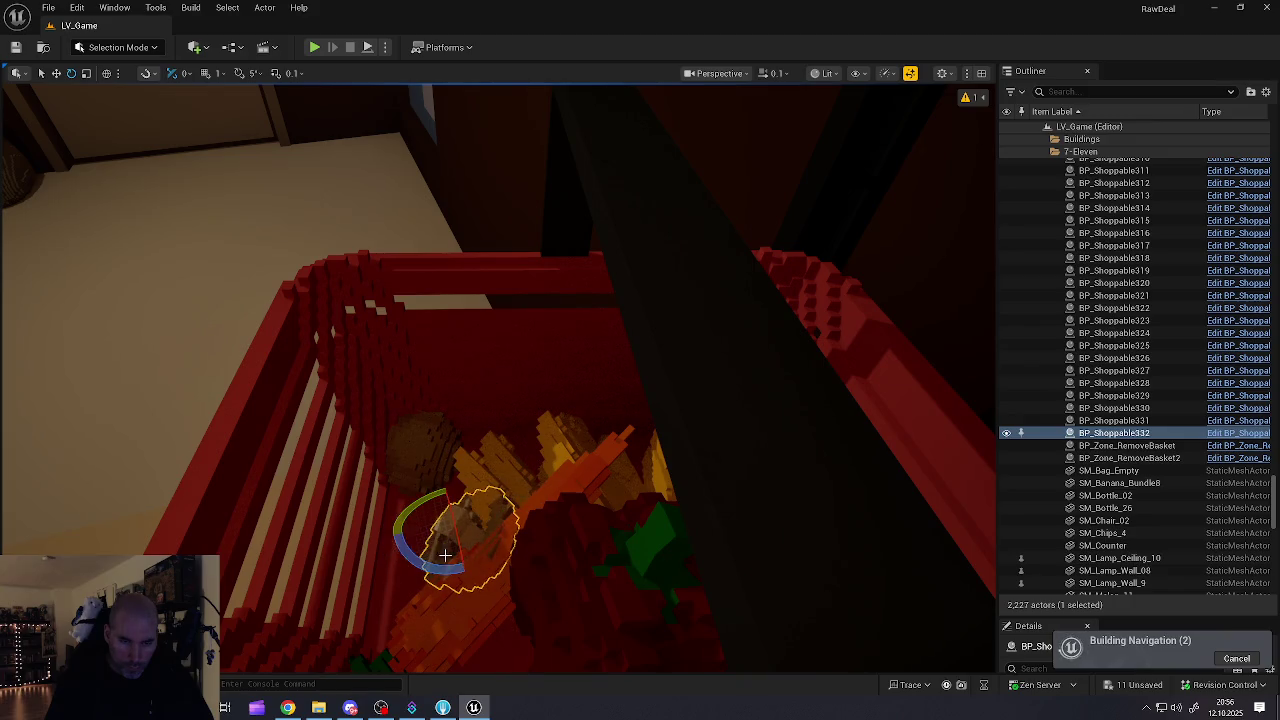
key(w)
mouse_move(399, 495)
mouse_down()
mouse_move(415, 458)
mouse_move(420, 523)
mouse_up()
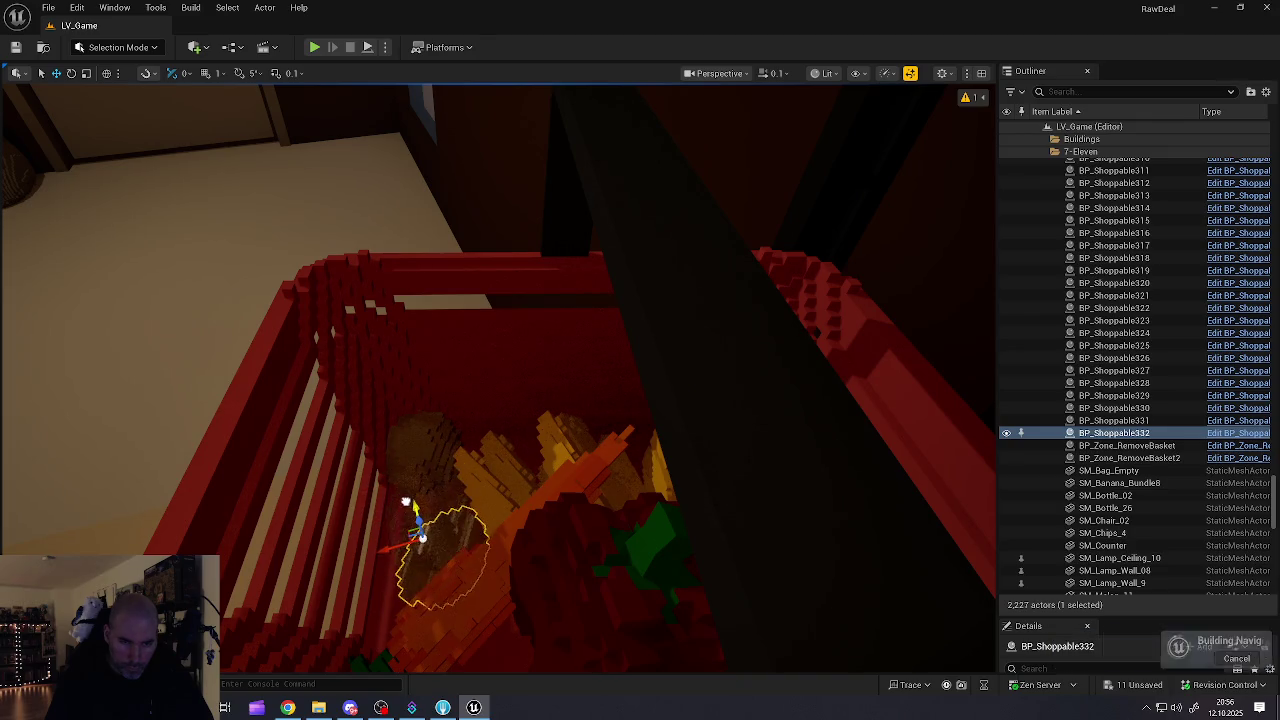
right_click(420, 523)
mouse_move(340, 495)
mouse_down()
mouse_move(300, 557)
mouse_move(437, 534)
mouse_move(490, 460)
mouse_move(476, 480)
mouse_up()
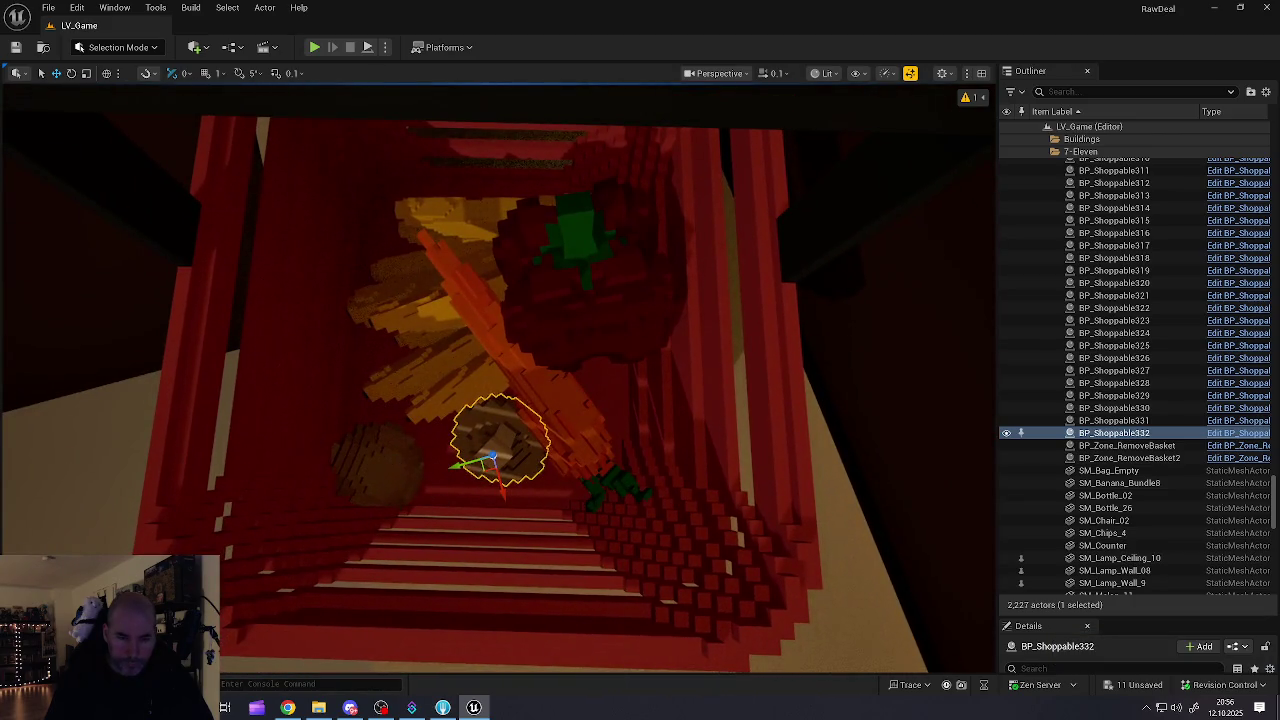
Step: Duplicate the carrot and tilt the copy up-right on the basket's left side
click(394, 470)
click(595, 414)
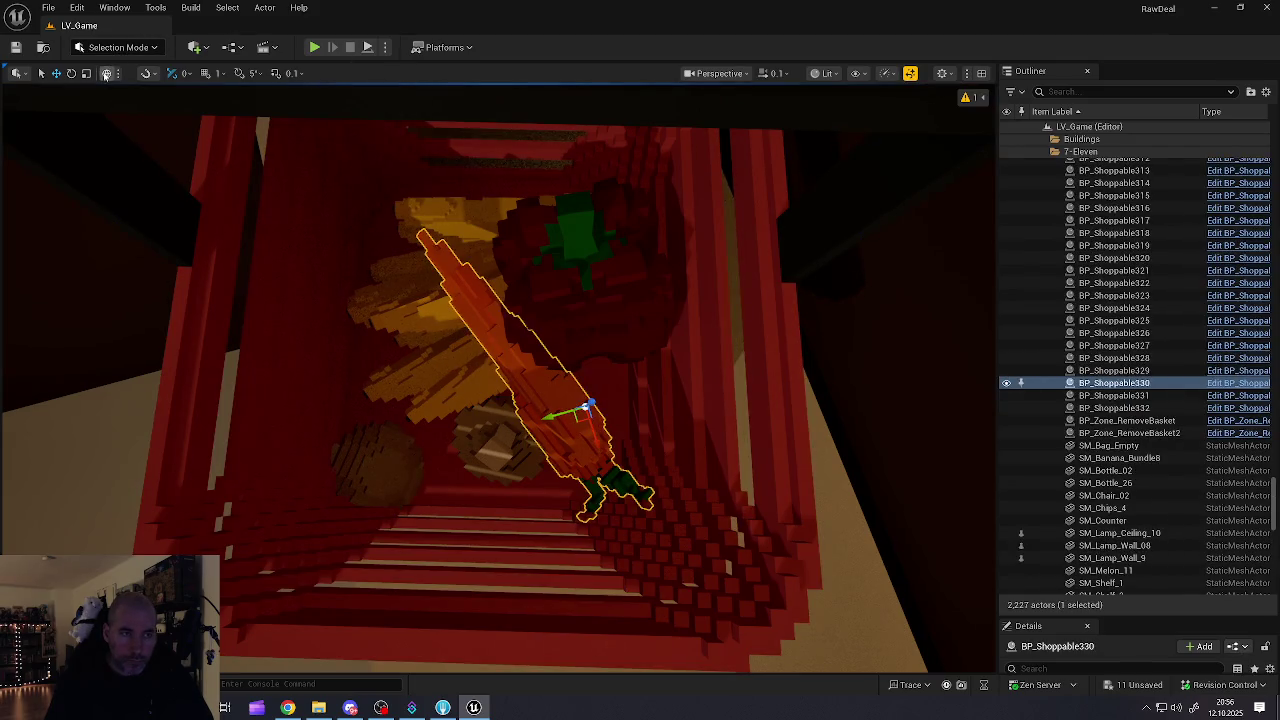
mouse_move(605, 436)
alt+mouse_down()
mouse_move(463, 290)
mouse_move(440, 305)
mouse_move(535, 305)
mouse_move(515, 280)
mouse_move(457, 338)
alt+mouse_up()
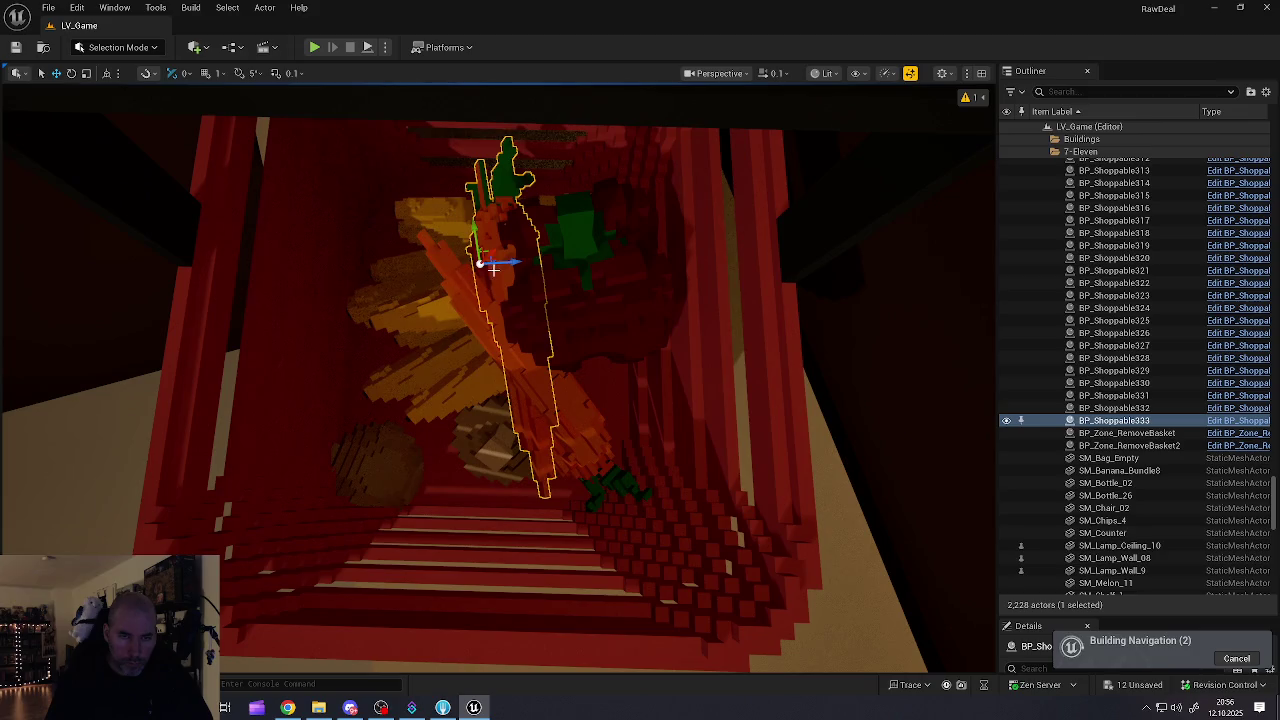
mouse_move(500, 263)
mouse_down()
mouse_move(337, 226)
mouse_move(380, 256)
mouse_move(386, 287)
mouse_move(429, 272)
mouse_move(420, 266)
mouse_move(490, 310)
mouse_move(353, 362)
mouse_up()
mouse_move(394, 435)
mouse_down()
mouse_move(360, 445)
mouse_move(318, 427)
mouse_up()
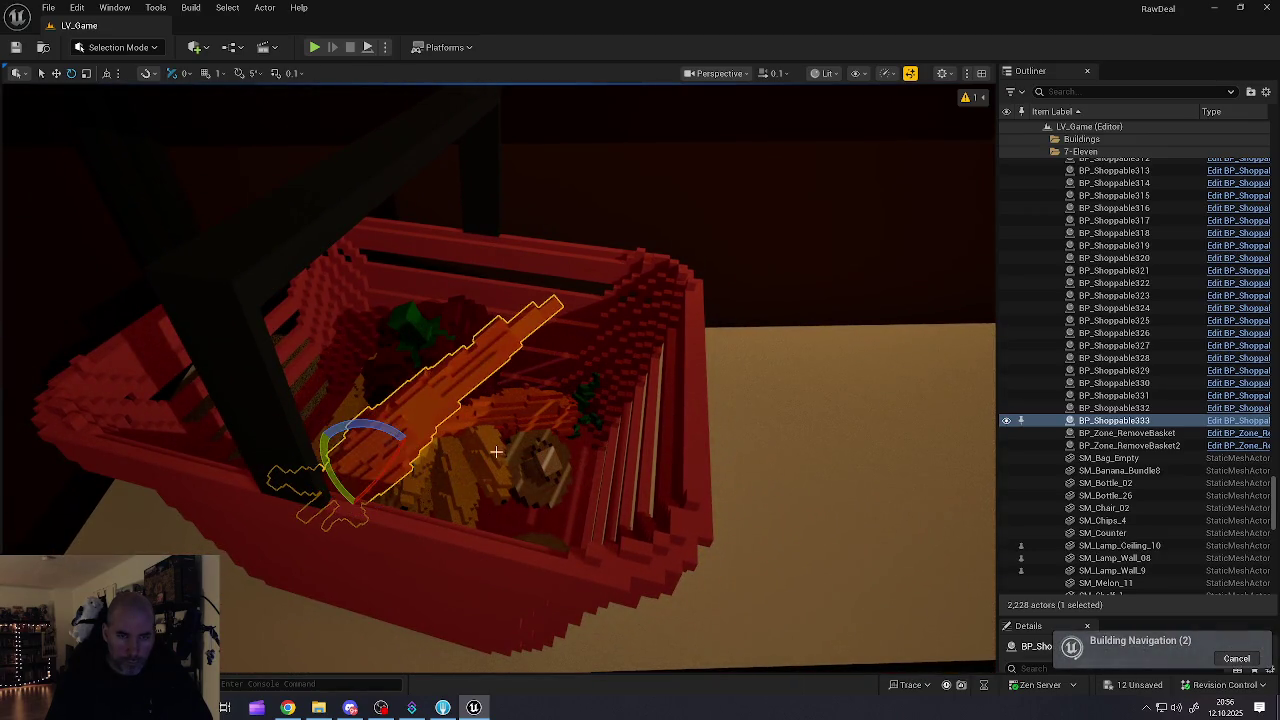
drag(441, 497, 492, 527)
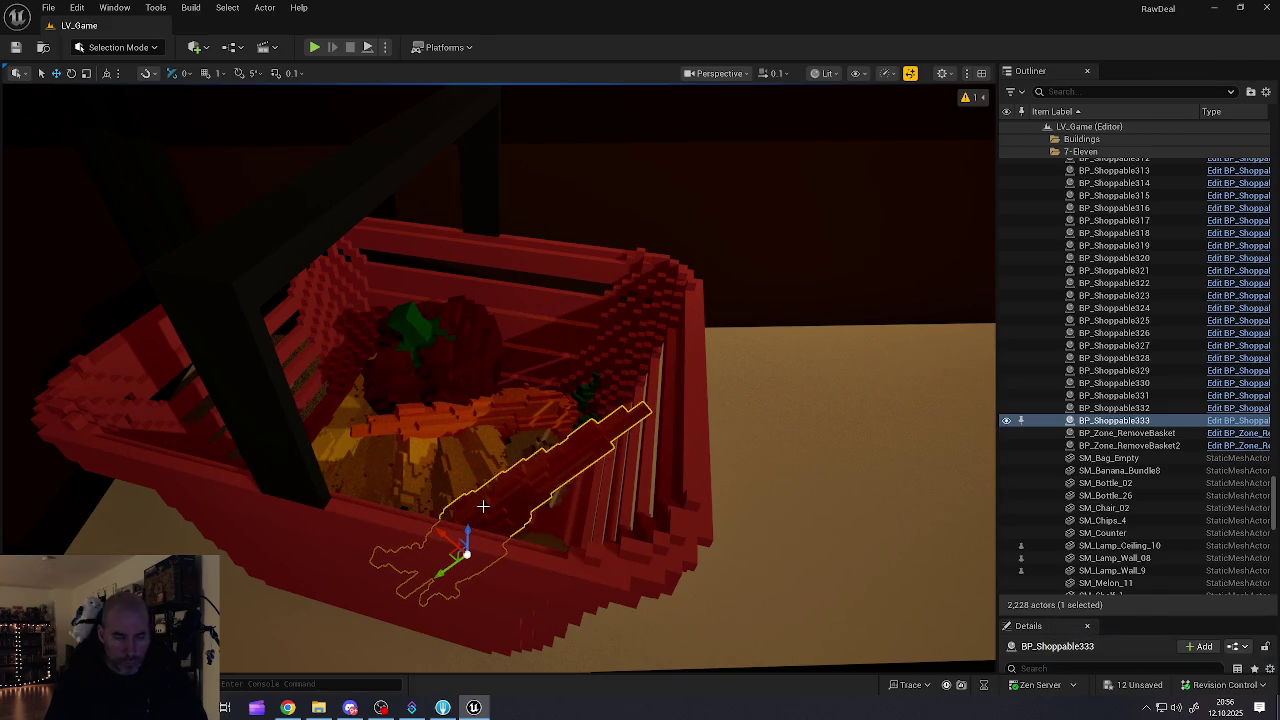
key(ctrl+z)
key(ctrl+z)
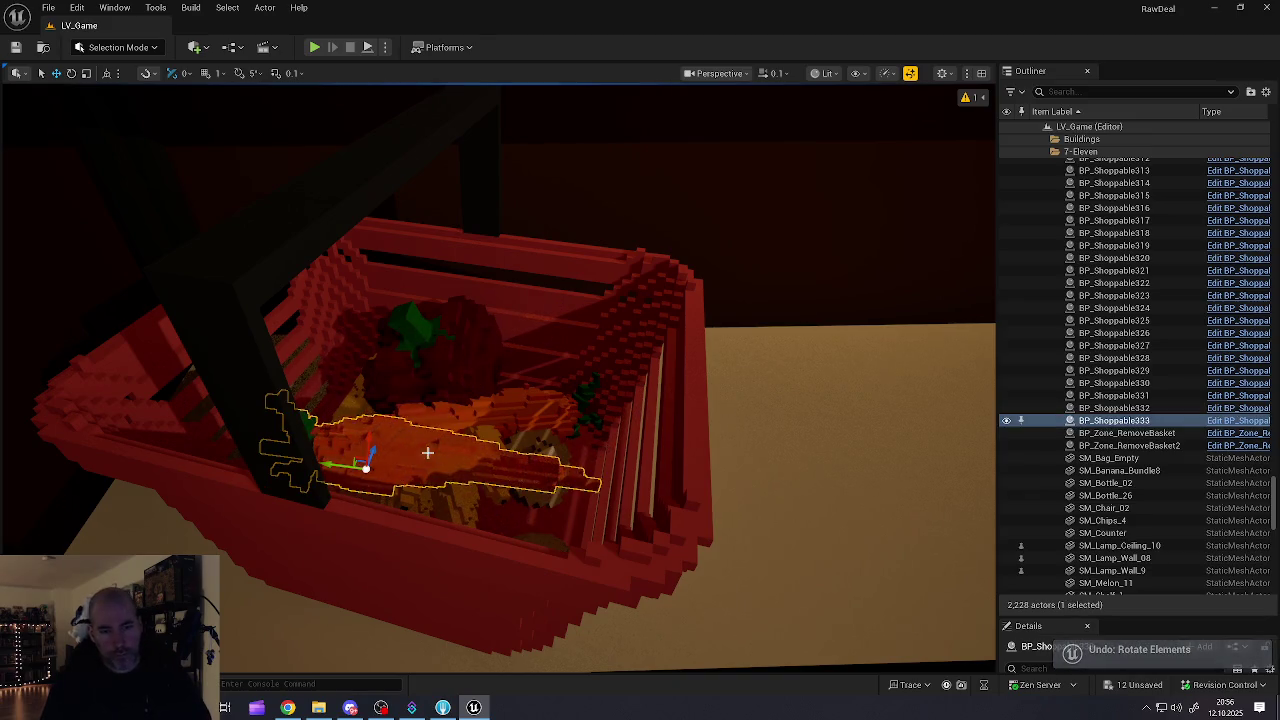
drag(386, 442, 376, 416)
Step: Rotate the new carrot further and lower it down inside the basket
key(f)
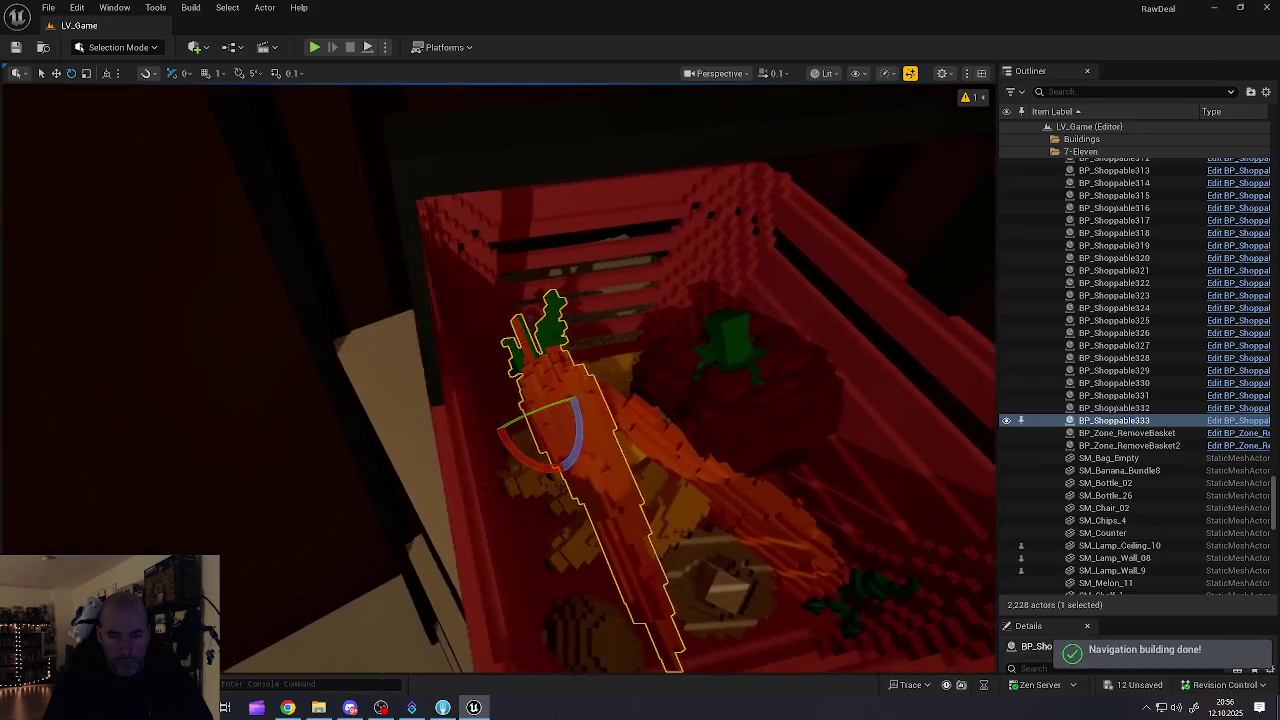
drag(443, 413, 458, 419)
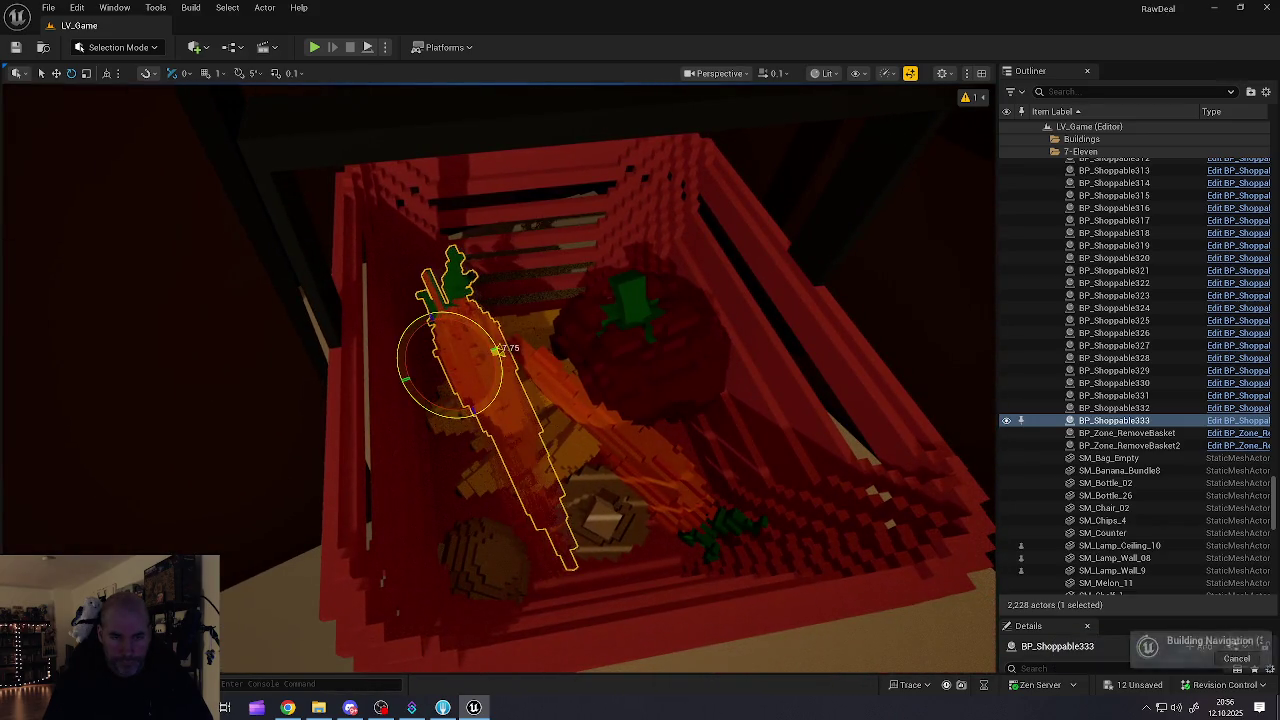
key(w)
mouse_move(443, 329)
mouse_down()
mouse_move(440, 368)
mouse_move(497, 396)
mouse_up()
scroll(498, 378, down, 5)
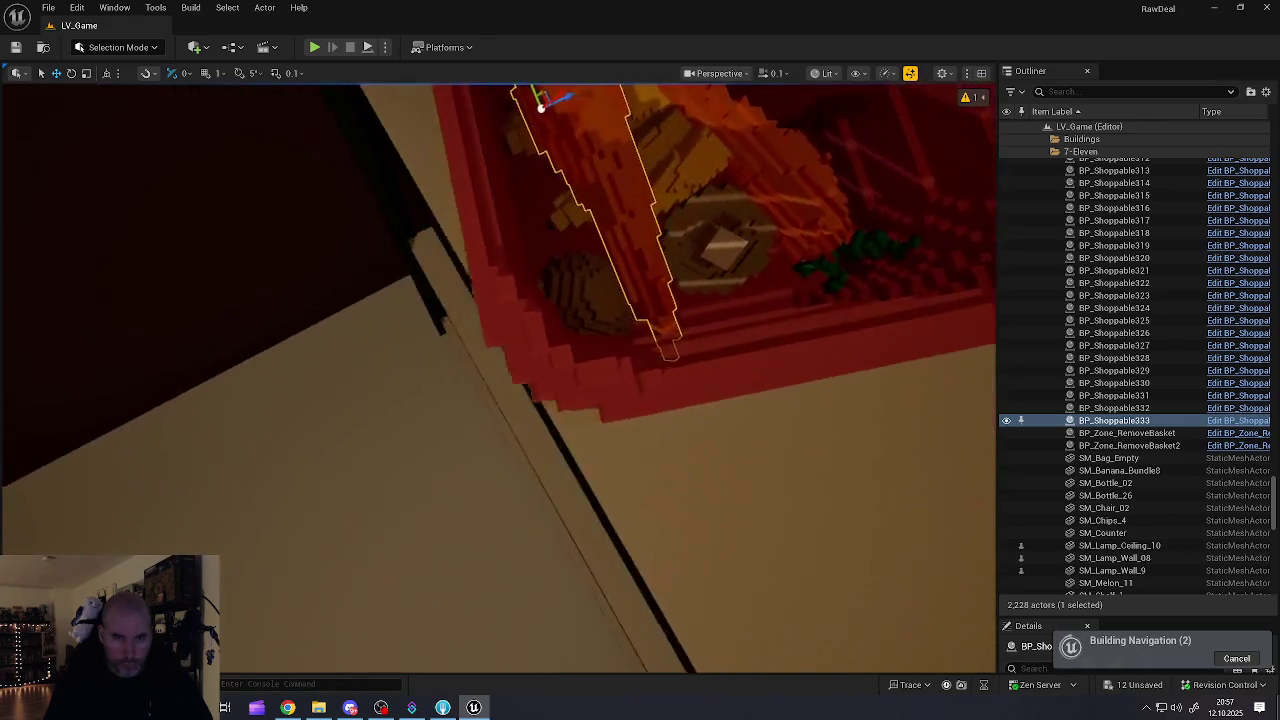
scroll(498, 378, up, 10)
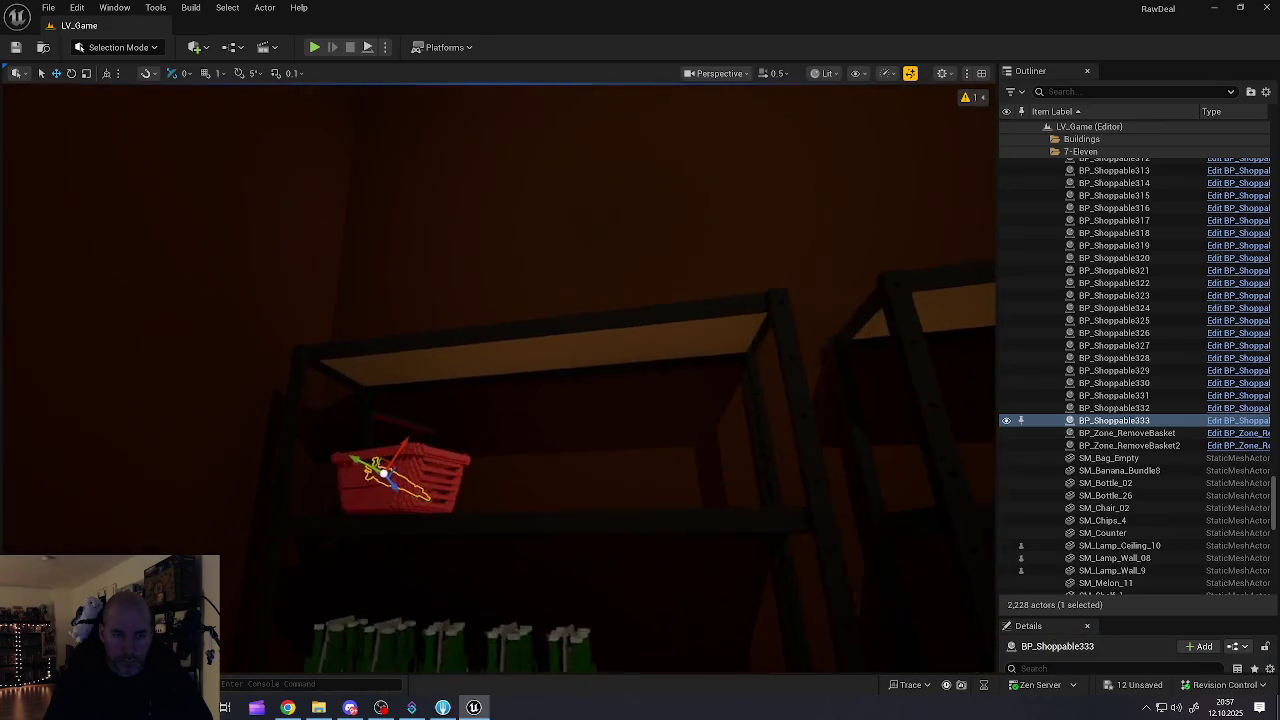
scroll(437, 451, down, 5)
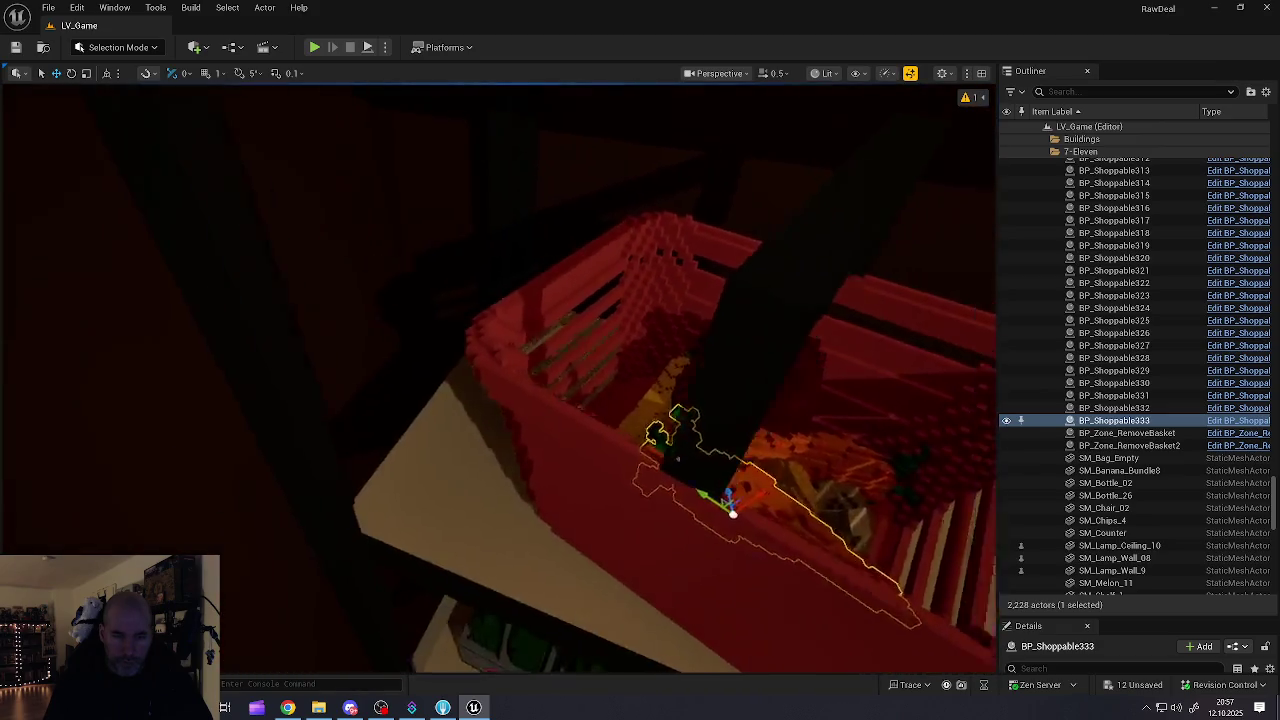
Step: Select both carrots, the other produce, the tomato and the basket together
ctrl+click(442, 466)
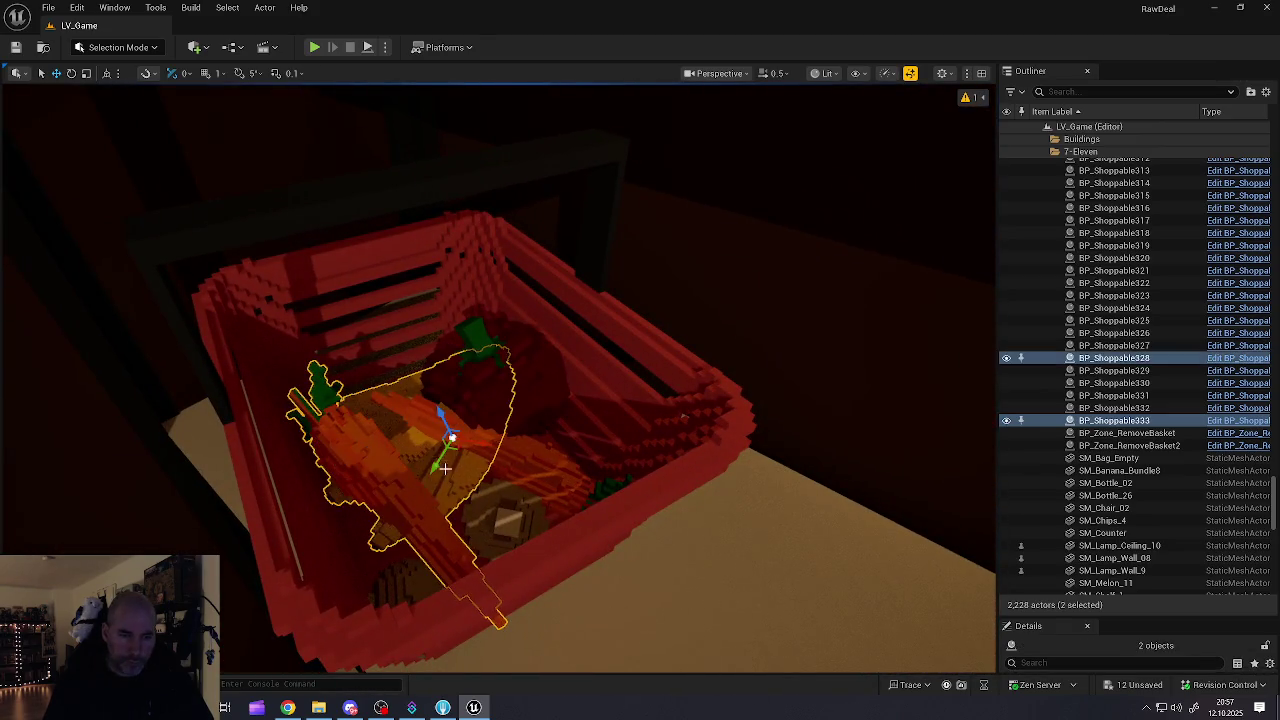
ctrl+click(492, 514)
ctrl+click(595, 490)
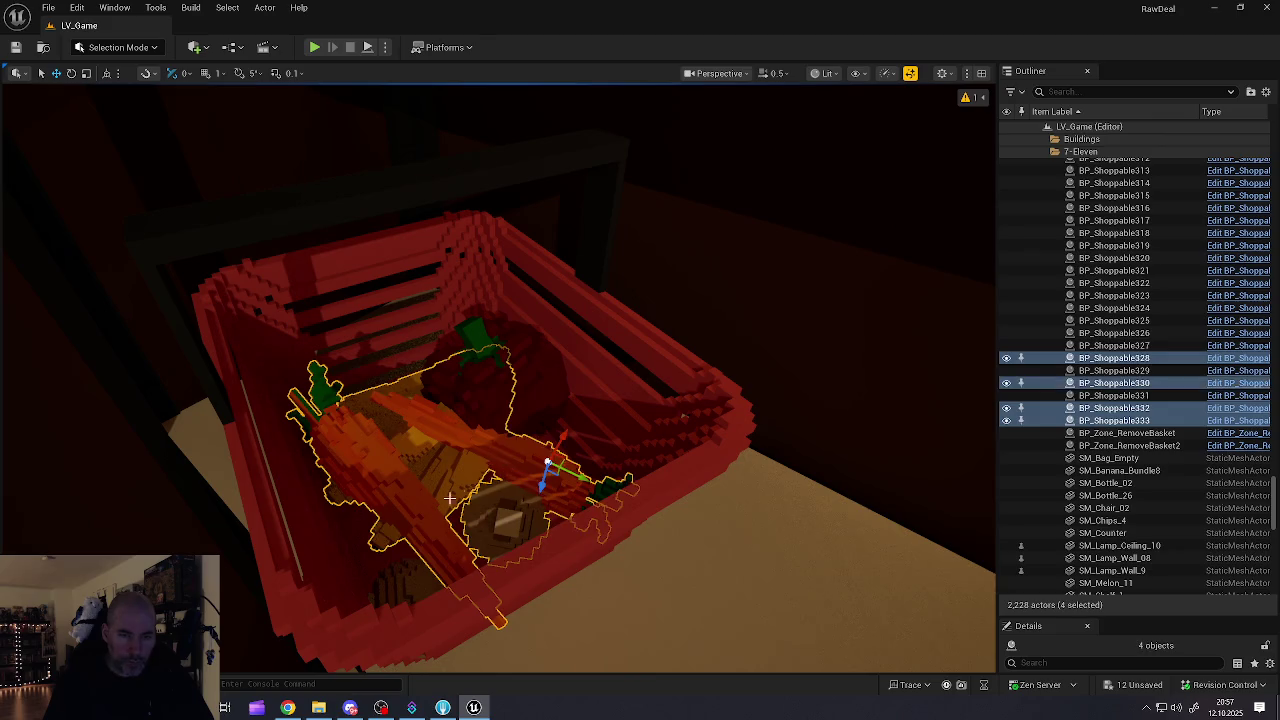
ctrl+click(405, 570)
ctrl+click(519, 400)
ctrl+click(576, 537)
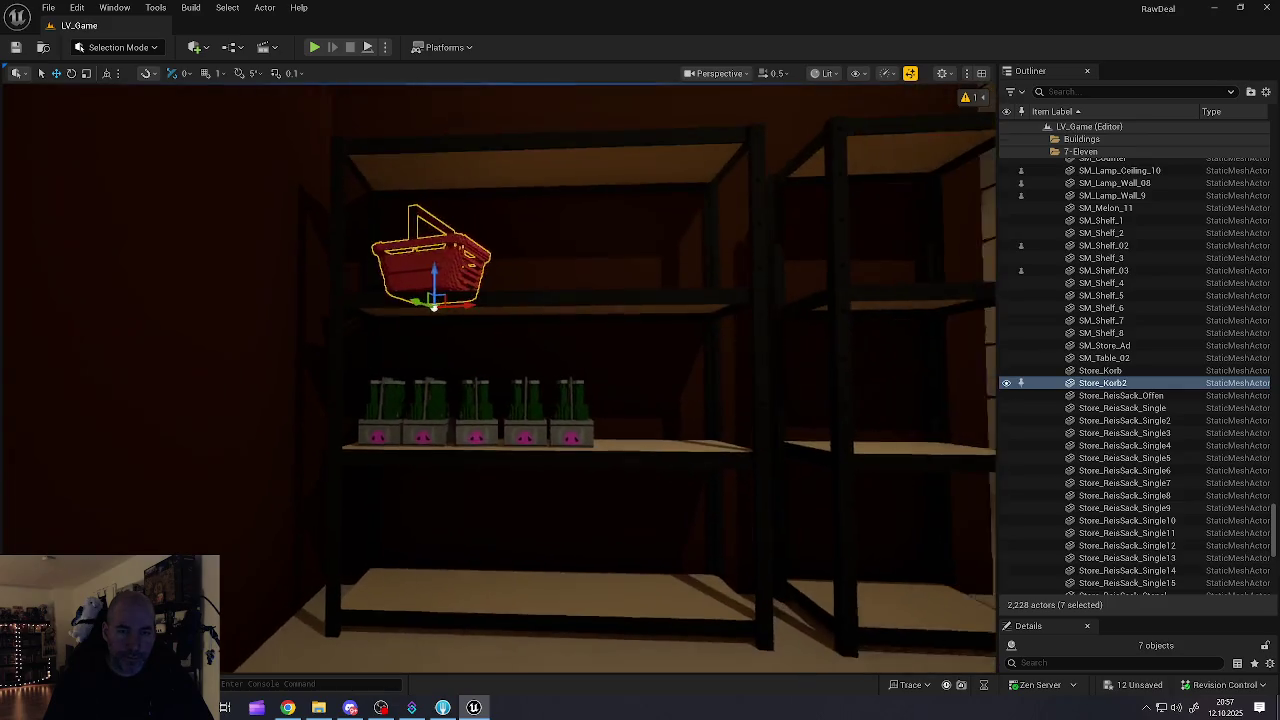
Step: Lower the filled basket to the rack's bottom shelf and turn it slightly to an angle
mouse_move(438, 273)
mouse_down()
mouse_move(439, 544)
mouse_move(431, 561)
mouse_move(427, 540)
mouse_move(423, 563)
mouse_move(434, 530)
mouse_move(480, 560)
mouse_move(437, 494)
mouse_move(440, 520)
mouse_move(510, 515)
mouse_move(515, 500)
mouse_move(394, 428)
mouse_up()
key(e)
scroll(480, 560, up, 3)
click(437, 494)
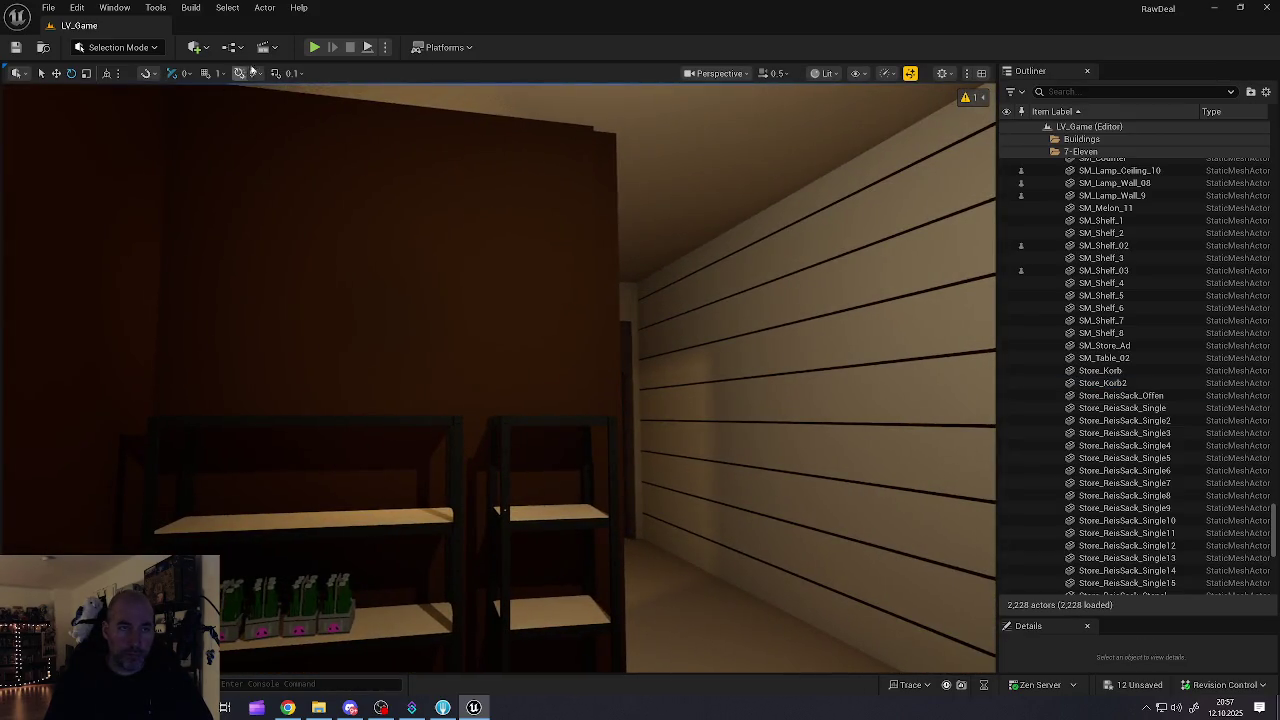
click(48, 8)
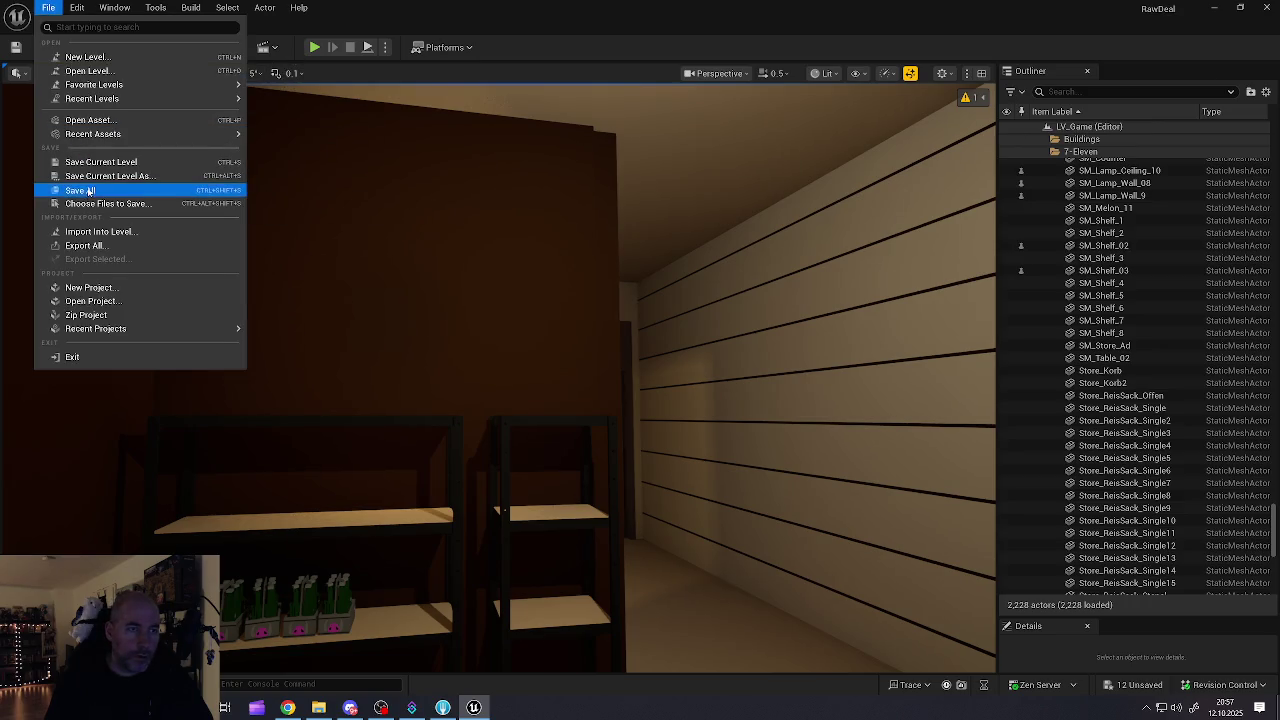
Step: Save all changes, then play-test LV_Game walking to the basket shelf and back
click(70, 190)
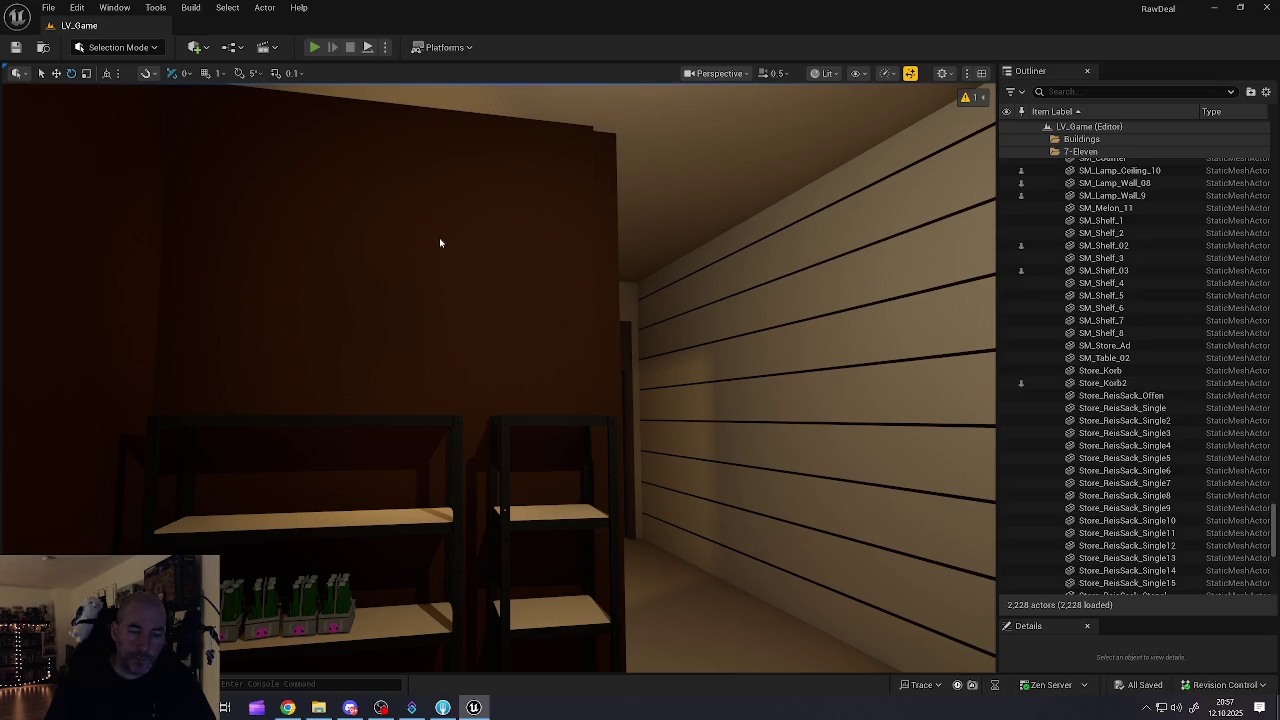
key(w)
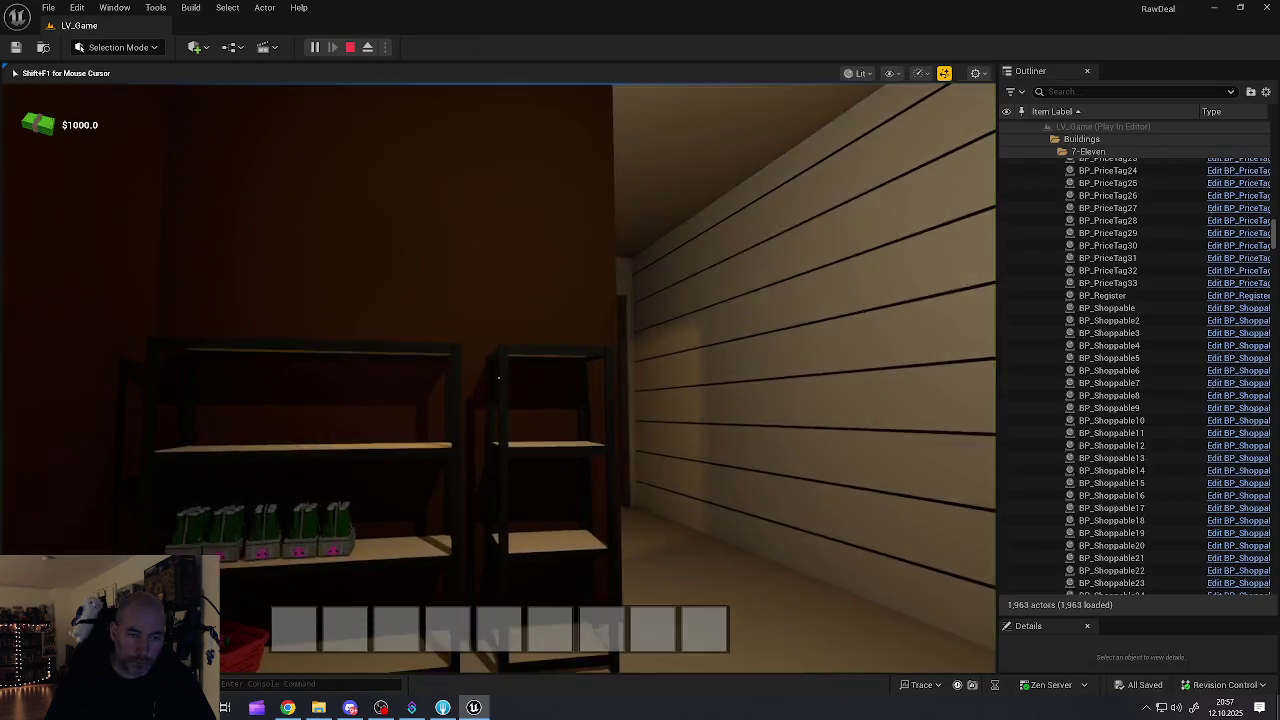
key(w)
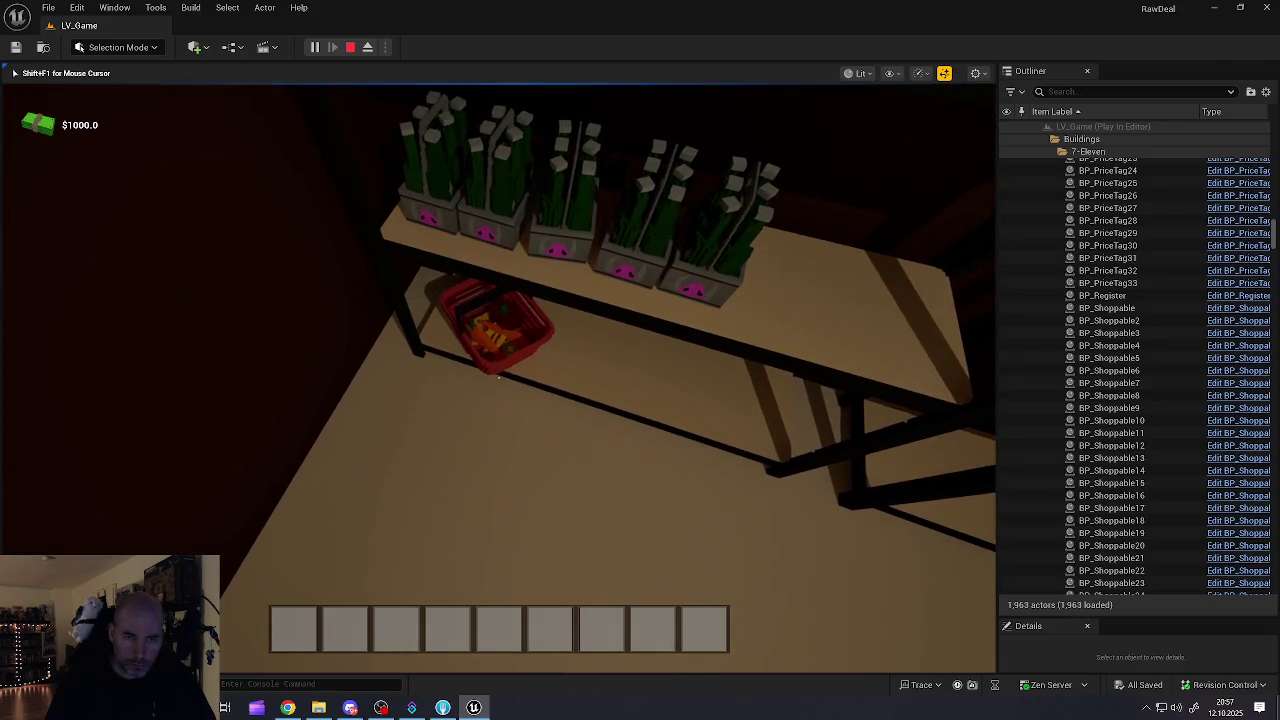
key(s)
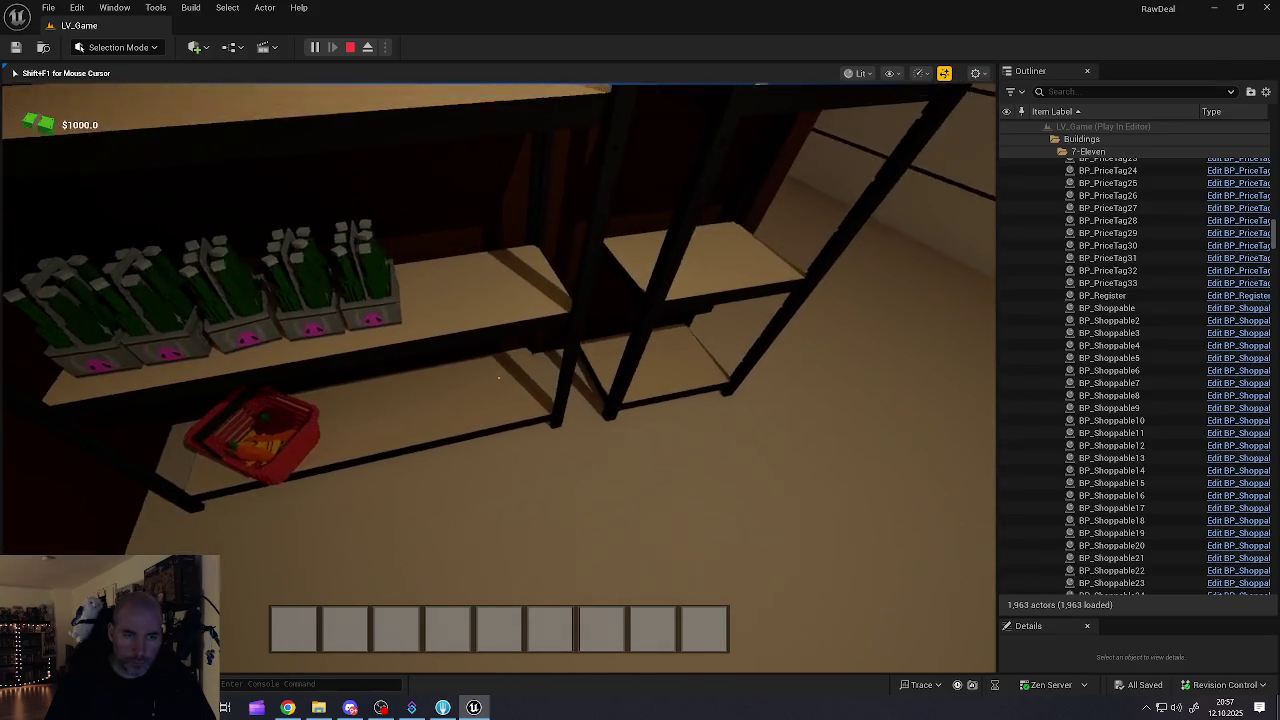
key(s)
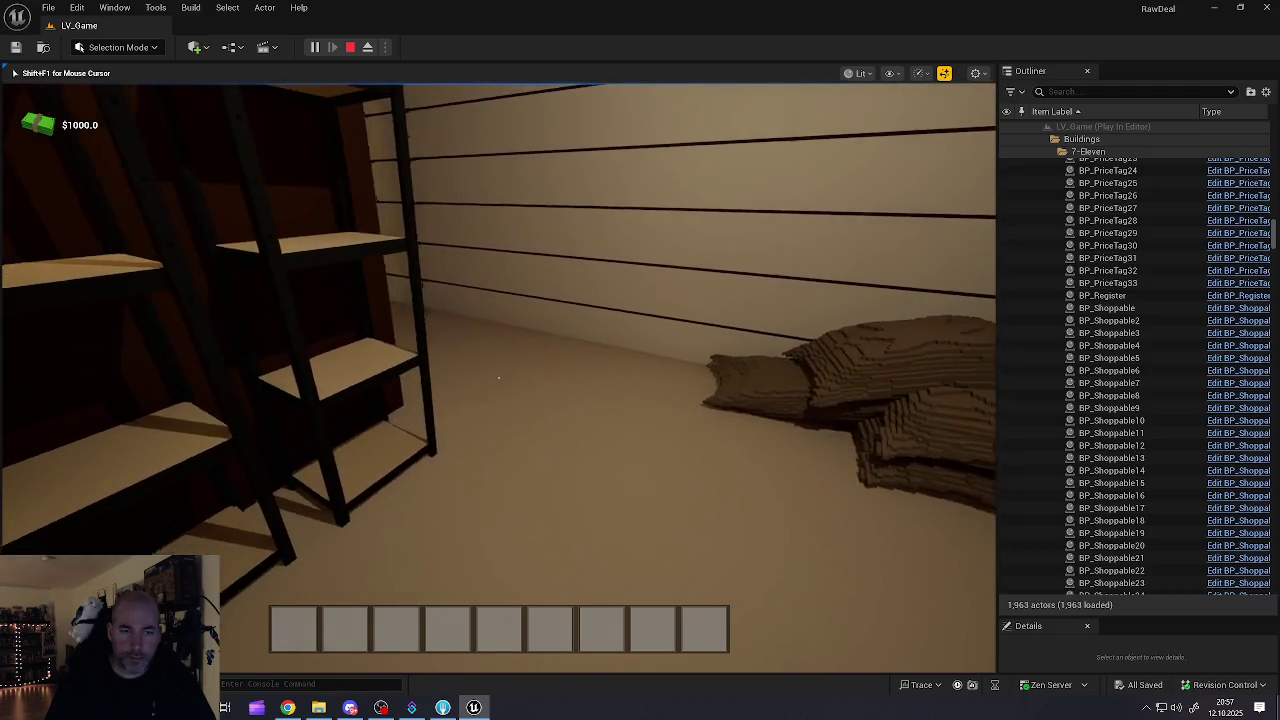
key(Escape)
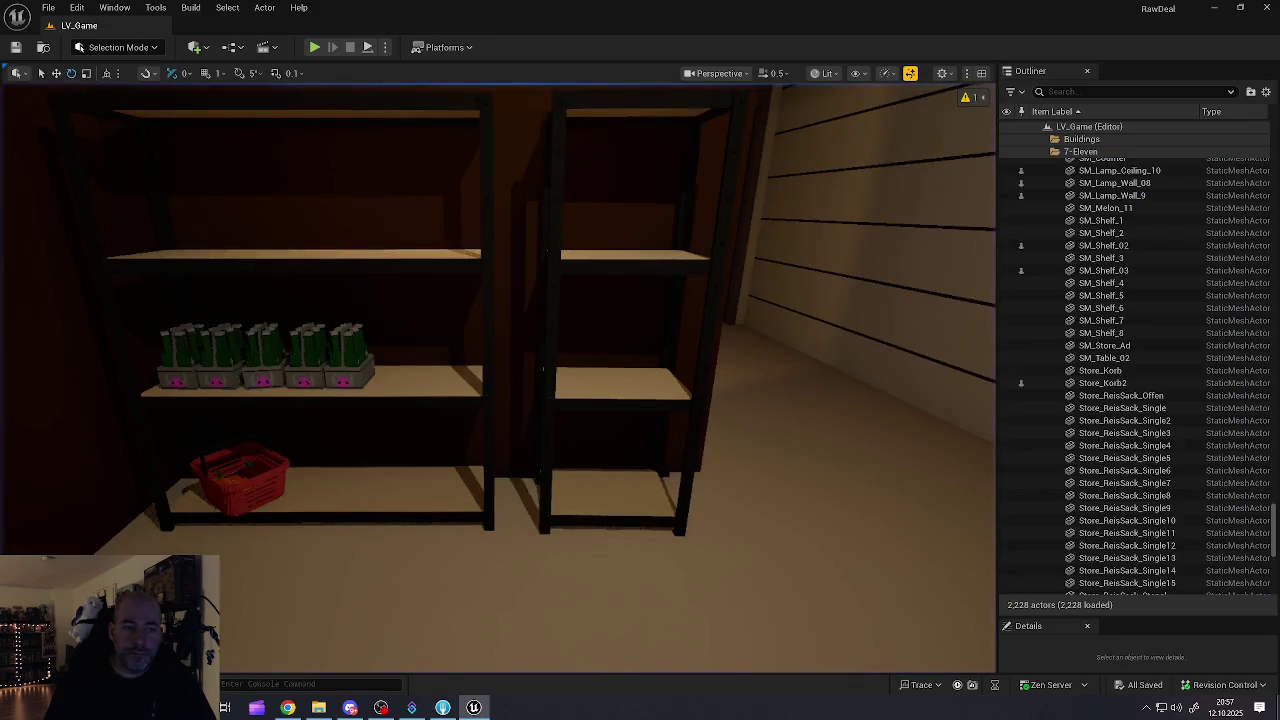
Step: Select five SIP sacks on the store shelf and duplicate them toward the back room
key(w)
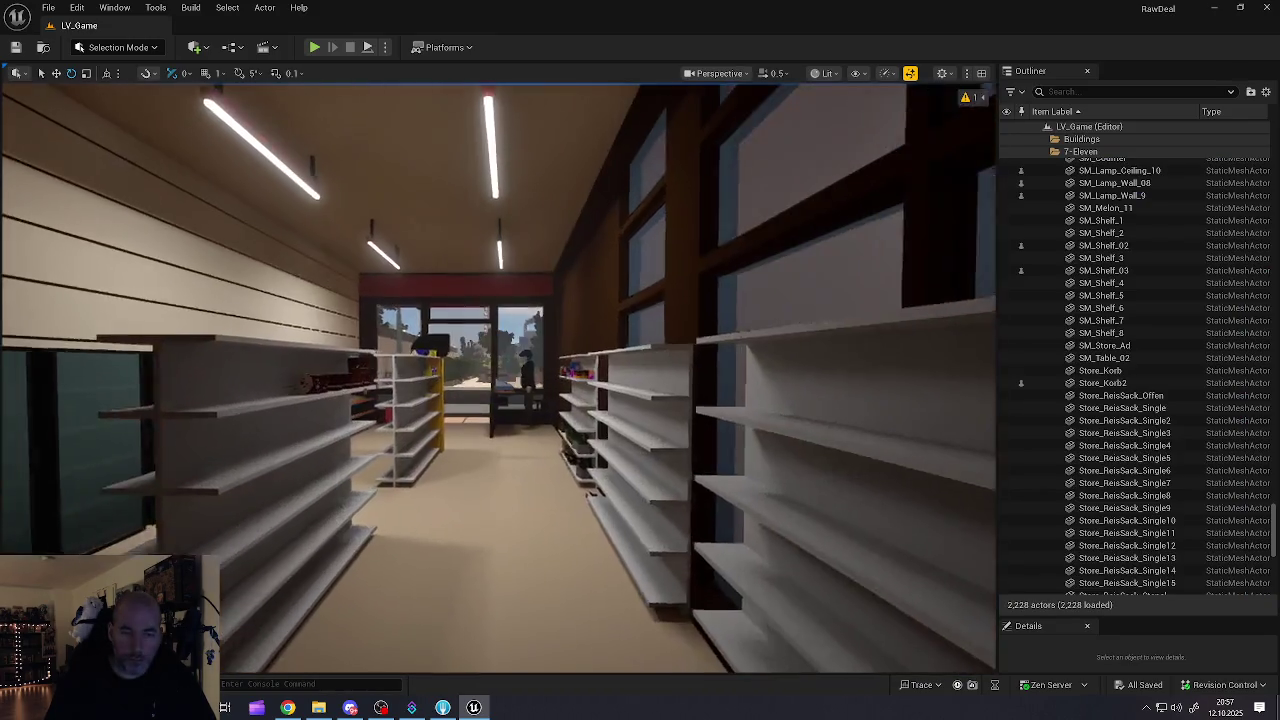
key(a)
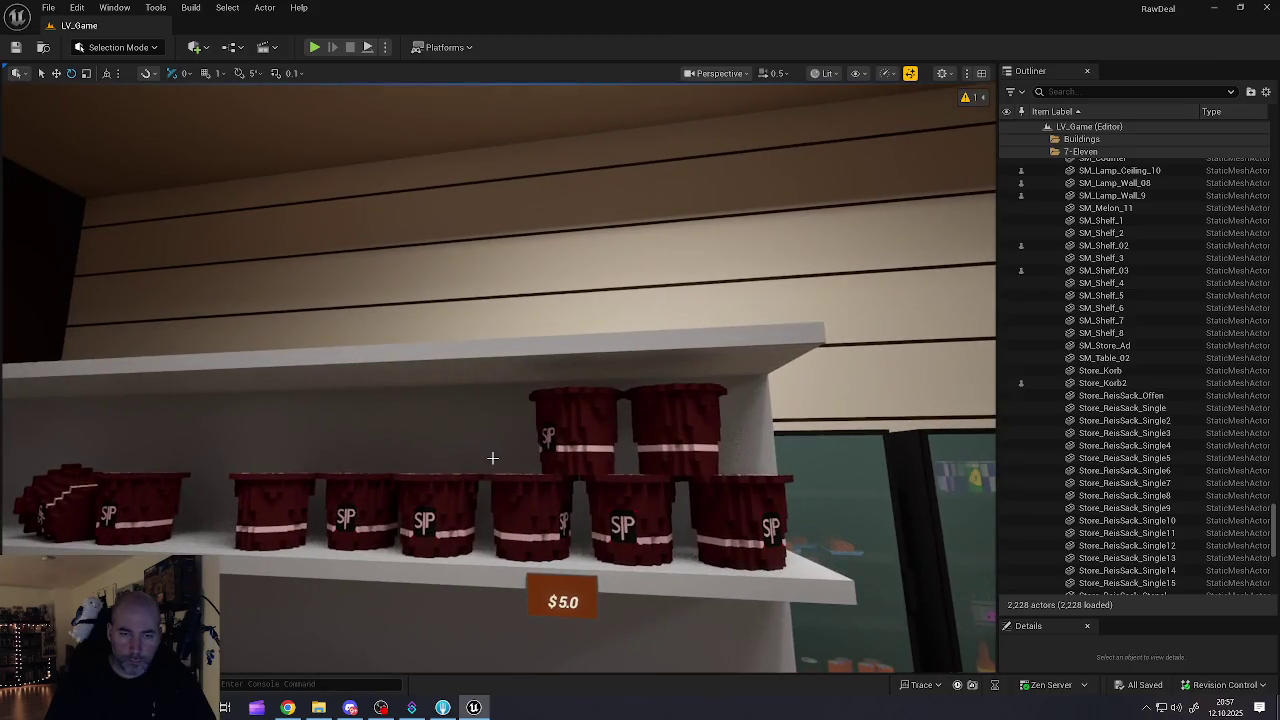
click(570, 430)
ctrl+click(530, 515)
ctrl+click(650, 495)
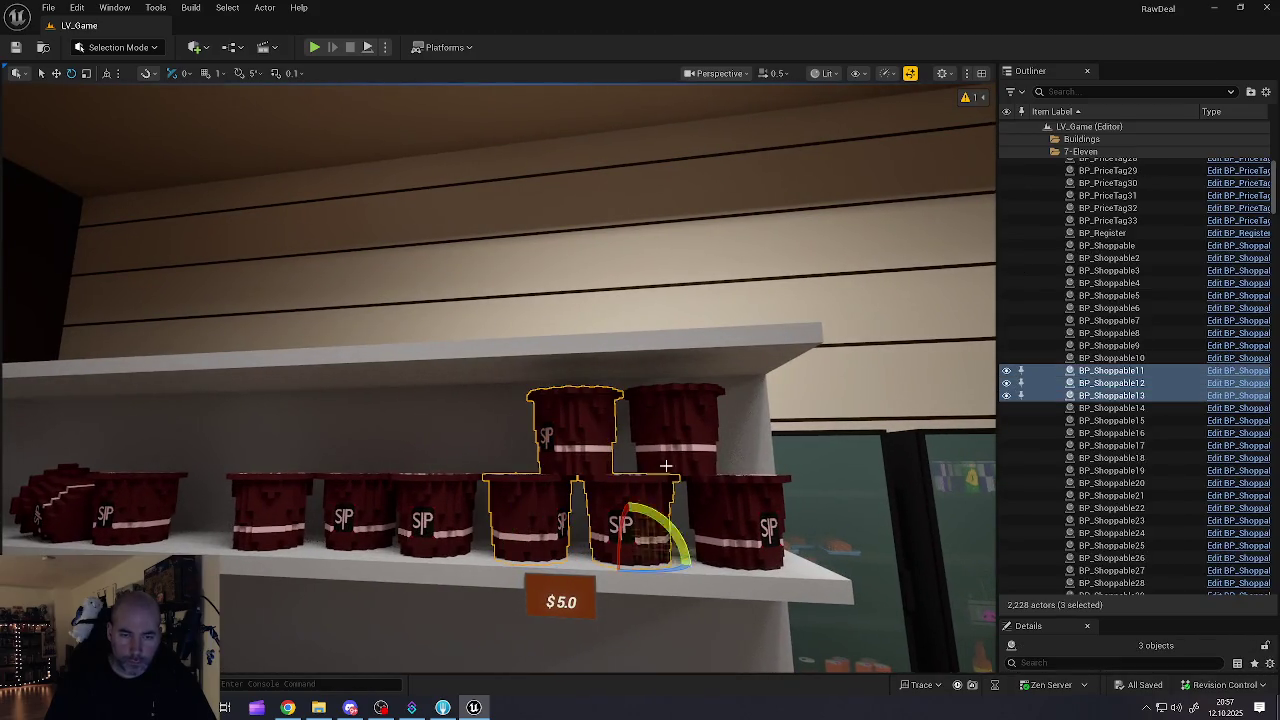
ctrl+click(686, 432)
ctrl+click(751, 519)
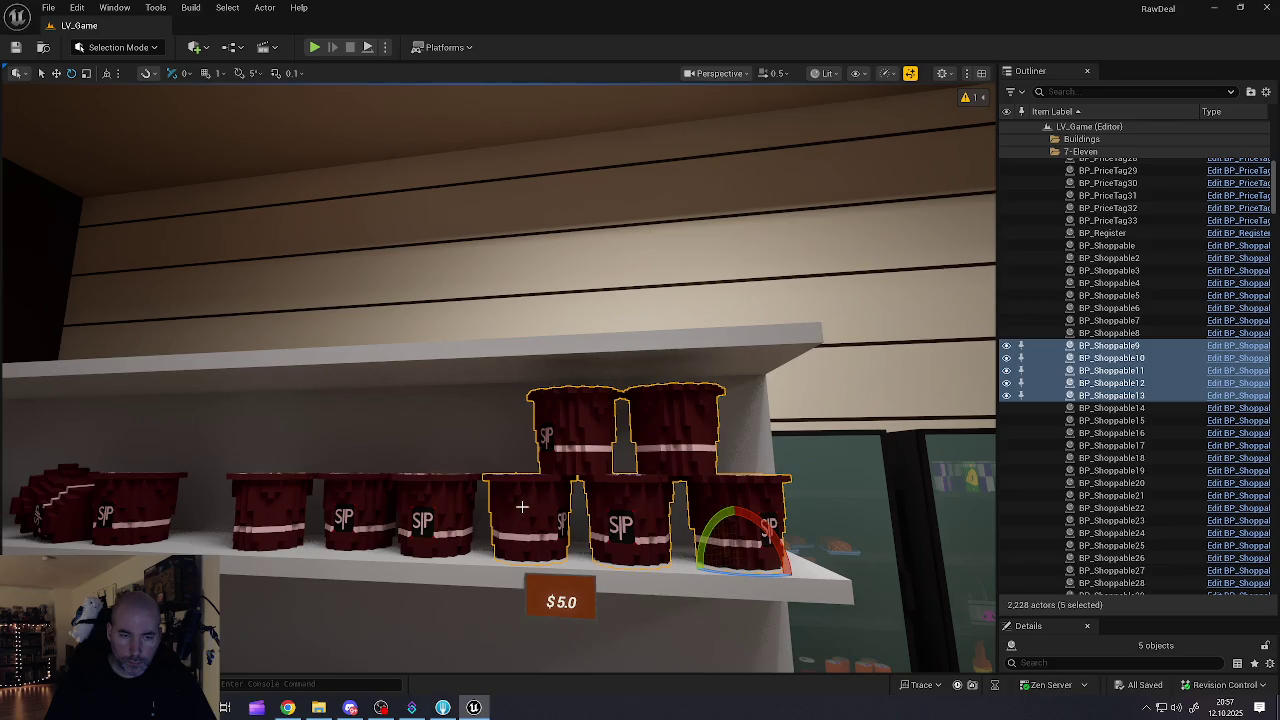
scroll(524, 515, down, 5)
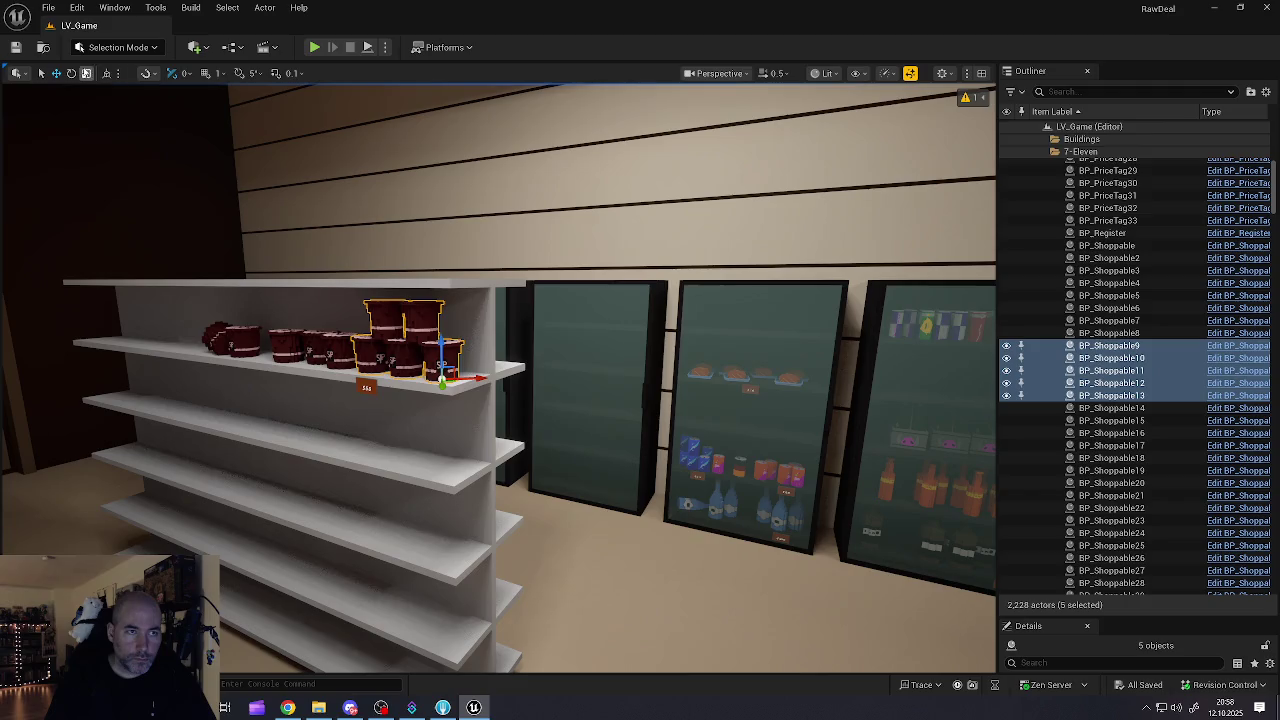
drag(465, 380, 52, 330)
mouse_move(500, 380)
mouse_down()
mouse_move(200, 380)
mouse_move(320, 380)
mouse_move(300, 385)
mouse_up()
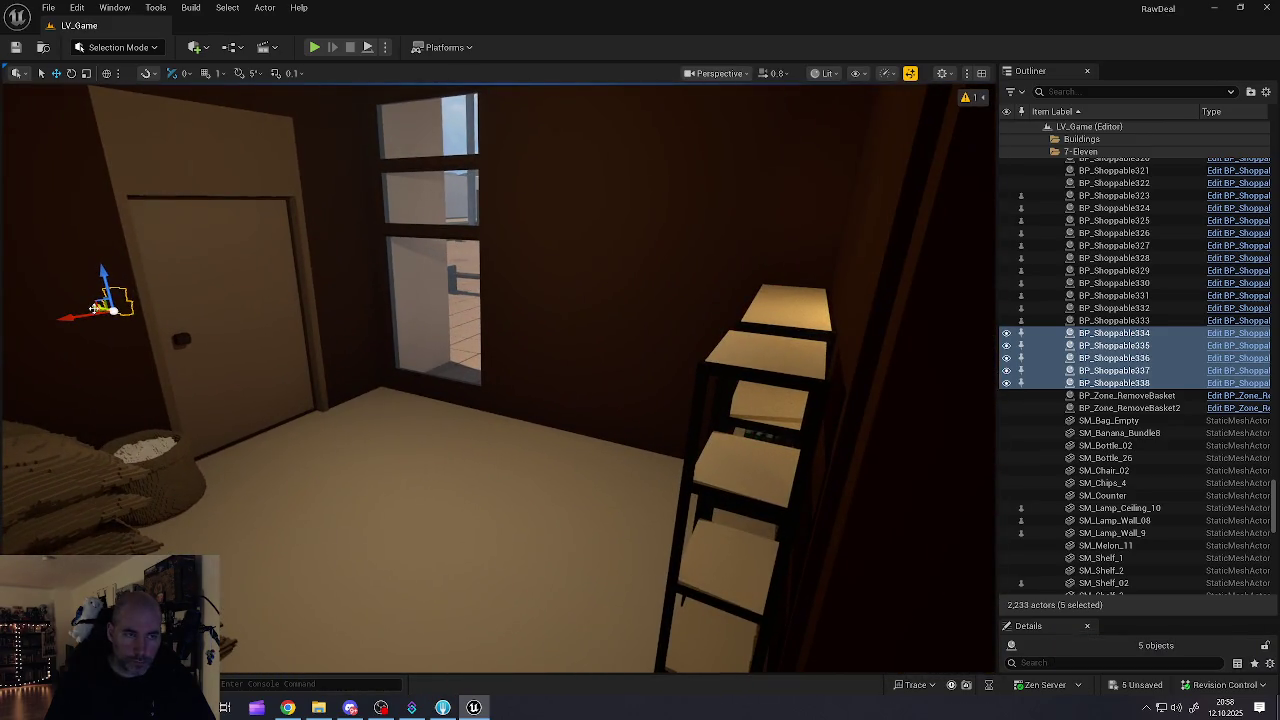
Step: Set the five copied sacks on the back-room shelf, spread apart and lowered onto the surface
mouse_move(113, 318)
mouse_down()
mouse_move(497, 417)
mouse_move(640, 417)
mouse_up()
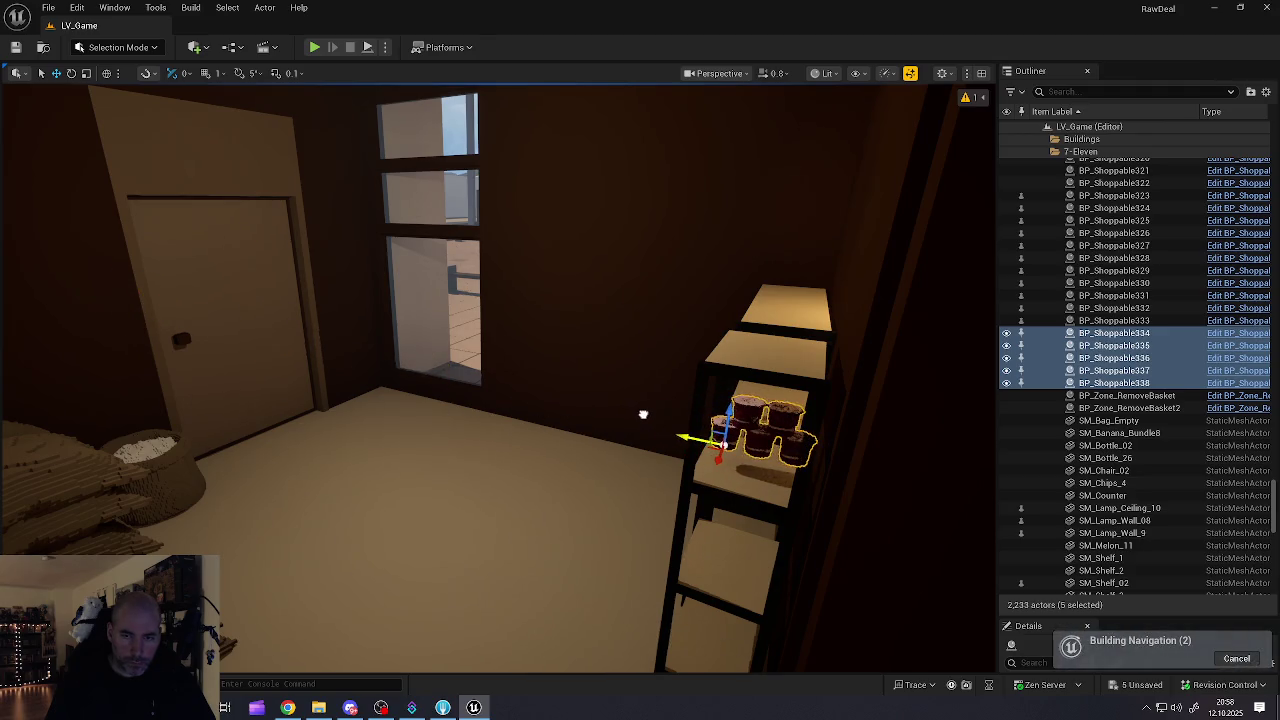
key(f)
mouse_move(500, 380)
mouse_down()
mouse_move(440, 380)
mouse_move(500, 385)
mouse_move(460, 385)
mouse_up()
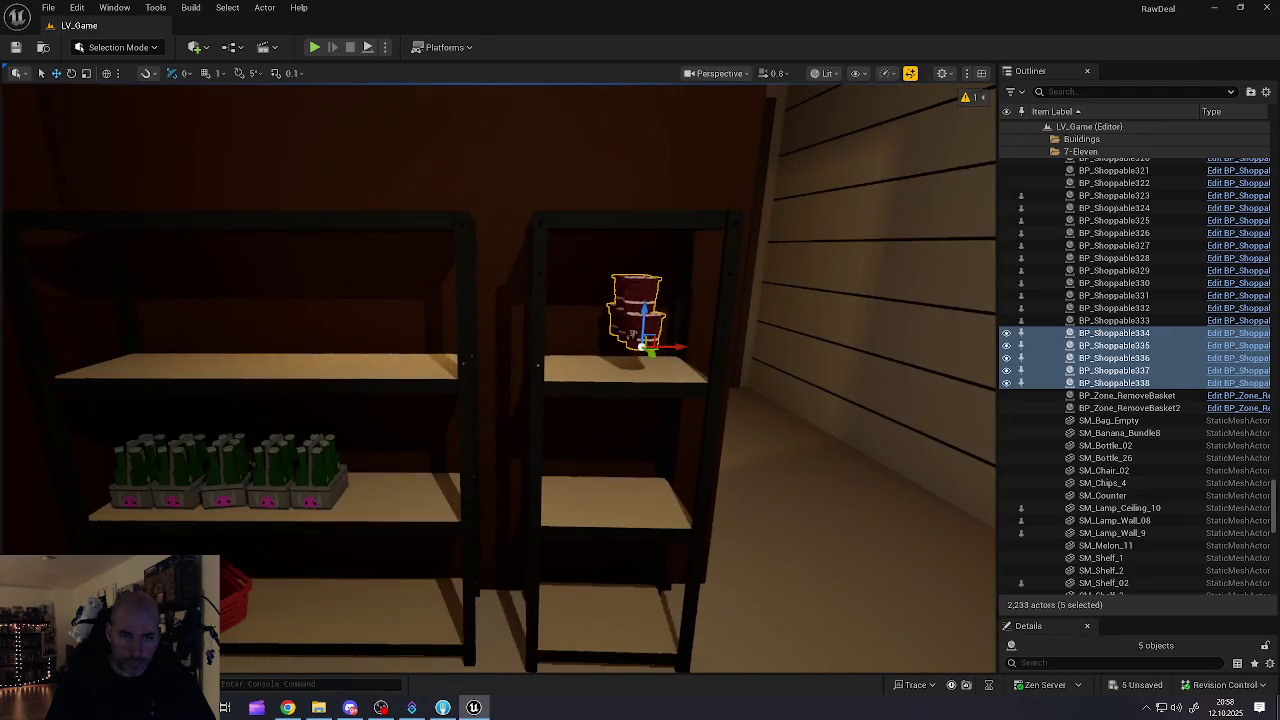
drag(633, 333, 125, 332)
key(f)
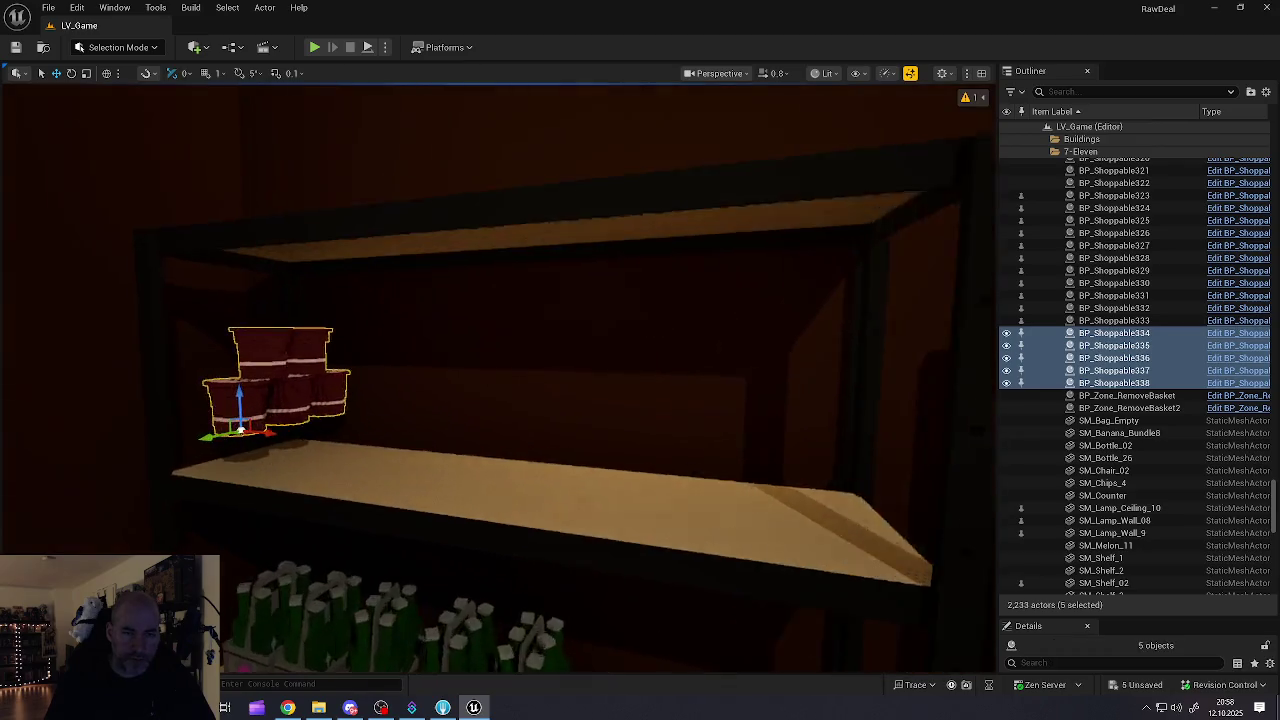
mouse_move(122, 340)
mouse_down()
mouse_move(190, 338)
mouse_move(122, 340)
mouse_up()
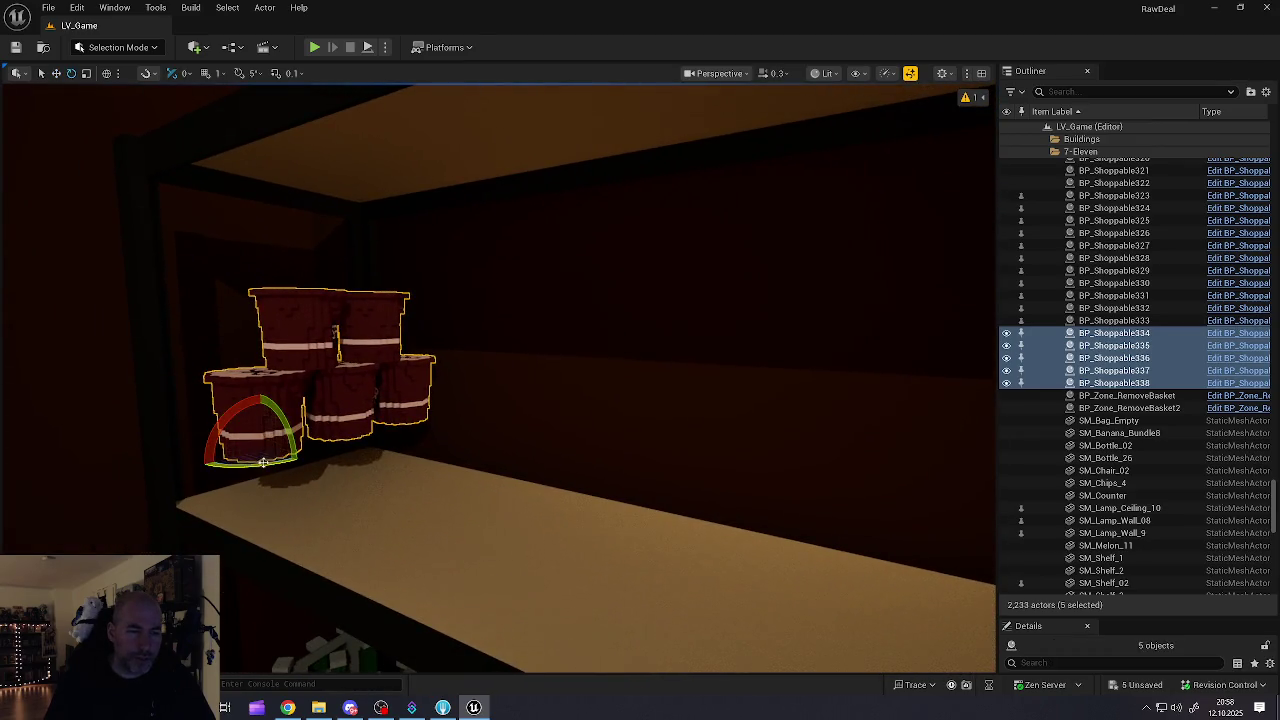
drag(337, 333, 332, 333)
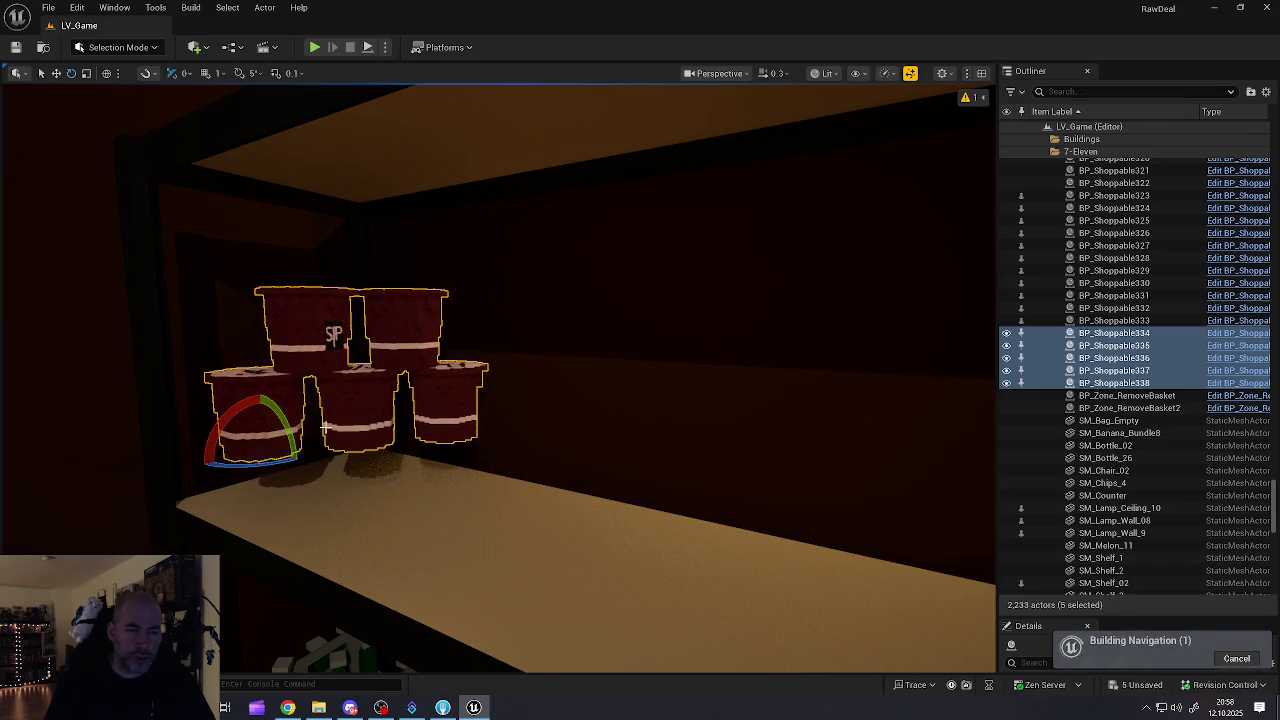
drag(261, 411, 266, 481)
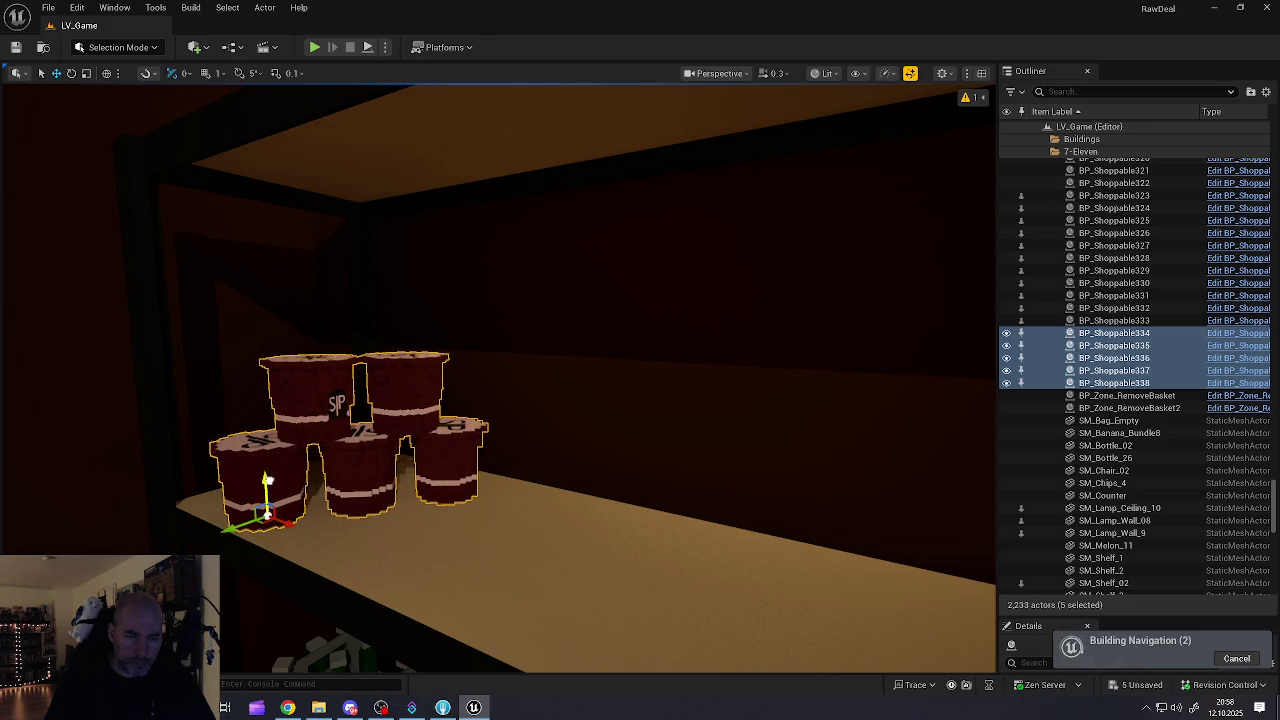
scroll(356, 459, down, 6)
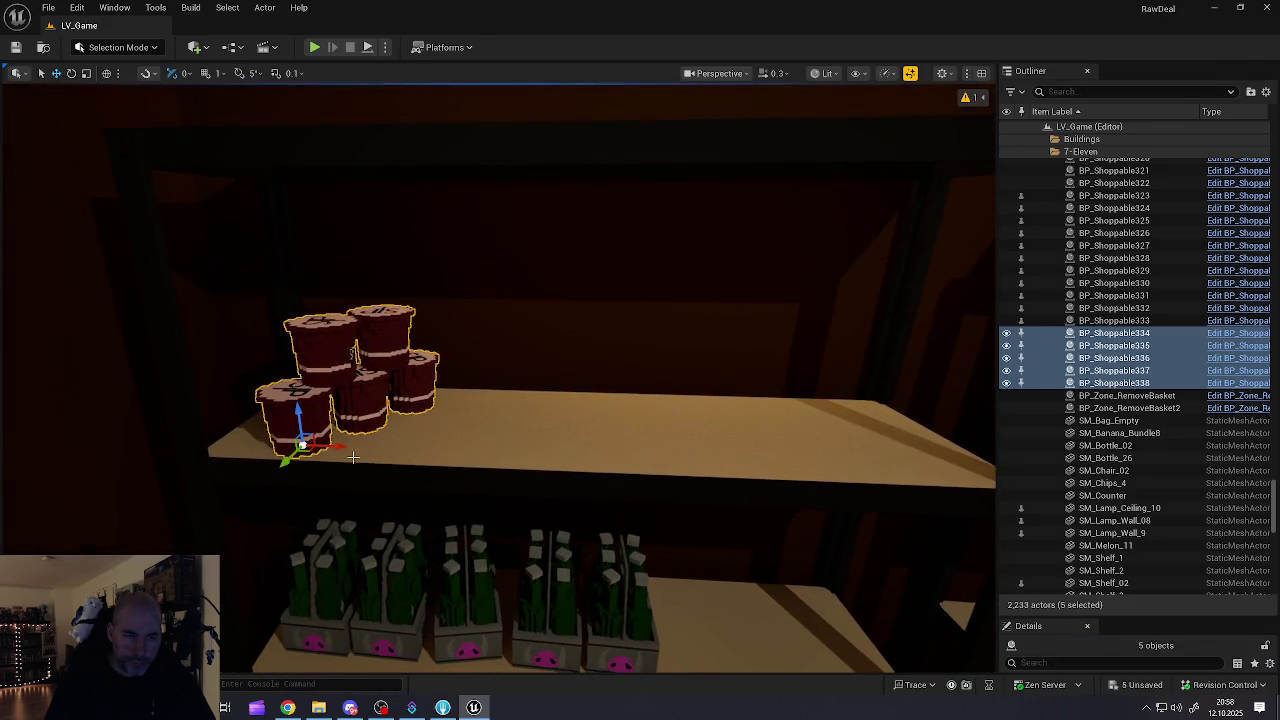
Step: Duplicate the sacks twice more into a cluster and slide one sack right along the shelf
mouse_move(338, 446)
alt+mouse_down()
mouse_move(458, 457)
mouse_move(360, 440)
mouse_move(390, 432)
mouse_move(619, 464)
mouse_move(598, 423)
alt+mouse_up()
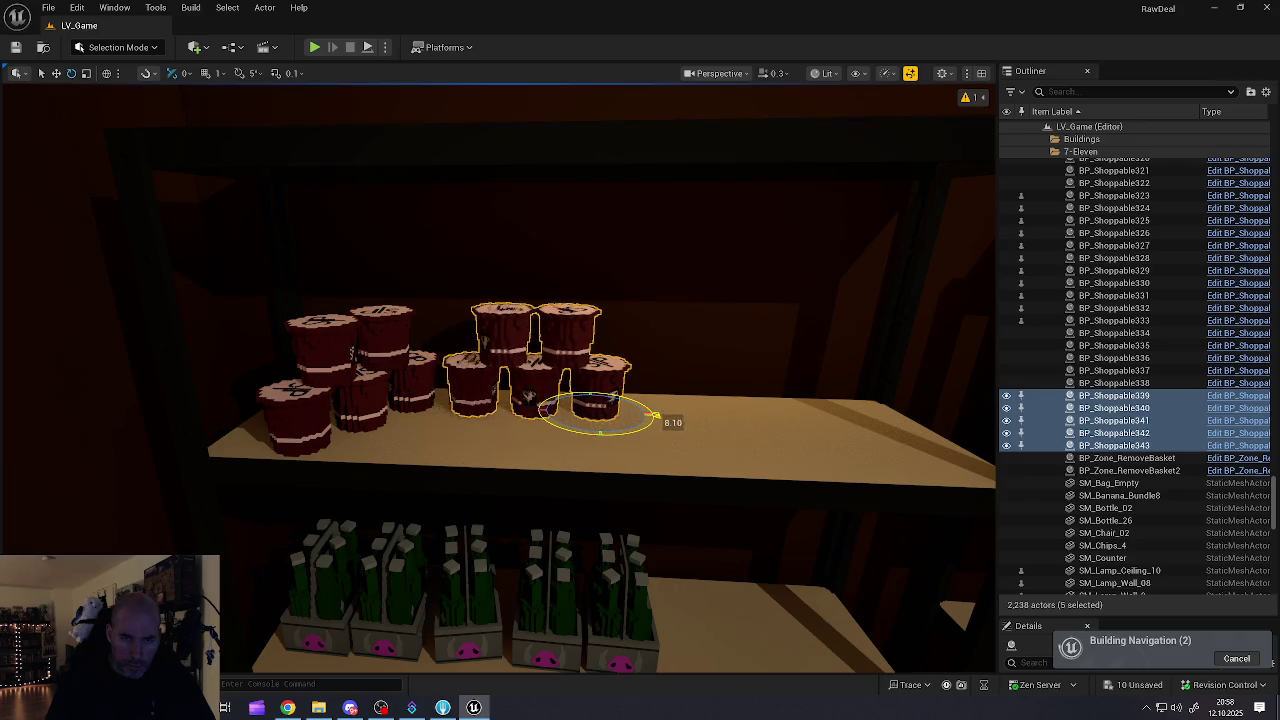
mouse_move(598, 423)
mouse_down()
mouse_move(609, 468)
mouse_move(662, 452)
mouse_move(592, 449)
mouse_move(560, 422)
mouse_up()
key(e)
click(463, 372)
drag(452, 380, 653, 415)
Step: Move the middle cup right and tip it over, then place the top-left cup beside the standalone cups
click(535, 360)
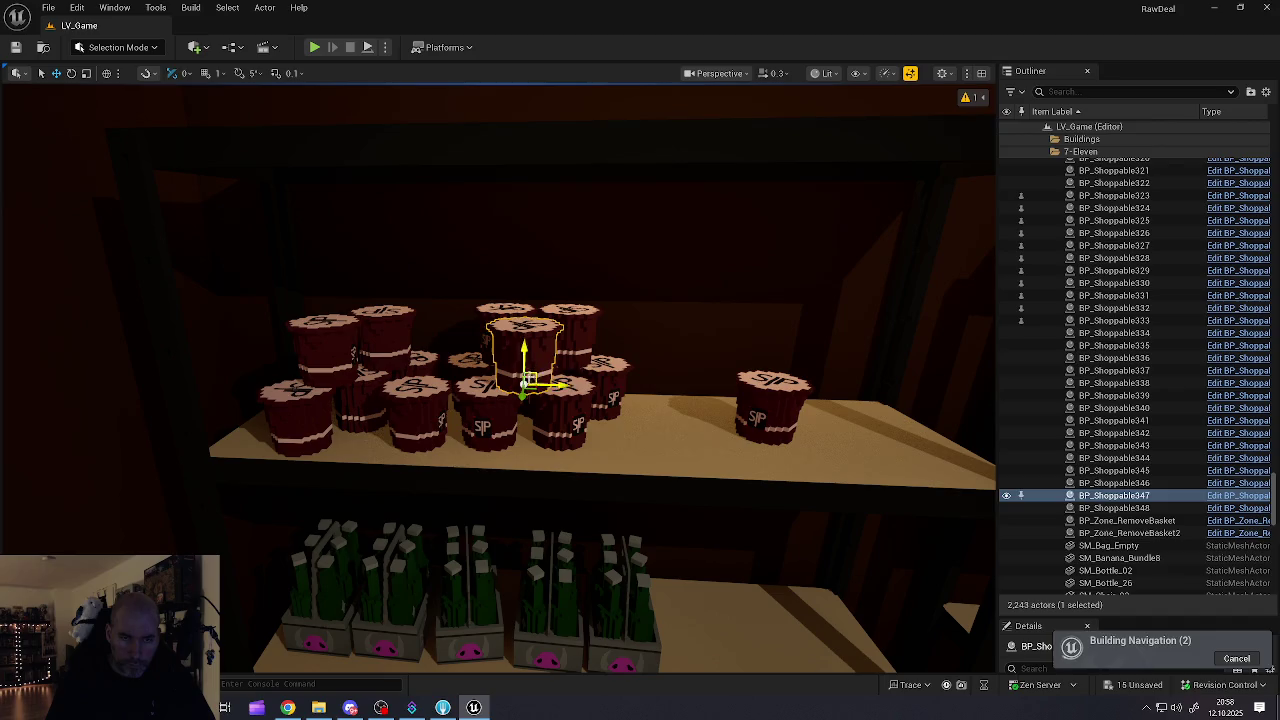
mouse_move(535, 360)
mouse_down()
mouse_move(696, 435)
mouse_move(945, 418)
mouse_move(906, 374)
mouse_move(875, 388)
mouse_move(898, 384)
mouse_up()
key(e)
key(w)
key(e)
key(w)
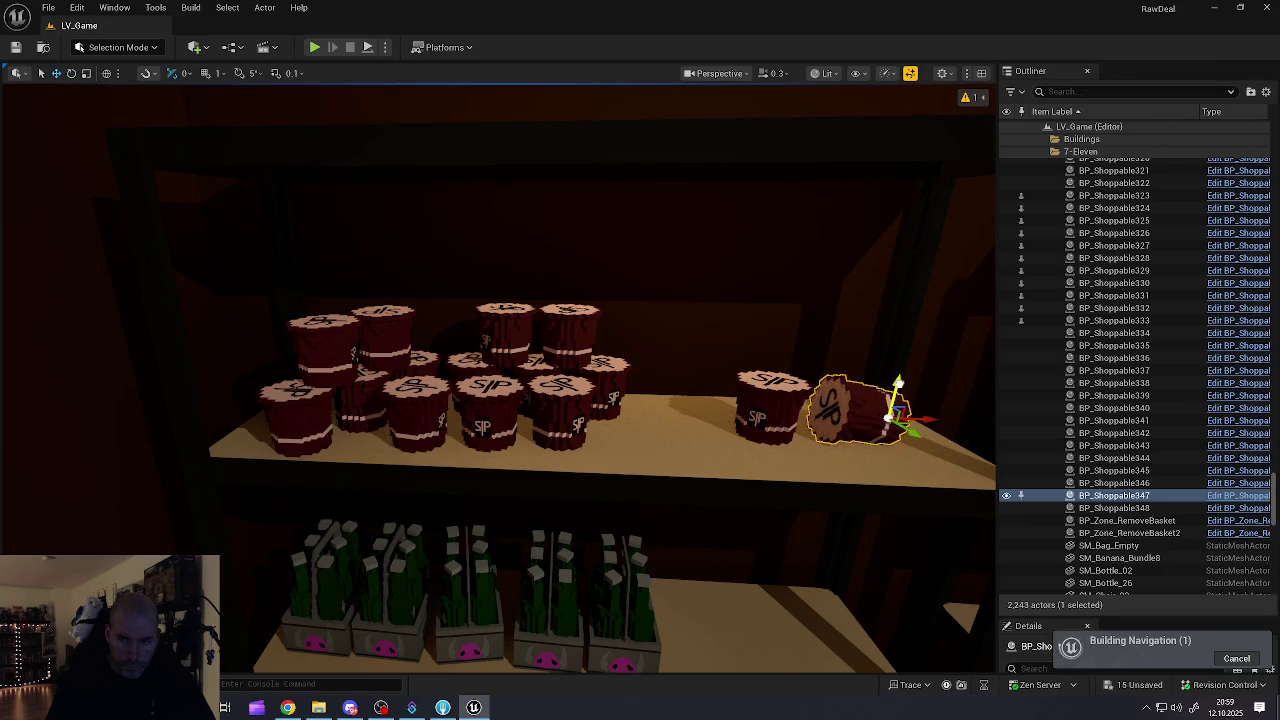
click(545, 352)
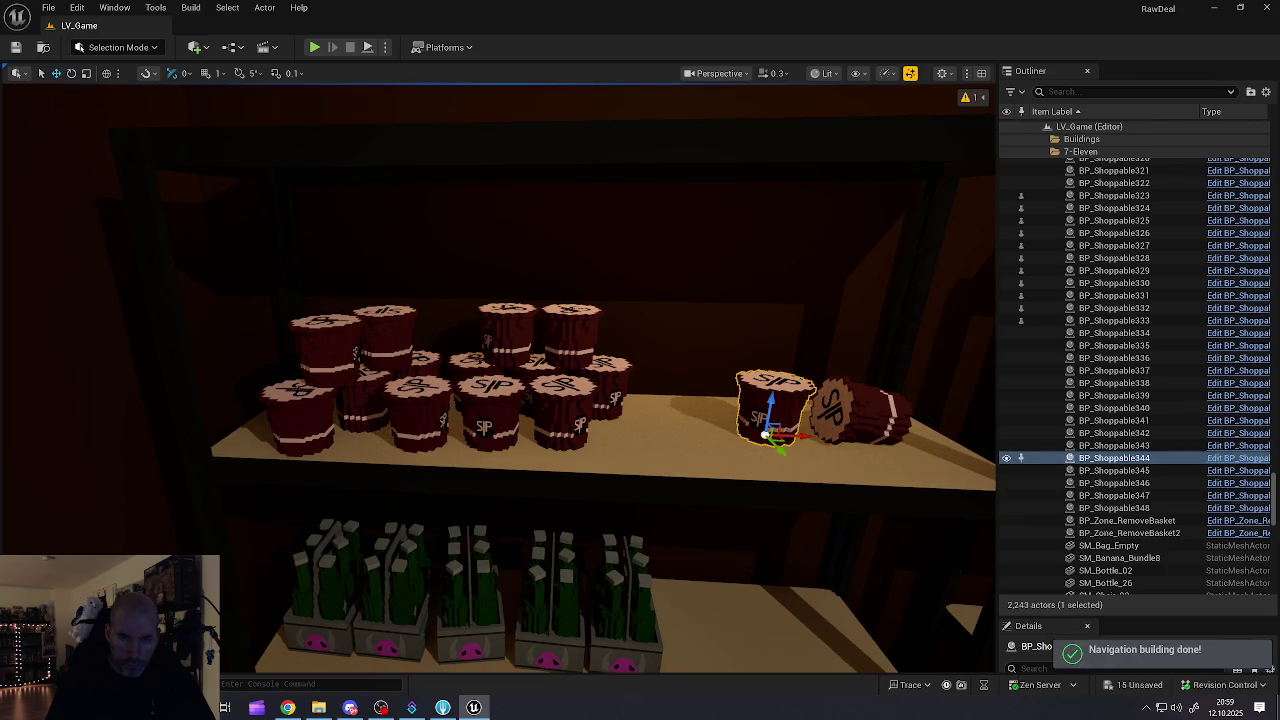
click(330, 358)
mouse_move(330, 377)
mouse_down()
mouse_move(520, 408)
mouse_move(688, 412)
mouse_move(652, 455)
mouse_up()
scroll(646, 433, down, 10)
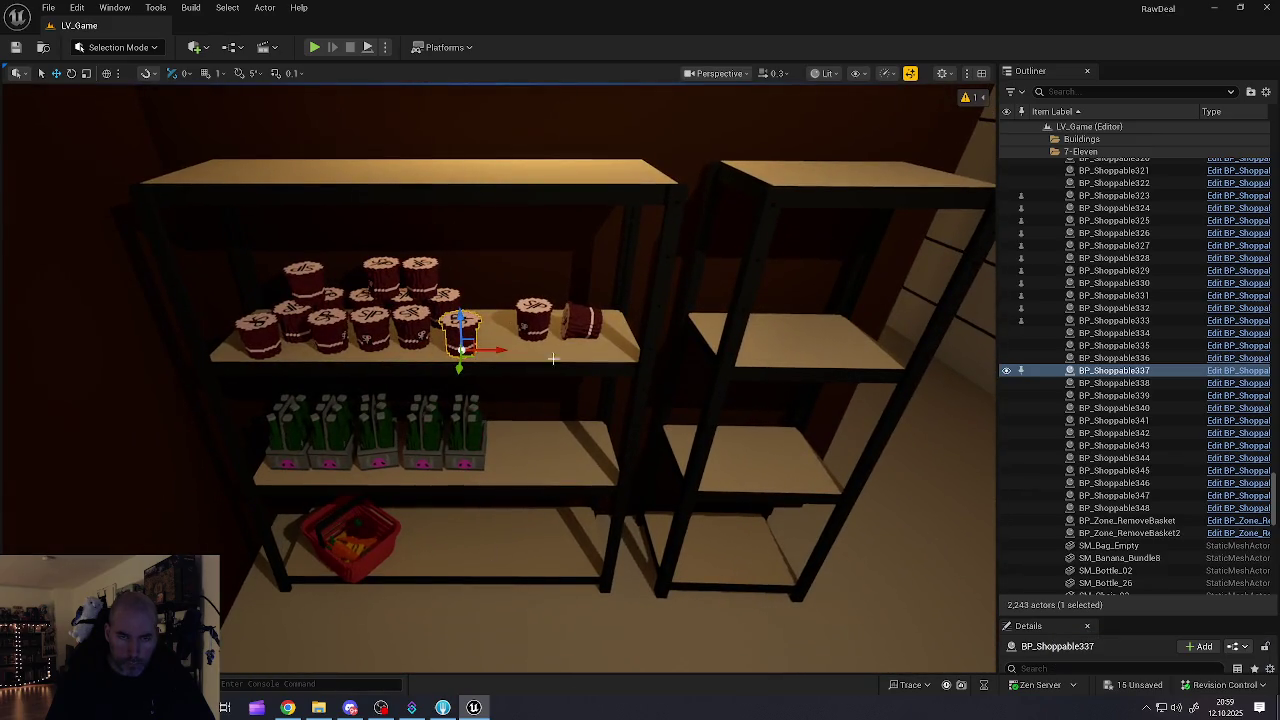
Step: Duplicate the tipped red SIP cup onto the bottom shelf, leaning beside the red basket
click(580, 322)
click(534, 320)
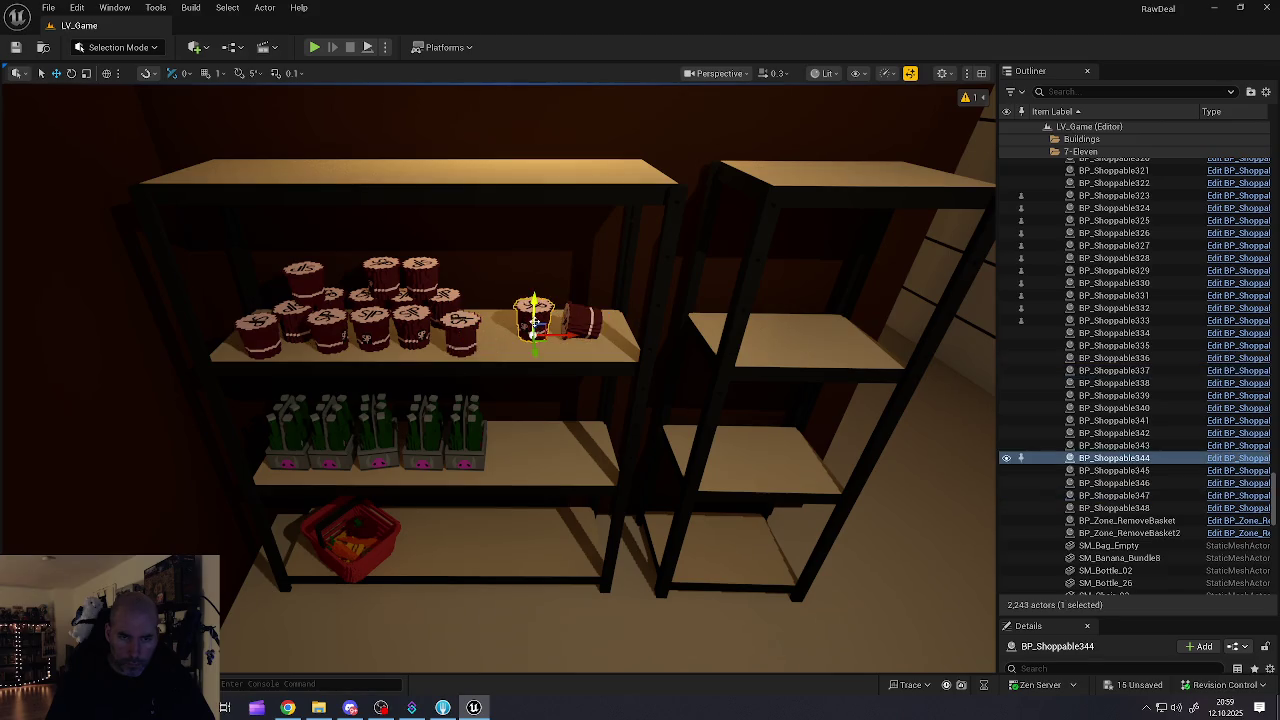
click(583, 320)
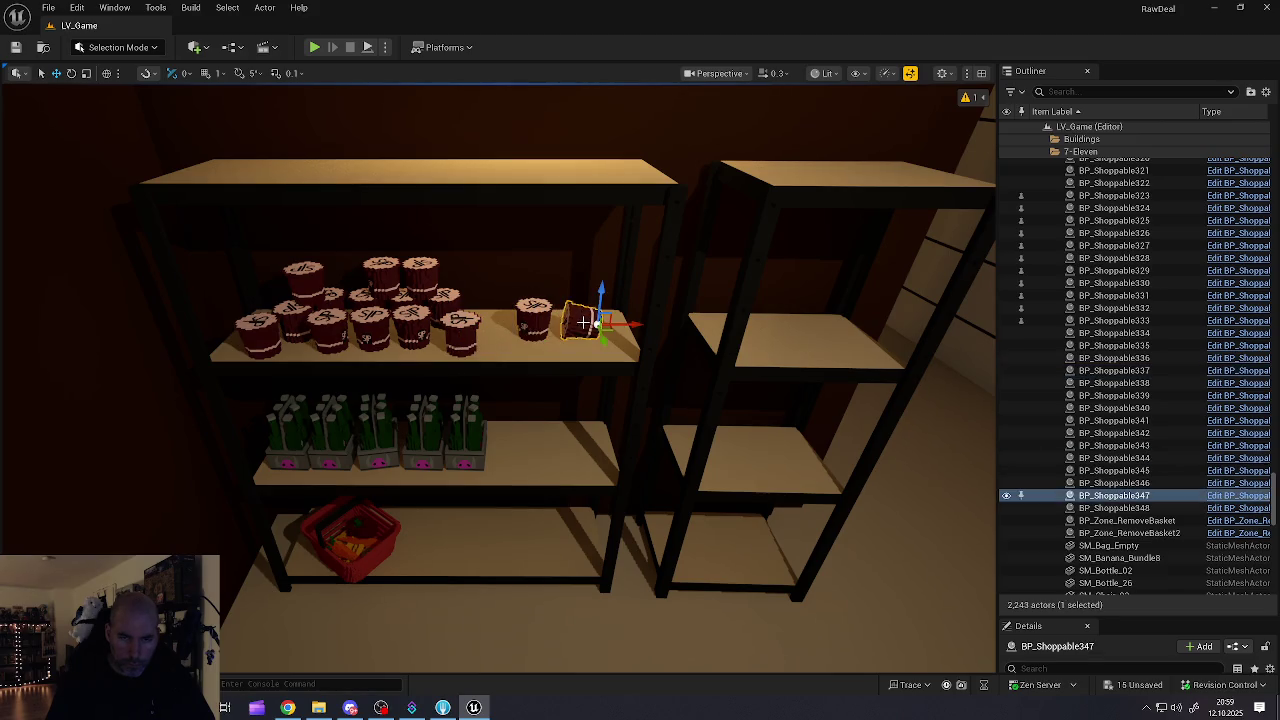
mouse_move(624, 326)
mouse_down()
mouse_move(604, 318)
mouse_move(571, 394)
mouse_move(443, 543)
mouse_move(370, 530)
mouse_up()
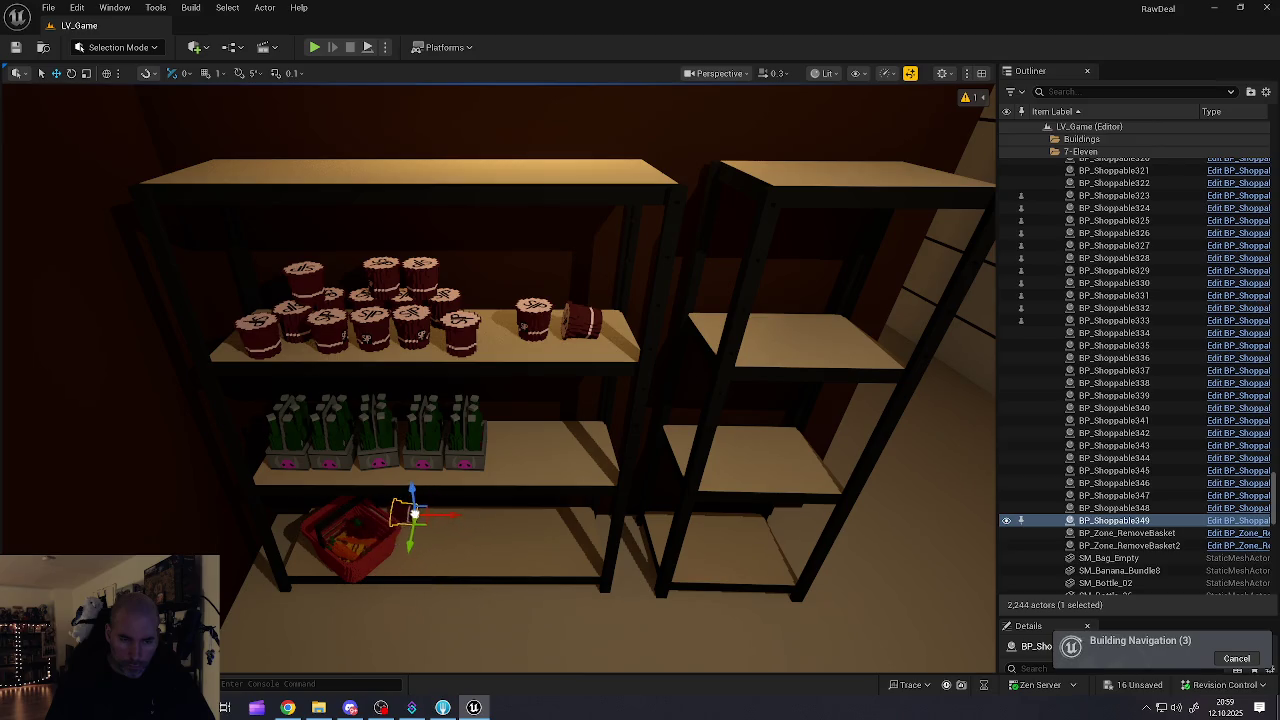
scroll(419, 530, up, 10)
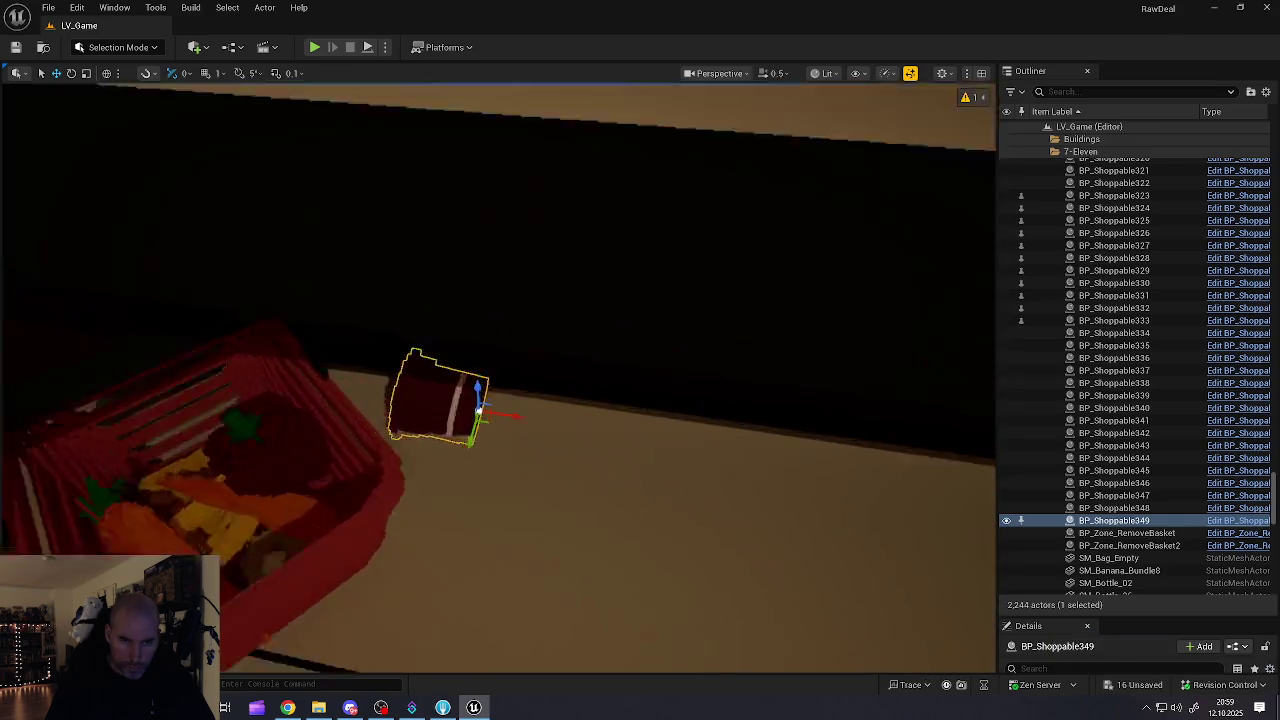
mouse_move(443, 552)
mouse_down()
mouse_move(543, 491)
mouse_move(505, 482)
mouse_move(480, 450)
mouse_move(468, 503)
mouse_move(441, 509)
mouse_move(402, 490)
mouse_move(405, 474)
mouse_up()
key(w)
scroll(443, 529, down, 5)
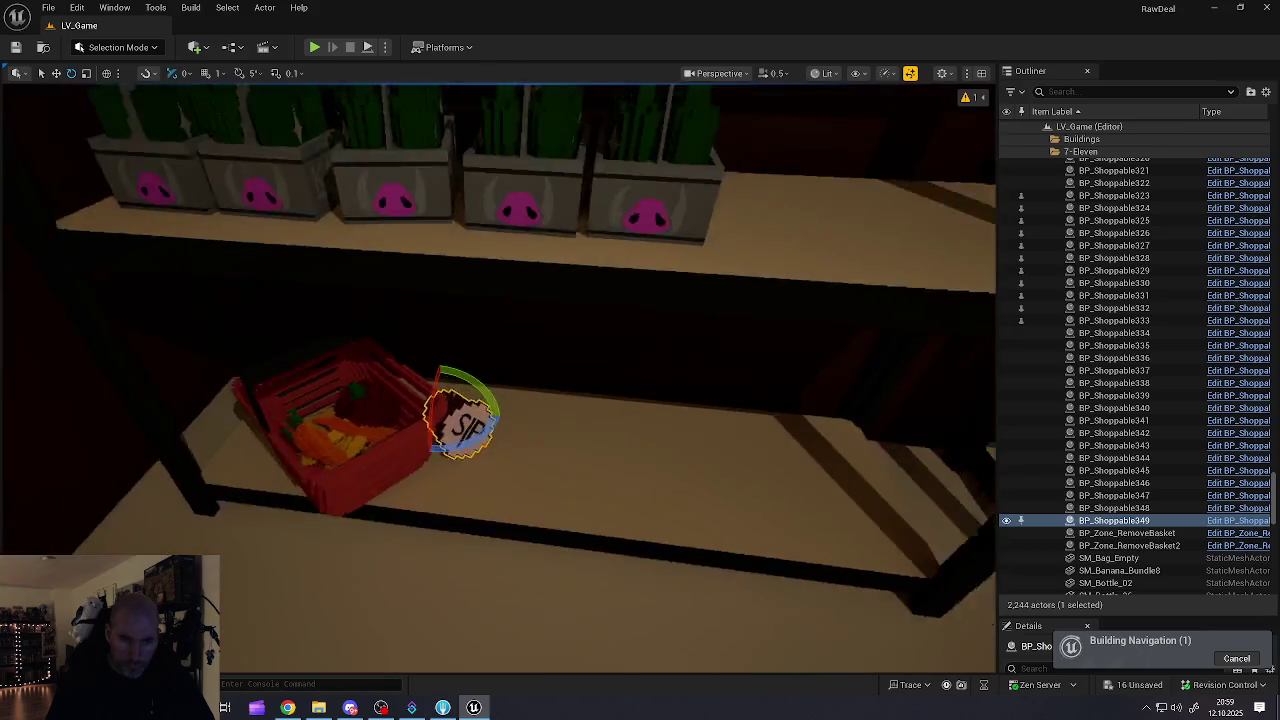
scroll(443, 529, down, 10)
key(Escape)
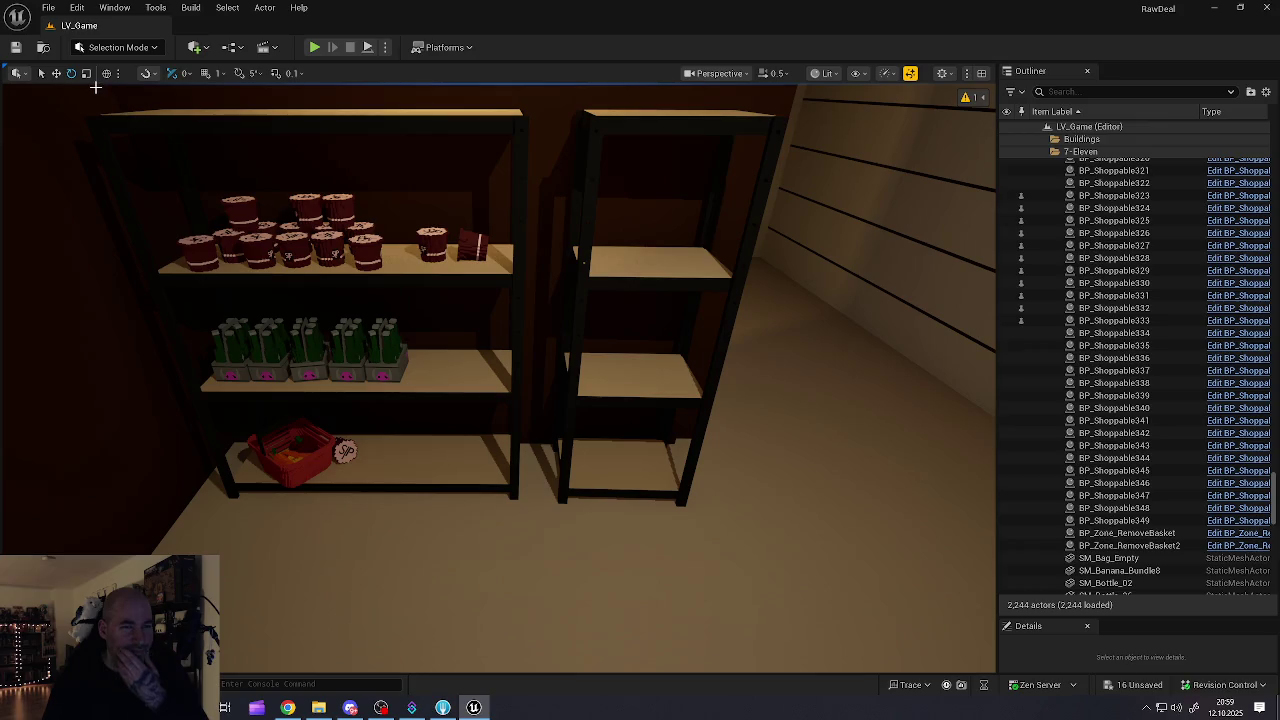
Step: Save all changes to LV_Game, then fly the camera over to the store's aisle shelves
click(48, 9)
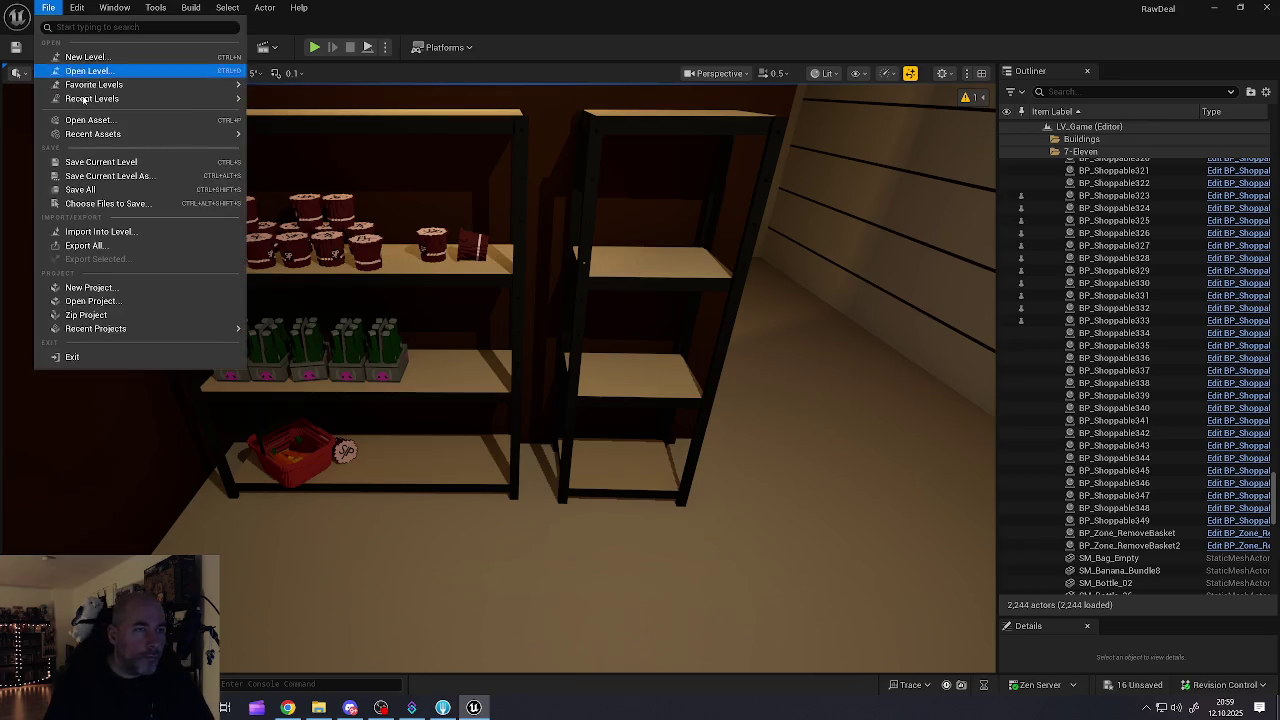
click(79, 187)
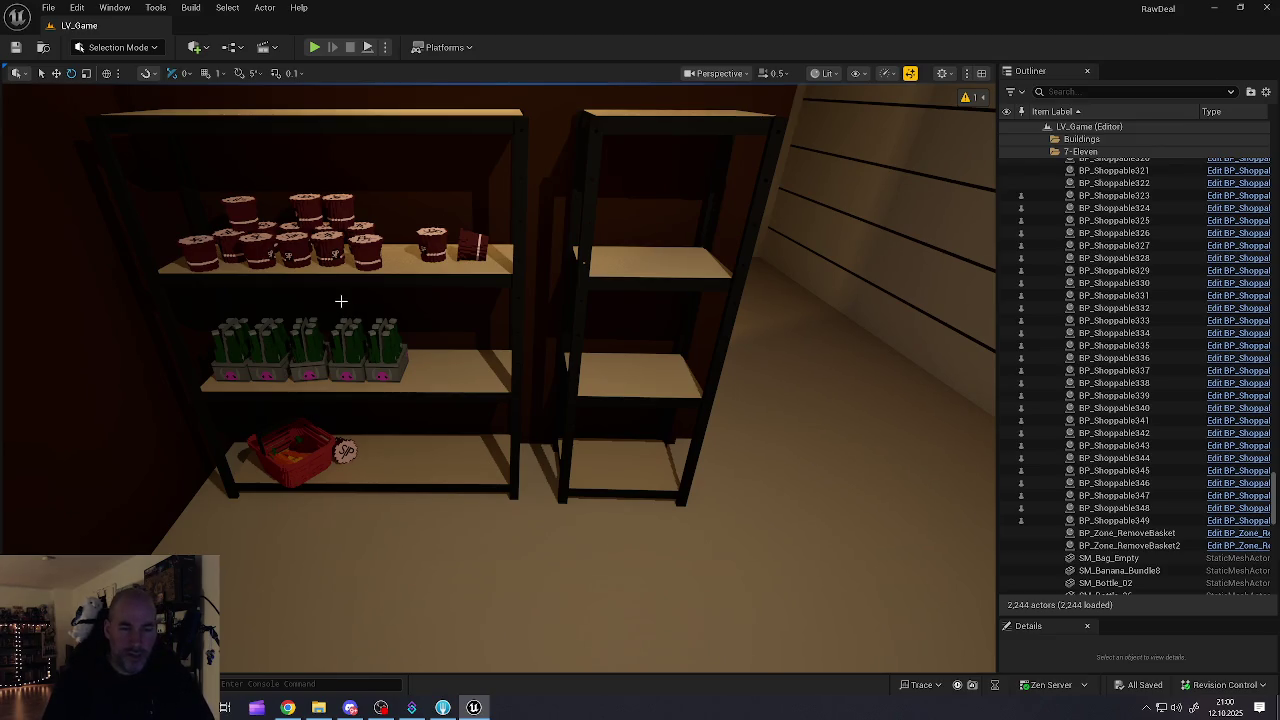
mouse_move(343, 378)
mouse_down()
mouse_move(470, 370)
mouse_move(470, 340)
mouse_move(380, 360)
mouse_move(400, 360)
mouse_move(280, 364)
mouse_move(555, 362)
mouse_move(475, 360)
mouse_up()
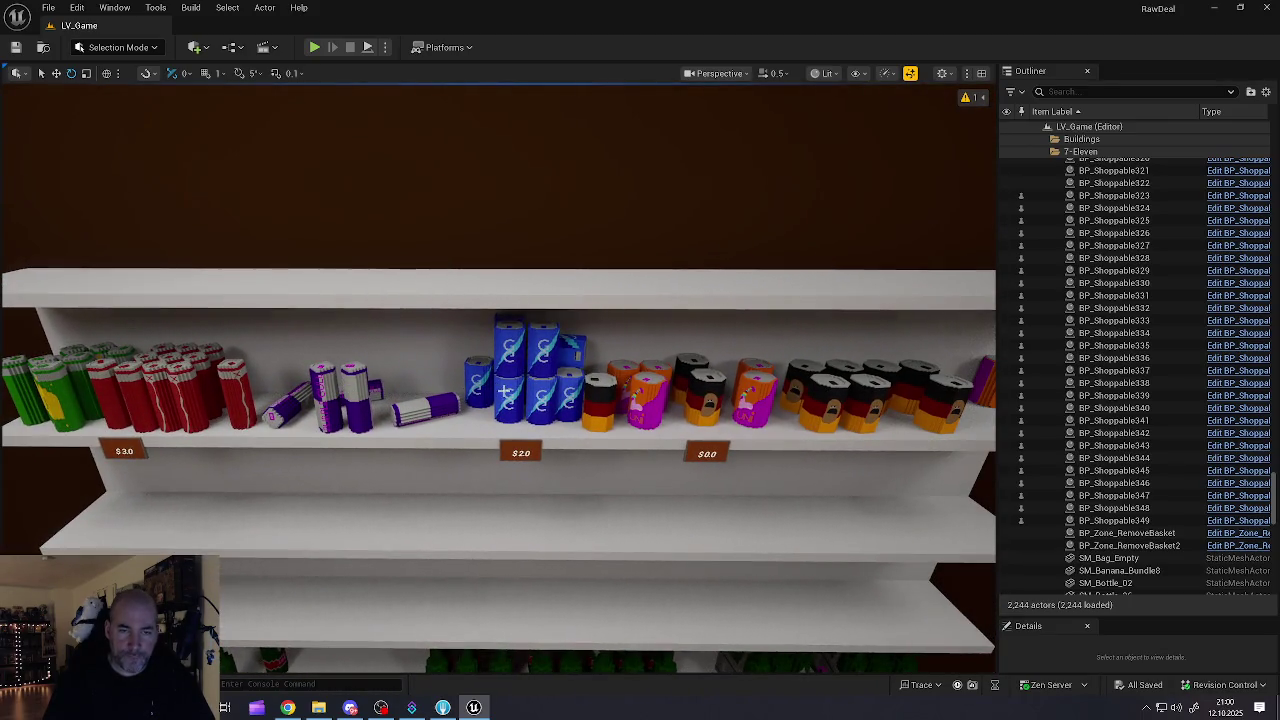
Step: Select thirteen top-shelf cans: blue, orange-and-pink, purple, black and red ones
click(508, 385)
ctrl+click(555, 410)
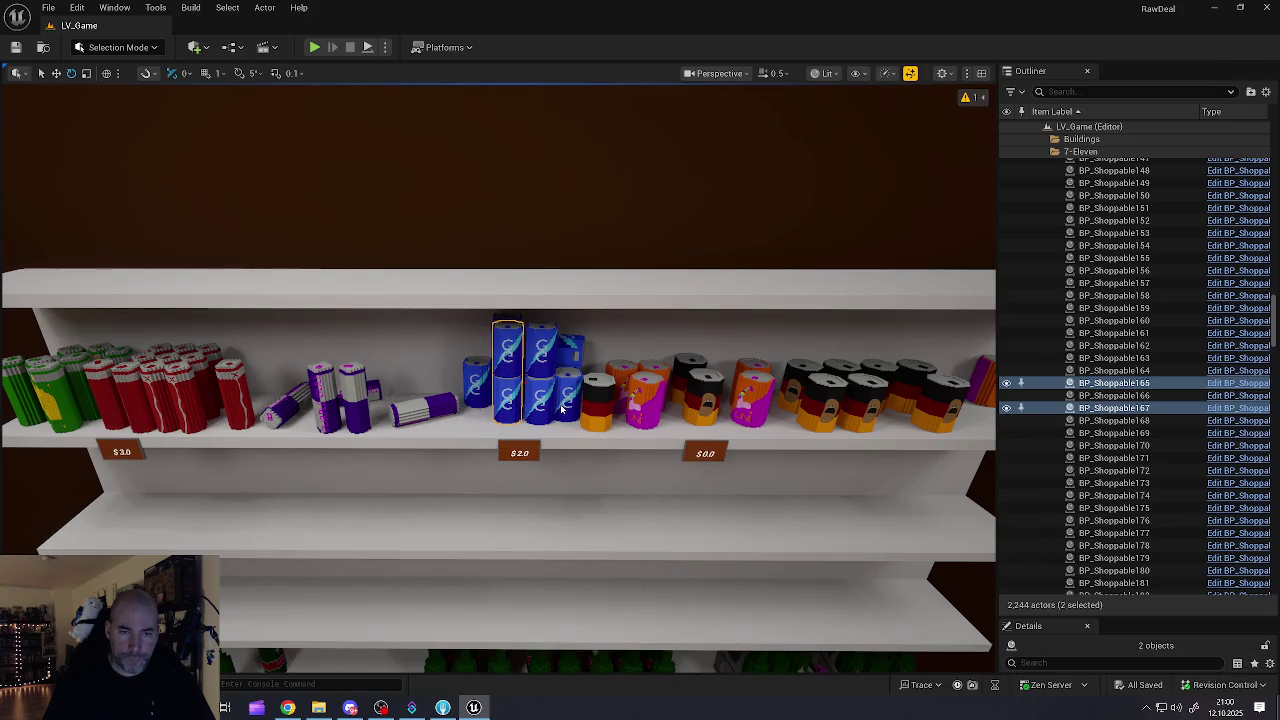
ctrl+click(562, 407)
ctrl+click(641, 392)
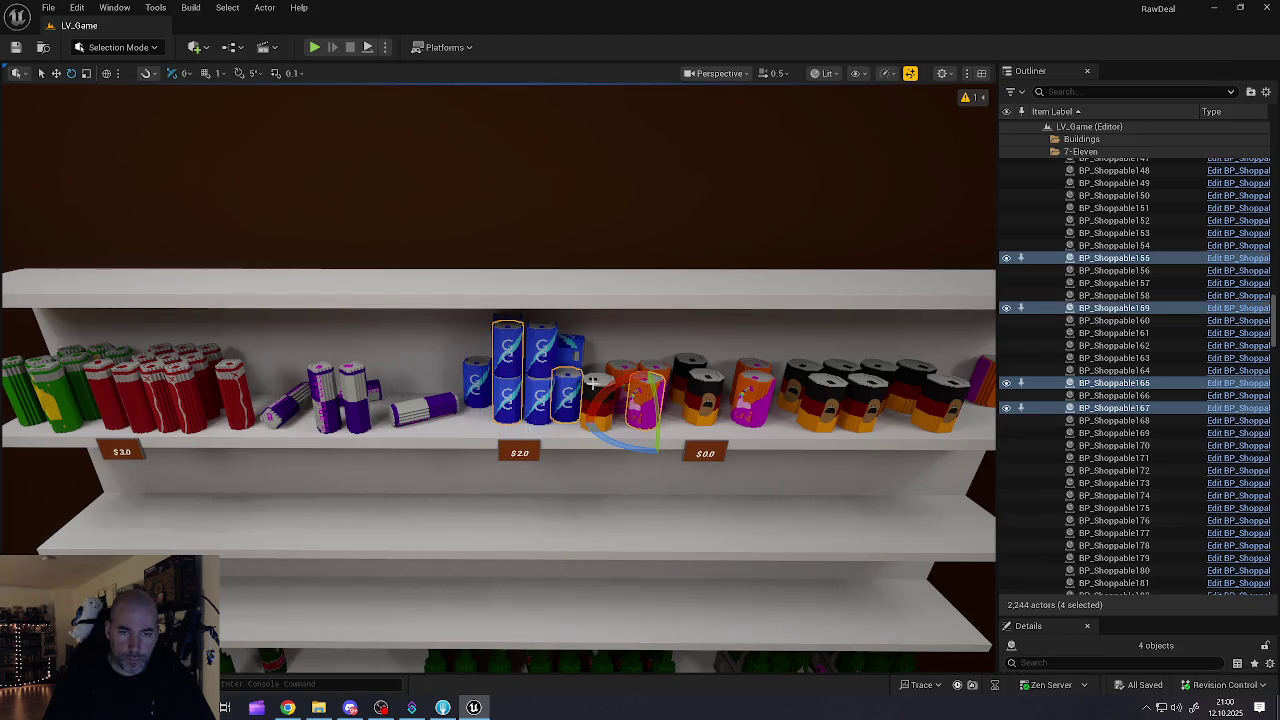
ctrl+click(592, 382)
ctrl+click(414, 418)
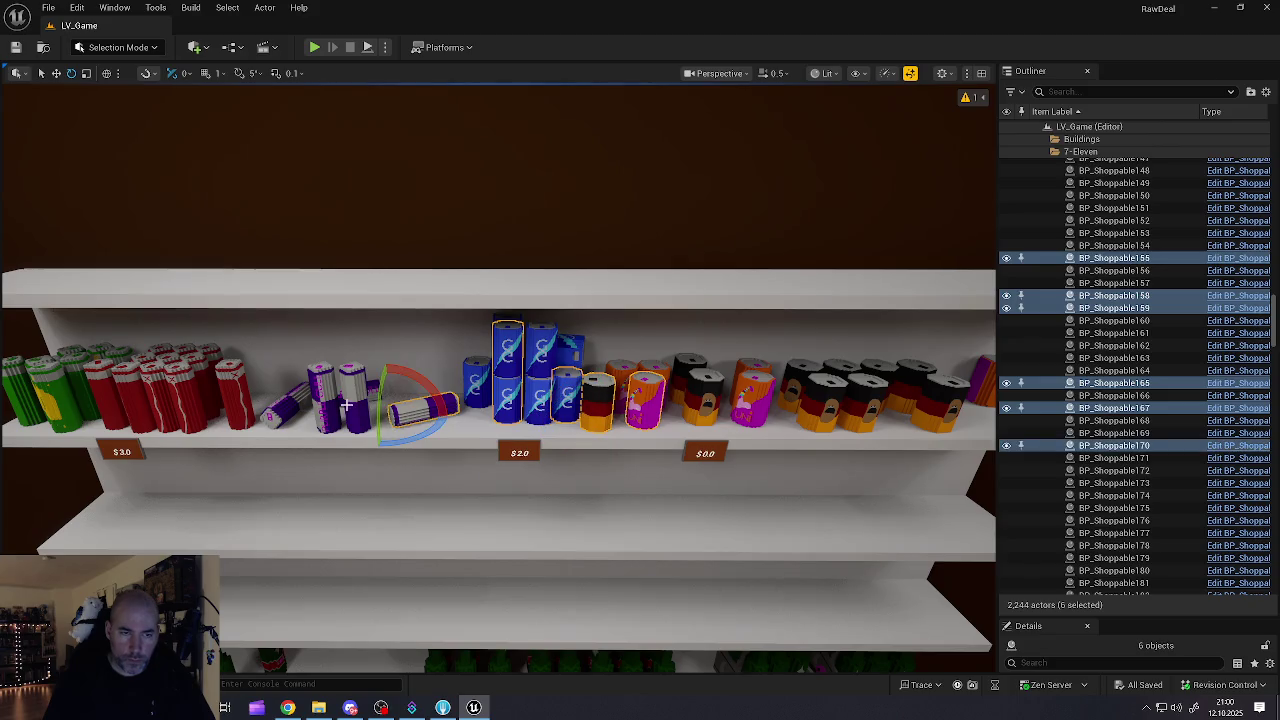
ctrl+click(348, 405)
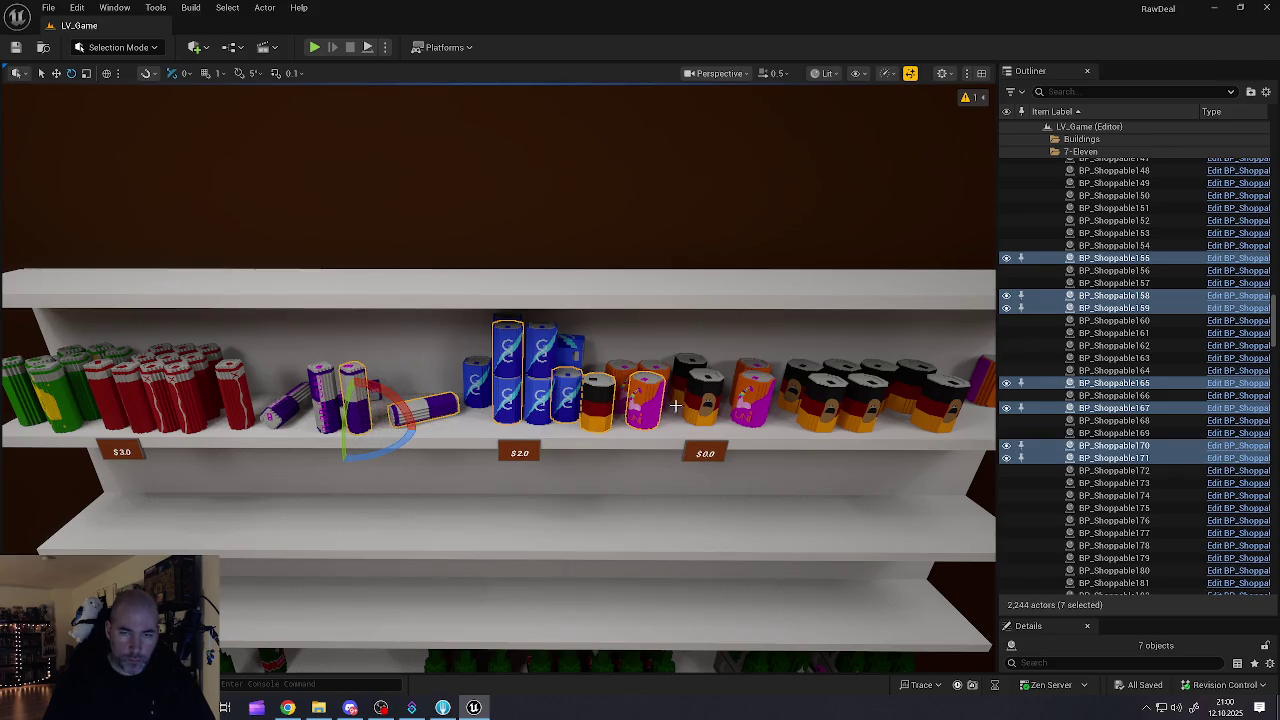
ctrl+click(745, 402)
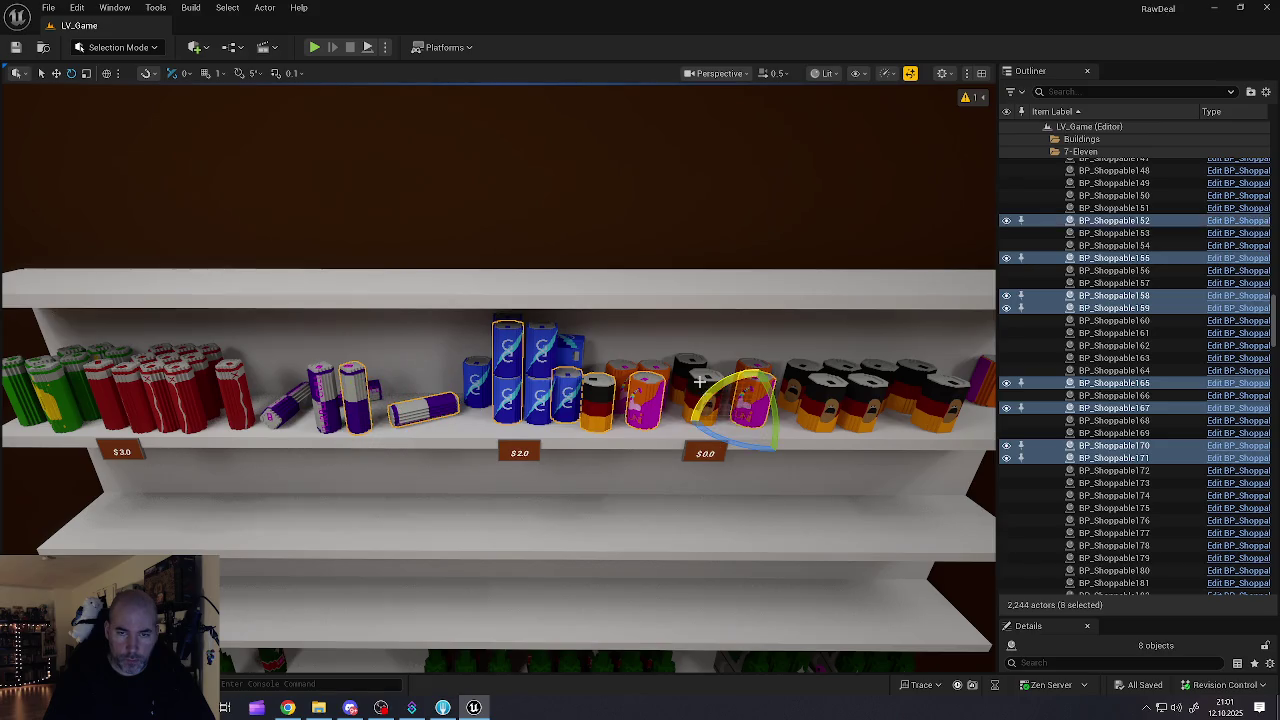
ctrl+click(693, 371)
ctrl+click(690, 365)
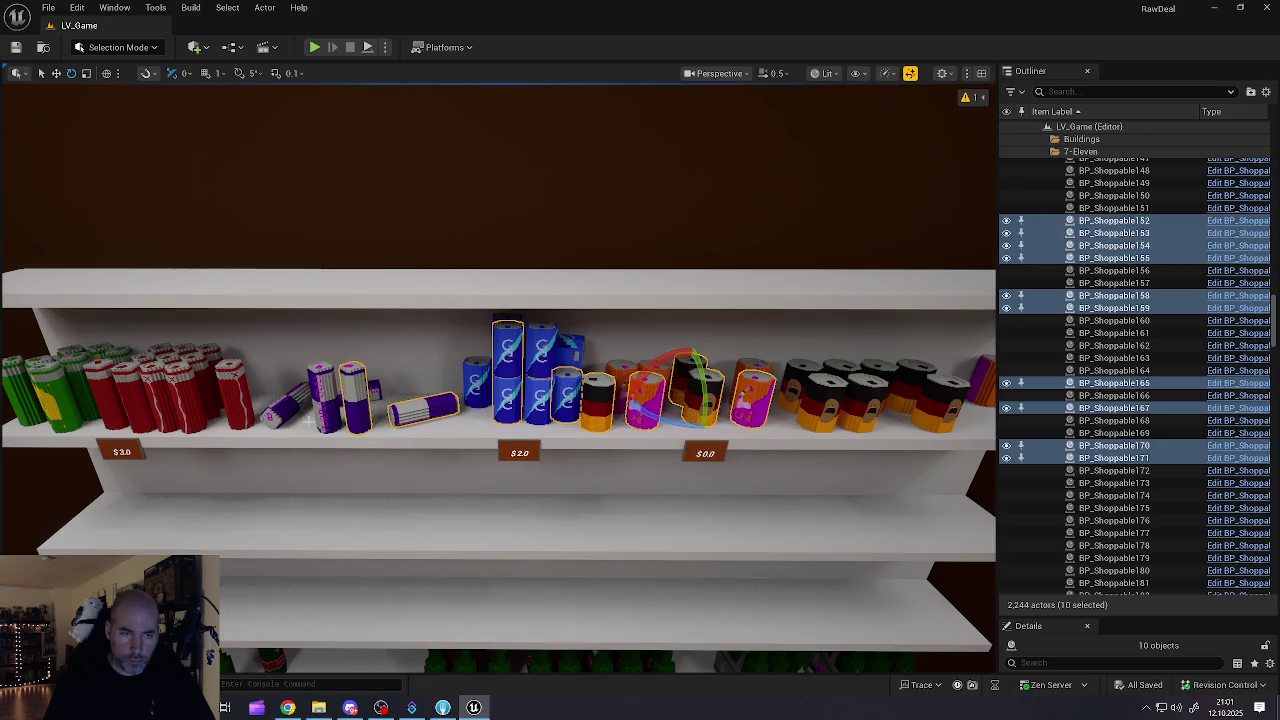
ctrl+click(230, 395)
ctrl+click(190, 375)
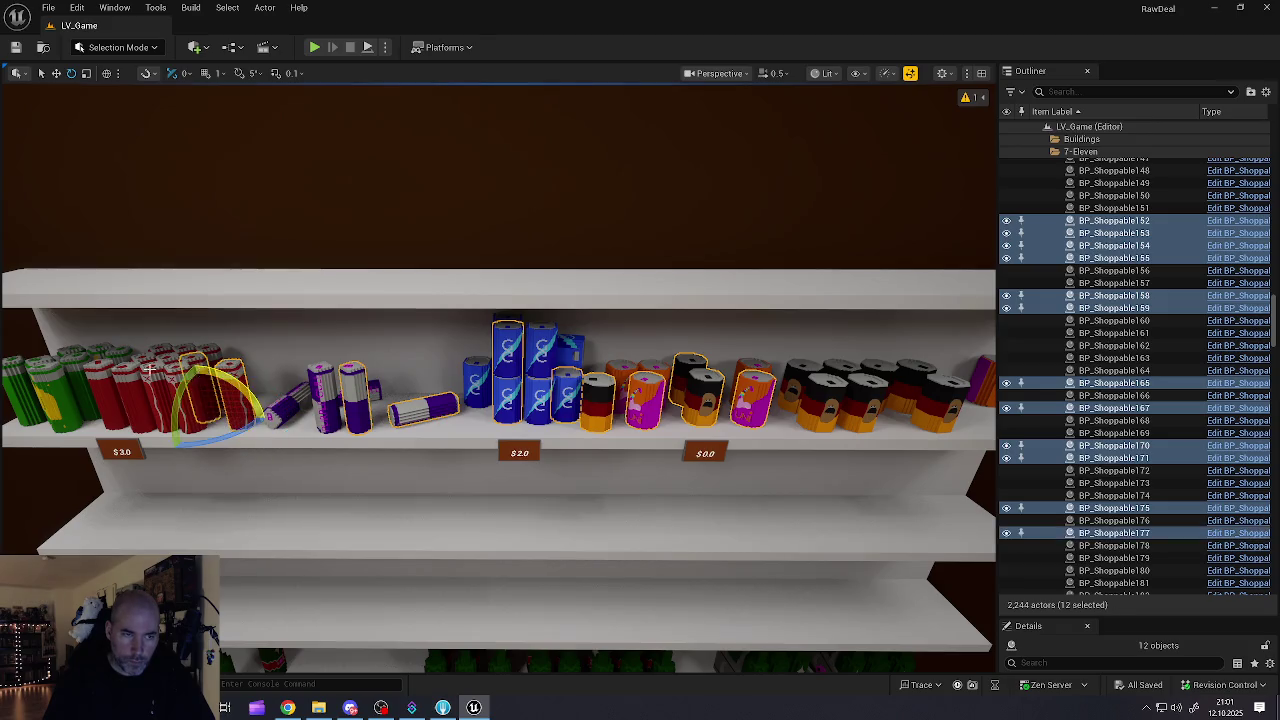
ctrl+click(75, 357)
scroll(500, 400, down, 5)
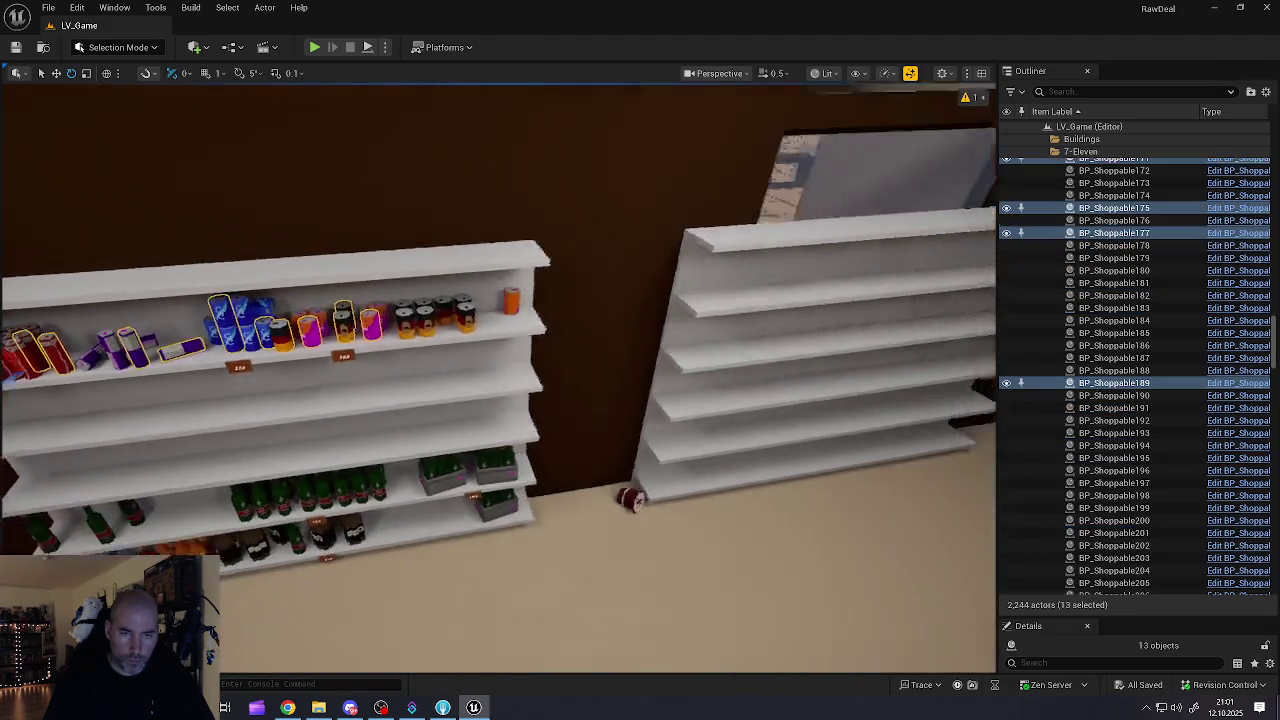
Step: Copy the thirteen cans into the back room and drop them onto the surface below
key(w)
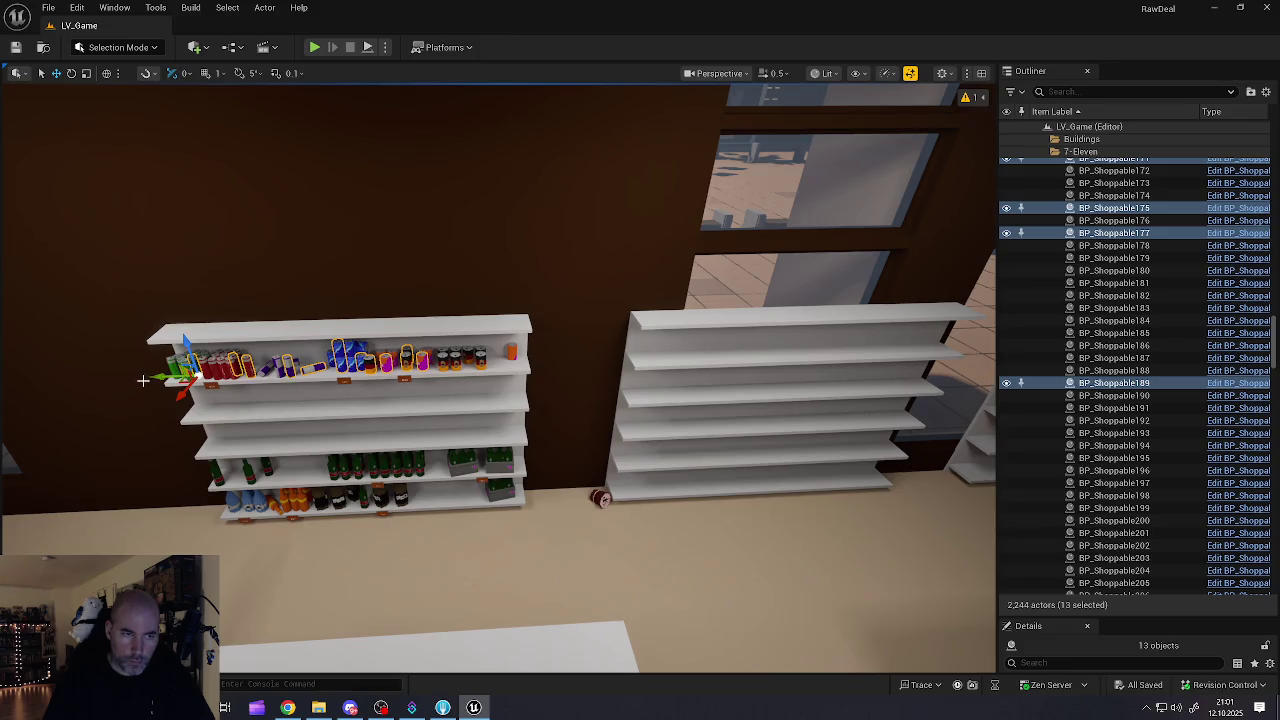
mouse_move(153, 376)
mouse_down()
mouse_move(836, 383)
mouse_move(660, 350)
mouse_move(617, 388)
mouse_up()
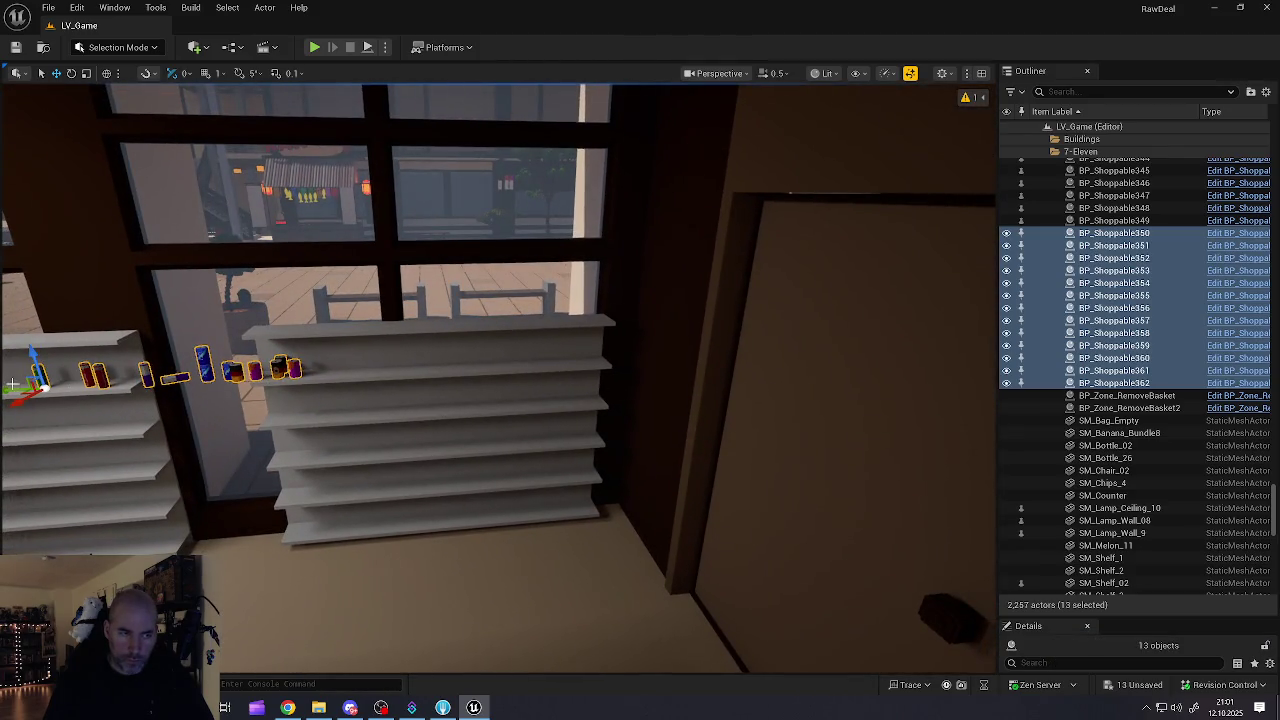
drag(10, 390, 544, 381)
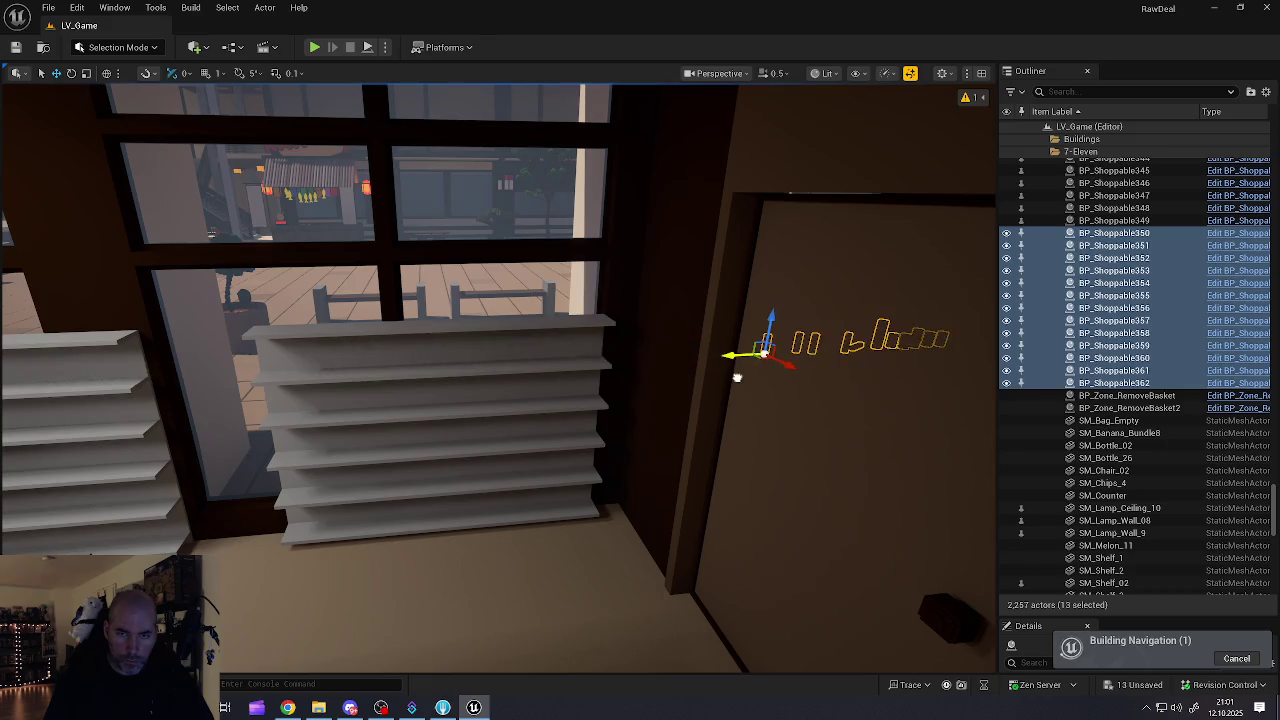
drag(779, 379, 655, 420)
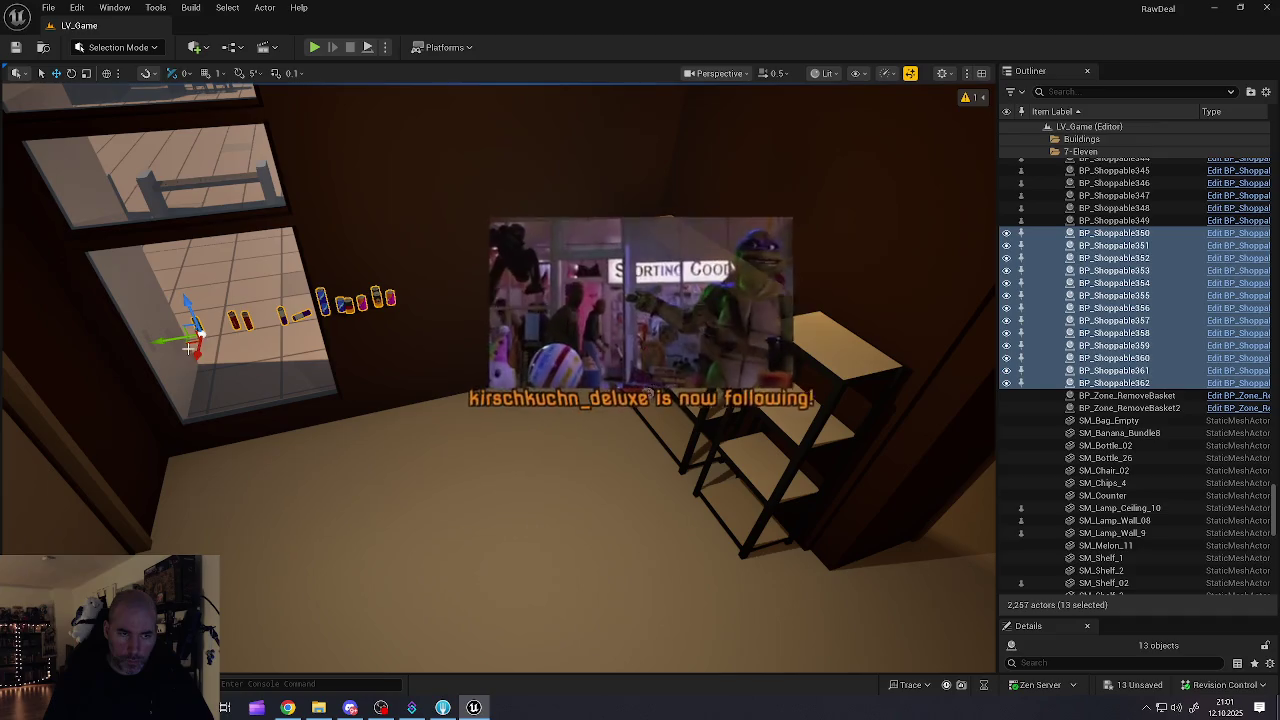
key(End)
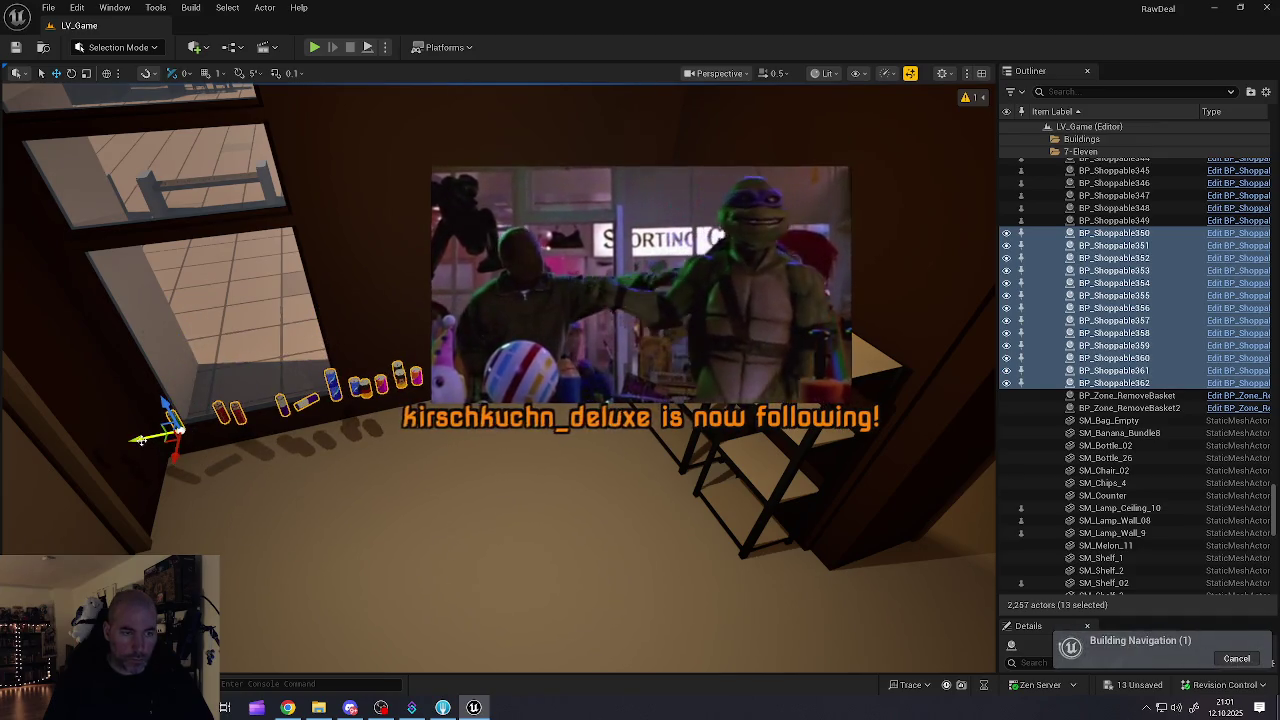
key(h)
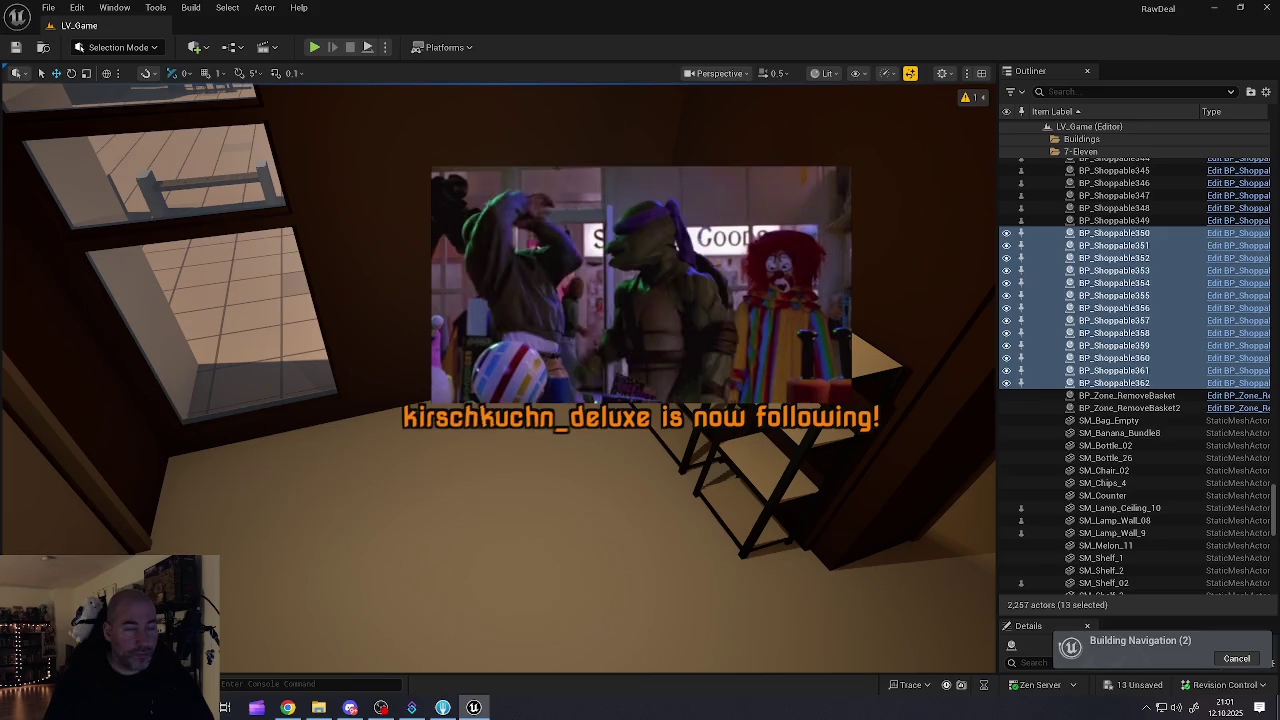
drag(655, 420, 630, 422)
key(f)
scroll(594, 309, down, 3)
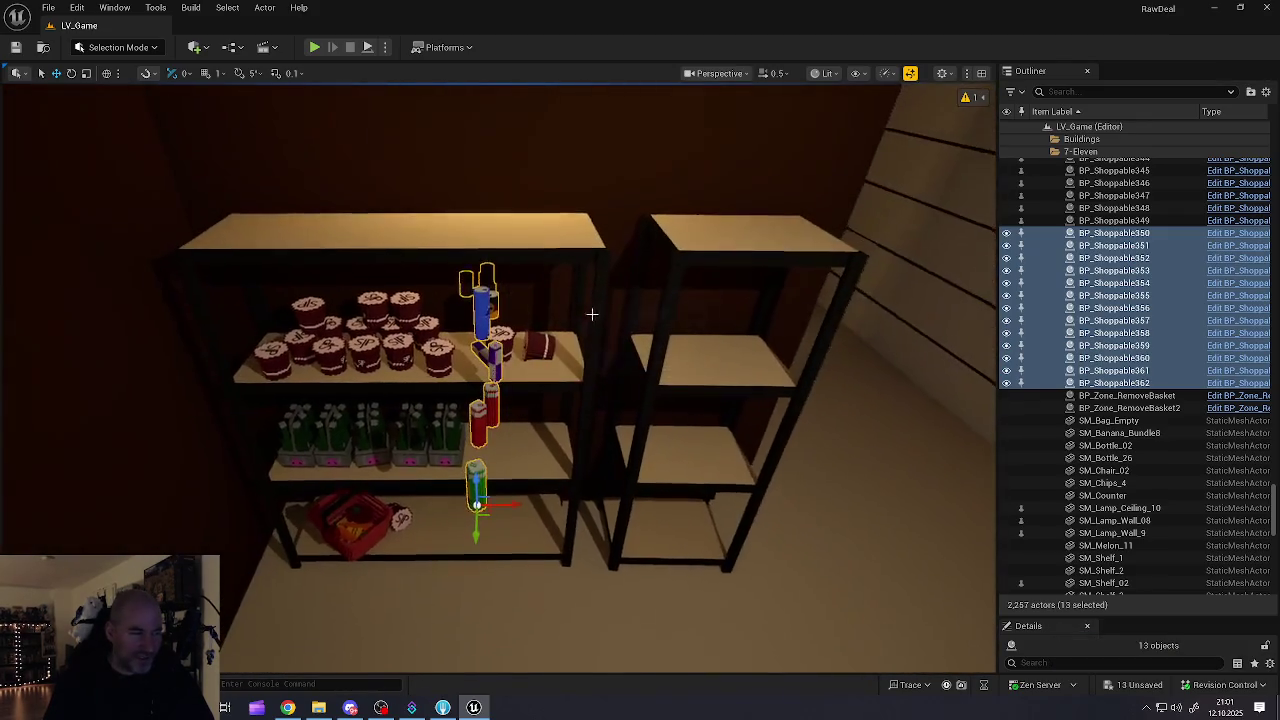
Step: Rotate the row of cans and seat it on the bottle shelf beside the green crates
key(e)
mouse_move(492, 548)
mouse_down()
mouse_move(525, 530)
mouse_move(476, 553)
mouse_move(490, 546)
mouse_up()
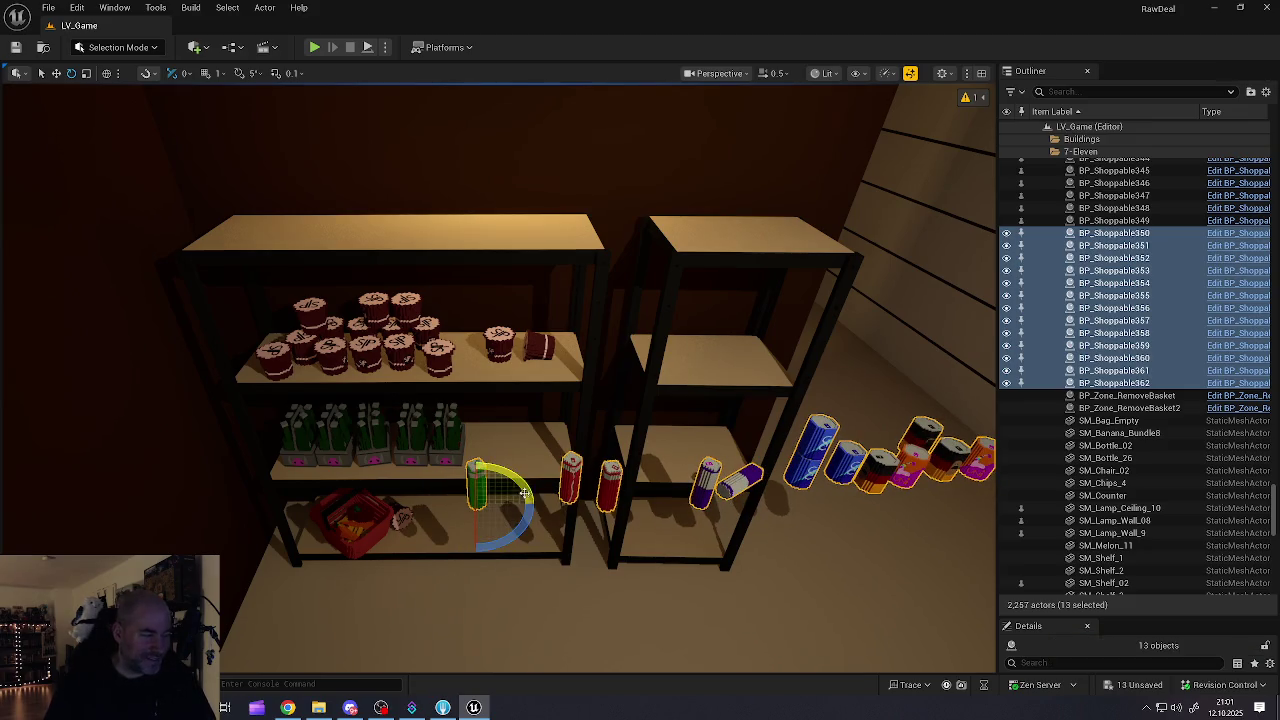
mouse_move(505, 504)
mouse_down()
mouse_move(260, 511)
mouse_move(246, 491)
mouse_move(280, 432)
mouse_up()
key(f)
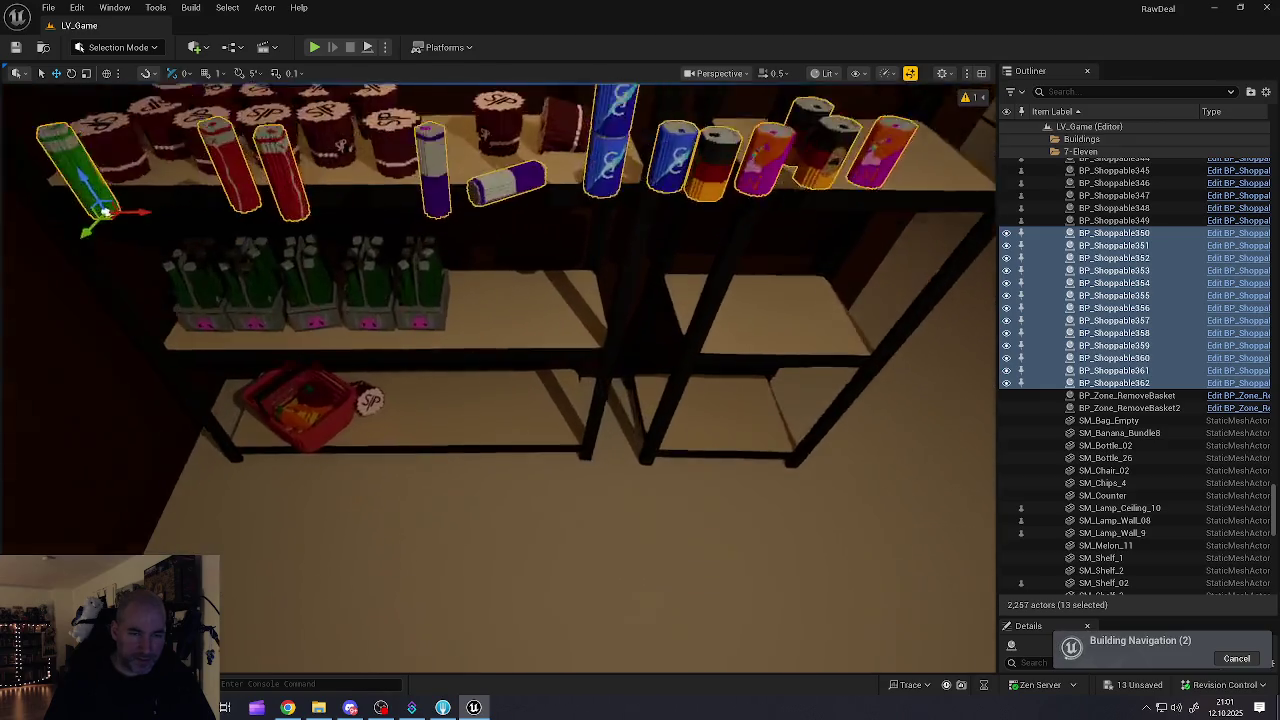
scroll(377, 423, up, 3)
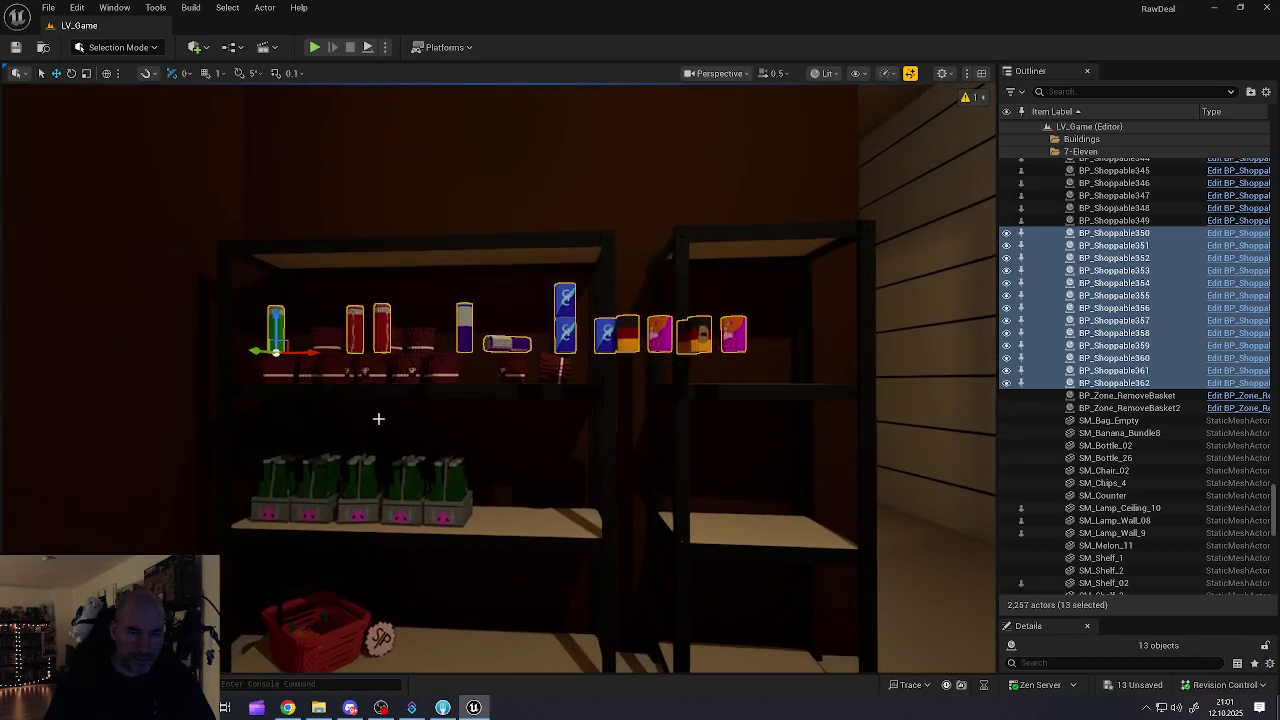
drag(275, 315, 273, 510)
mouse_move(256, 556)
mouse_down()
mouse_move(314, 500)
mouse_move(310, 518)
mouse_move(522, 519)
mouse_move(497, 519)
mouse_up()
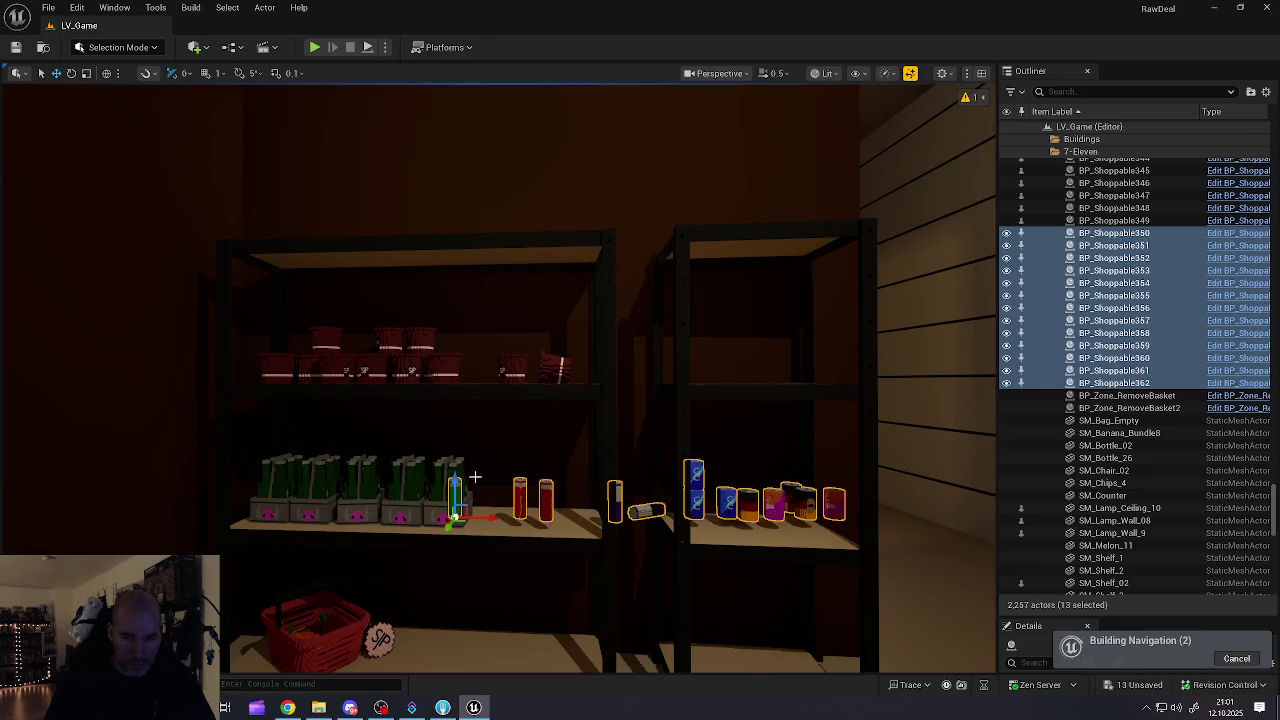
drag(455, 480, 455, 492)
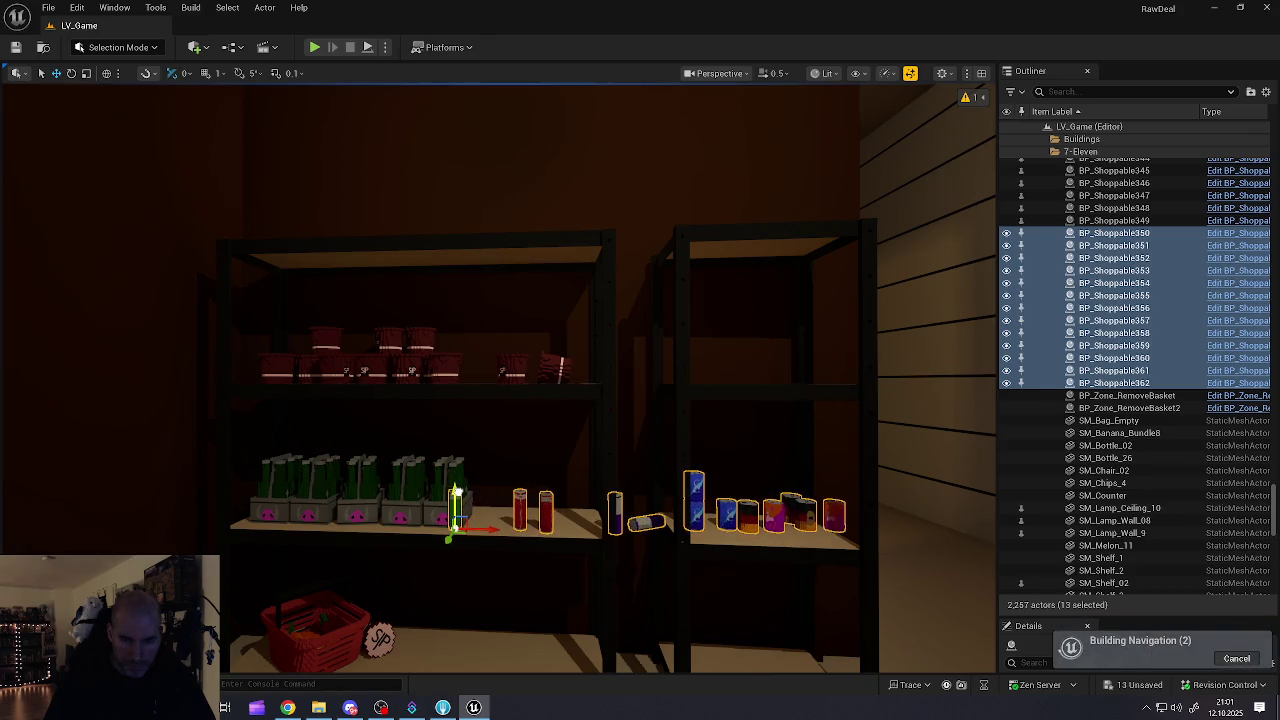
scroll(551, 531, down, 5)
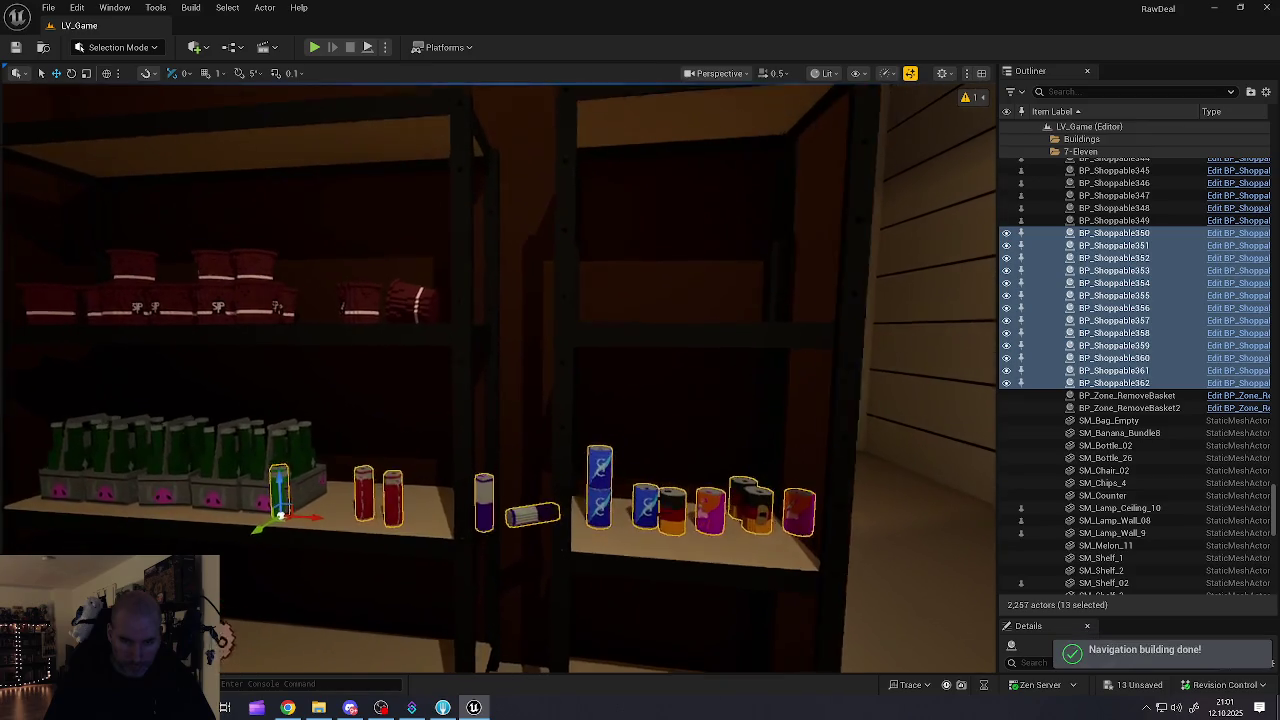
click(819, 525)
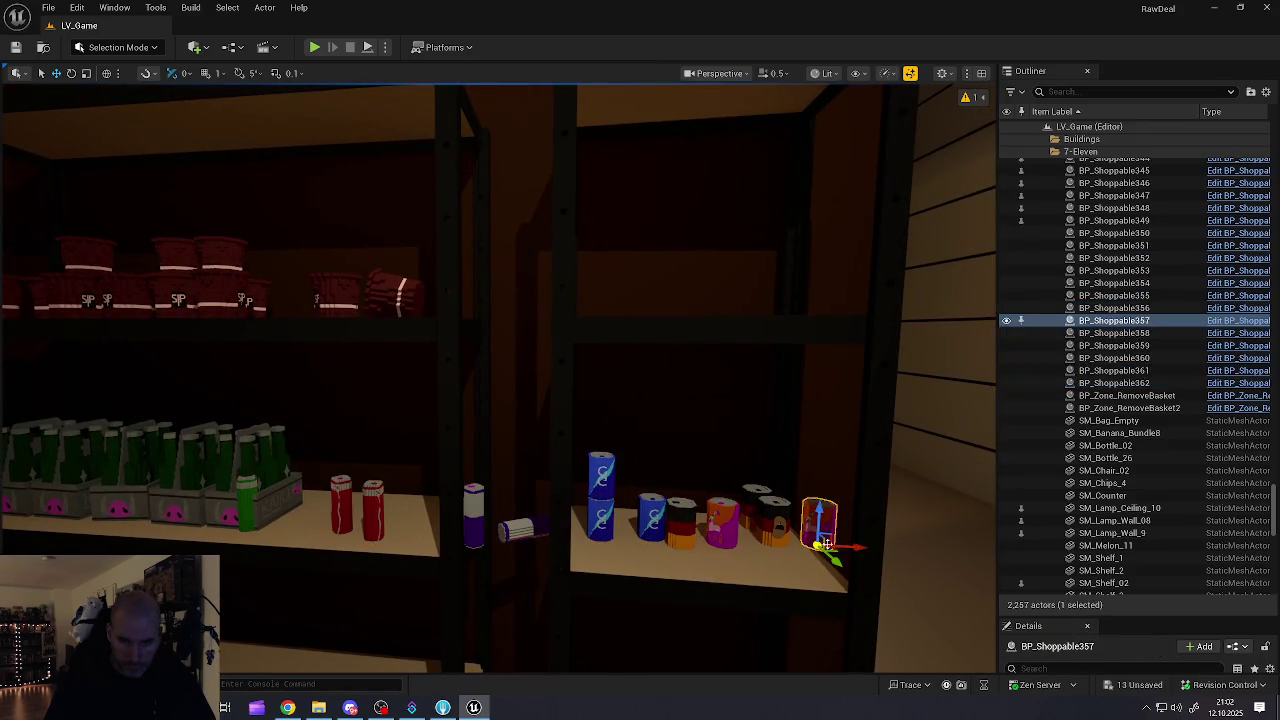
Step: Slide the rightmost can and two red cans onto the right-hand shelf, leaving the green can
mouse_move(845, 547)
mouse_down()
mouse_move(716, 541)
mouse_move(385, 470)
mouse_move(616, 512)
mouse_move(572, 541)
mouse_move(590, 518)
mouse_up()
click(332, 456)
ctrl+click(380, 460)
click(229, 458)
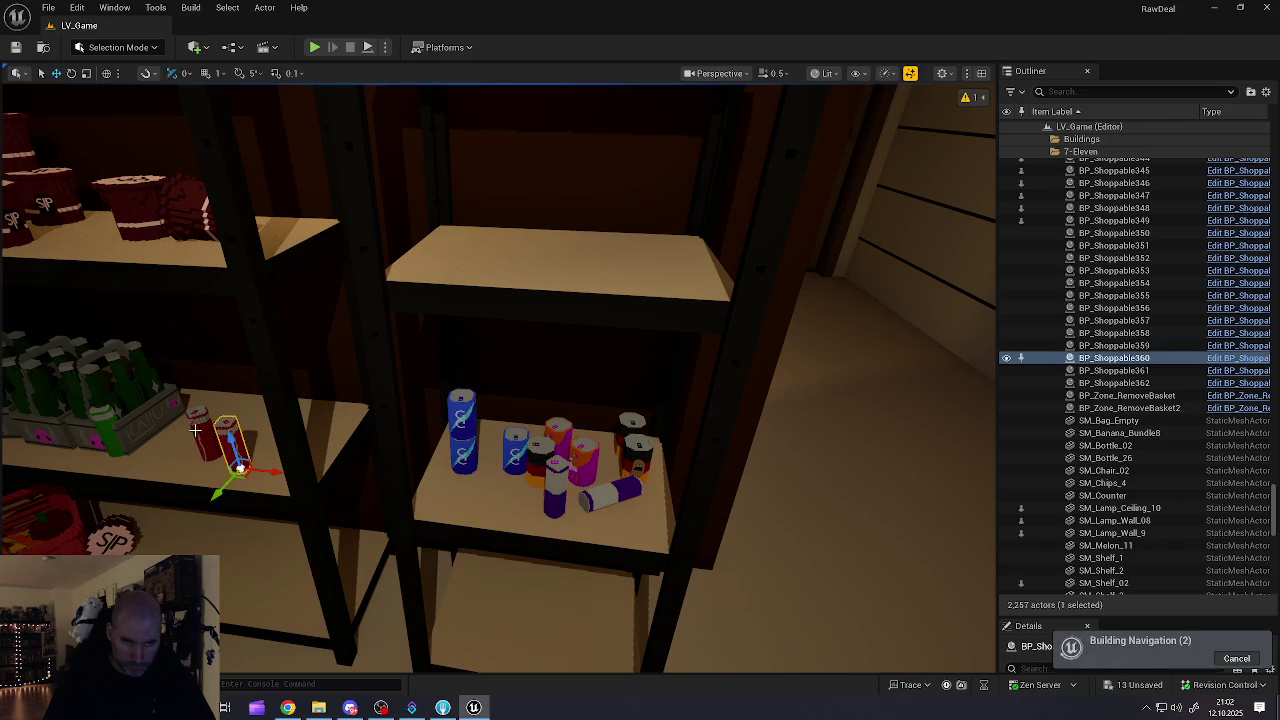
ctrl+click(202, 440)
mouse_move(232, 470)
mouse_down()
mouse_move(516, 482)
mouse_move(482, 476)
mouse_move(441, 506)
mouse_move(477, 488)
mouse_up()
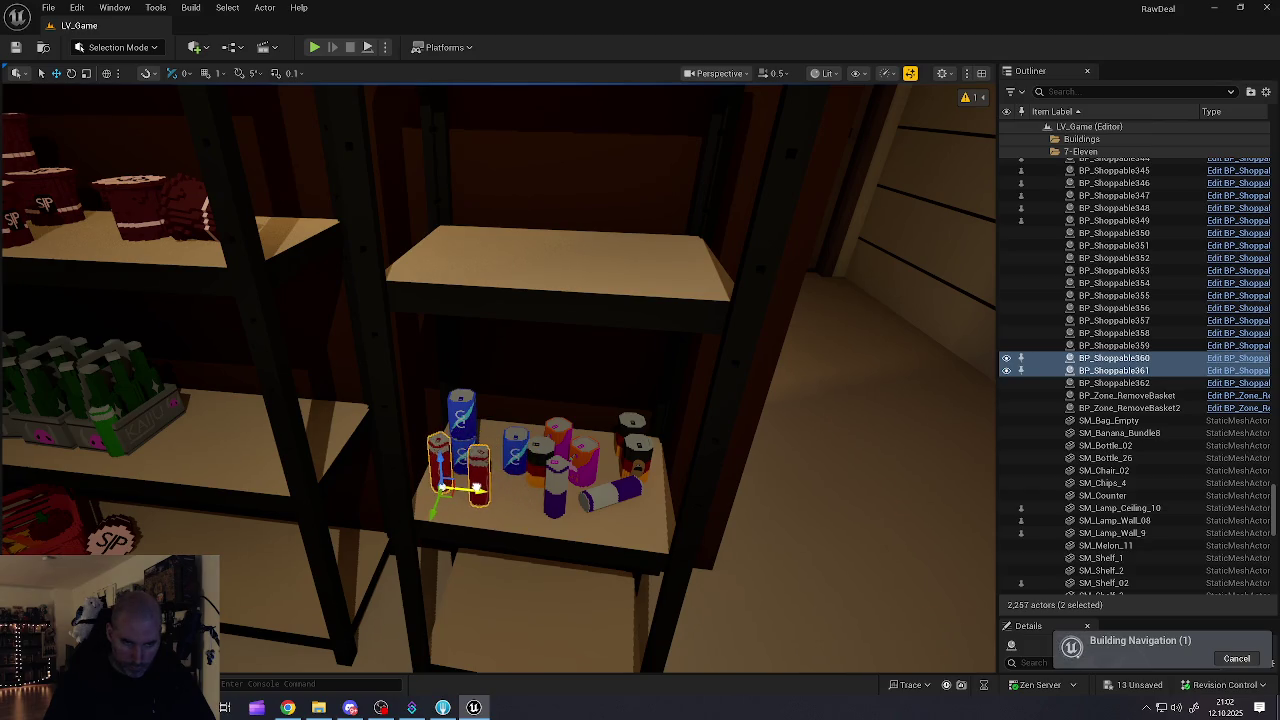
click(342, 426)
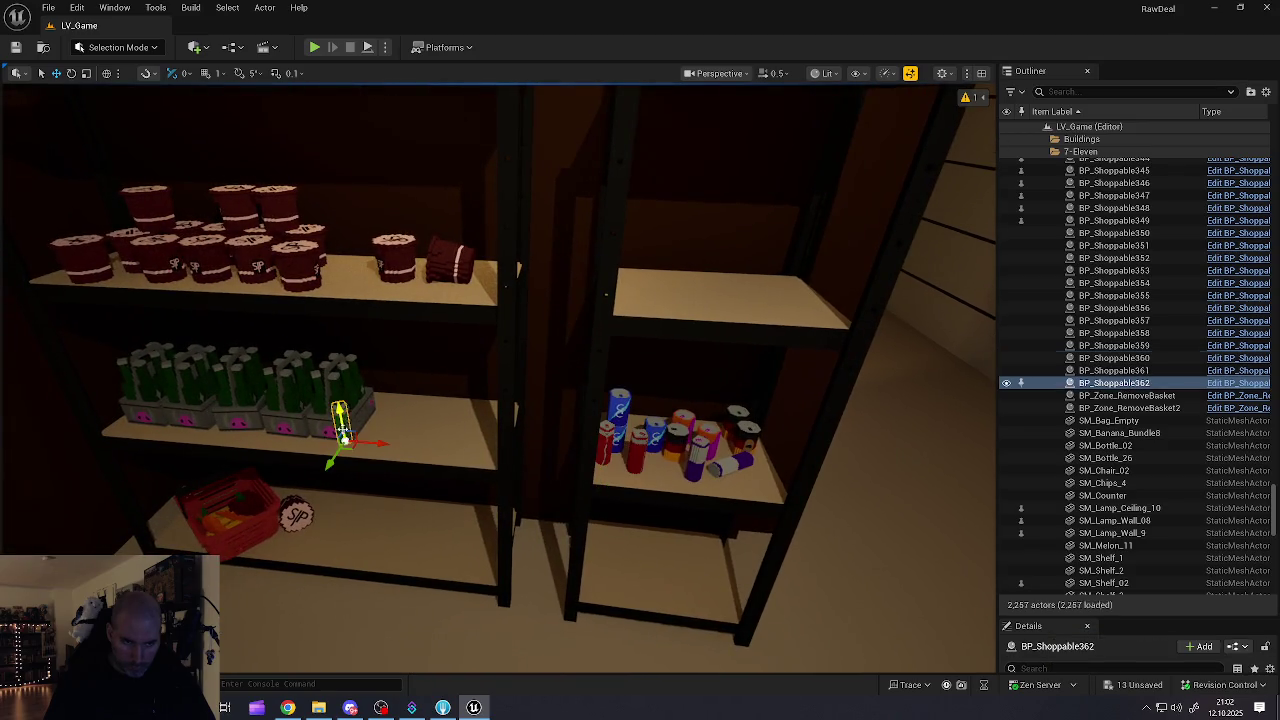
key(Escape)
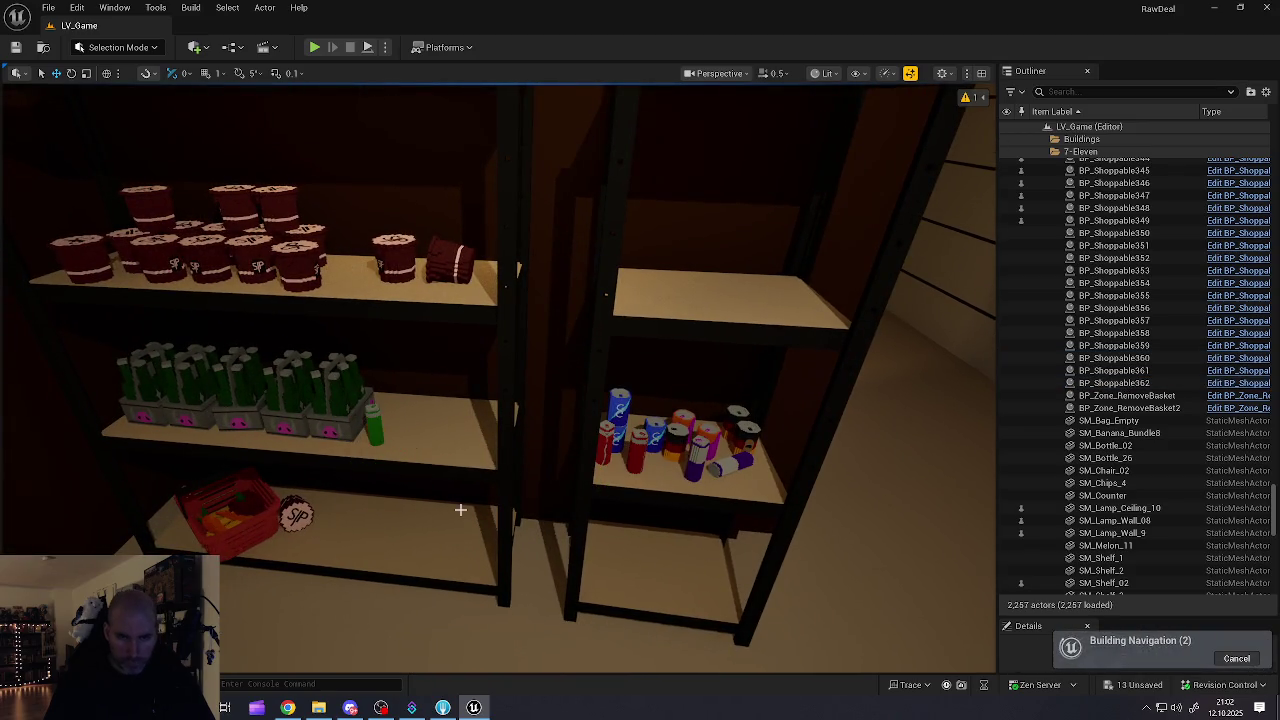
scroll(457, 508, up, 3)
mouse_move(541, 349)
mouse_down()
mouse_move(682, 247)
mouse_move(481, 500)
mouse_up()
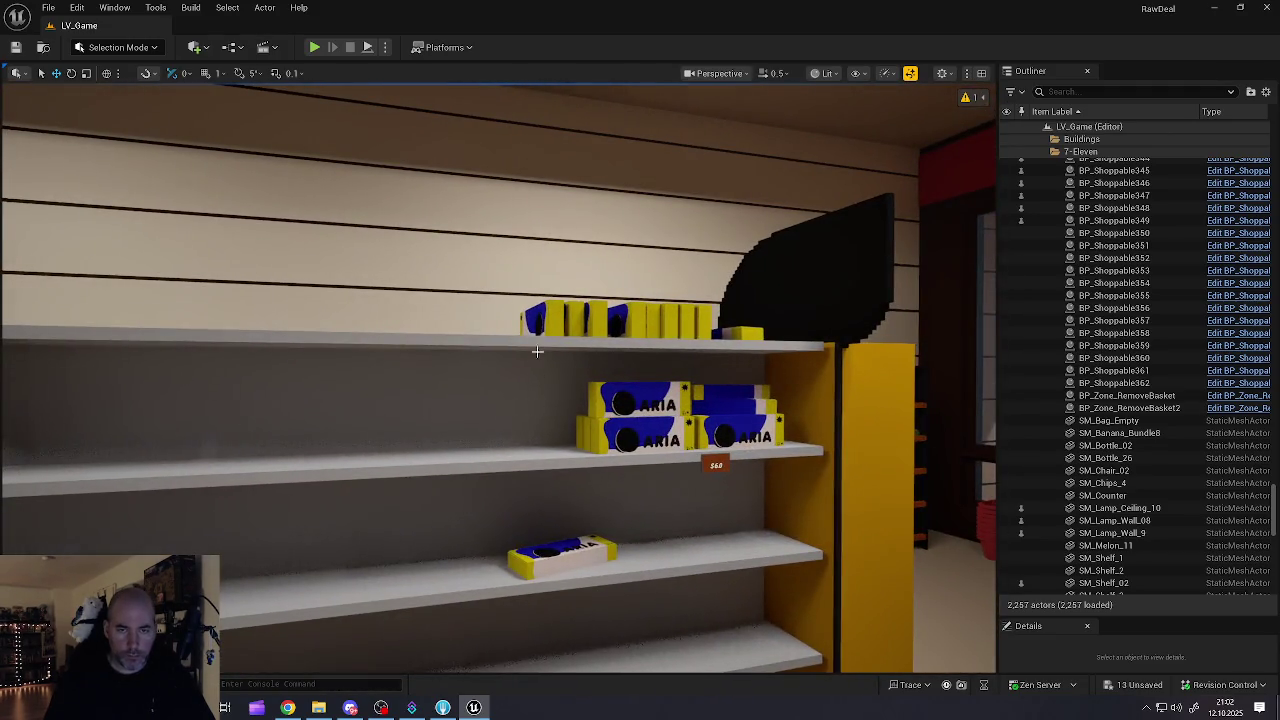
Step: Select eight yellow-and-blue boxes on the top store shelf
click(578, 330)
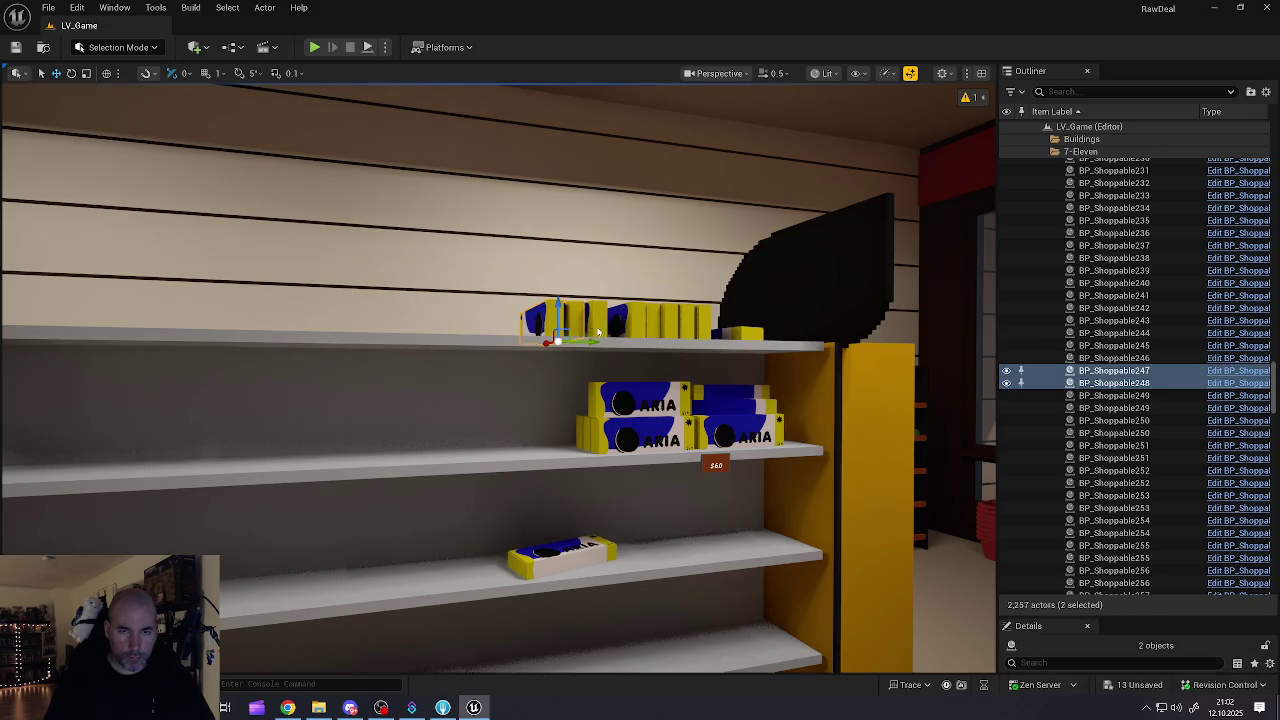
ctrl+click(603, 326)
ctrl+click(628, 324)
ctrl+click(680, 338)
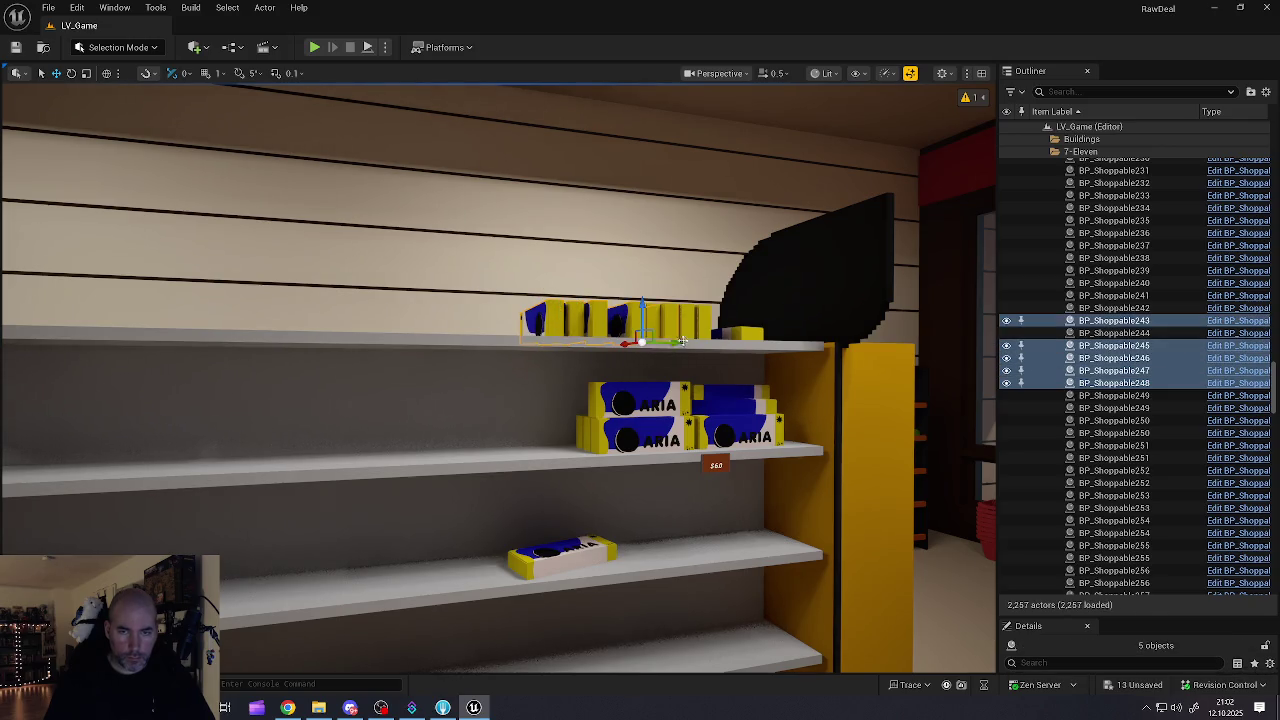
ctrl+click(735, 338)
ctrl+click(695, 334)
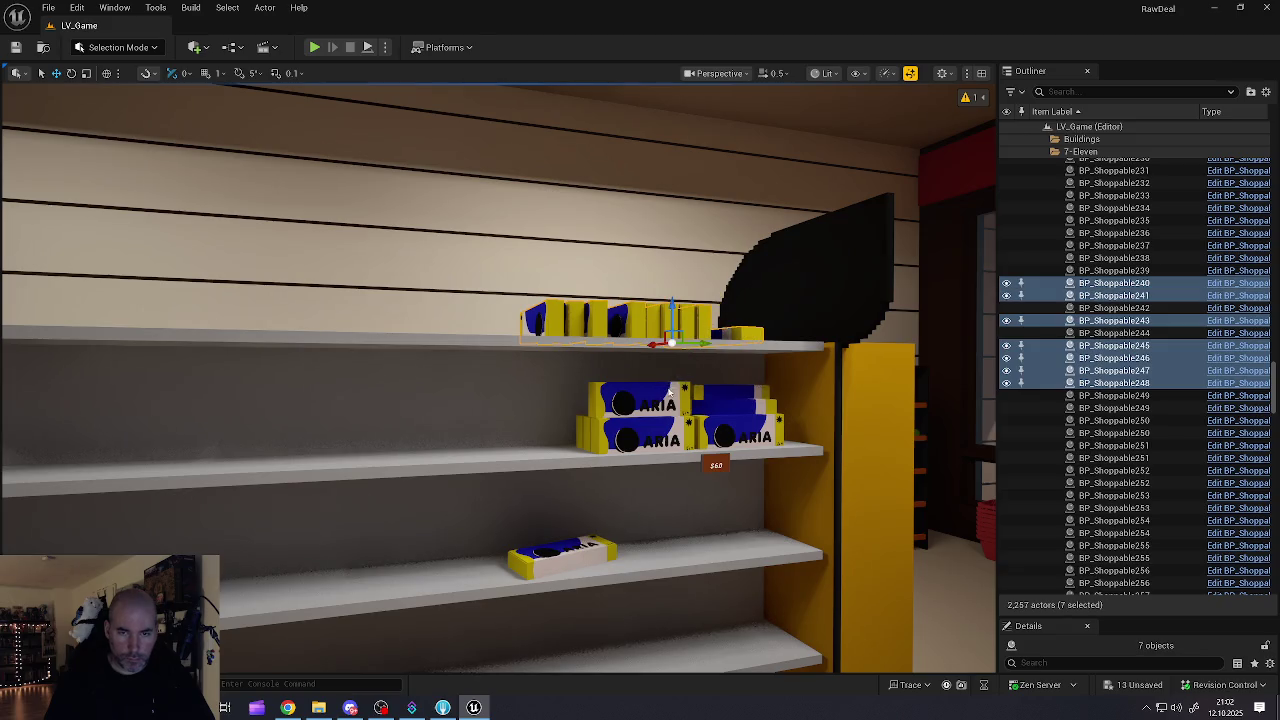
ctrl+click(668, 391)
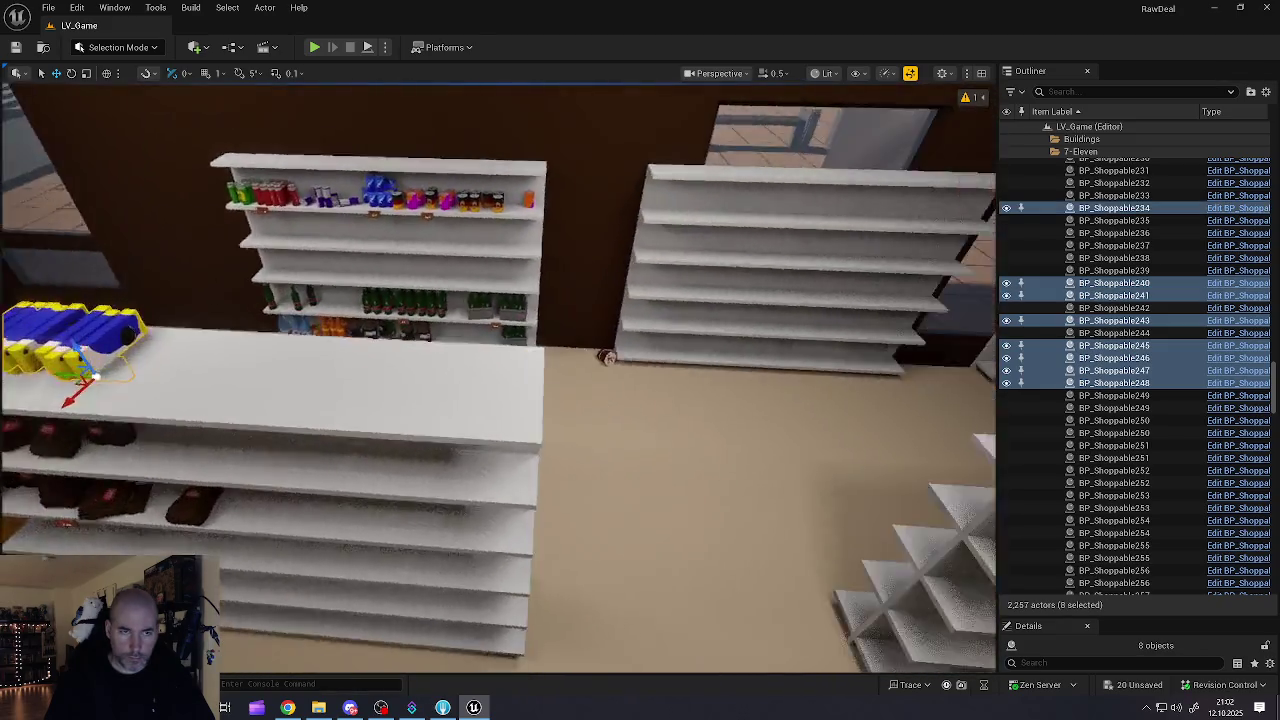
scroll(382, 424, down, 5)
Step: Duplicate the eight boxes and carry the copies into the back storeroom
mouse_move(259, 416)
mouse_down()
mouse_move(827, 375)
mouse_move(733, 383)
mouse_move(399, 481)
mouse_up()
mouse_move(674, 380)
mouse_down()
mouse_move(610, 384)
mouse_move(674, 380)
mouse_up()
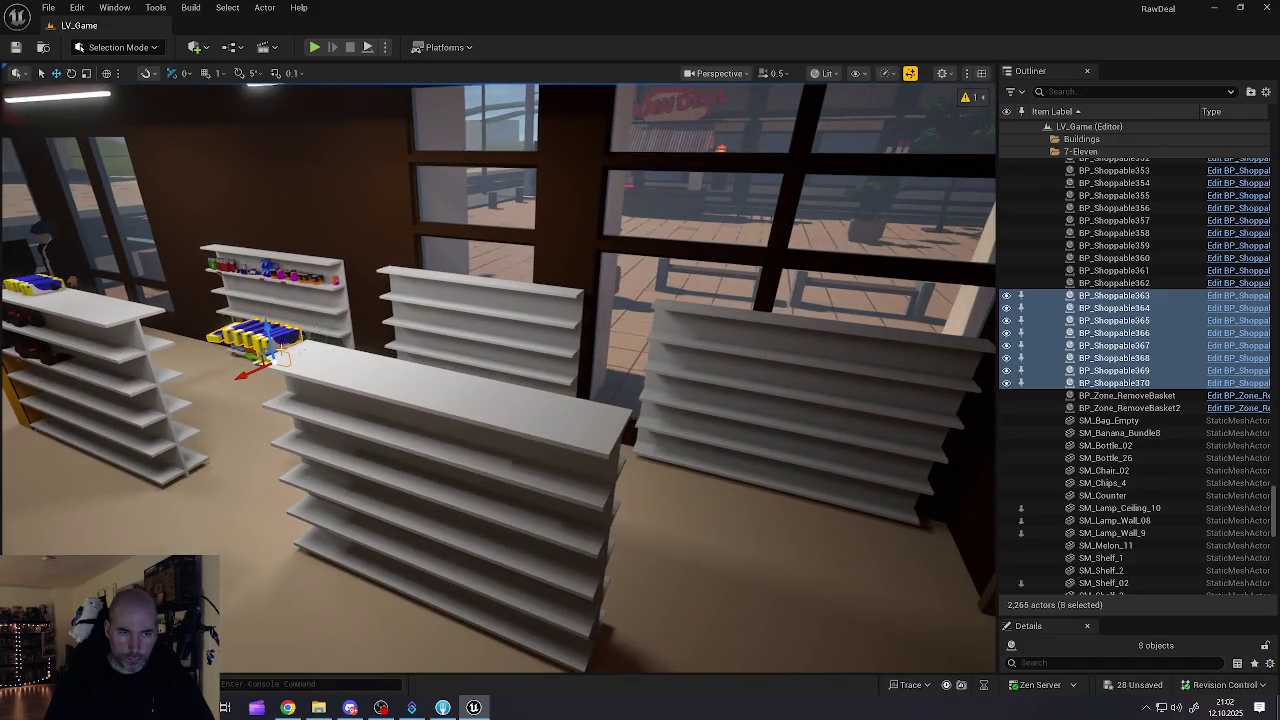
mouse_move(265, 360)
mouse_down()
mouse_move(543, 402)
mouse_move(857, 505)
mouse_move(920, 543)
mouse_move(917, 600)
mouse_move(995, 594)
mouse_up()
drag(561, 560, 561, 573)
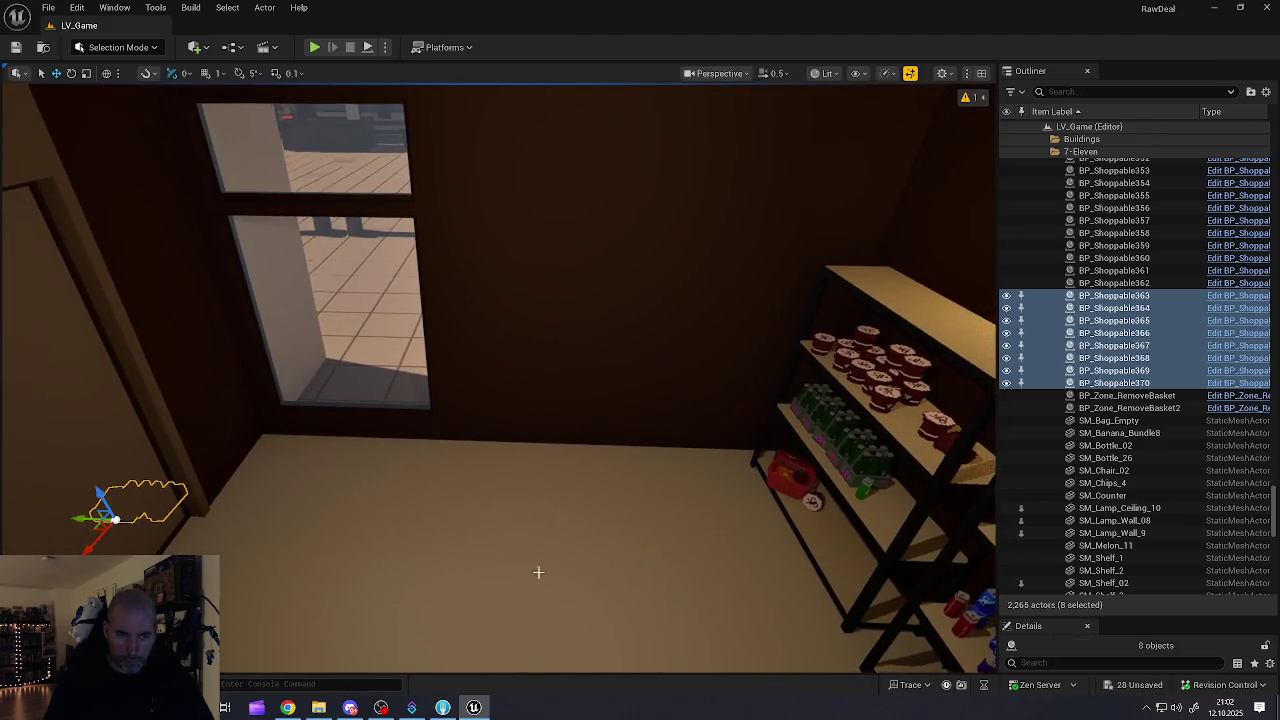
Step: Set the copied boxes on top of the left back-room shelf and slide them into line
mouse_move(80, 517)
mouse_down()
mouse_move(775, 527)
mouse_move(834, 414)
mouse_move(874, 277)
mouse_move(889, 272)
mouse_move(501, 279)
mouse_move(365, 255)
mouse_move(571, 233)
mouse_up()
key(e)
key(w)
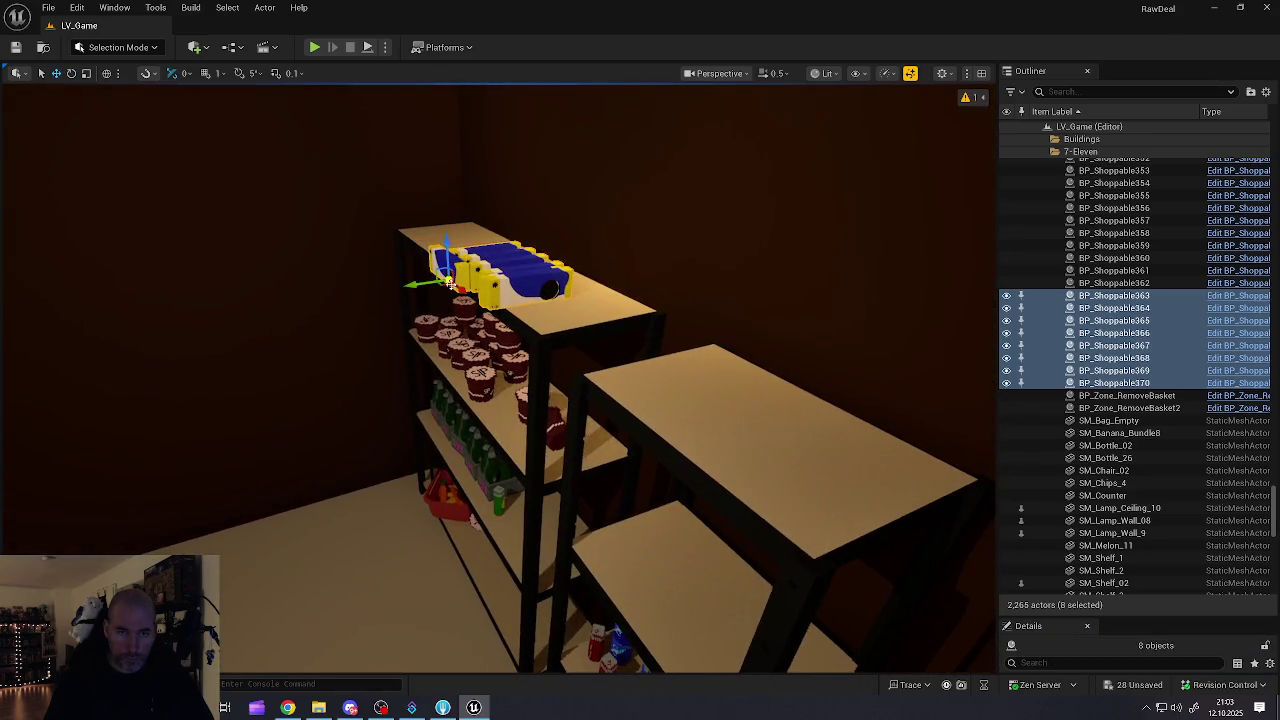
mouse_move(424, 284)
mouse_down()
mouse_move(452, 278)
mouse_move(427, 289)
mouse_up()
drag(433, 333, 463, 308)
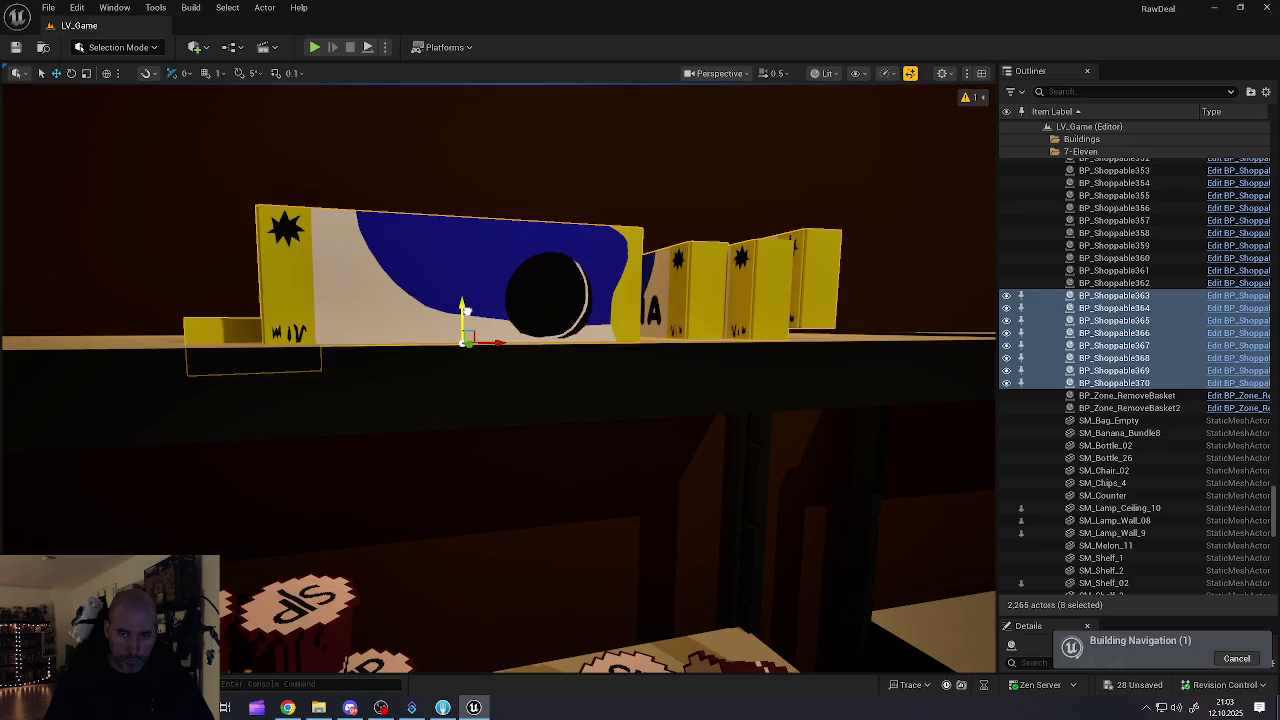
Step: Lift the small box hanging off the edge back onto the shelf top
click(778, 302)
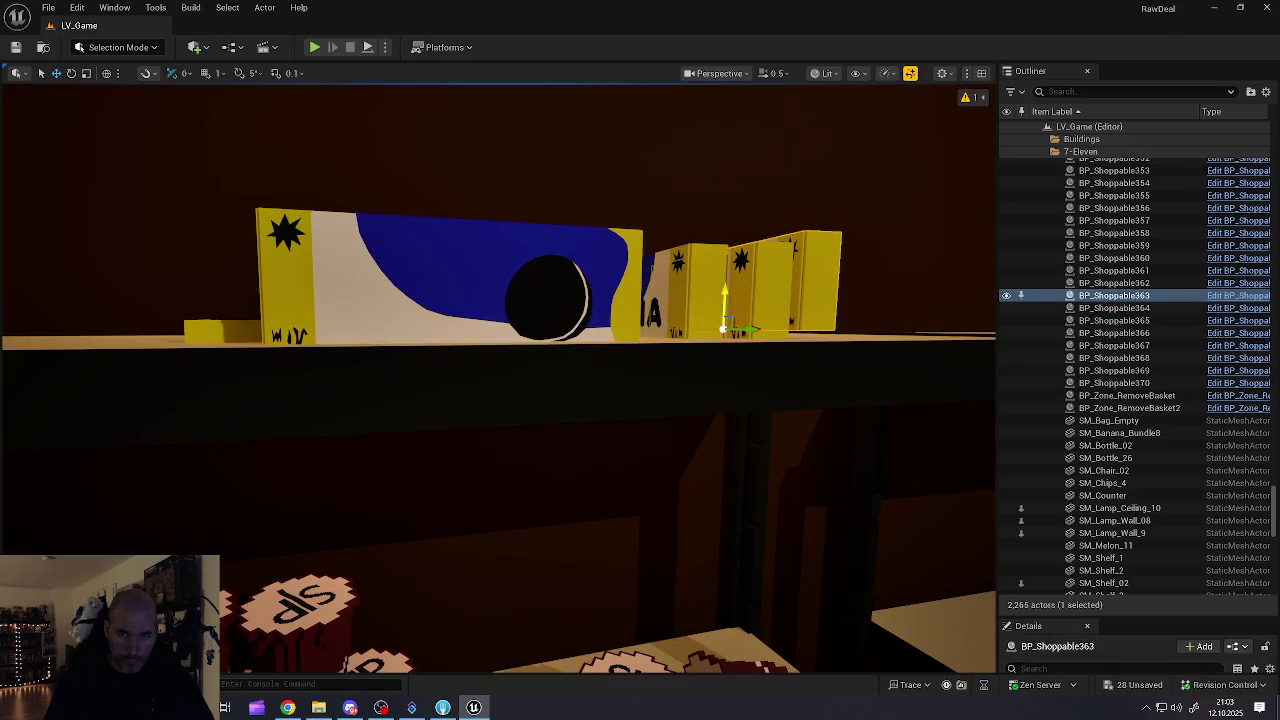
click(216, 333)
drag(216, 334, 178, 335)
drag(140, 306, 136, 281)
scroll(136, 281, down, 10)
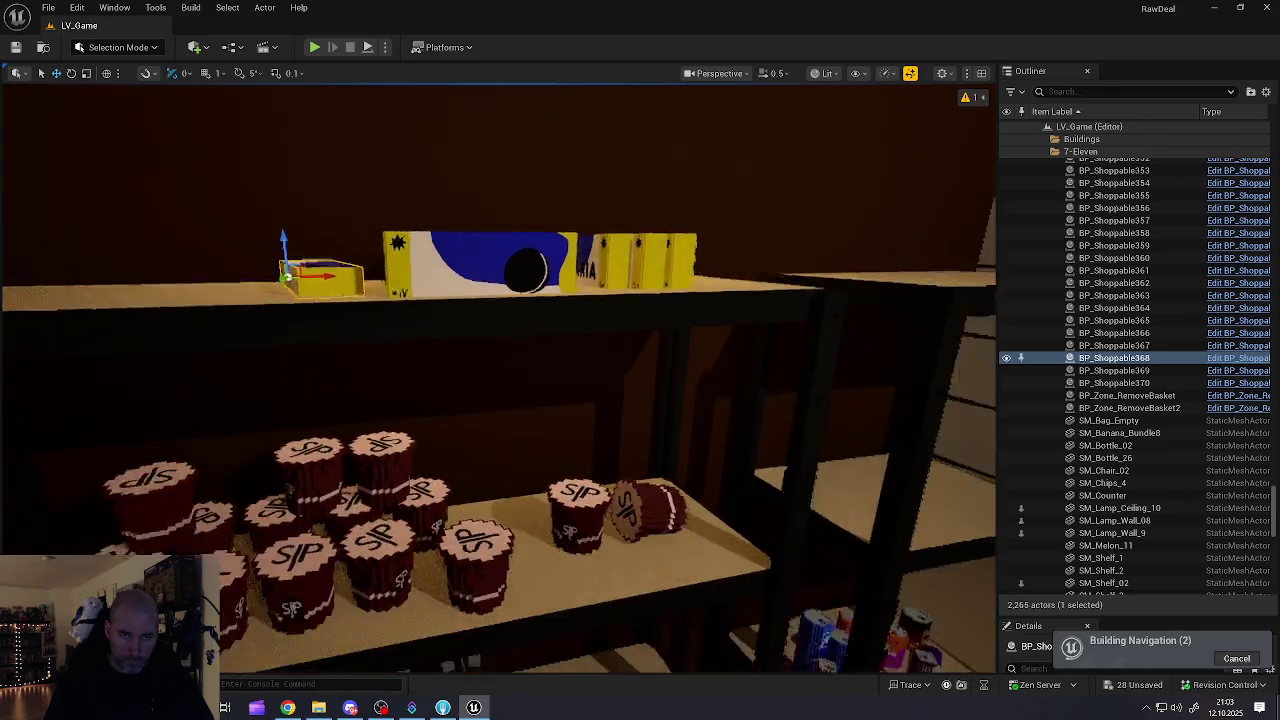
drag(407, 332, 411, 337)
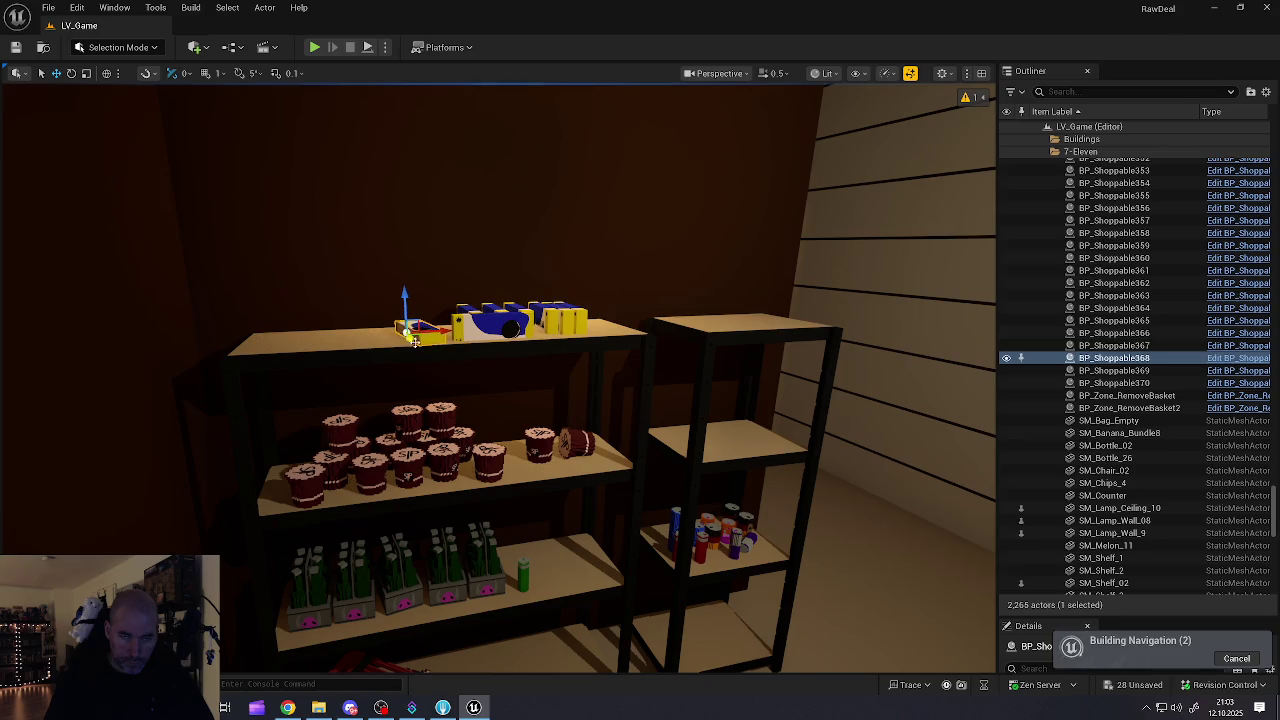
scroll(413, 340, up, 5)
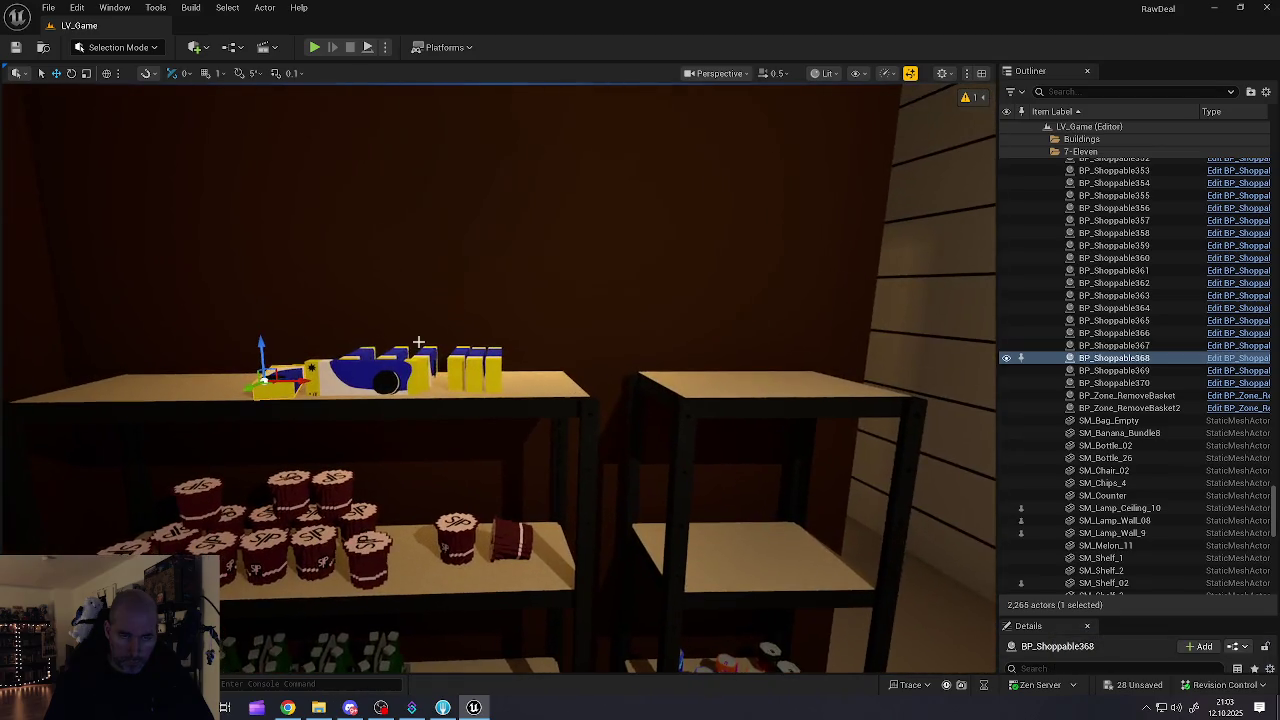
Step: Slide six of the boxes left along the top shelf
ctrl+click(368, 362)
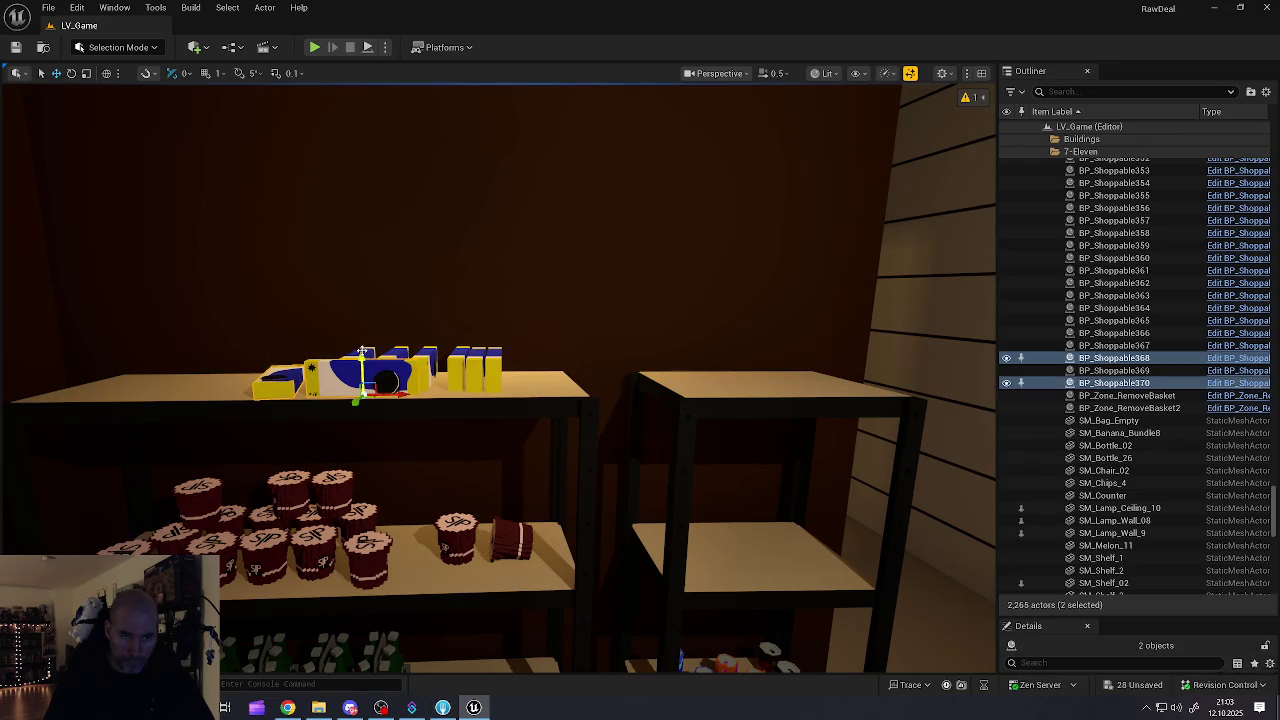
ctrl+click(362, 352)
ctrl+click(395, 357)
ctrl+click(425, 360)
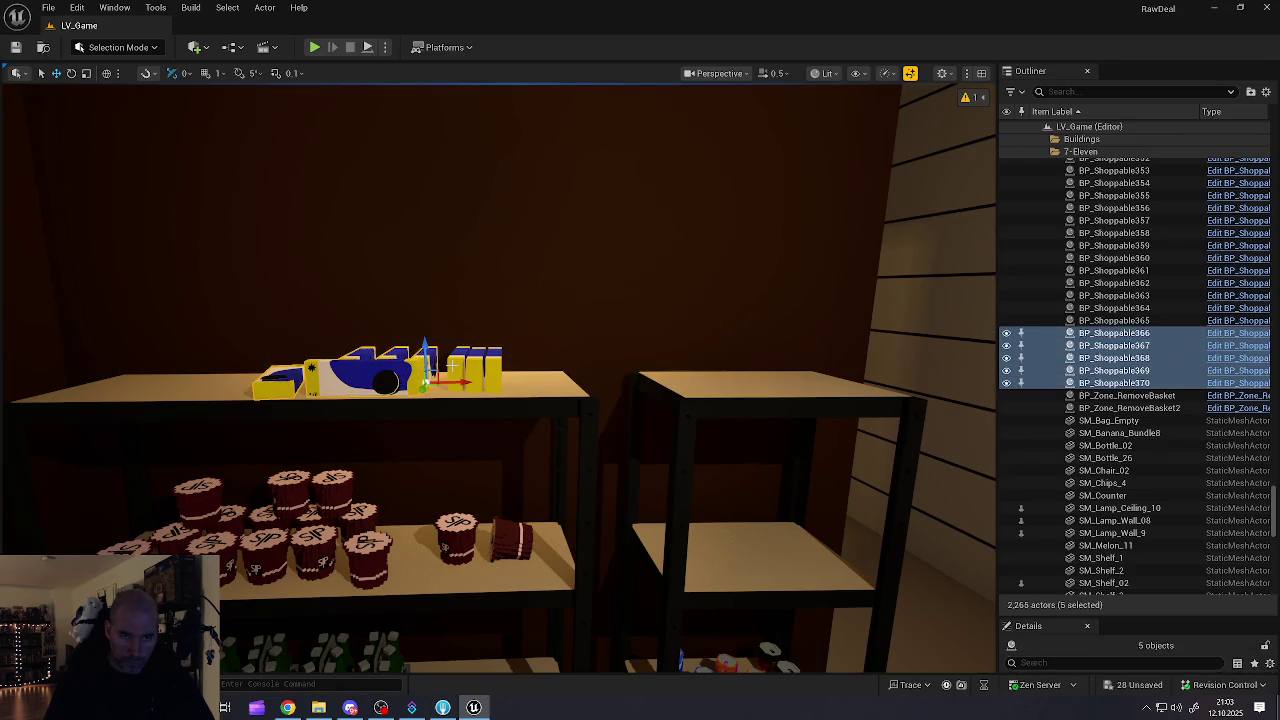
ctrl+click(454, 367)
drag(487, 380, 322, 381)
Step: Move BP_Shoppable363 and 364 down beside the green bottles, angle them, and space them apart
click(484, 370)
ctrl+click(482, 362)
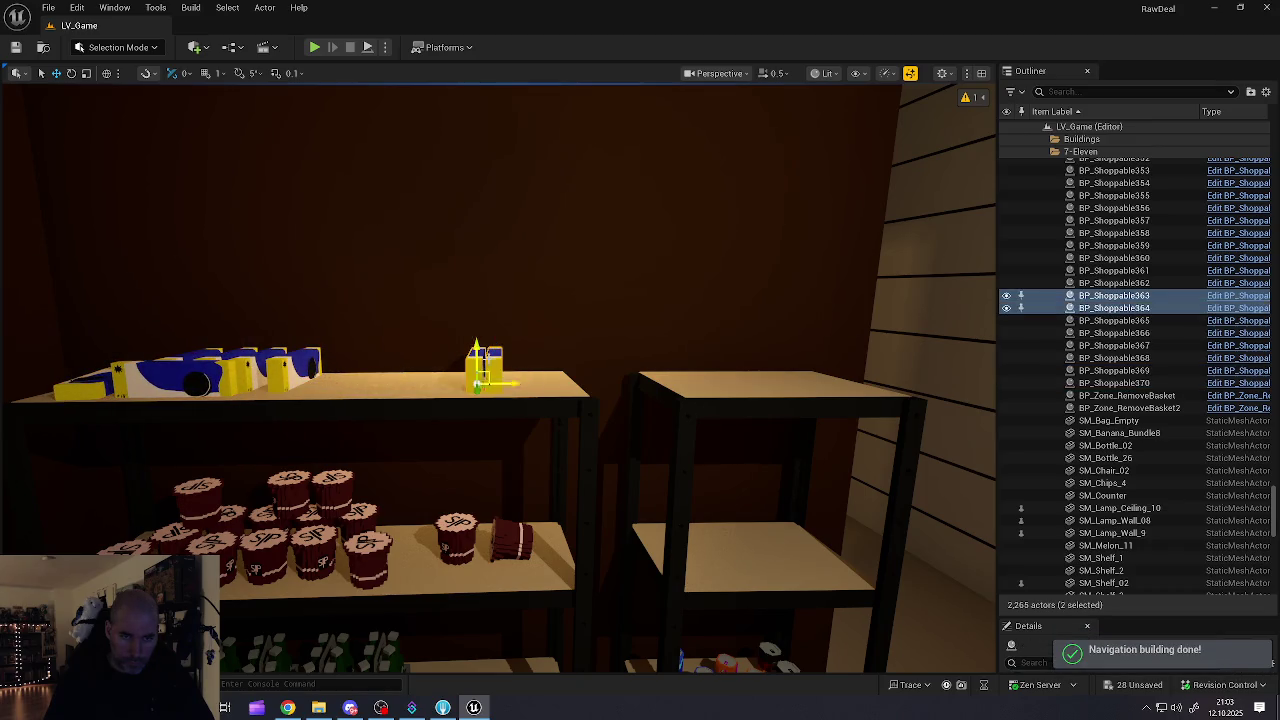
key(f)
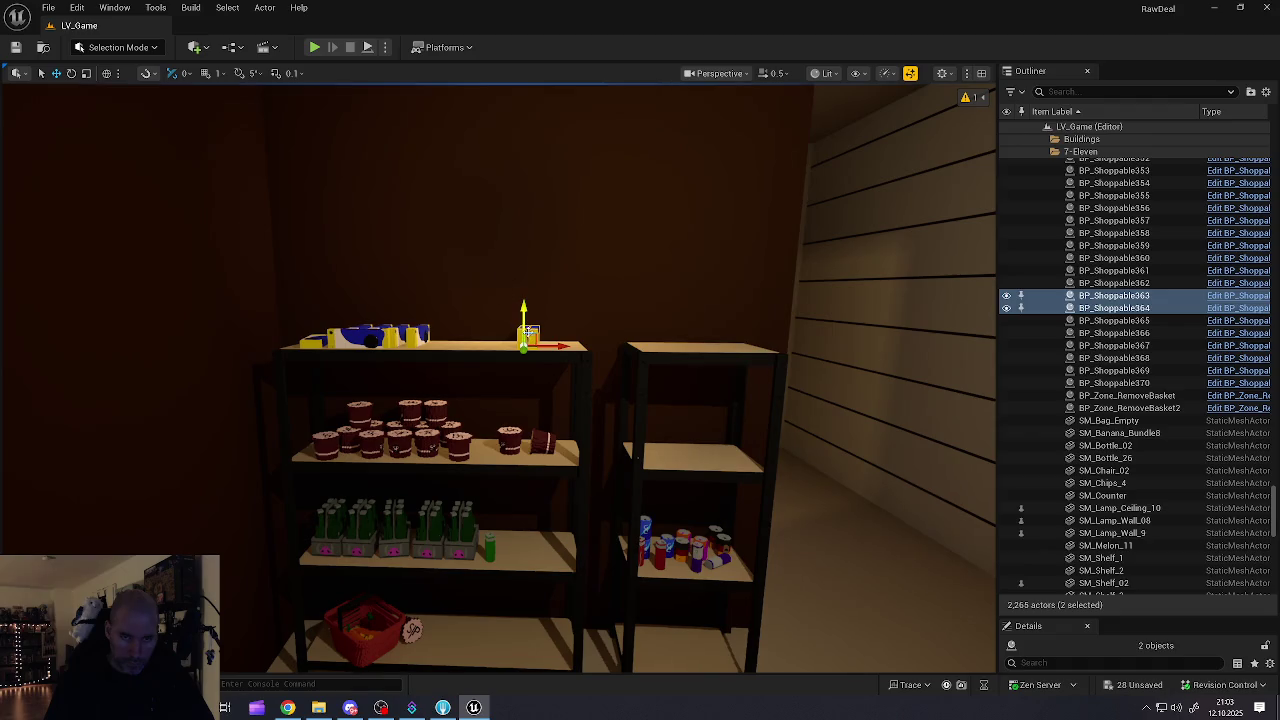
mouse_move(522, 346)
mouse_down()
mouse_move(521, 525)
mouse_move(556, 552)
mouse_move(500, 568)
mouse_move(594, 523)
mouse_move(565, 565)
mouse_move(540, 572)
mouse_move(504, 516)
mouse_up()
key(f)
key(e)
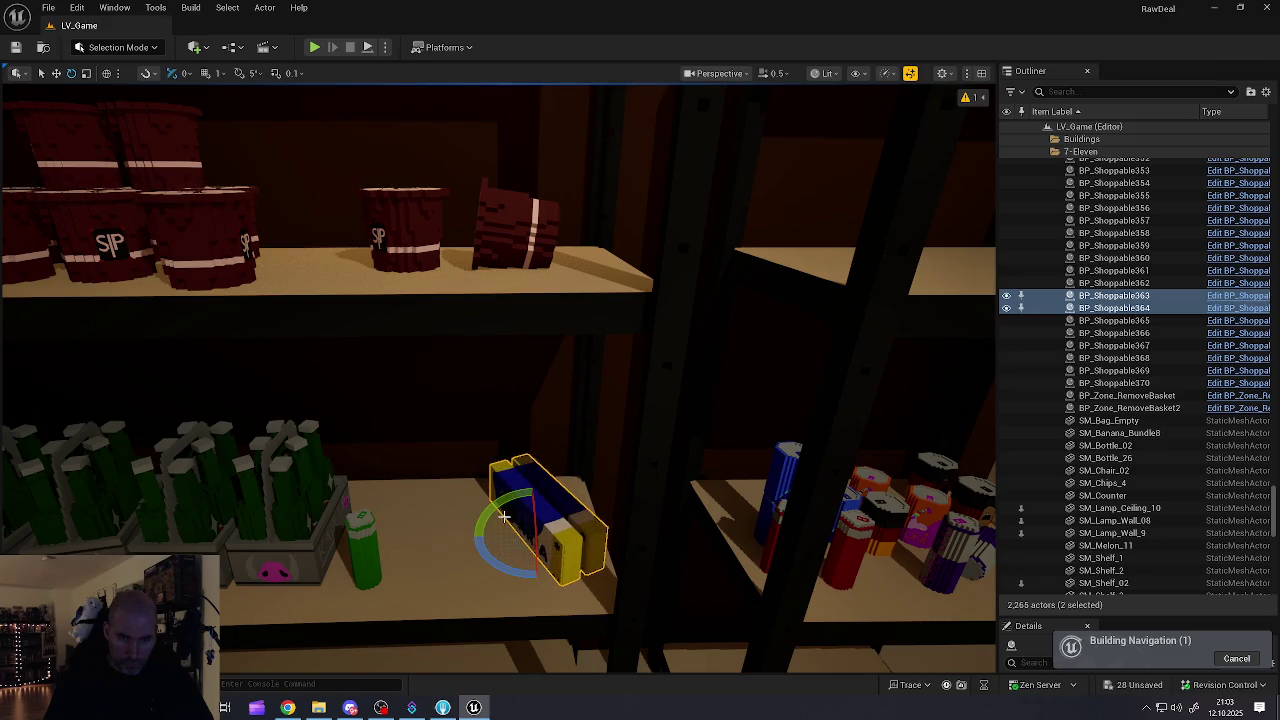
click(545, 520)
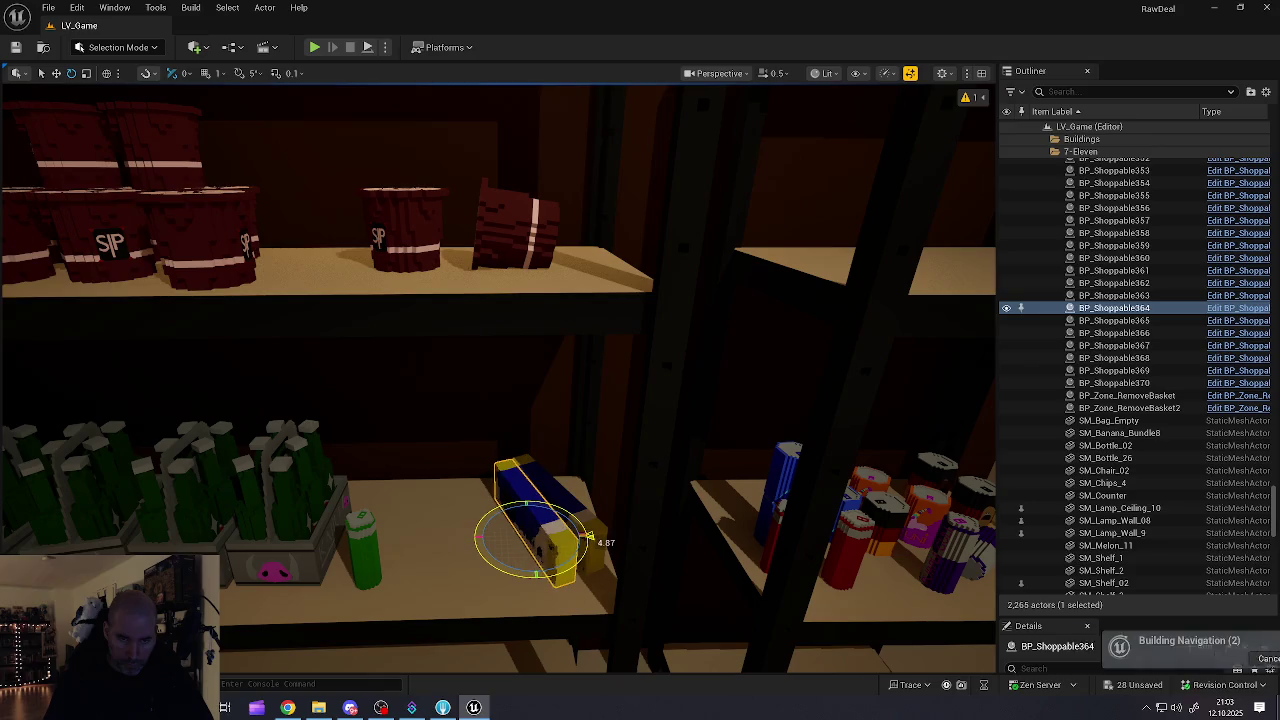
key(w)
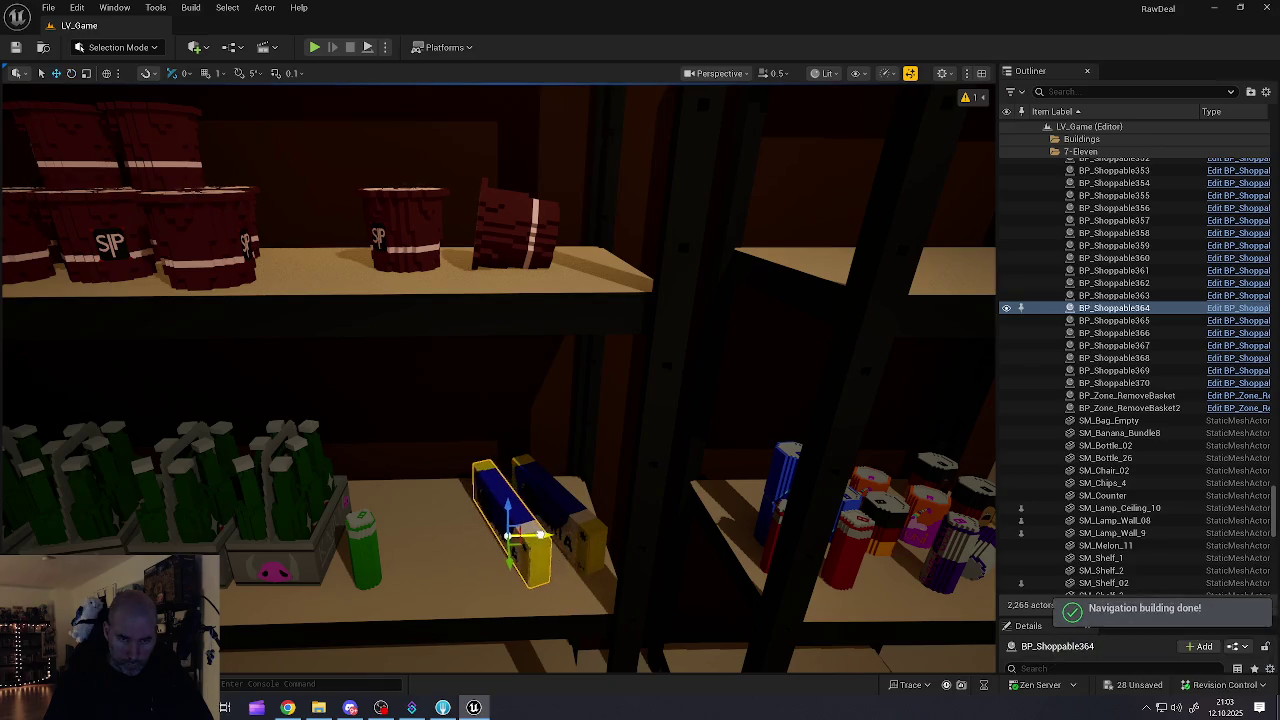
drag(545, 548, 563, 518)
key(Escape)
scroll(481, 384, down, 10)
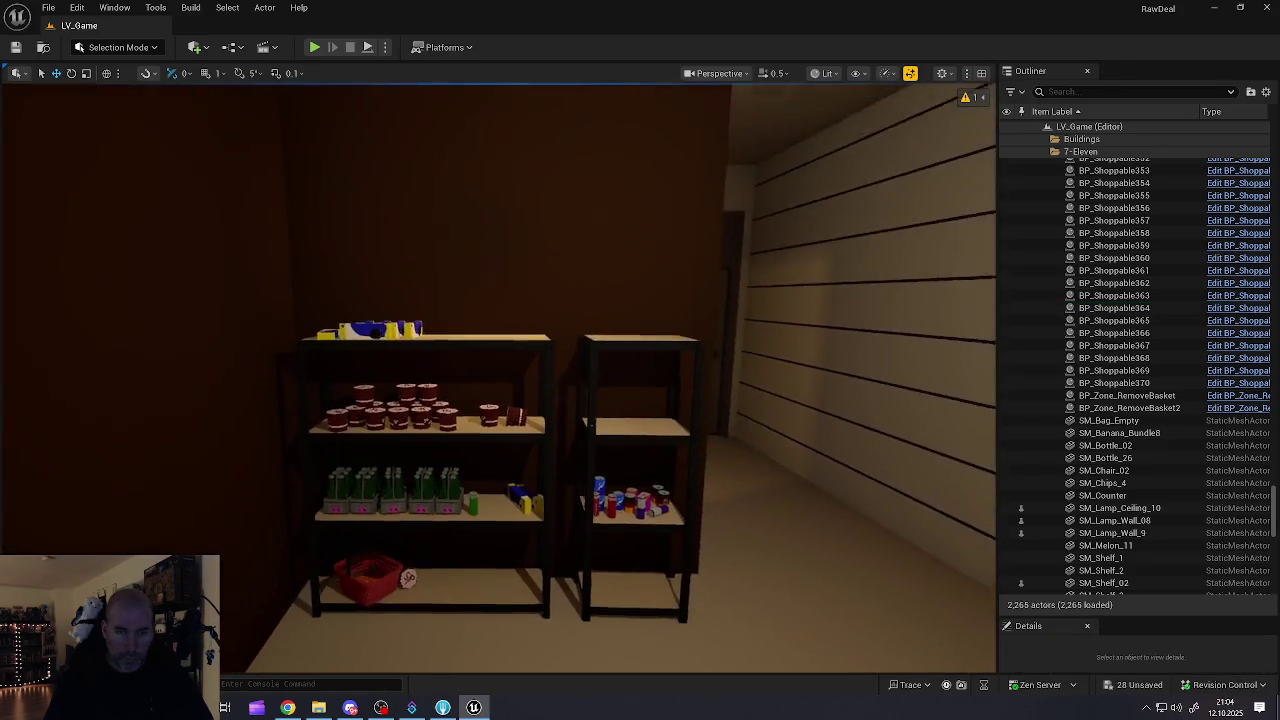
Step: Save all LV_Game changes, survey the shop, and bring up the Interior Shelves meshes
click(48, 8)
click(80, 189)
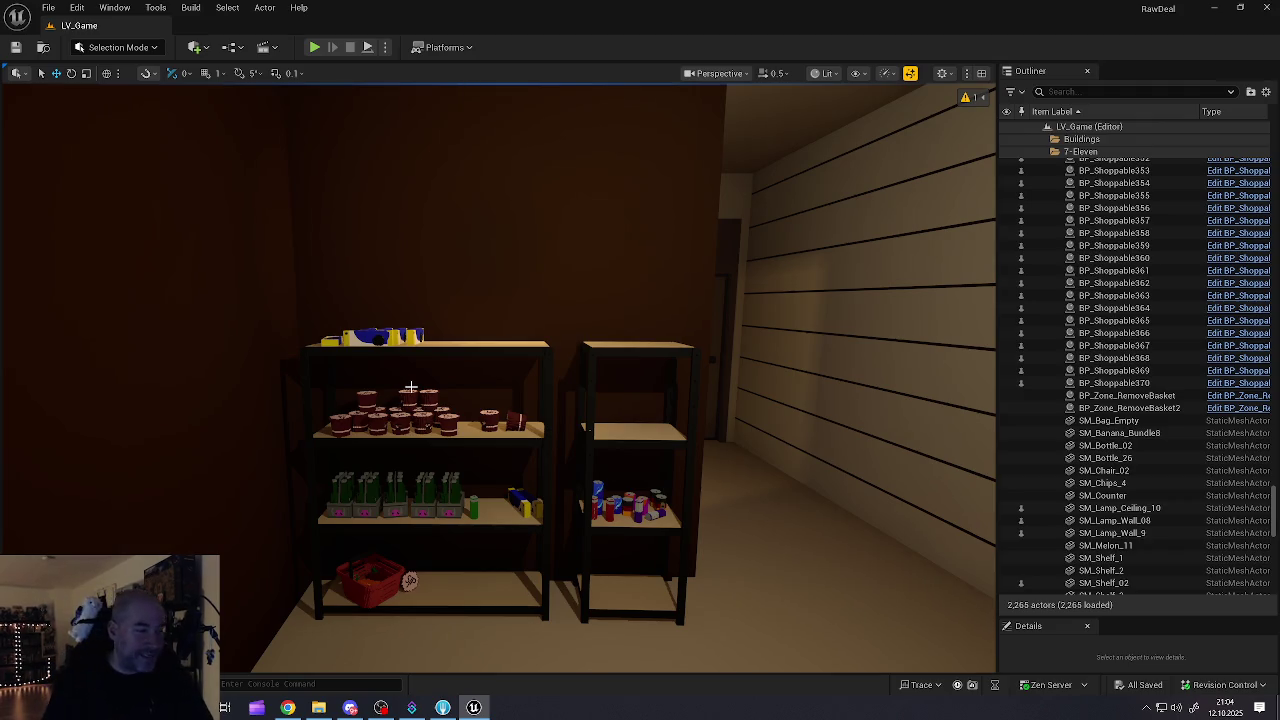
mouse_move(404, 435)
mouse_down()
mouse_move(385, 245)
mouse_move(240, 247)
mouse_move(233, 320)
mouse_up()
scroll(440, 443, down, 5)
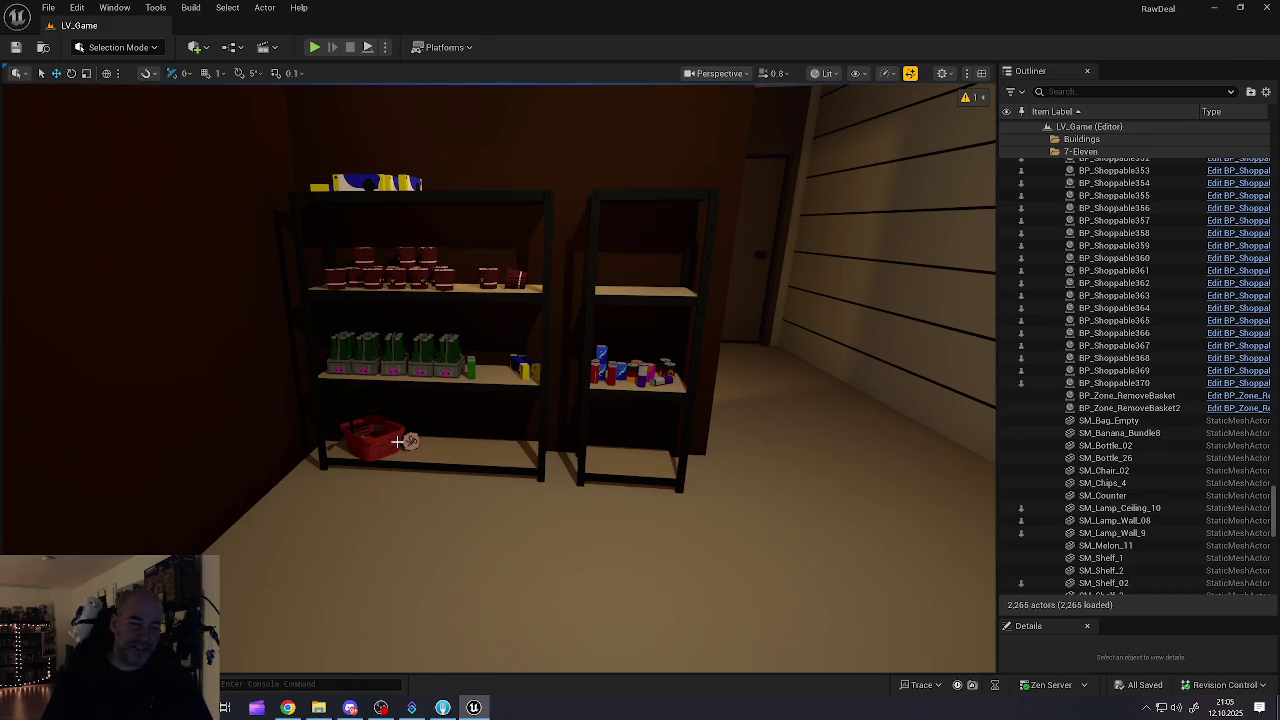
key(ctrl+space)
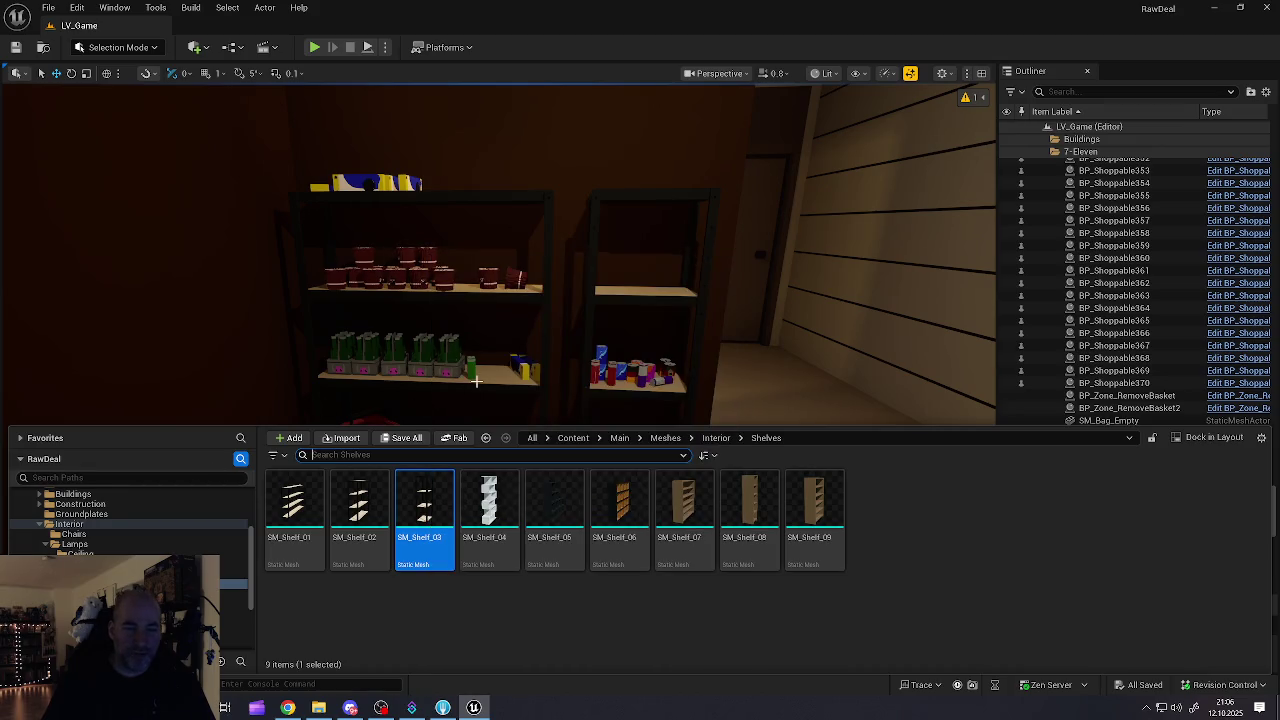
Step: Fly down the aisle and select six brown snack bags on the shelf
right_click(476, 380)
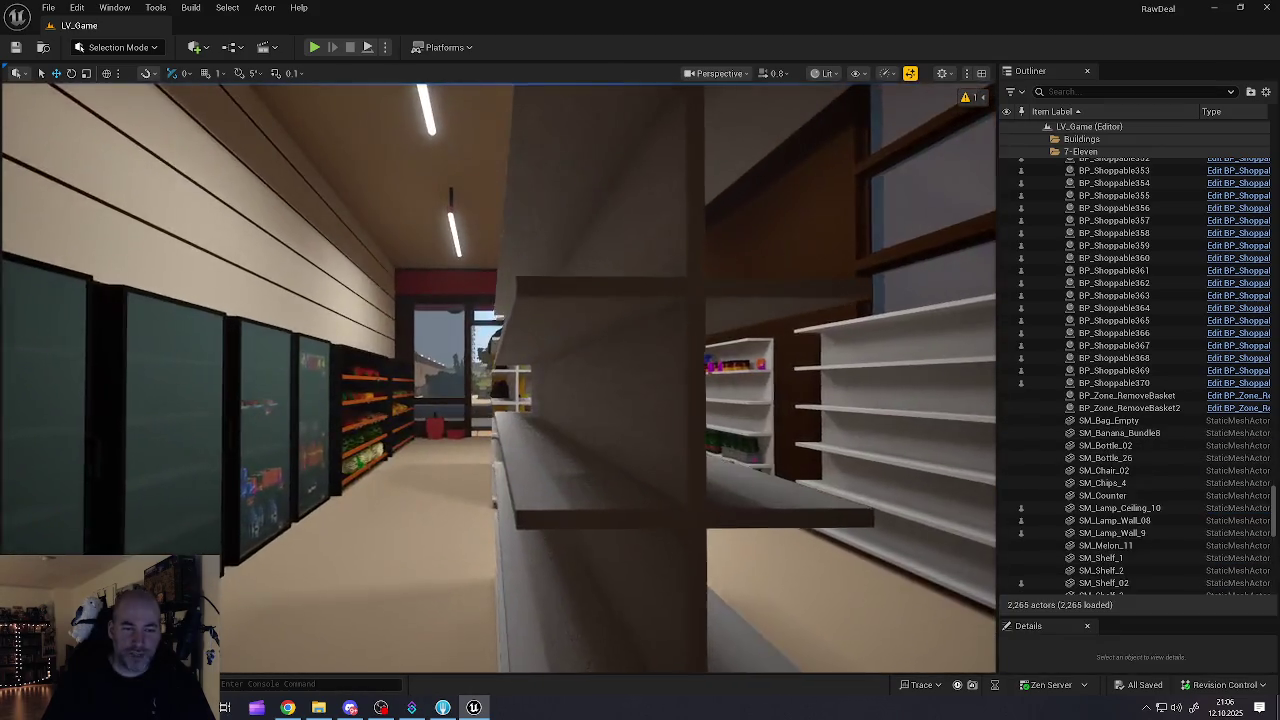
mouse_move(498, 380)
mouse_down()
mouse_move(470, 360)
mouse_move(530, 370)
mouse_move(500, 400)
mouse_move(460, 390)
mouse_move(500, 385)
mouse_move(460, 385)
mouse_move(500, 366)
mouse_up()
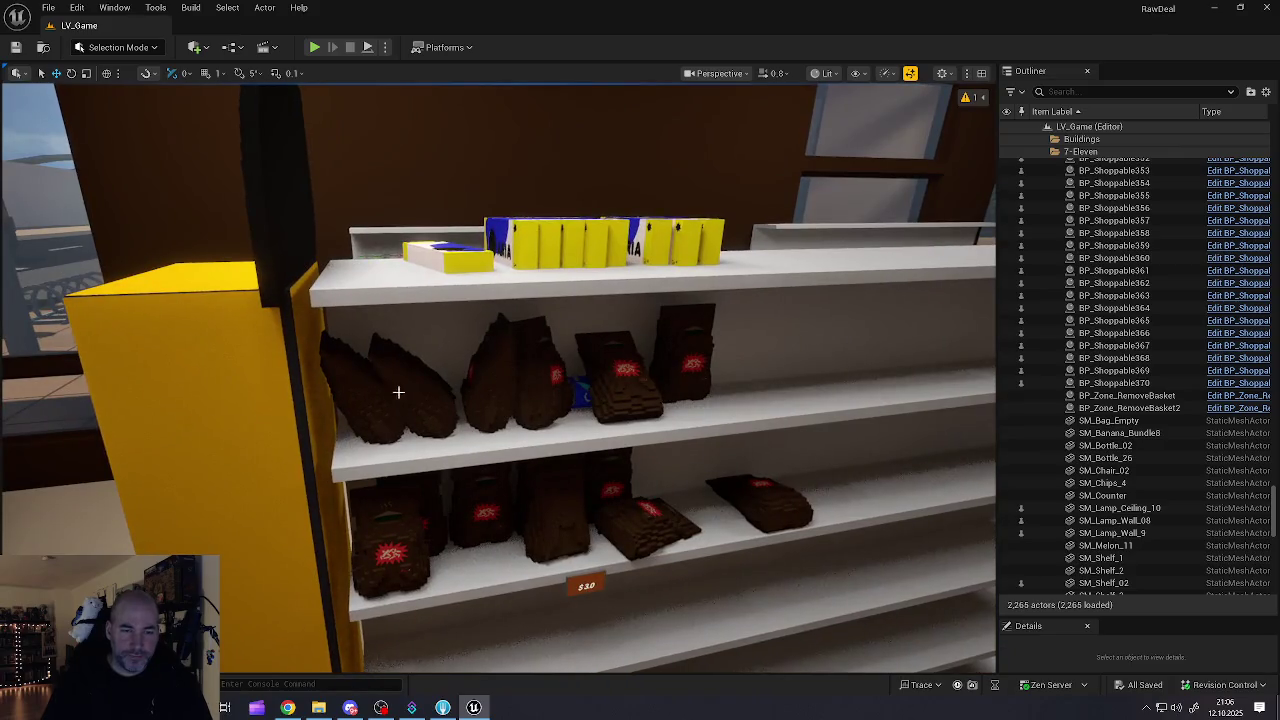
click(394, 427)
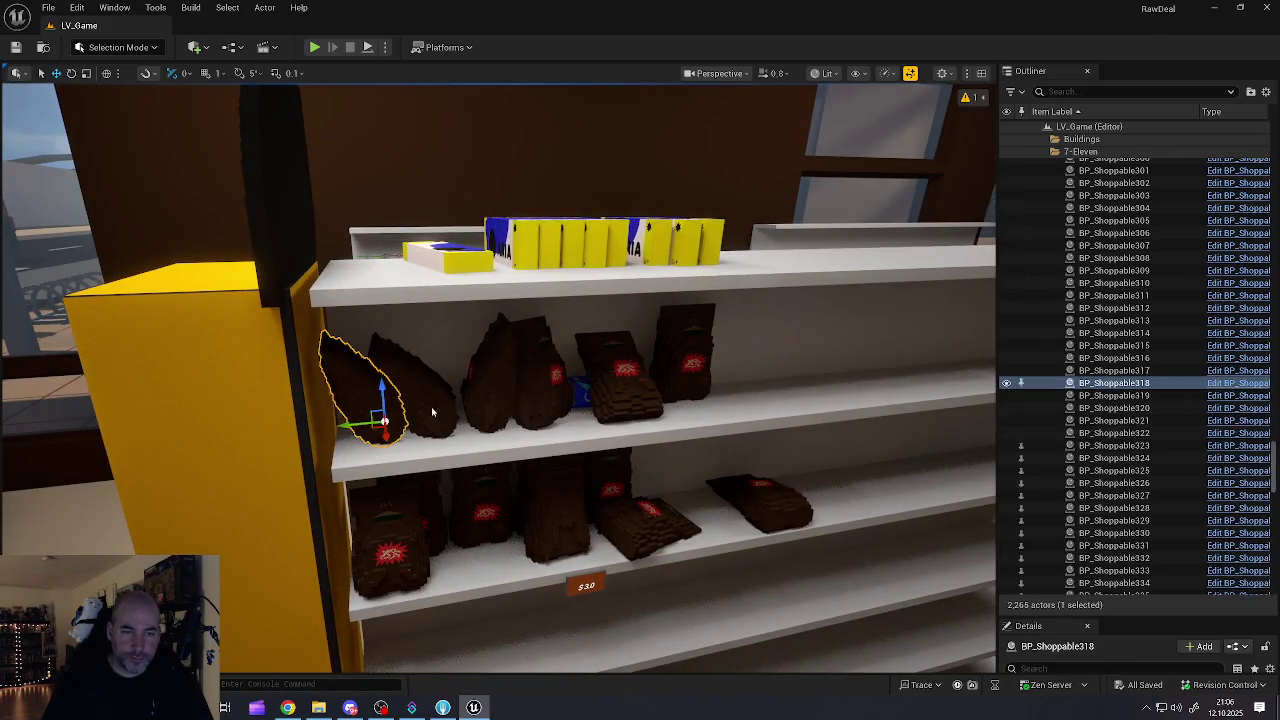
ctrl+click(430, 412)
ctrl+click(507, 408)
ctrl+click(537, 418)
ctrl+click(589, 419)
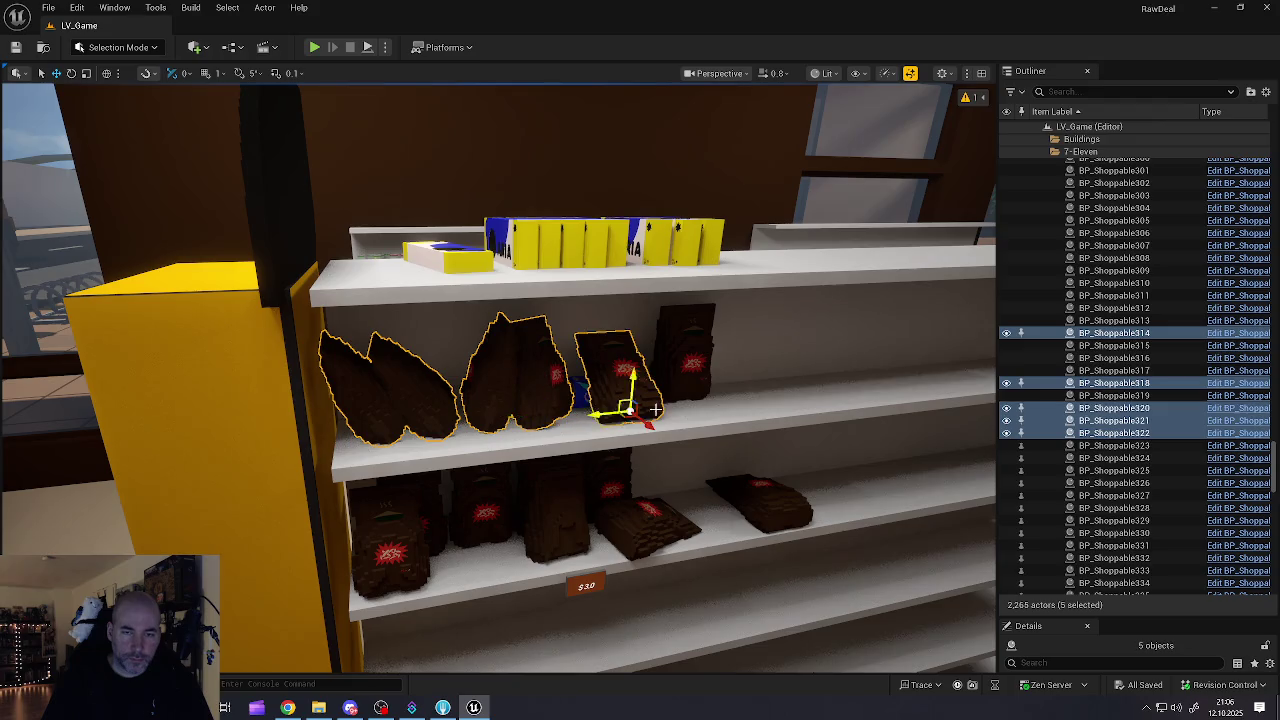
ctrl+click(689, 378)
scroll(500, 380, down, 10)
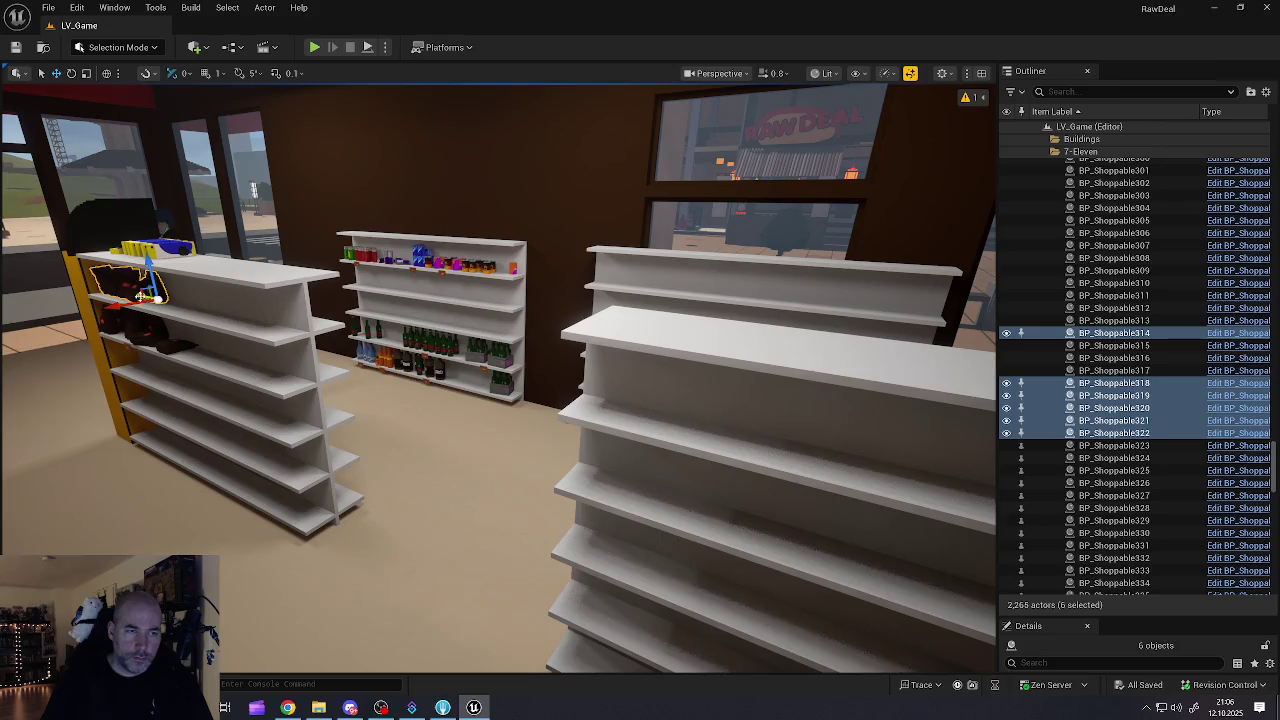
Step: Duplicate the six snack bags and move the copies beside the back-room rack's bottom shelf
mouse_move(150, 290)
alt+mouse_down()
mouse_move(271, 357)
mouse_move(457, 429)
mouse_move(487, 463)
mouse_move(491, 236)
mouse_move(497, 250)
mouse_move(470, 262)
mouse_move(380, 430)
mouse_move(388, 445)
mouse_move(838, 608)
mouse_move(602, 513)
alt+mouse_up()
drag(535, 468, 482, 170)
mouse_move(500, 380)
mouse_down()
mouse_move(500, 360)
mouse_move(450, 360)
mouse_move(407, 295)
mouse_up()
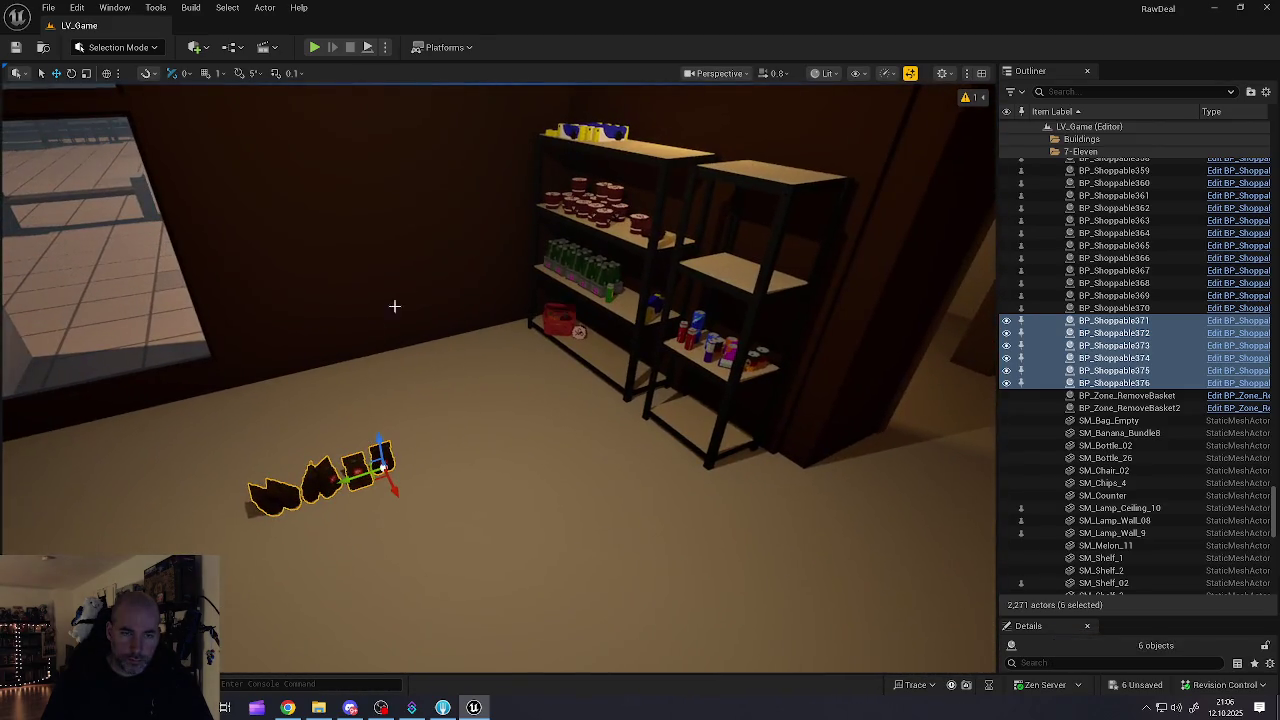
mouse_move(383, 467)
mouse_down()
mouse_move(509, 434)
mouse_move(634, 362)
mouse_move(620, 305)
mouse_up()
Step: Rotate the copied bags along the shelf and lift them onto the bottom shelf
key(e)
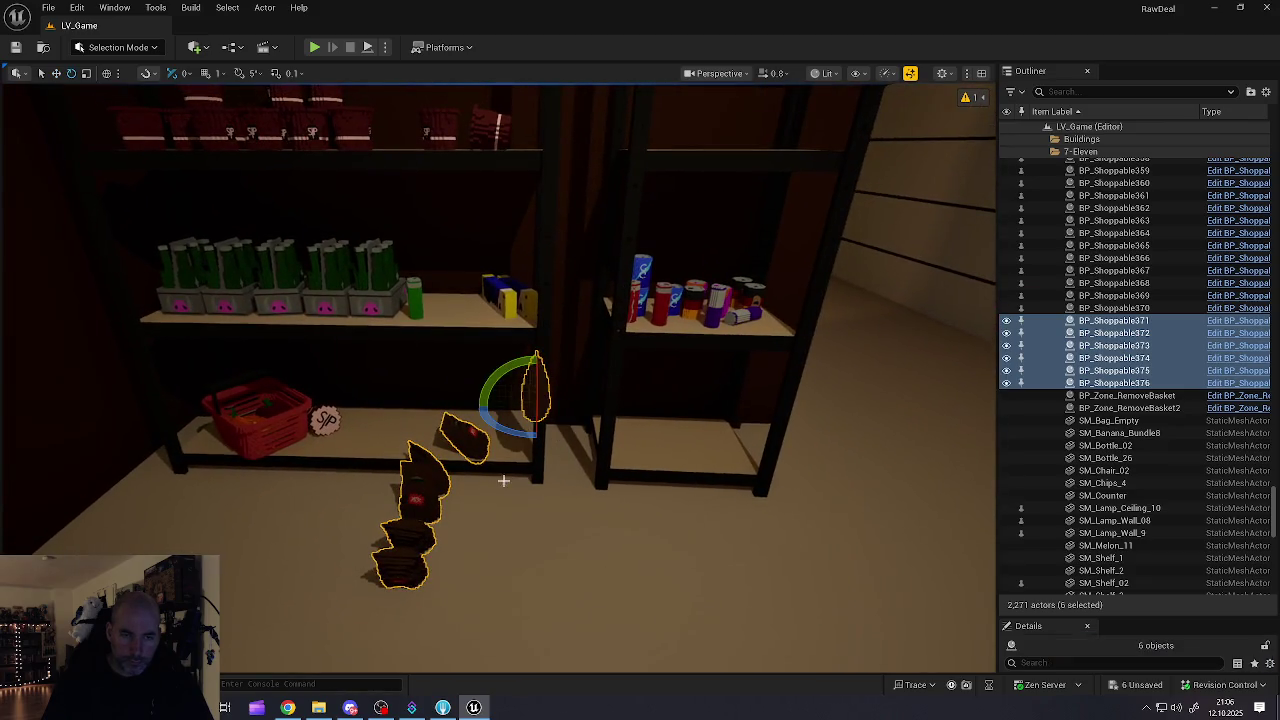
mouse_move(516, 435)
mouse_down()
mouse_move(594, 423)
mouse_move(545, 440)
mouse_up()
key(w)
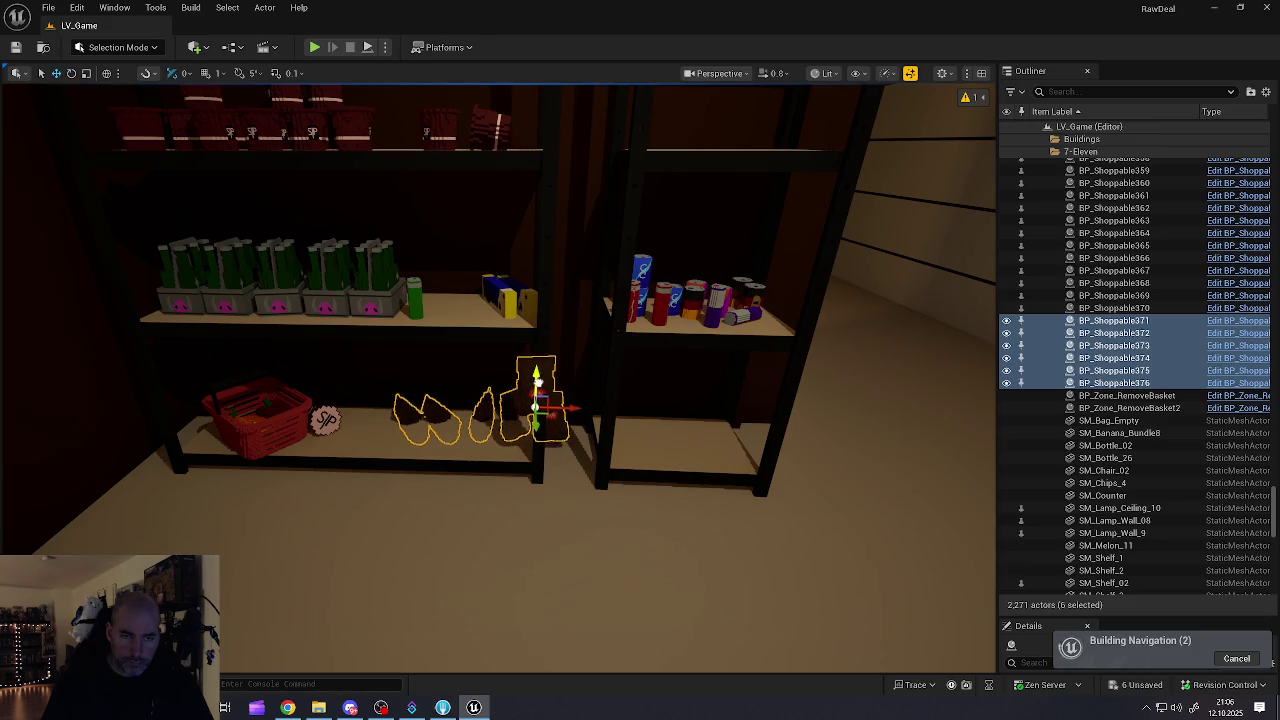
drag(536, 381, 541, 355)
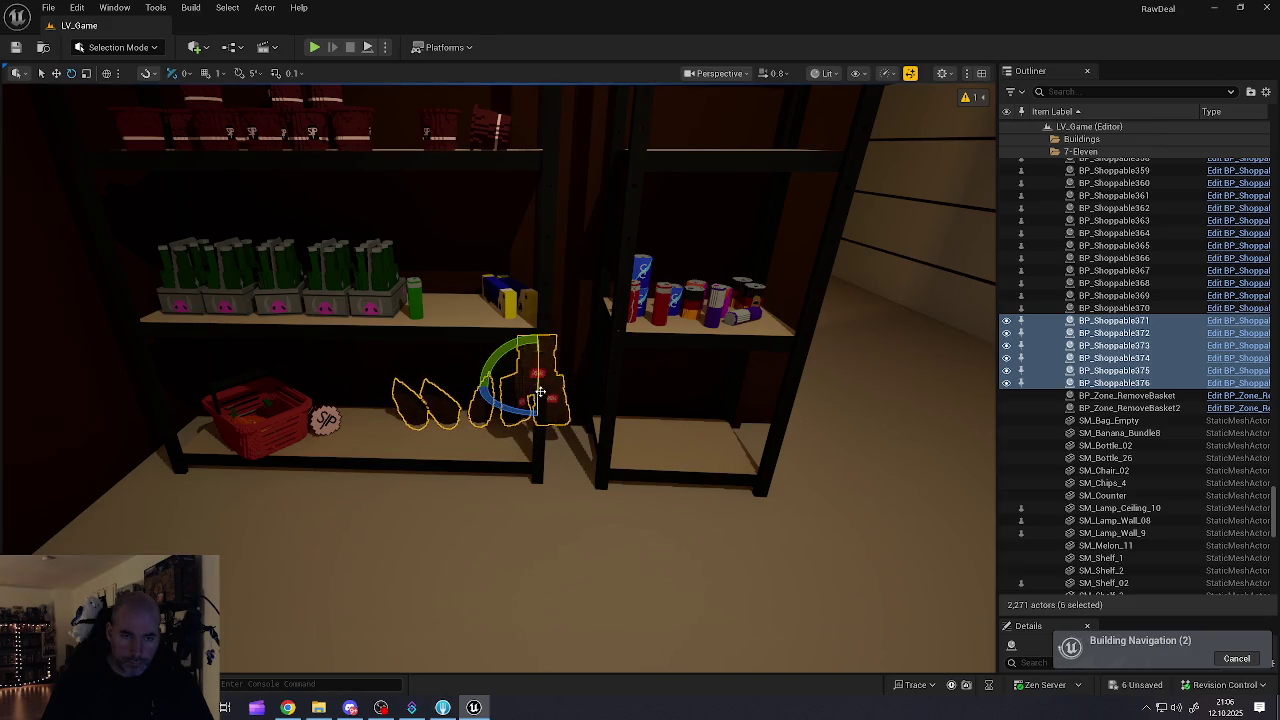
mouse_move(529, 402)
mouse_down()
mouse_move(600, 394)
mouse_move(480, 375)
mouse_up()
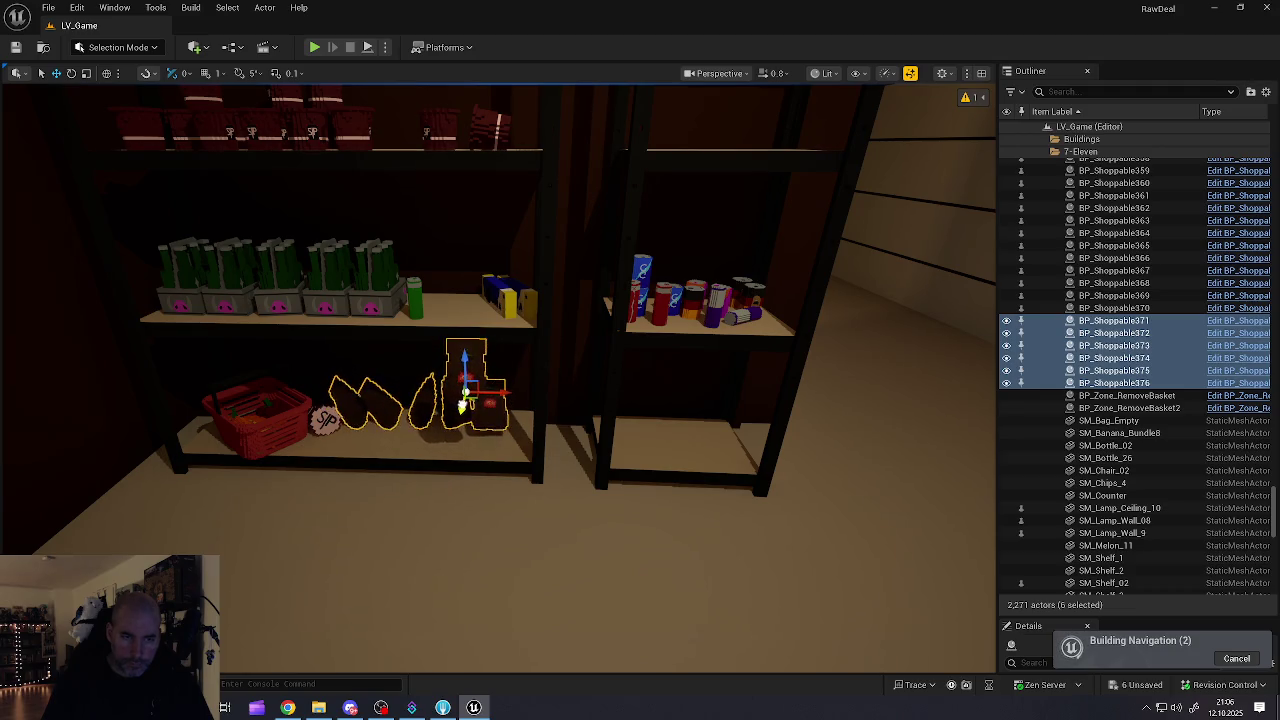
Step: Lower the floating bag onto the shelf and slide the last bag left
click(453, 445)
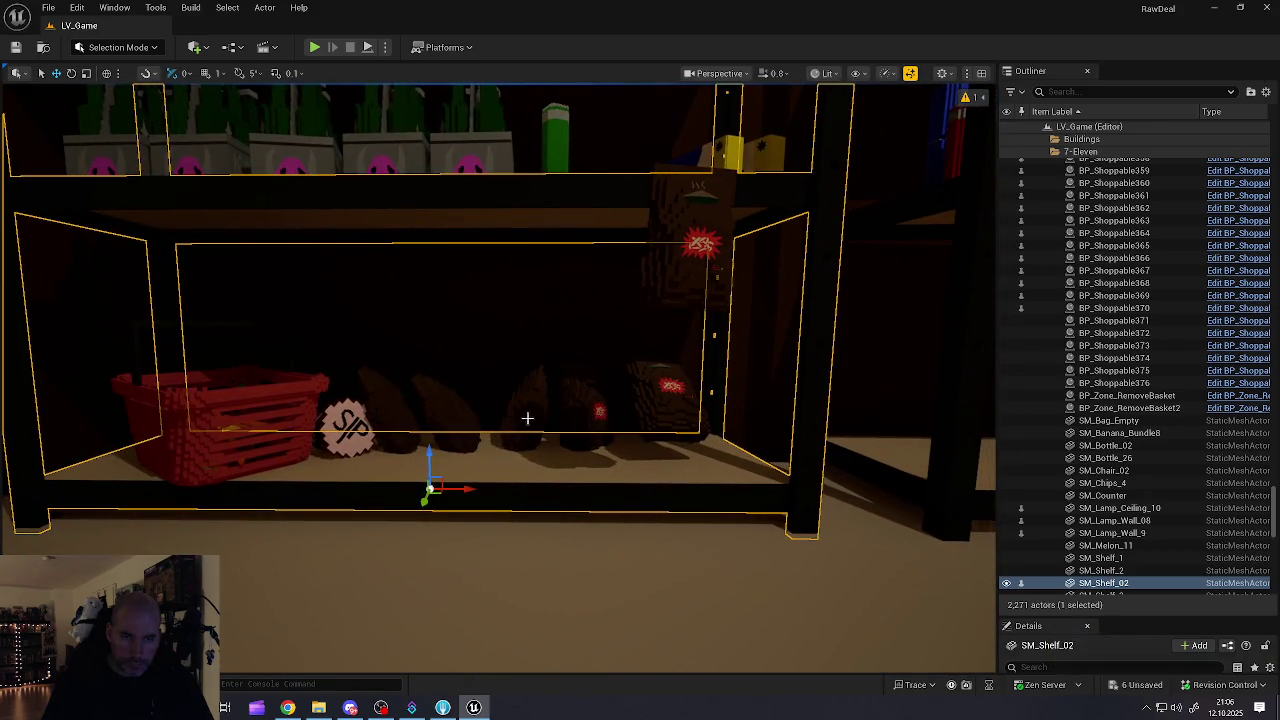
click(530, 410)
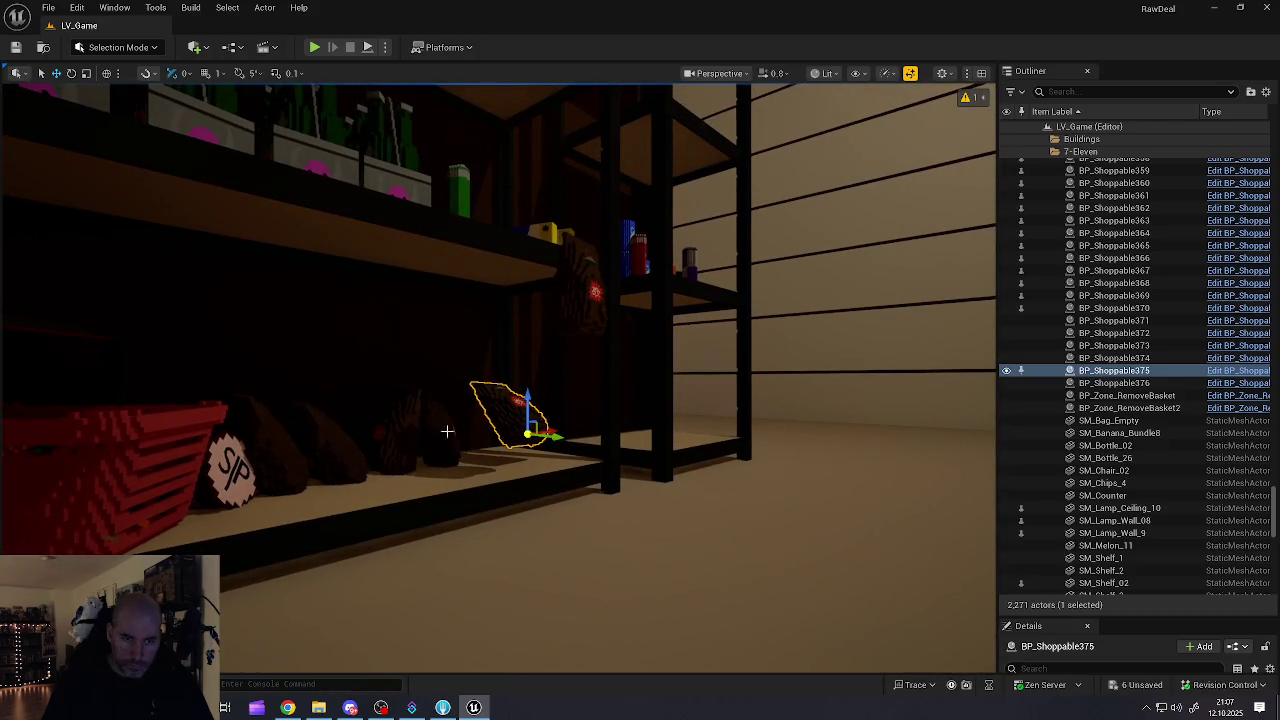
click(385, 428)
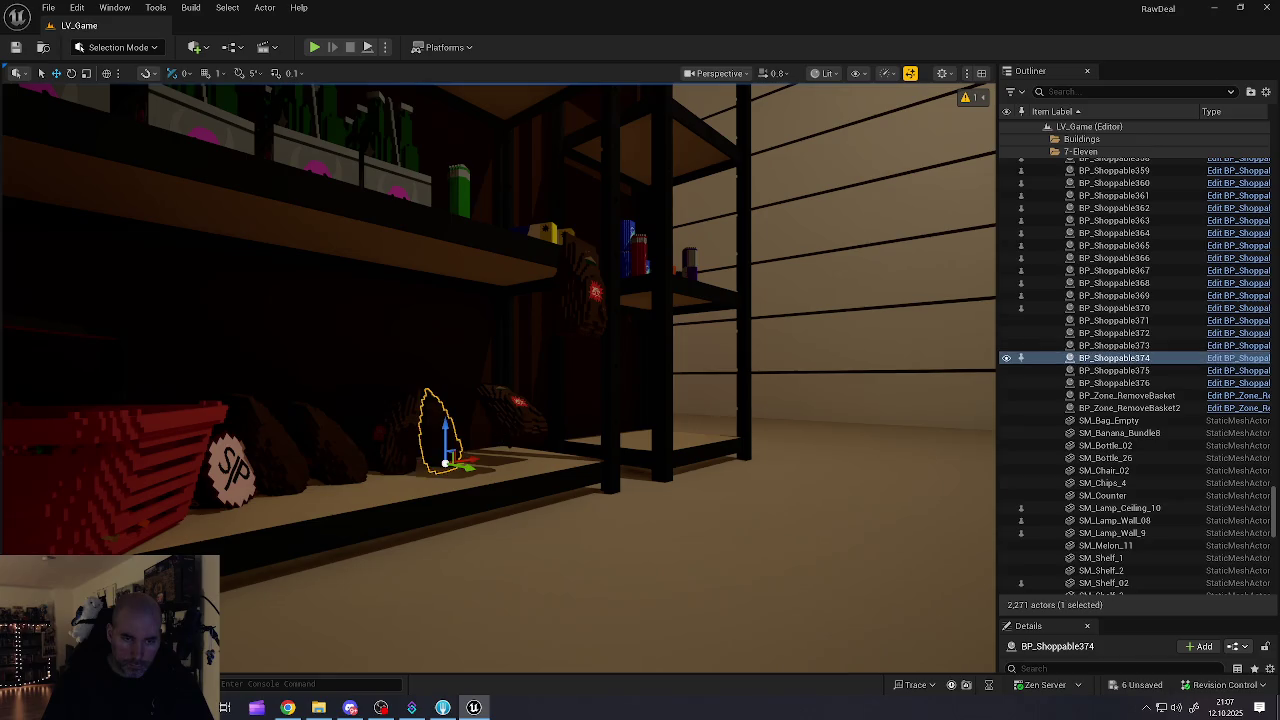
click(520, 398)
drag(527, 415, 527, 425)
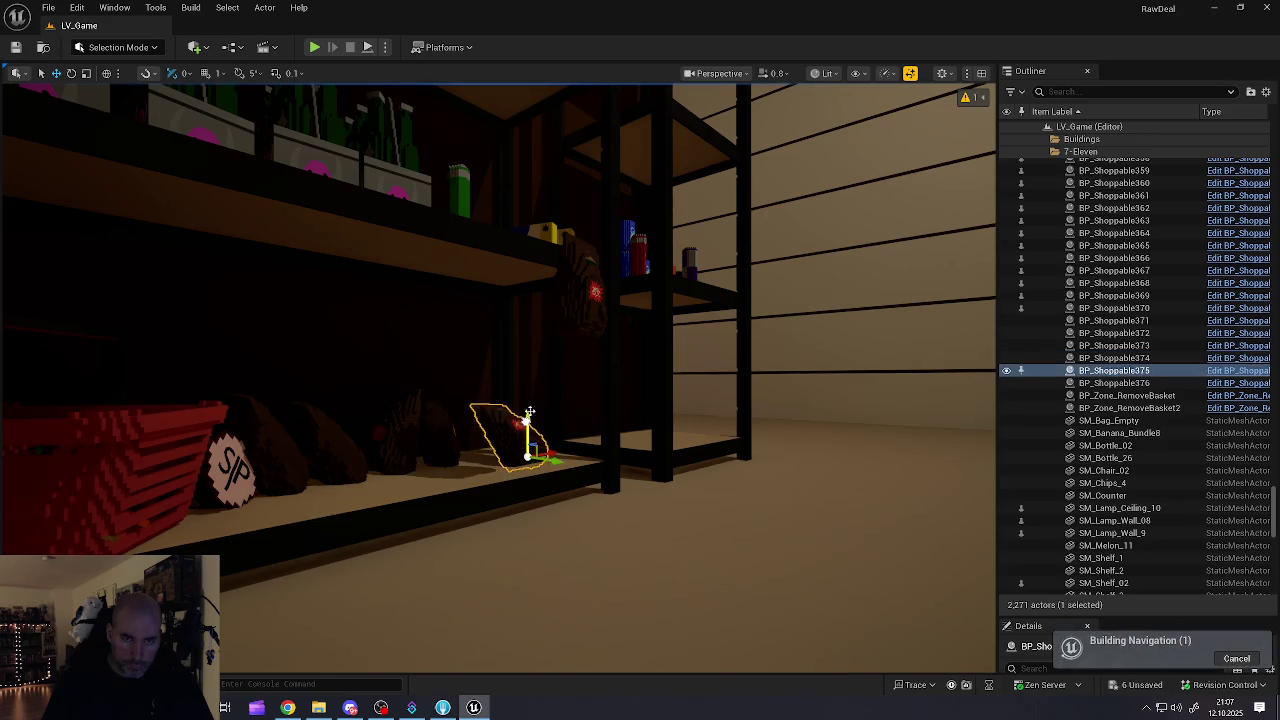
click(595, 290)
drag(602, 302, 497, 307)
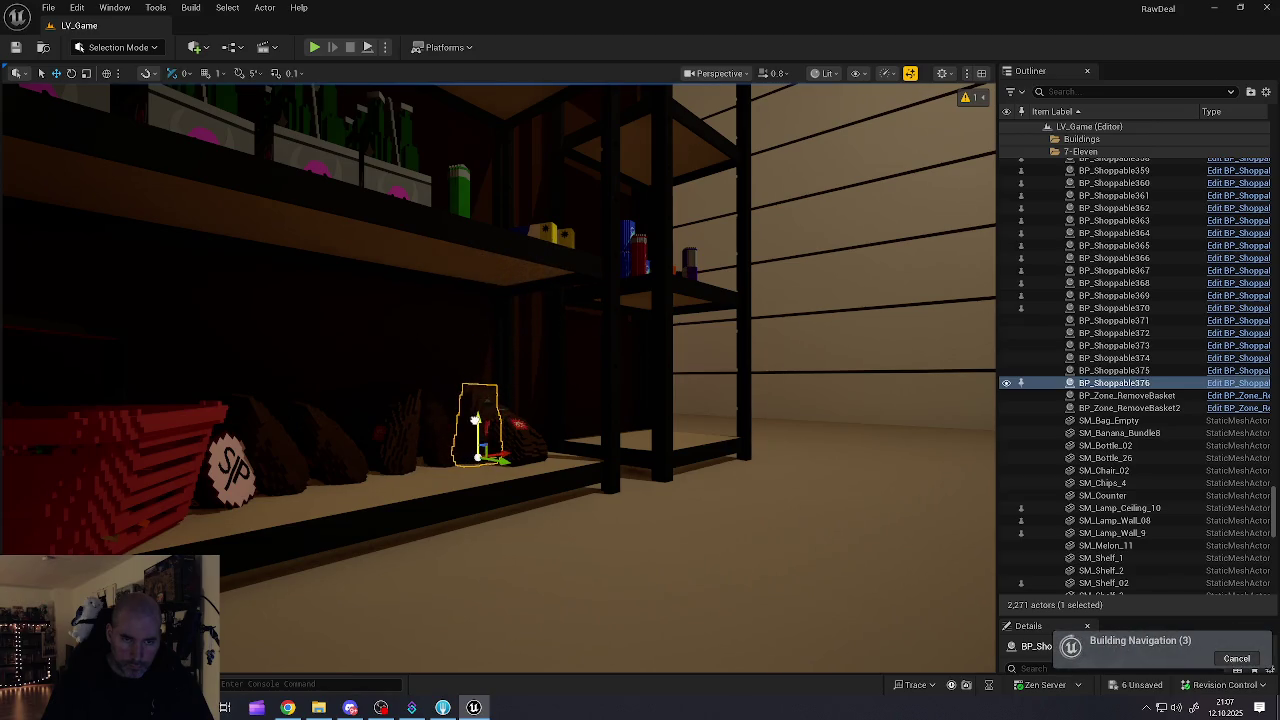
Step: Push the remaining bags left to close the gaps in the row
key(w)
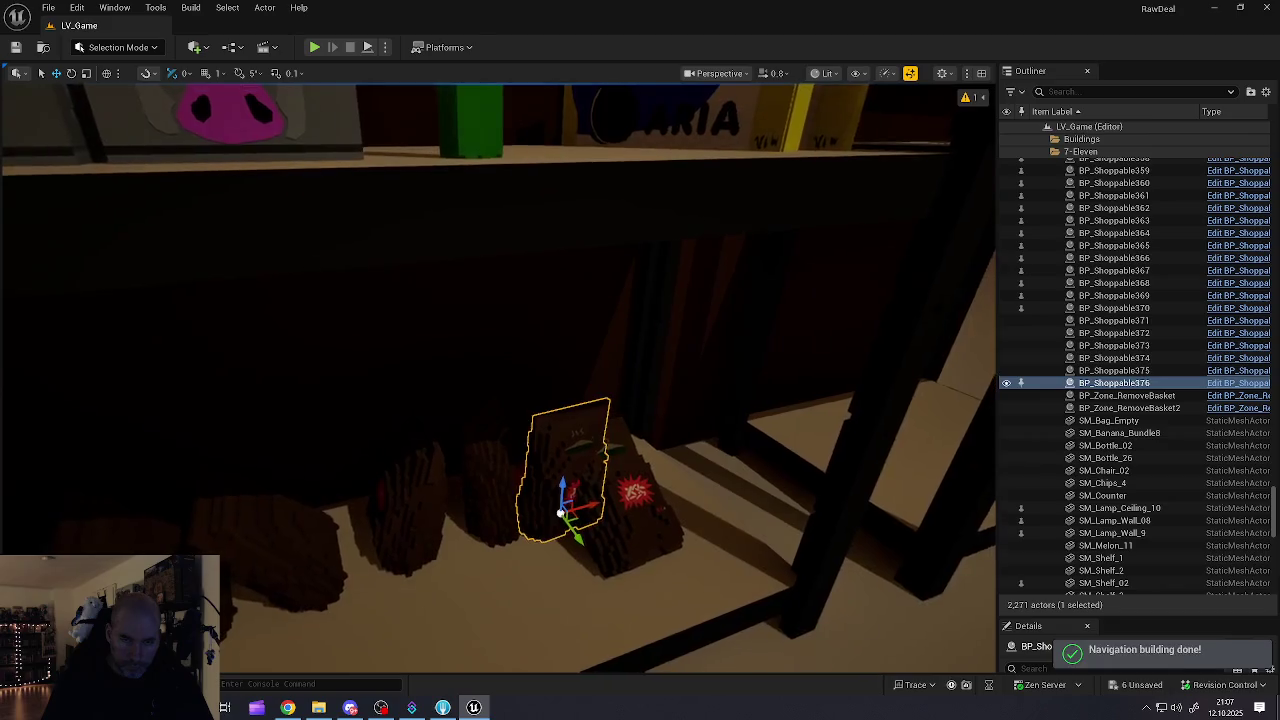
drag(487, 453, 487, 453)
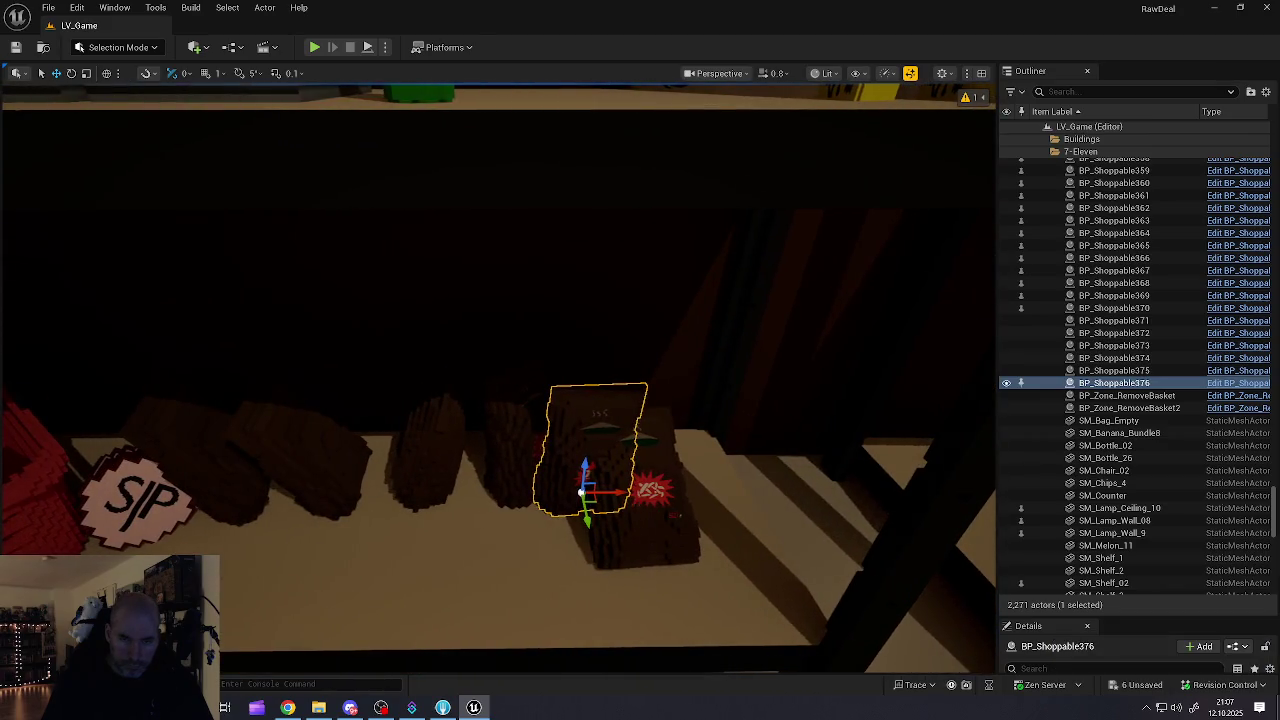
click(699, 566)
mouse_move(649, 550)
mouse_down()
mouse_move(395, 535)
mouse_move(408, 498)
mouse_up()
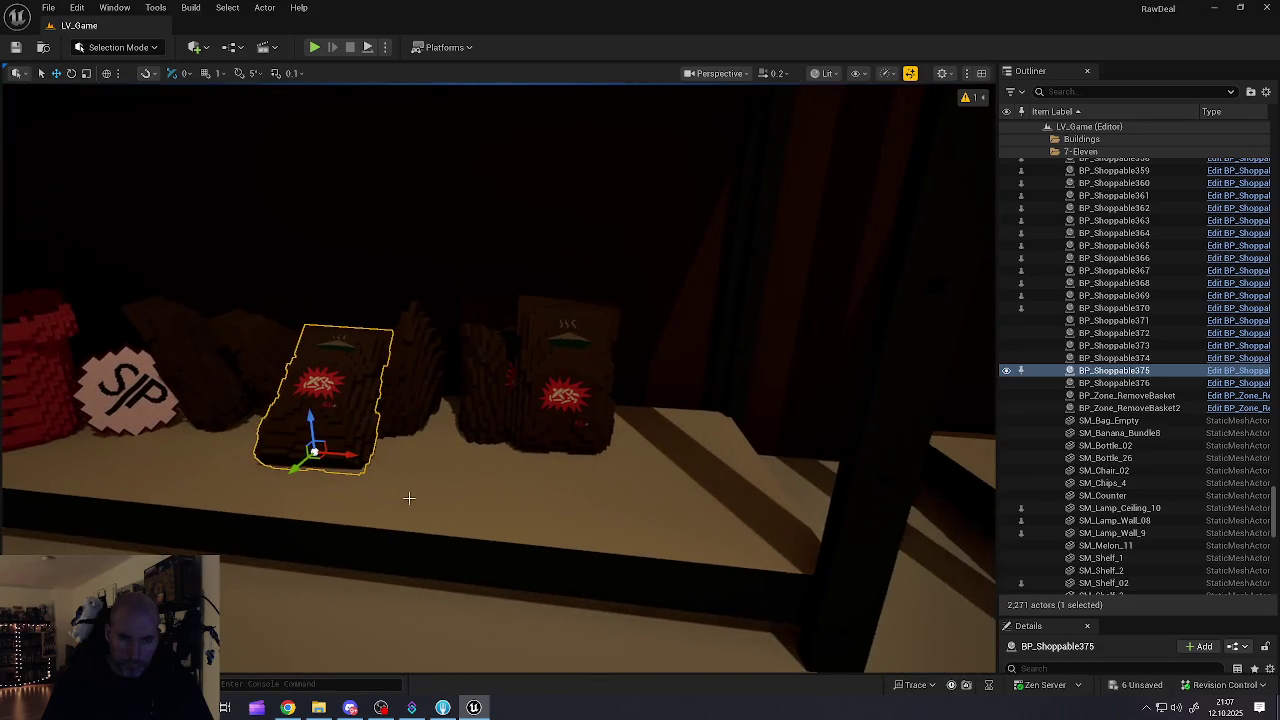
click(545, 424)
drag(560, 437, 449, 440)
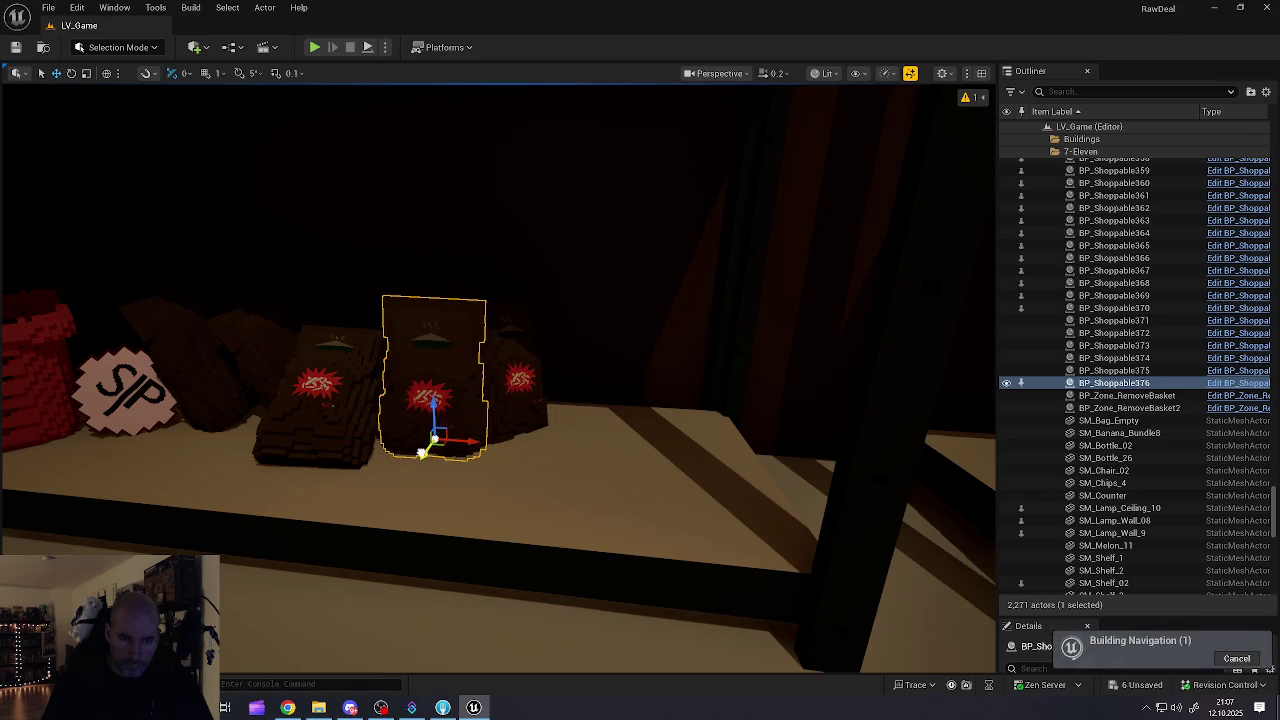
scroll(427, 449, down, 10)
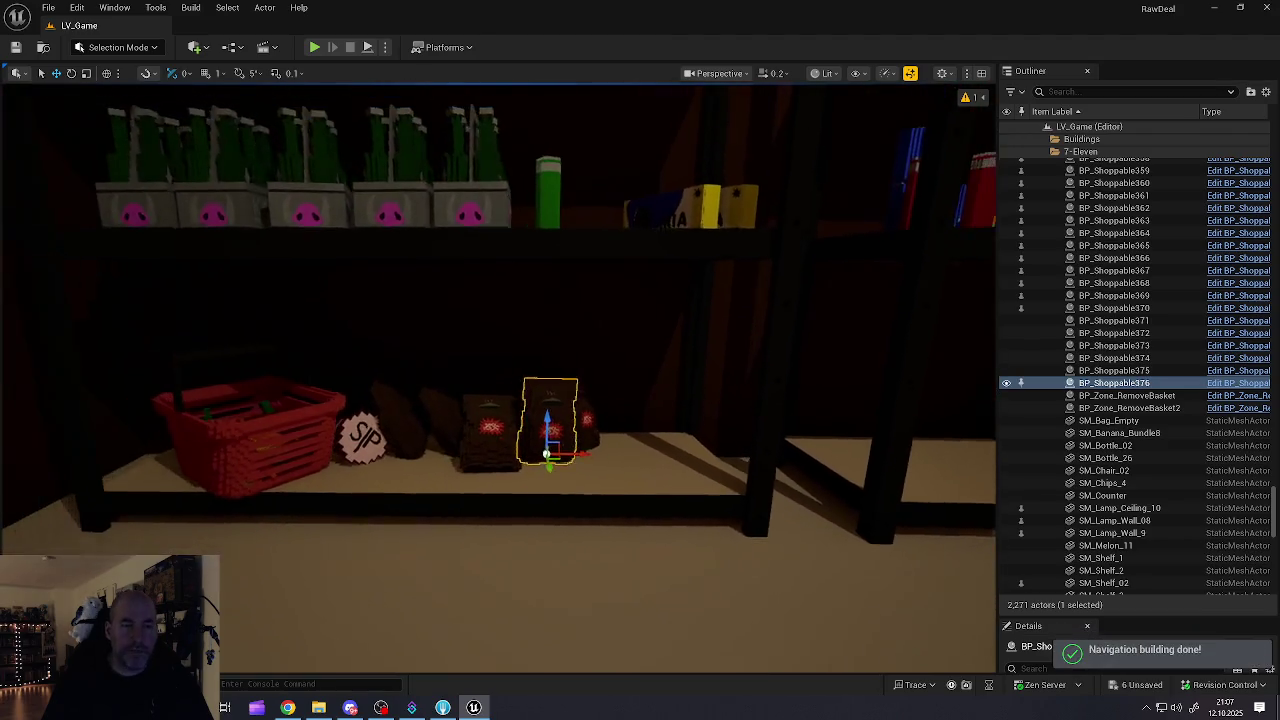
key(Escape)
key(Right)
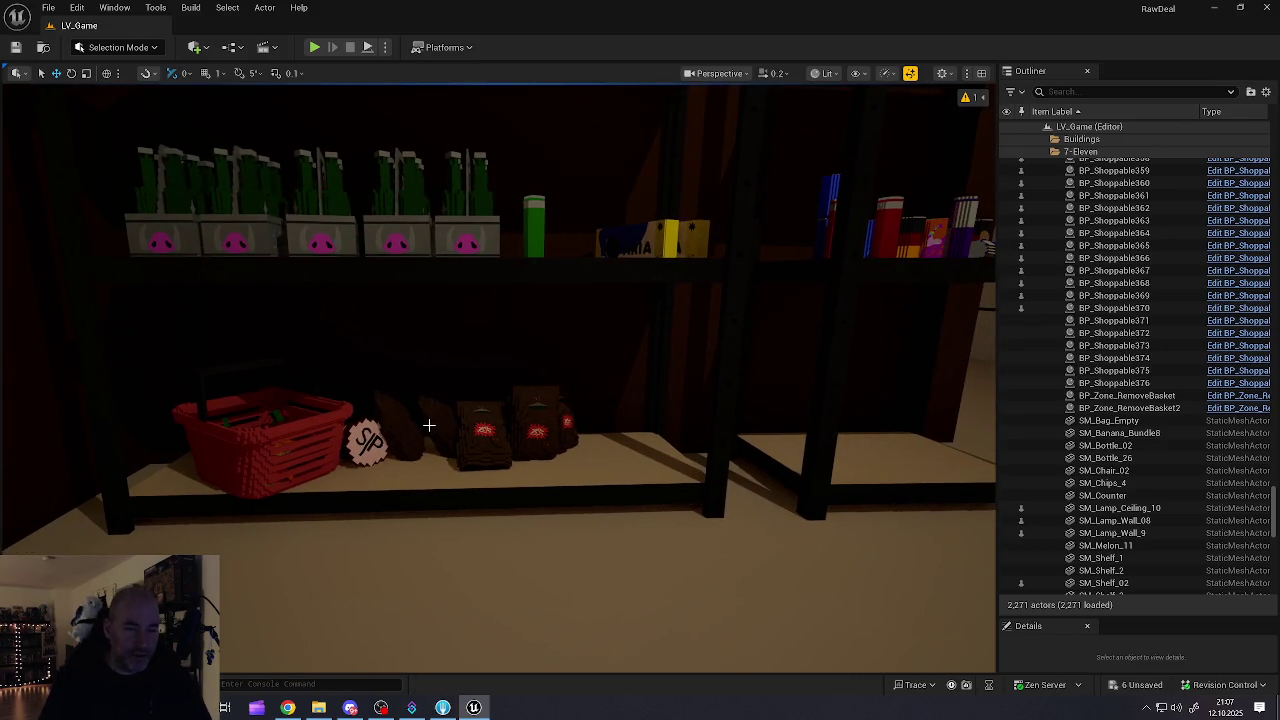
Step: Fly the camera through the back room and down the store aisle to the Chili Crunch shelf
key(Down)
key(Right)
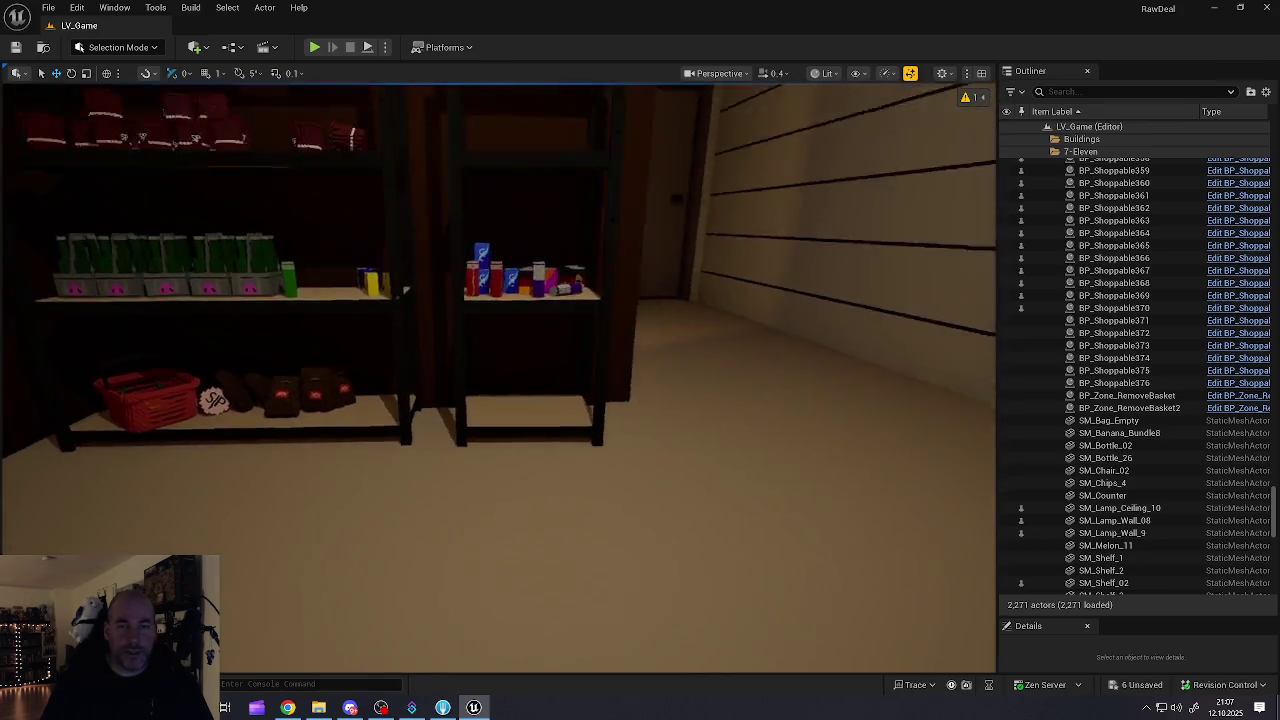
key(Left)
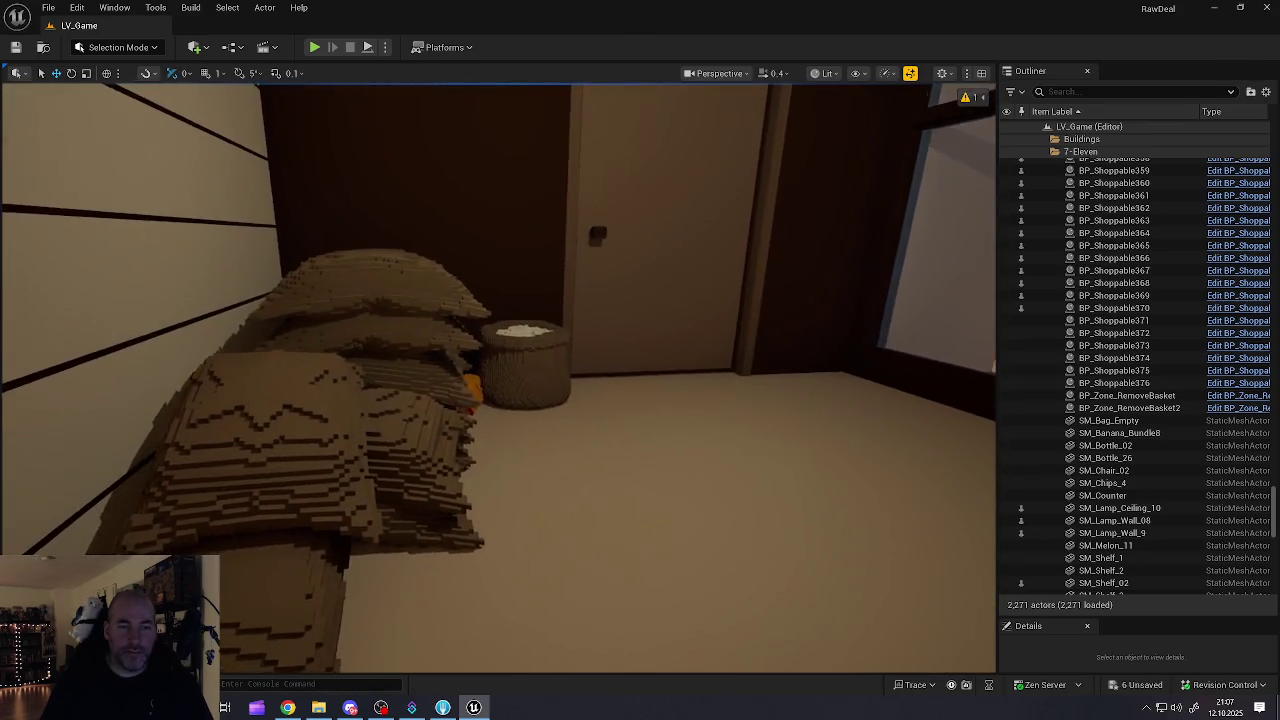
key(Left)
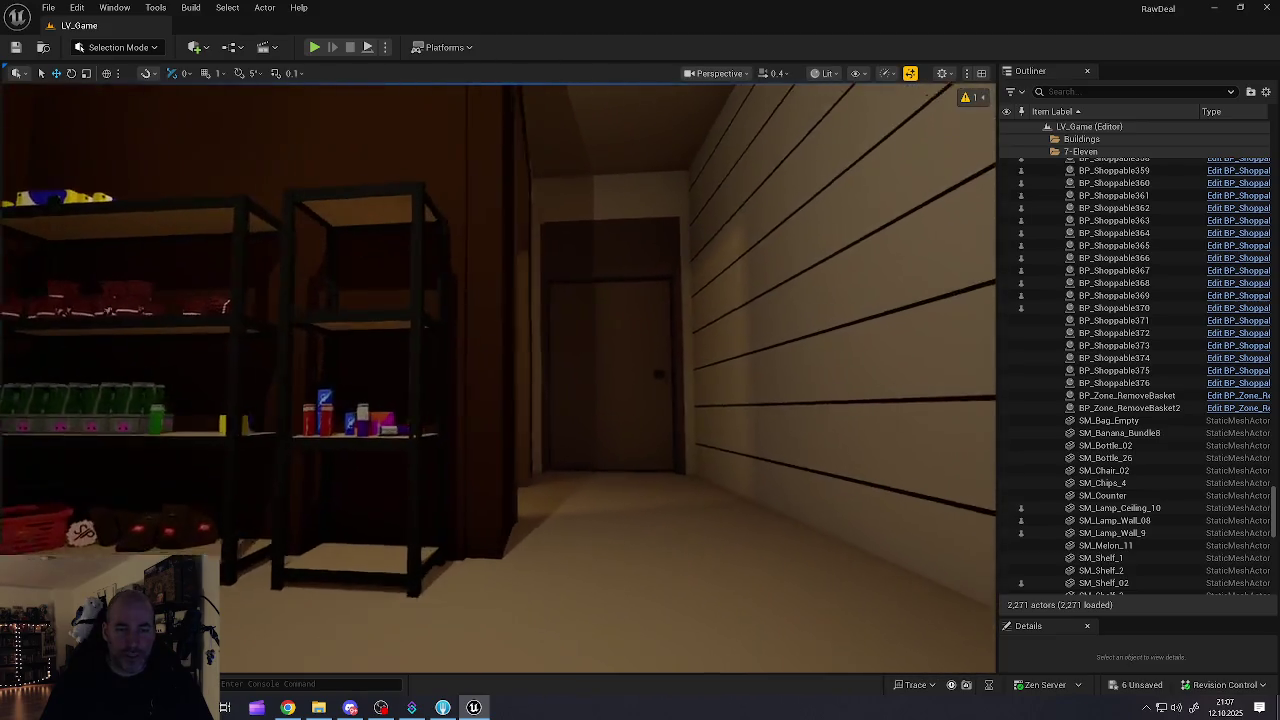
key(Up)
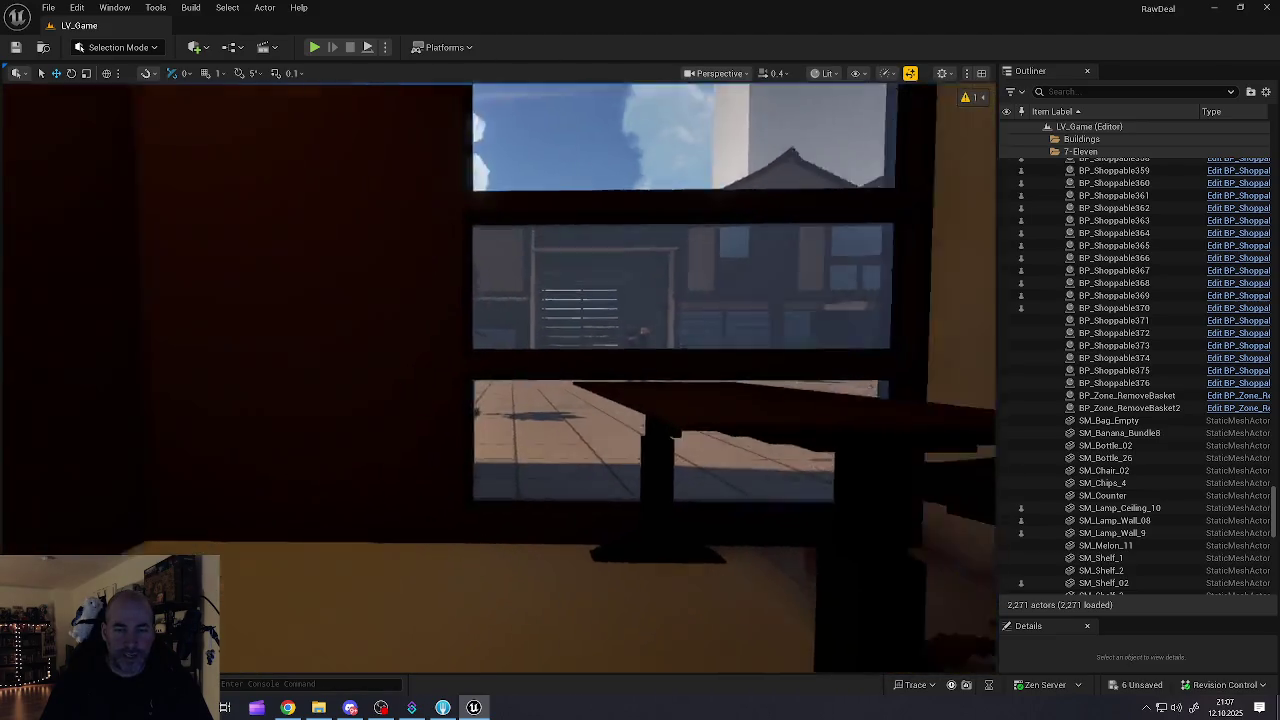
key(Down)
key(Right)
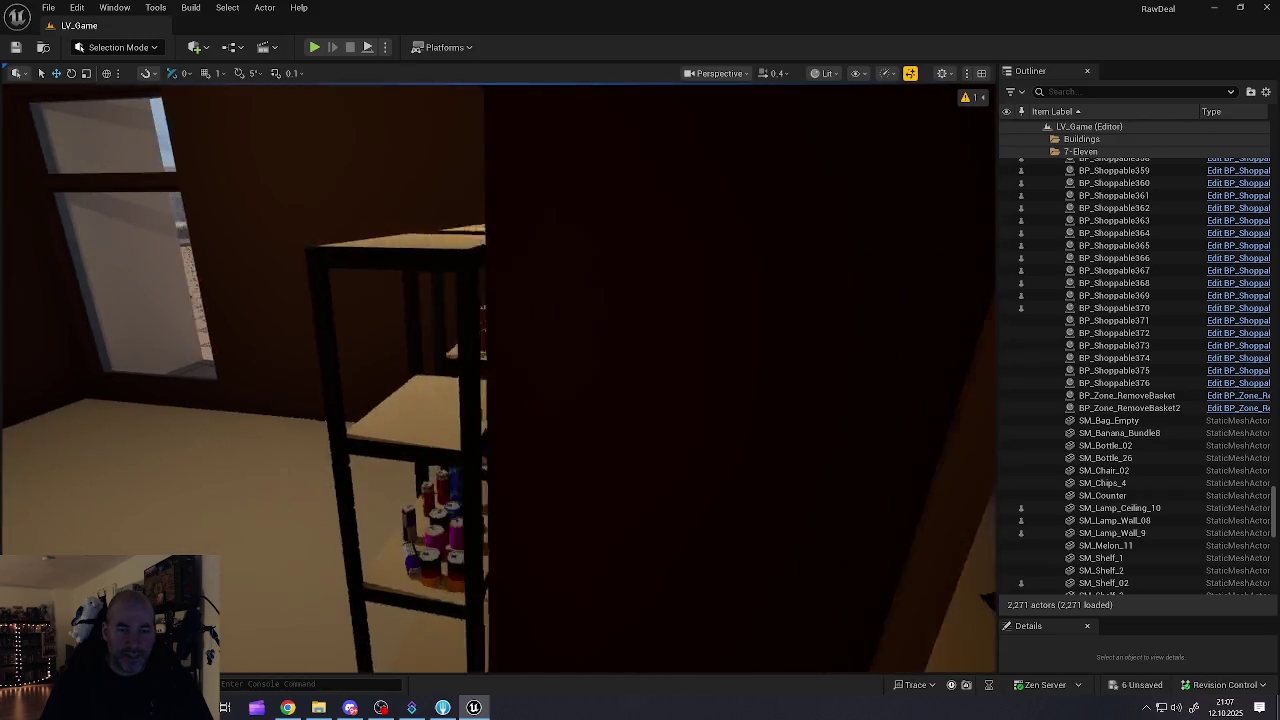
key(Right)
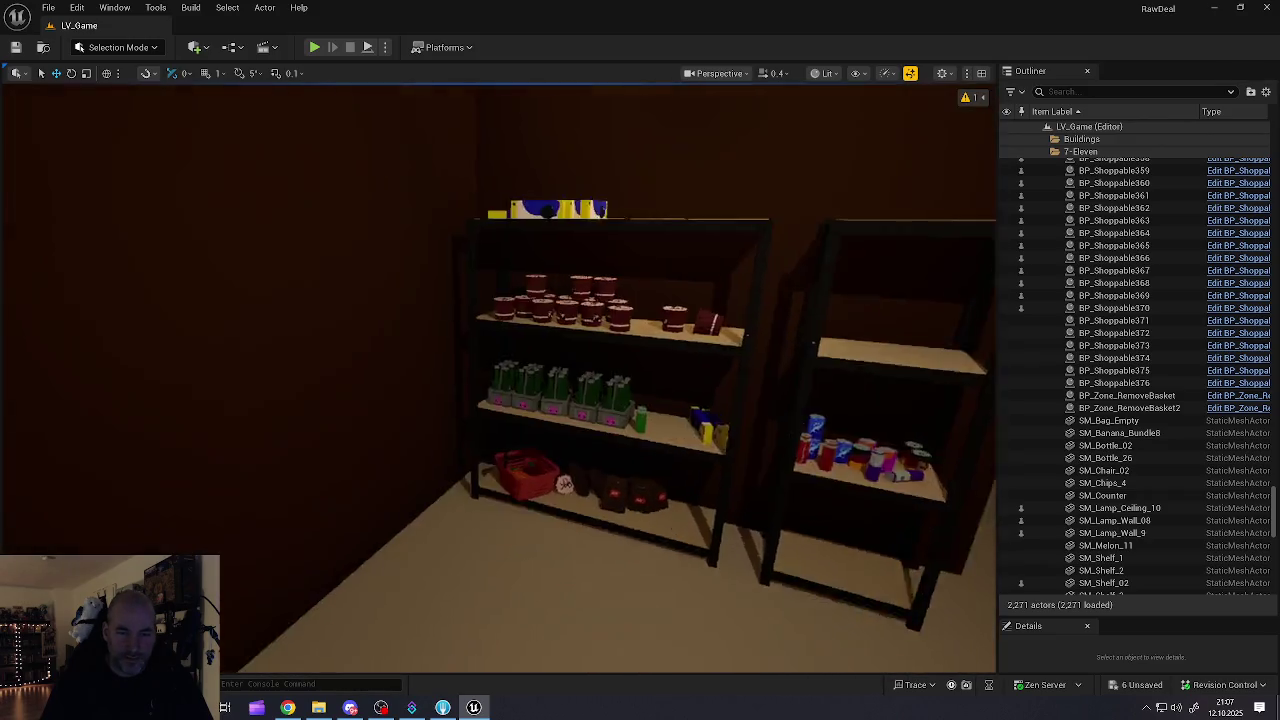
key(Left)
key(Up)
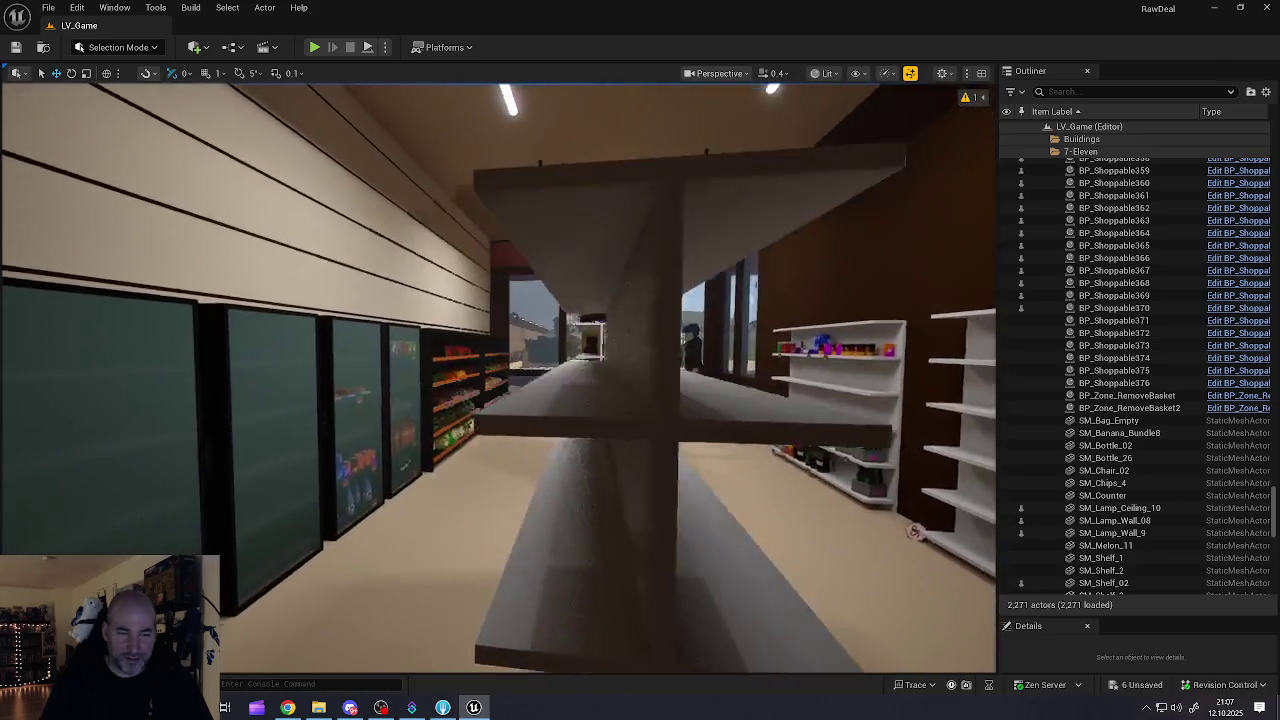
key(Down)
key(Left)
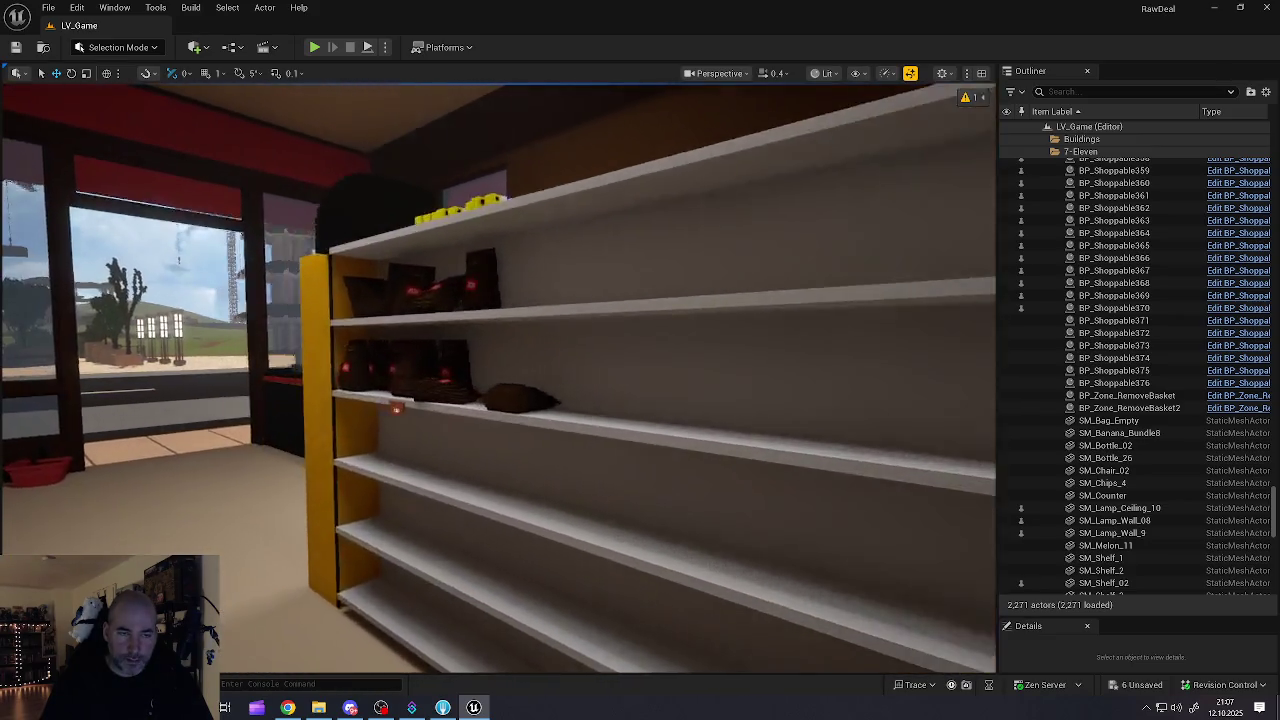
key(Up)
key(Left)
key(Up)
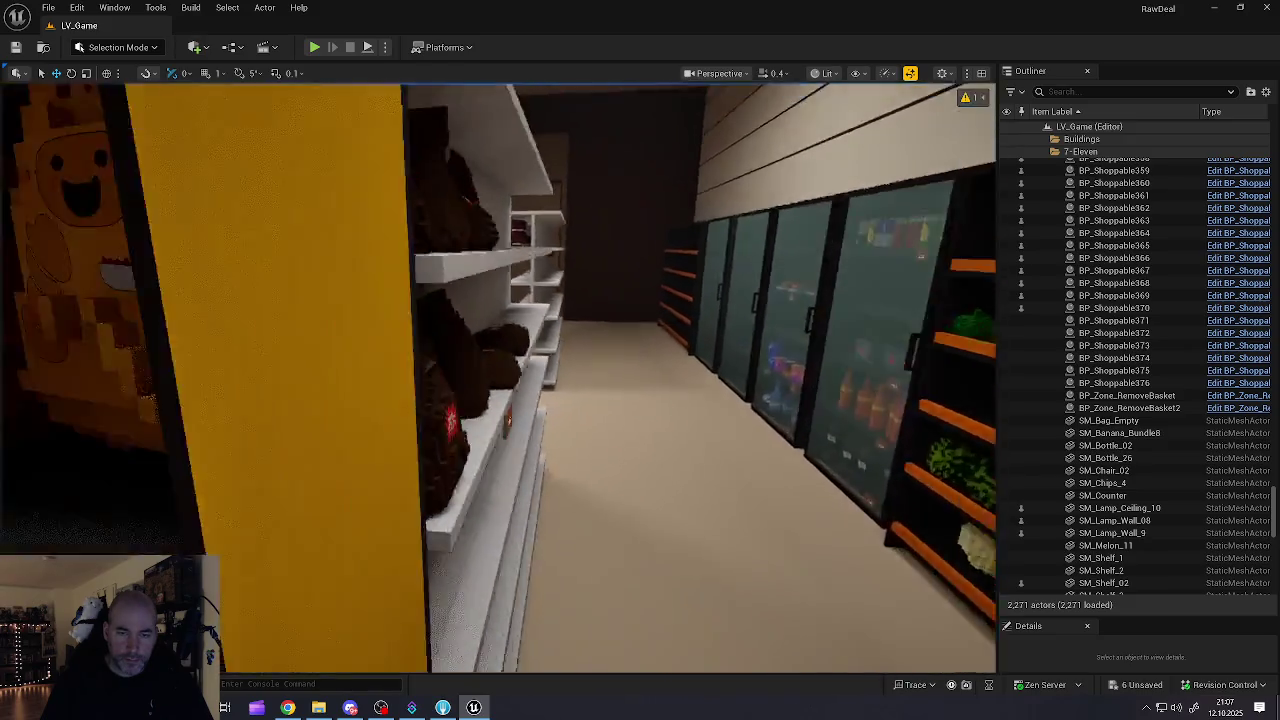
key(Right)
key(Up)
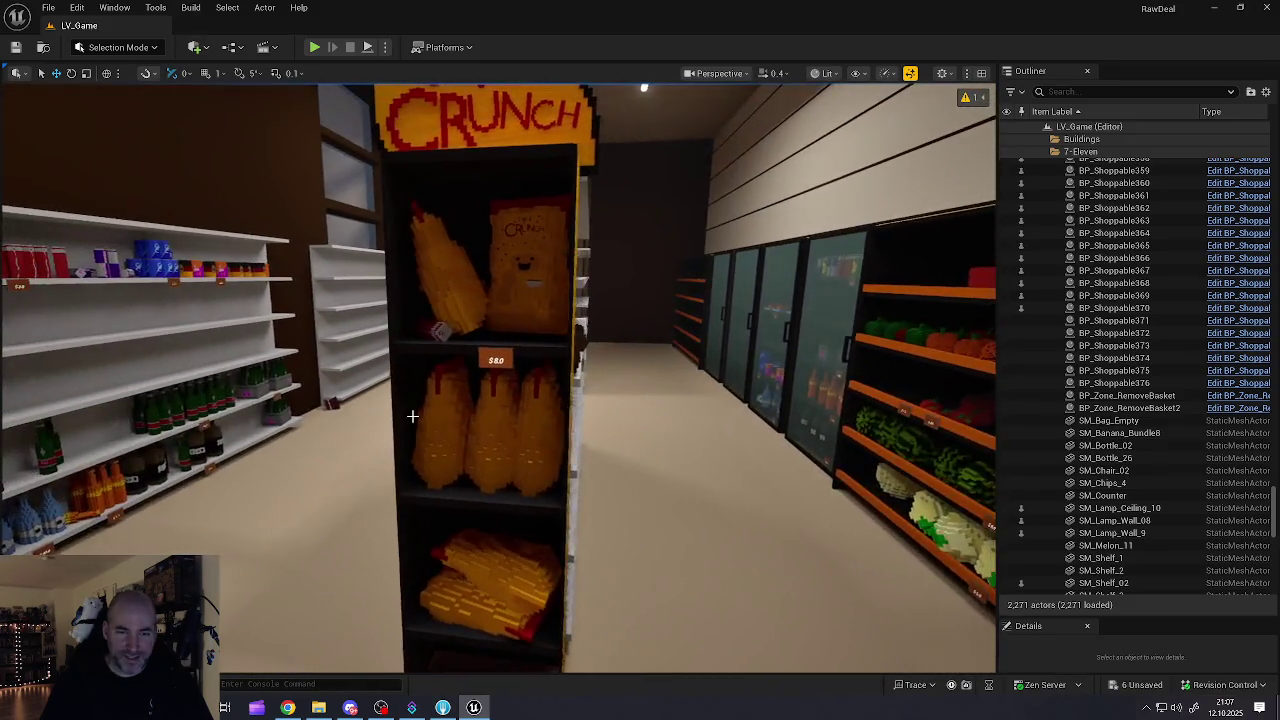
Step: Select two chips bags on the Chili Crunch shelf's bottom shelf
click(463, 589)
ctrl+click(470, 570)
key(Down)
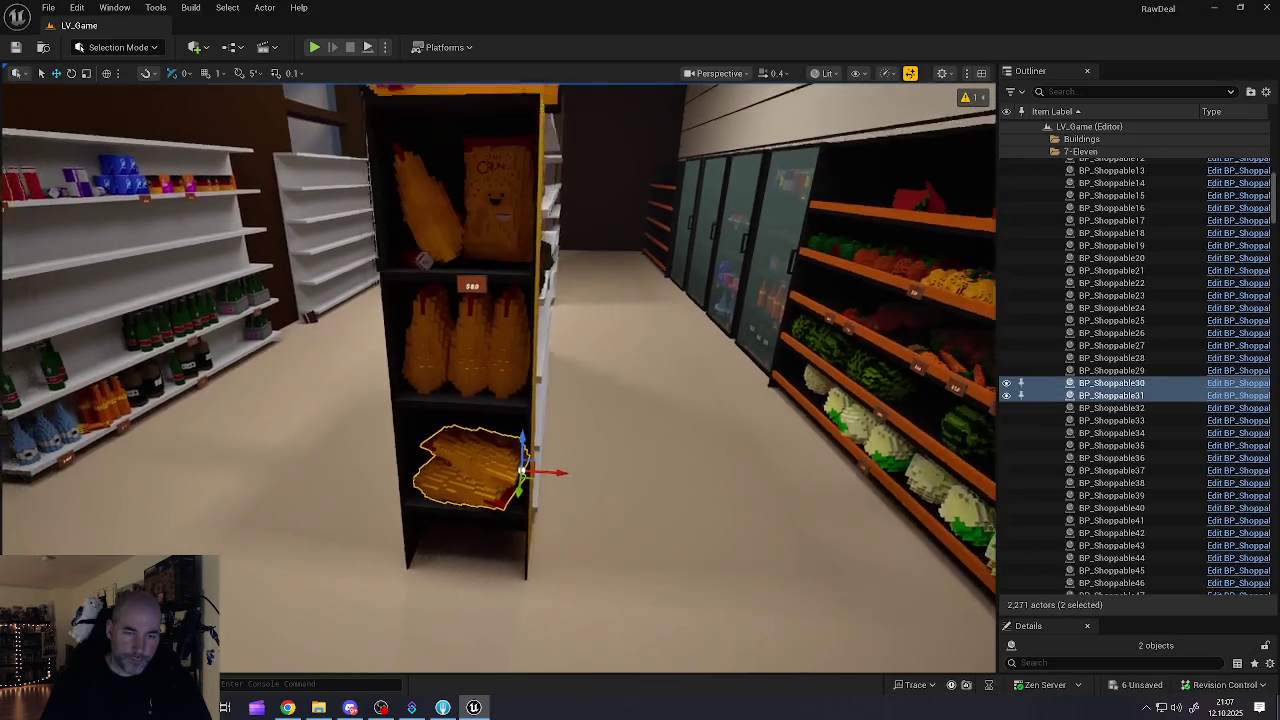
scroll(507, 510, down, 3)
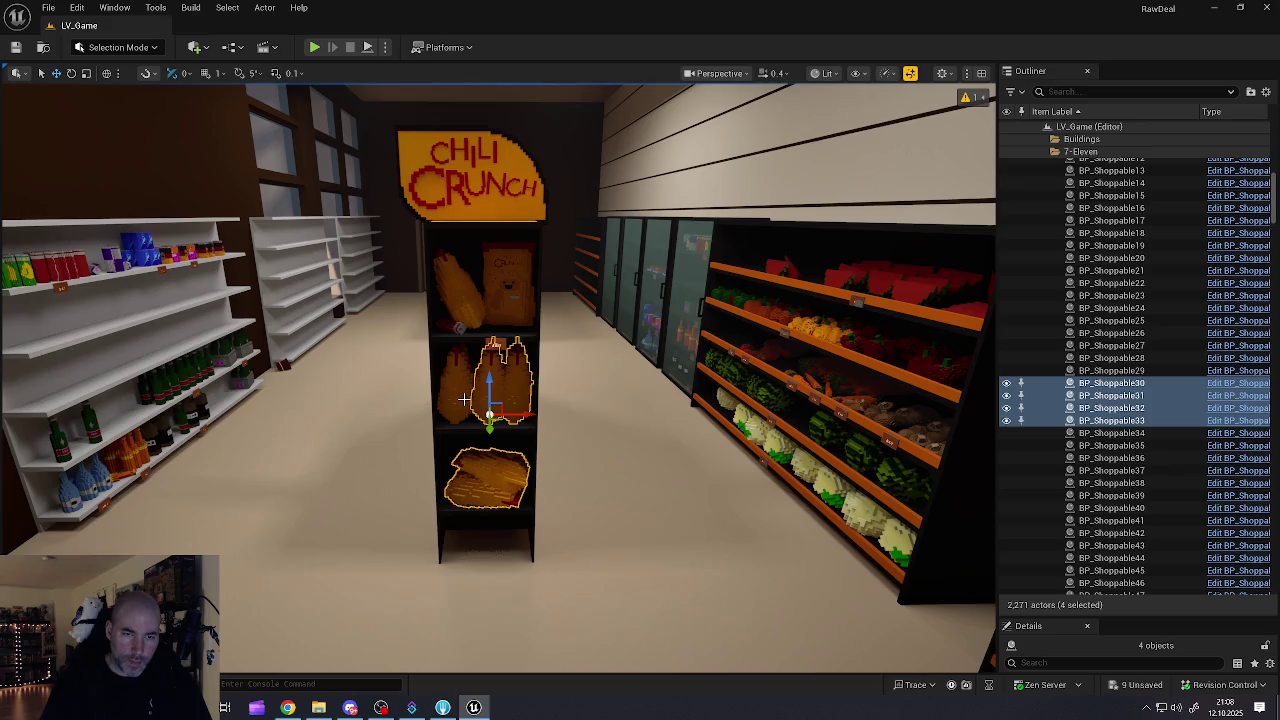
Step: Place copies BP_Shoppable377–381 on the back-room rack beside the cans
scroll(668, 375, down, 3)
mouse_move(560, 375)
mouse_down()
mouse_move(668, 375)
mouse_move(505, 300)
mouse_move(165, 185)
mouse_up()
mouse_move(500, 400)
mouse_down()
mouse_move(370, 340)
mouse_move(530, 330)
mouse_move(583, 210)
mouse_move(12, 176)
mouse_up()
mouse_move(229, 296)
mouse_down()
mouse_move(745, 340)
mouse_move(610, 312)
mouse_move(650, 300)
mouse_move(691, 329)
mouse_up()
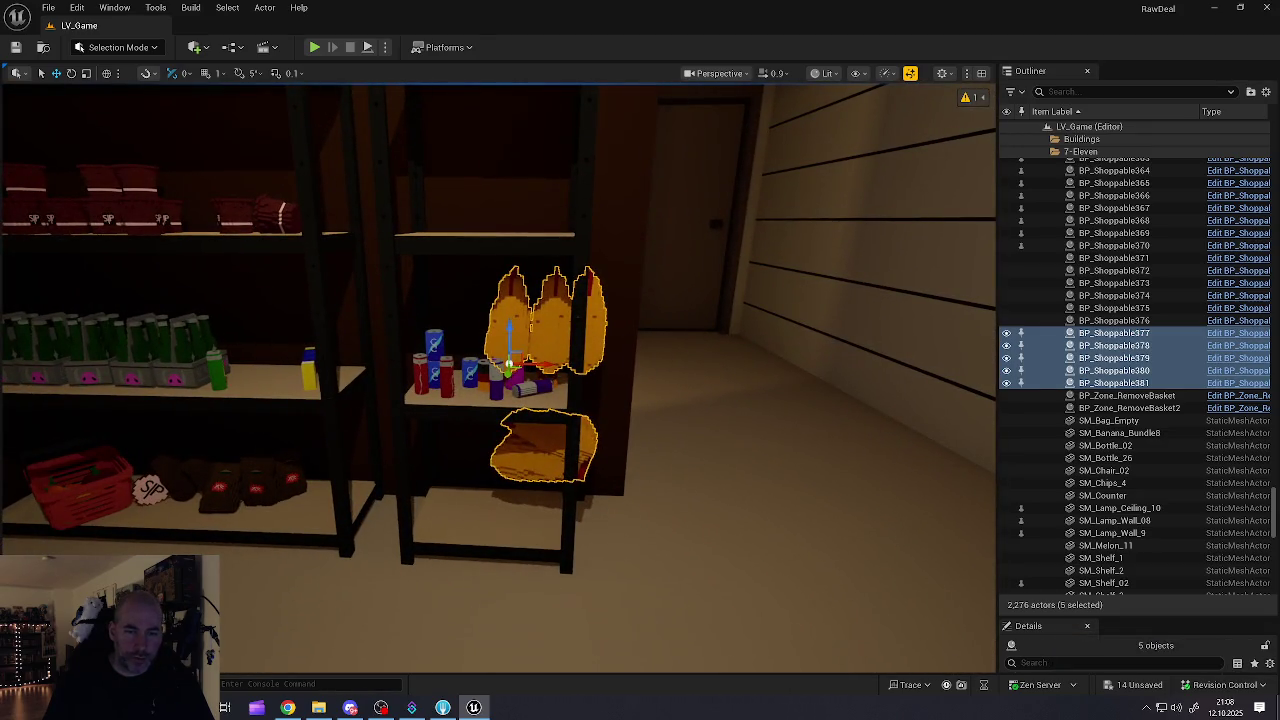
Step: Move two chips bags and the yellow bag down to the lower shelf, tilting the yellow one slightly
click(530, 458)
ctrl+click(529, 454)
mouse_move(594, 448)
mouse_down()
mouse_move(522, 492)
mouse_move(522, 510)
mouse_move(529, 473)
mouse_up()
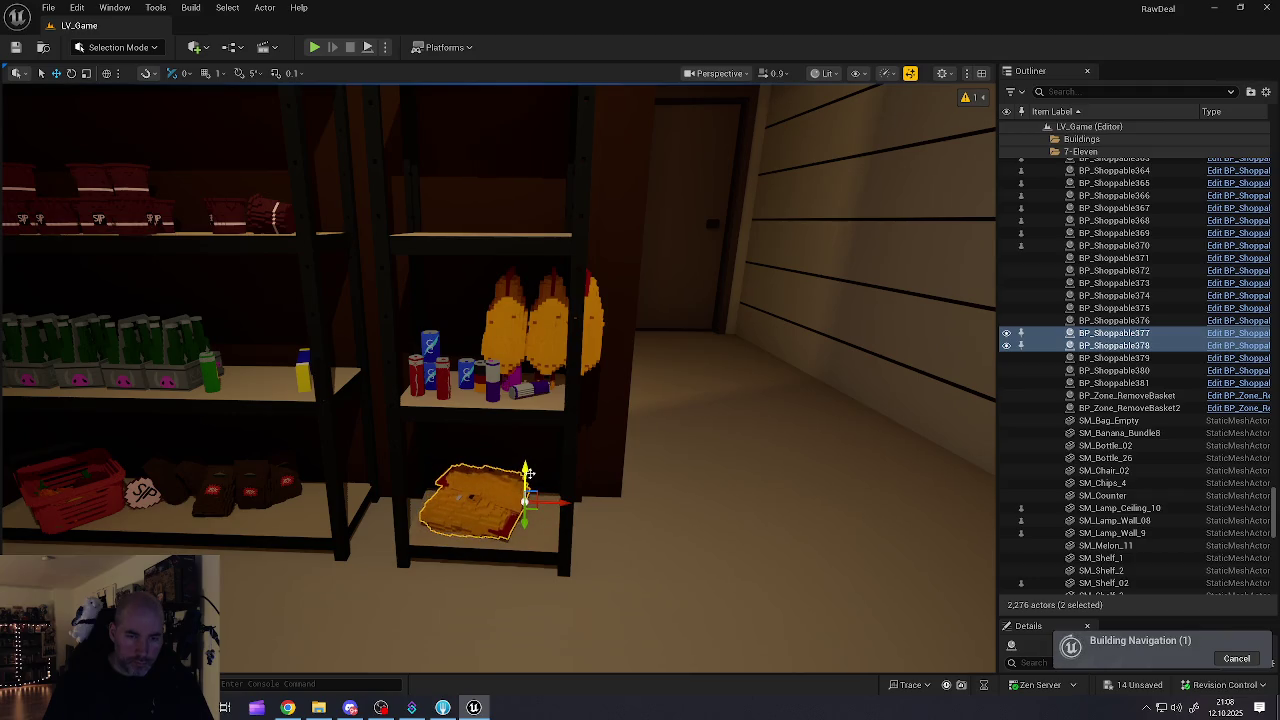
click(513, 333)
mouse_move(536, 369)
mouse_down()
mouse_move(633, 366)
mouse_move(642, 349)
mouse_move(578, 321)
mouse_up()
drag(605, 366, 604, 516)
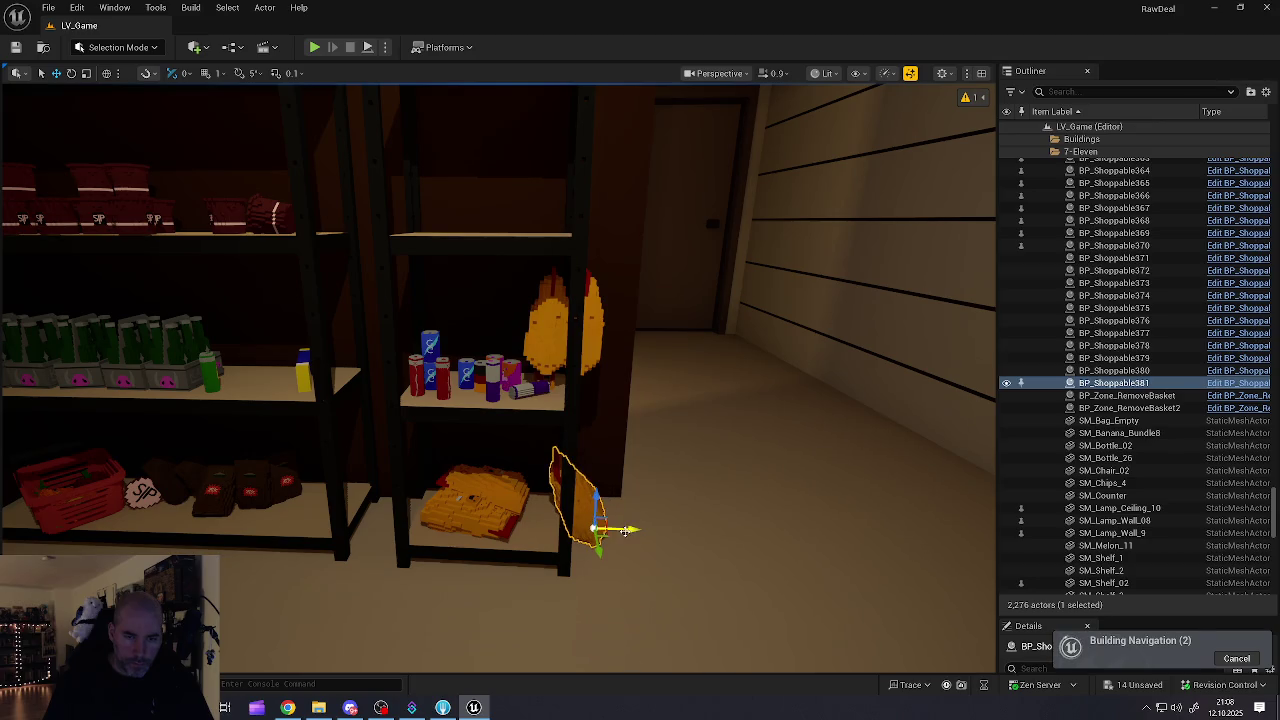
mouse_move(600, 487)
mouse_down()
mouse_move(680, 526)
mouse_move(573, 414)
mouse_up()
Step: Drop another chips bag onto the floor beside the rack and move the standing bag to the lower shelf
click(550, 345)
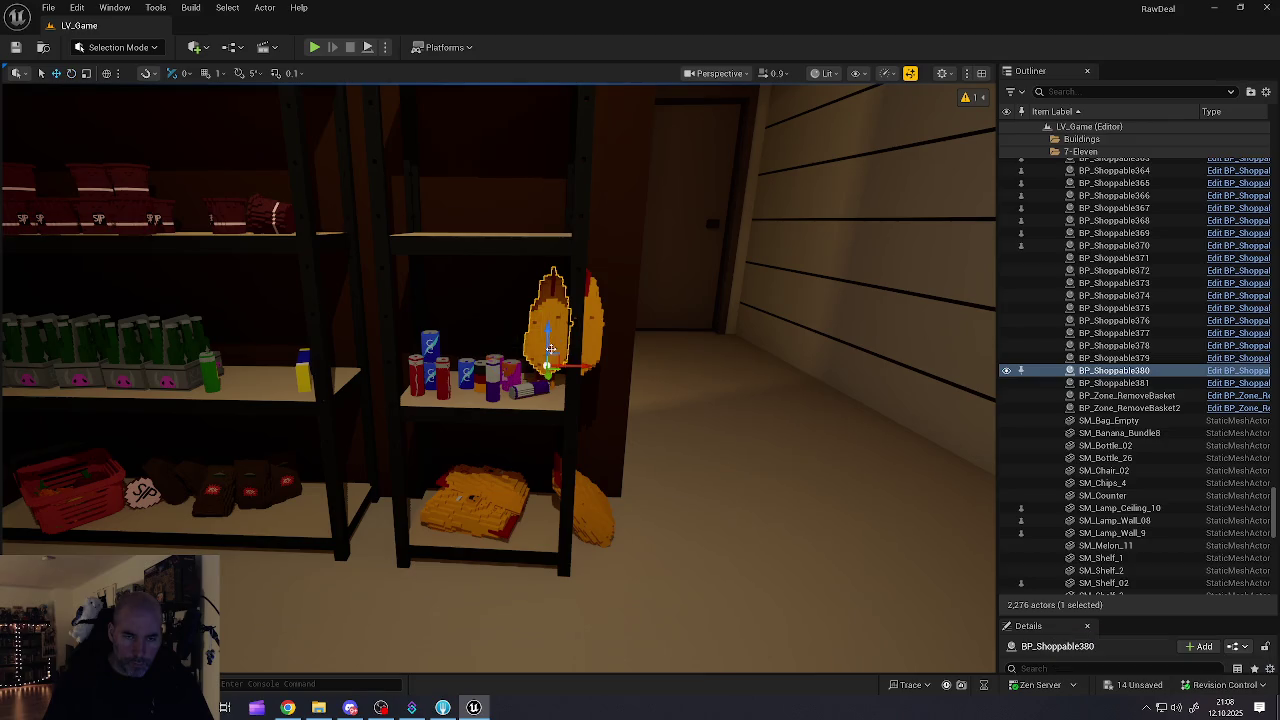
mouse_move(547, 366)
mouse_down()
mouse_move(320, 520)
mouse_move(348, 625)
mouse_move(402, 628)
mouse_move(391, 595)
mouse_move(408, 625)
mouse_up()
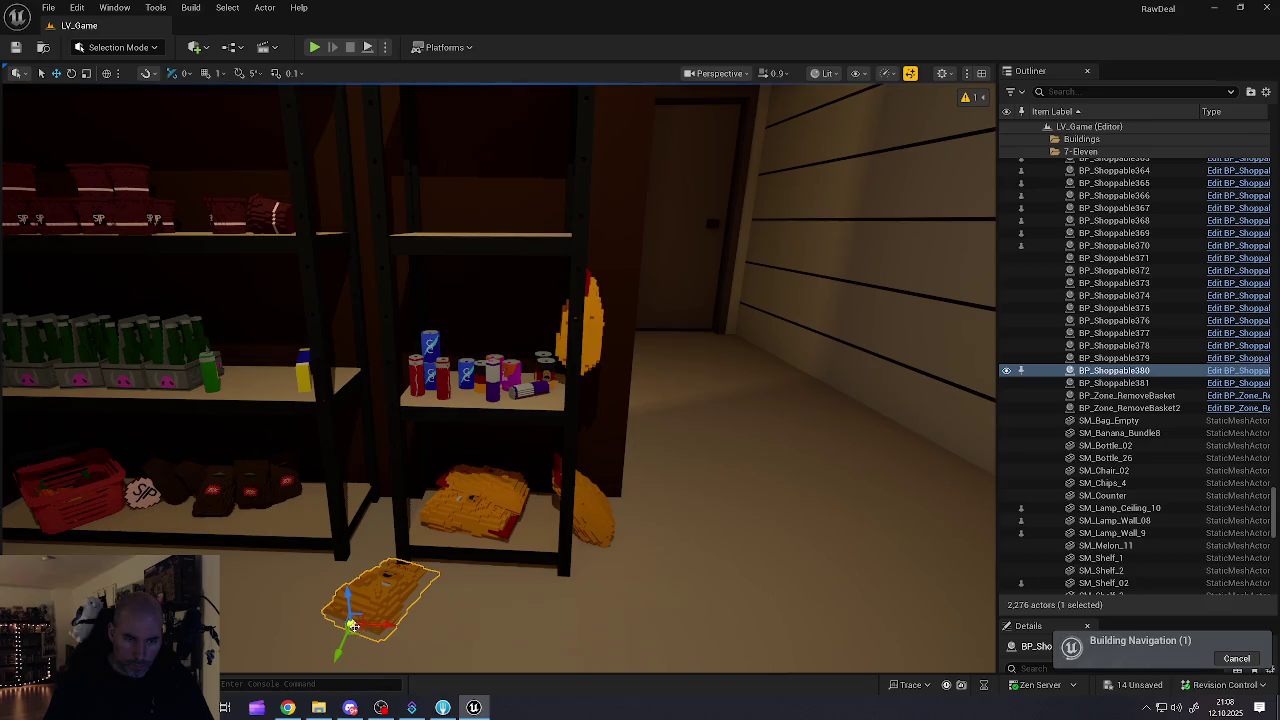
drag(352, 626, 337, 606)
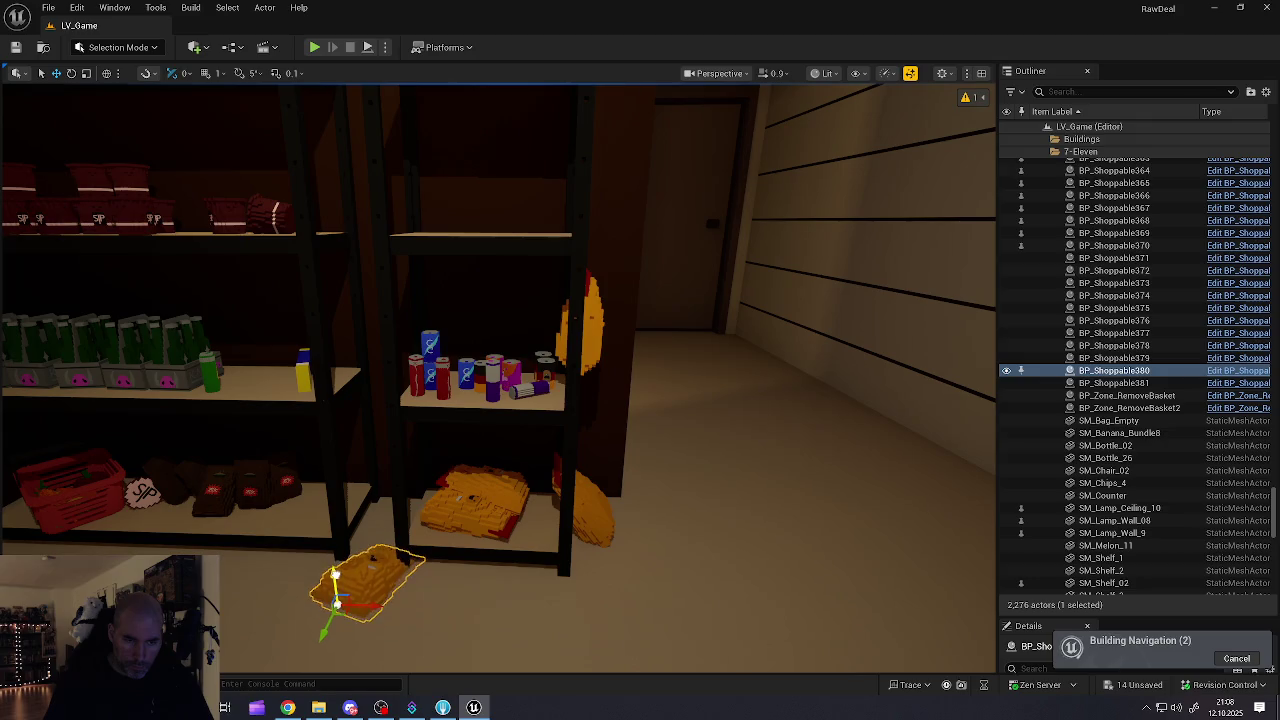
drag(366, 598, 353, 596)
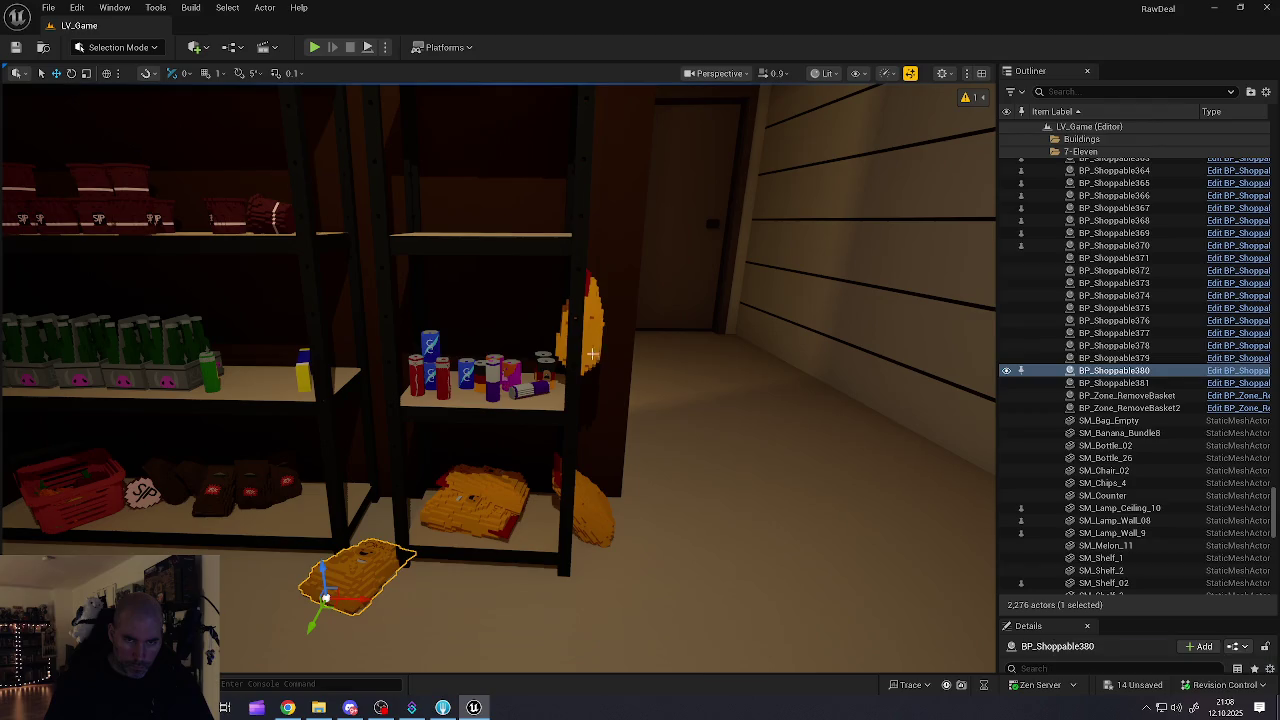
click(590, 348)
mouse_move(578, 366)
mouse_down()
mouse_move(520, 382)
mouse_move(450, 500)
mouse_move(412, 526)
mouse_move(388, 506)
mouse_move(442, 510)
mouse_up()
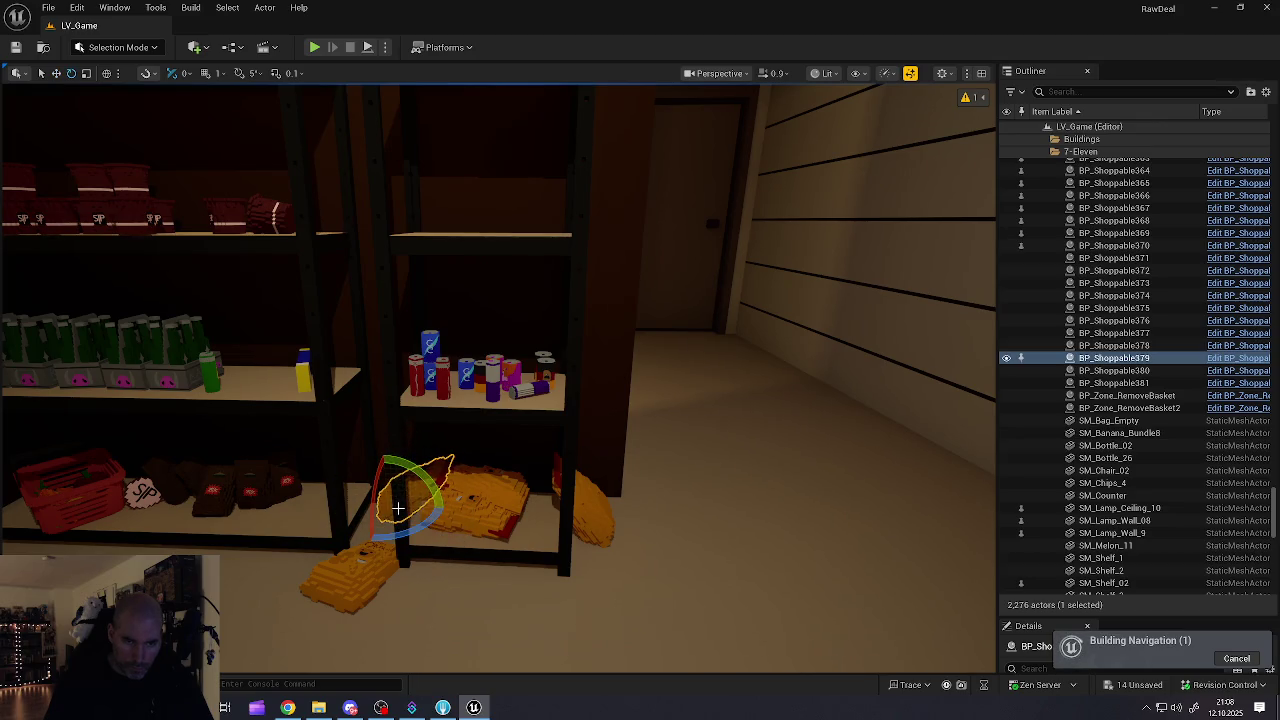
key(w)
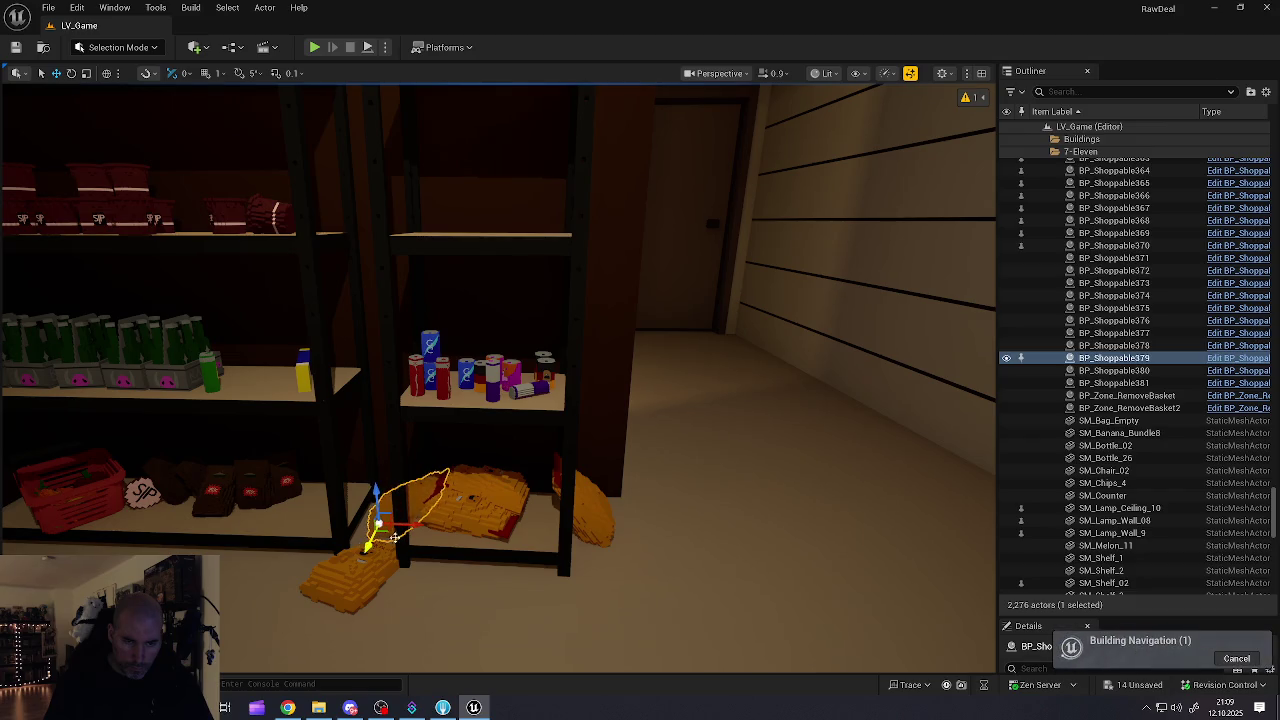
mouse_move(427, 509)
mouse_down()
mouse_move(680, 500)
mouse_move(610, 502)
mouse_move(625, 500)
mouse_up()
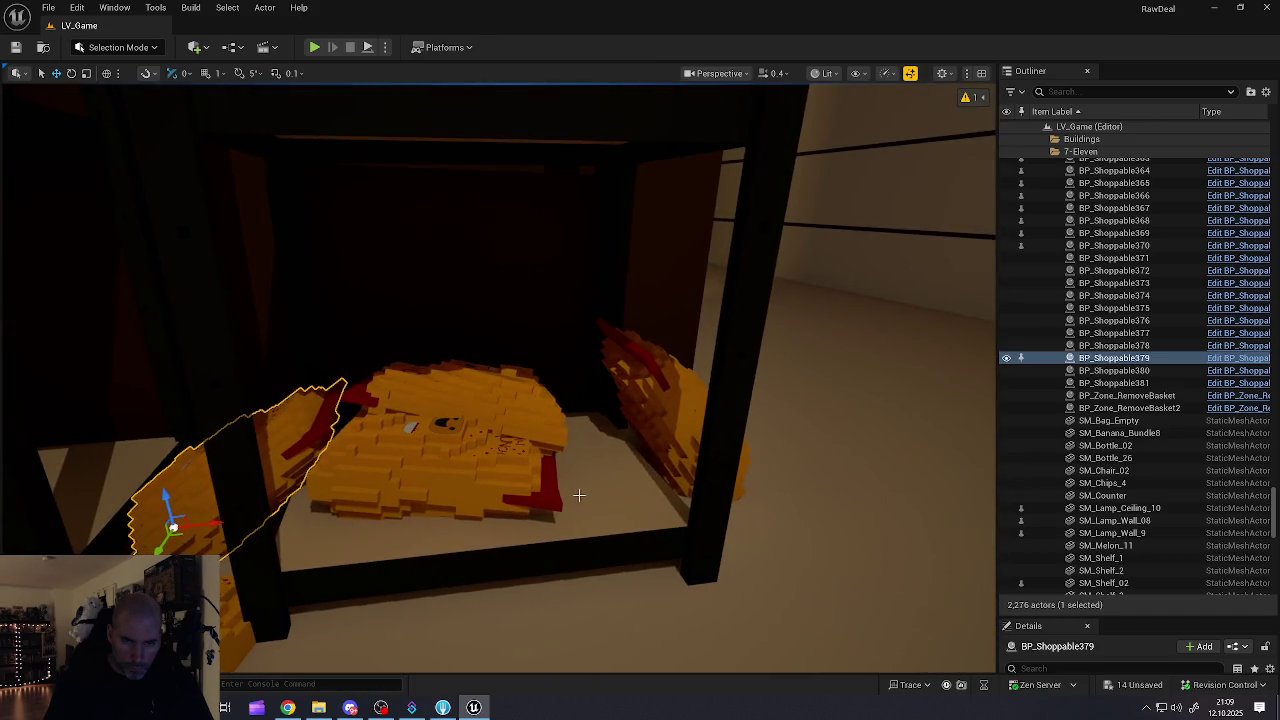
Step: Rotate BP_Shoppable381 about 65 degrees to lie flat and slide it across the floor
click(647, 458)
drag(730, 462, 711, 464)
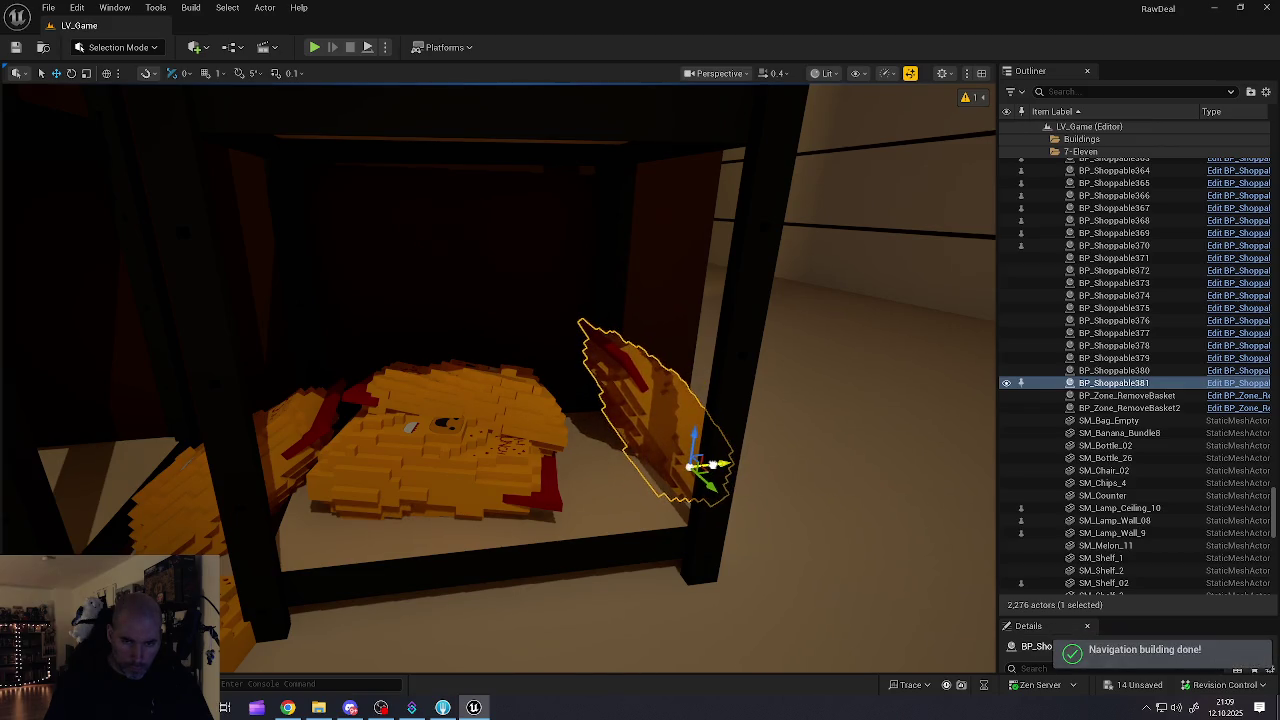
key(e)
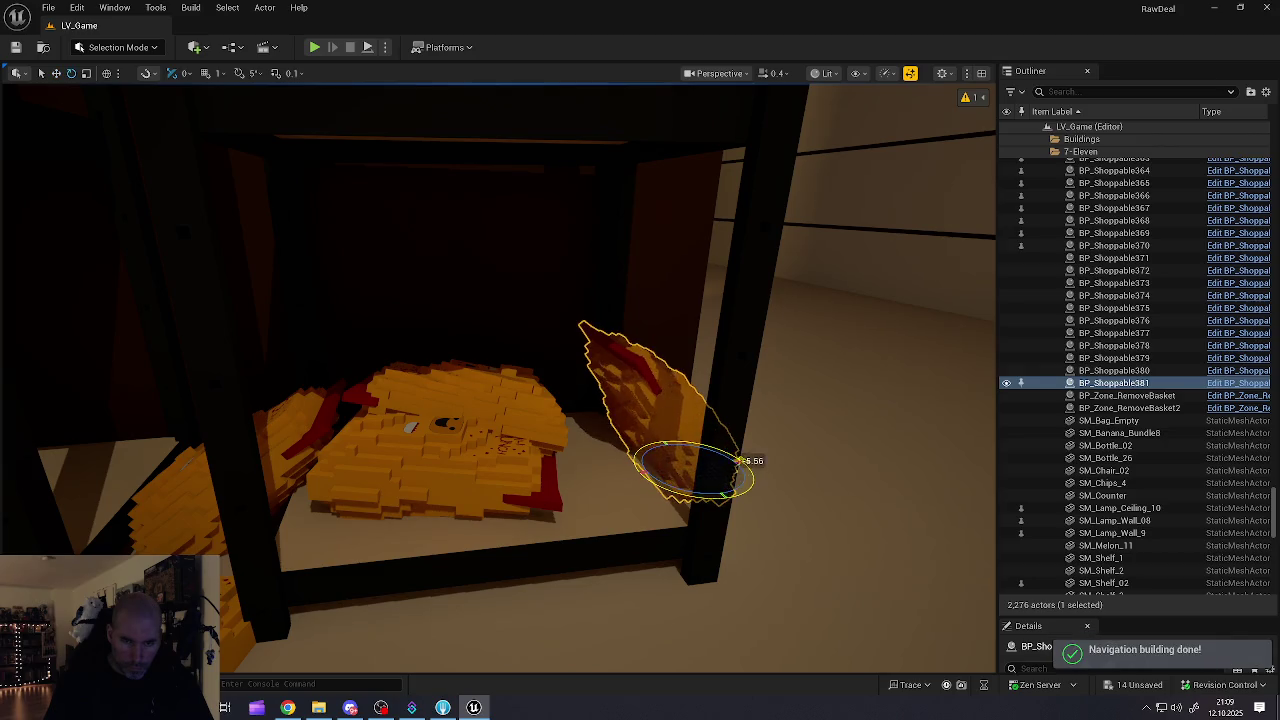
key(Escape)
drag(550, 455, 503, 444)
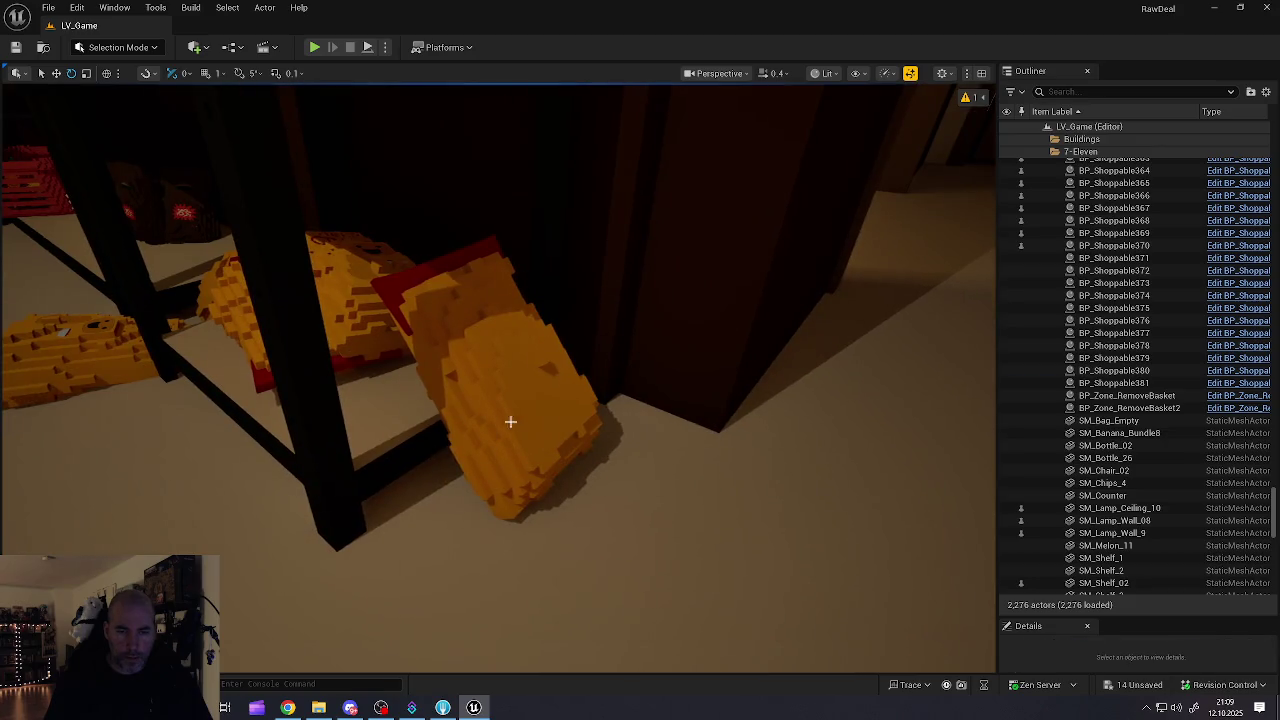
click(525, 451)
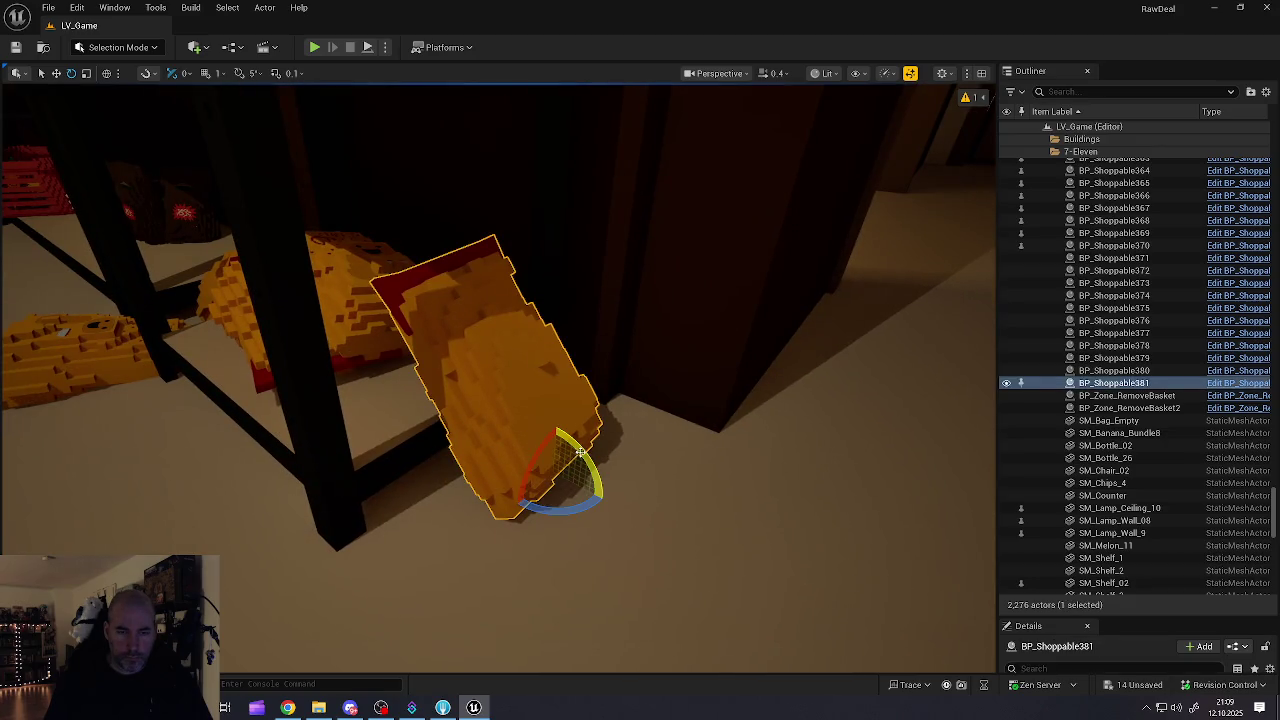
mouse_move(554, 428)
mouse_down()
mouse_move(592, 450)
mouse_move(578, 432)
mouse_up()
mouse_move(587, 489)
mouse_down()
mouse_move(654, 523)
mouse_move(615, 476)
mouse_move(621, 462)
mouse_move(585, 510)
mouse_move(585, 540)
mouse_move(585, 465)
mouse_up()
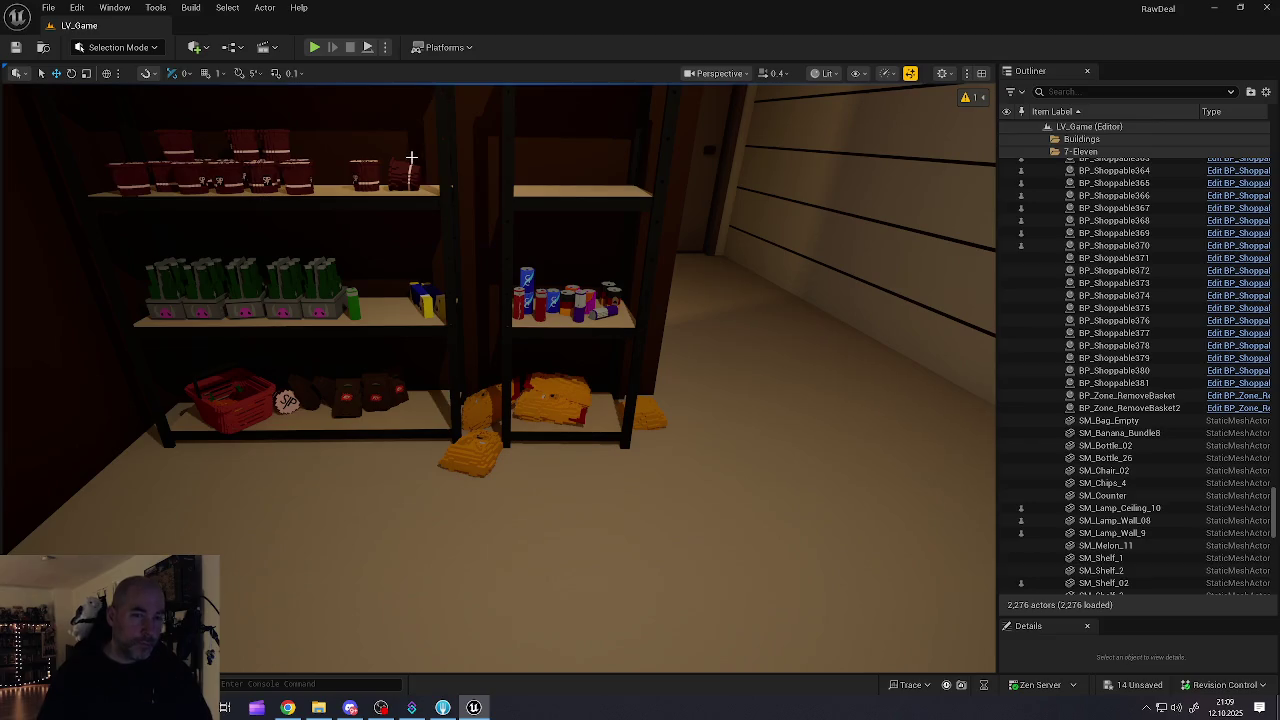
Step: Save all changed level files and assets, then fly around the back room to review
click(48, 7)
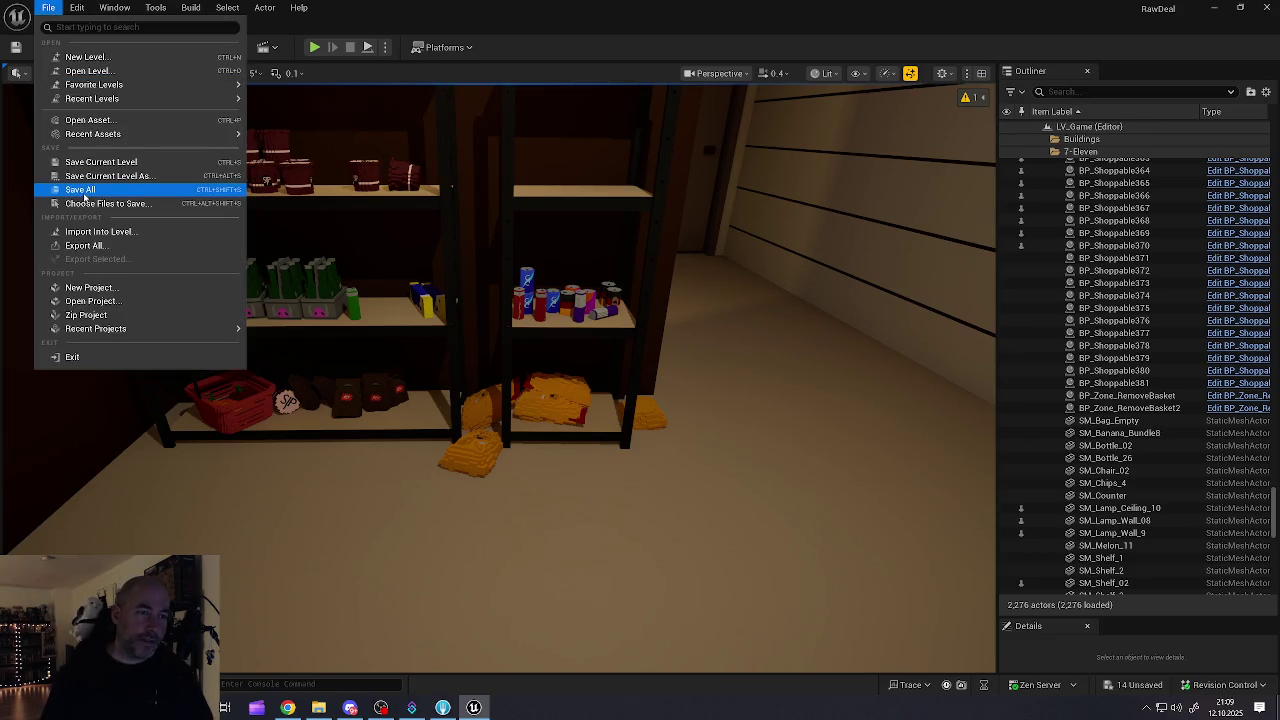
click(110, 189)
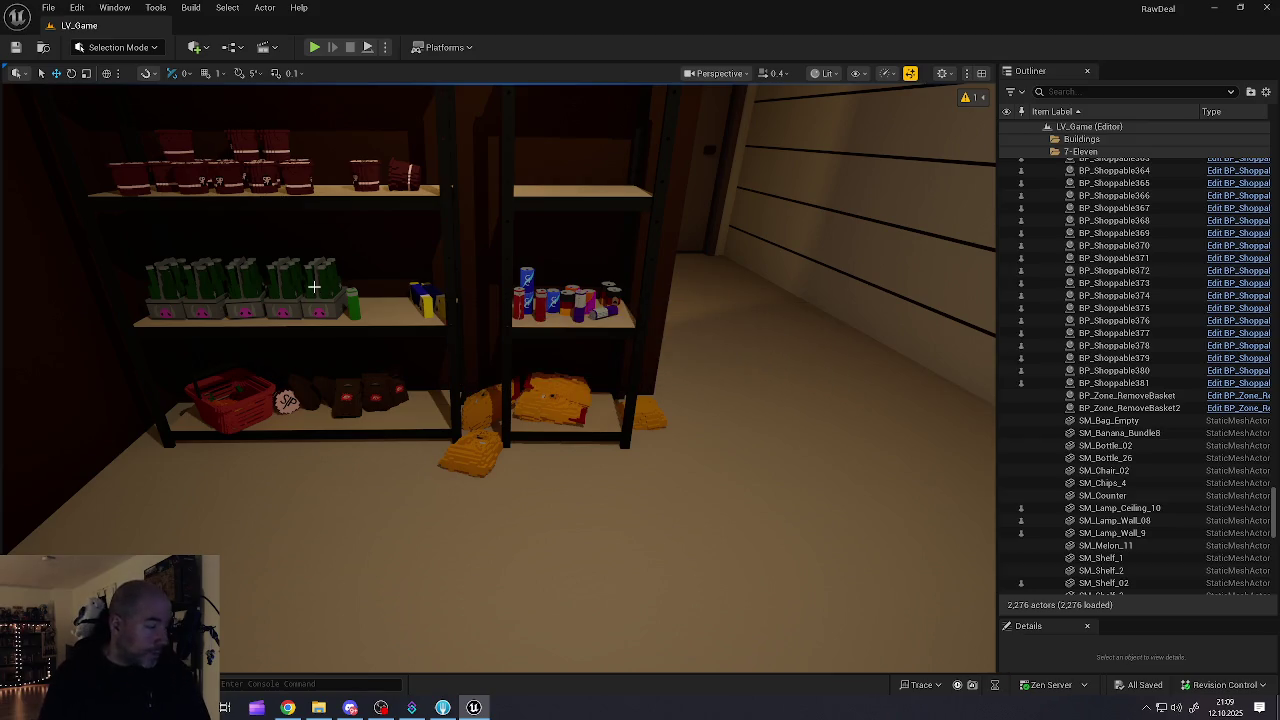
mouse_move(314, 287)
mouse_down()
mouse_move(480, 225)
mouse_move(340, 240)
mouse_move(350, 170)
mouse_move(200, 175)
mouse_move(202, 120)
mouse_move(60, 135)
mouse_move(160, 130)
mouse_up()
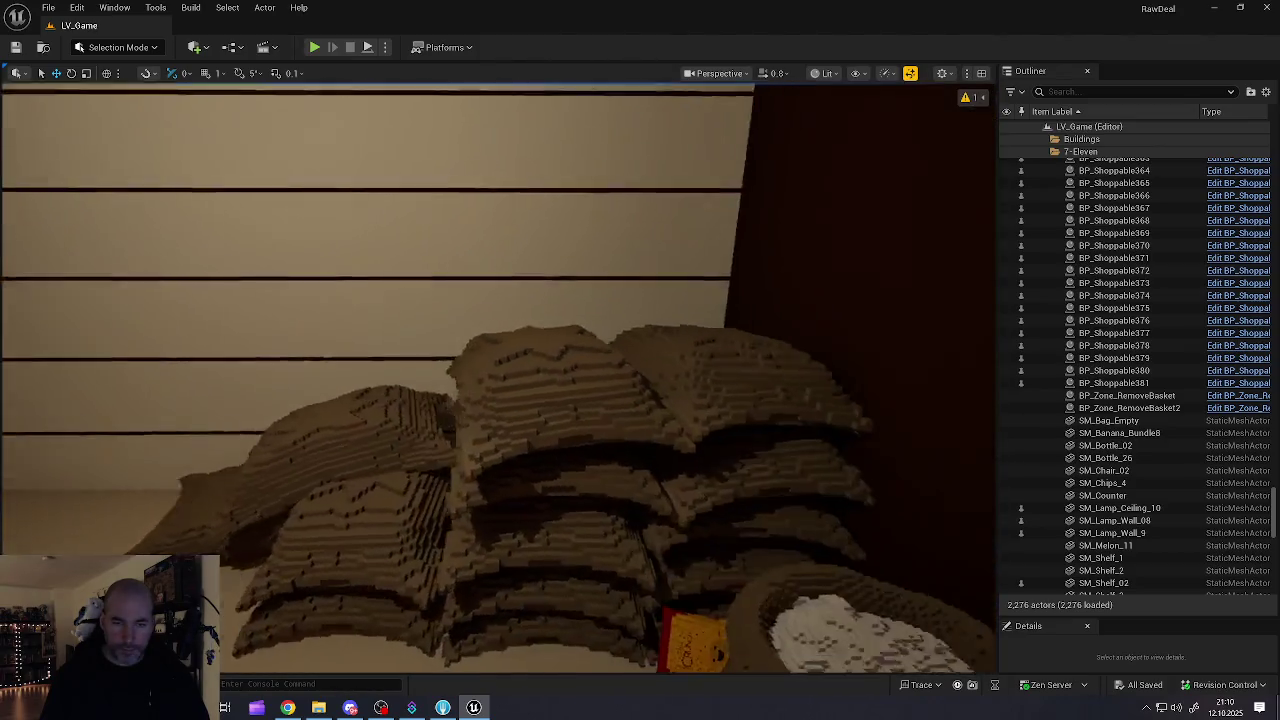
key(w)
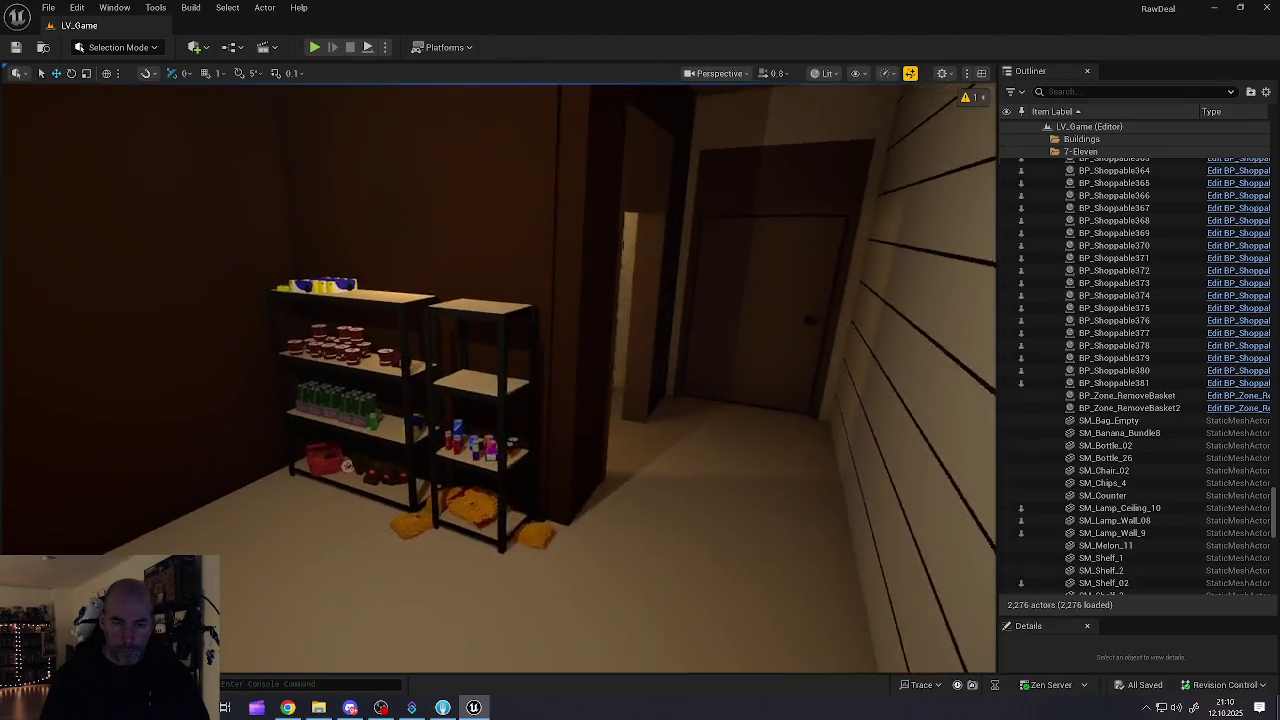
key(w)
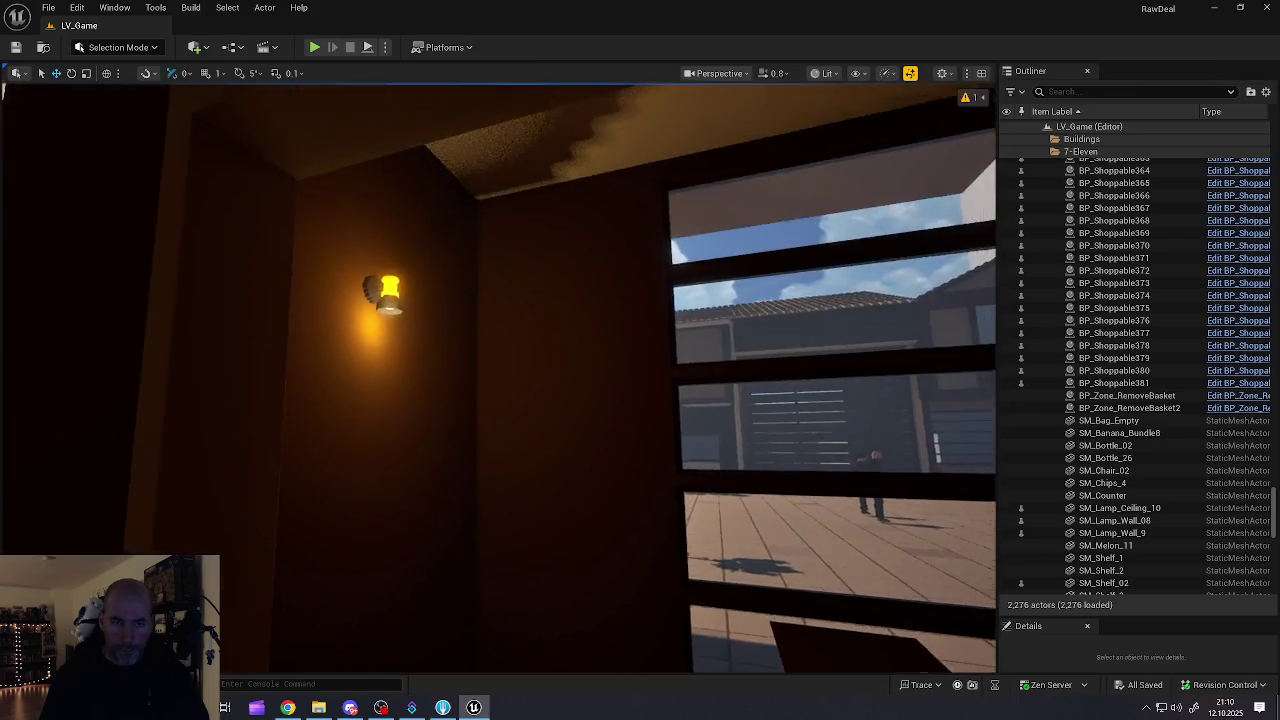
key(w)
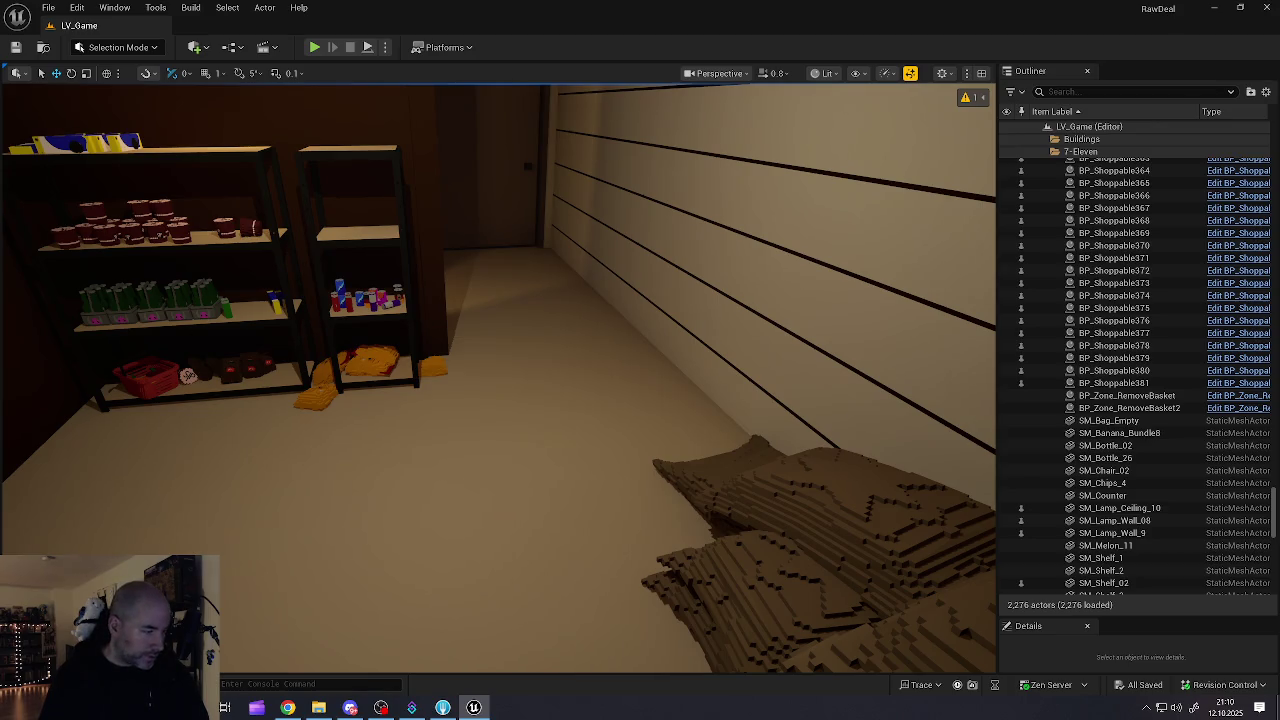
key(alt+Tab)
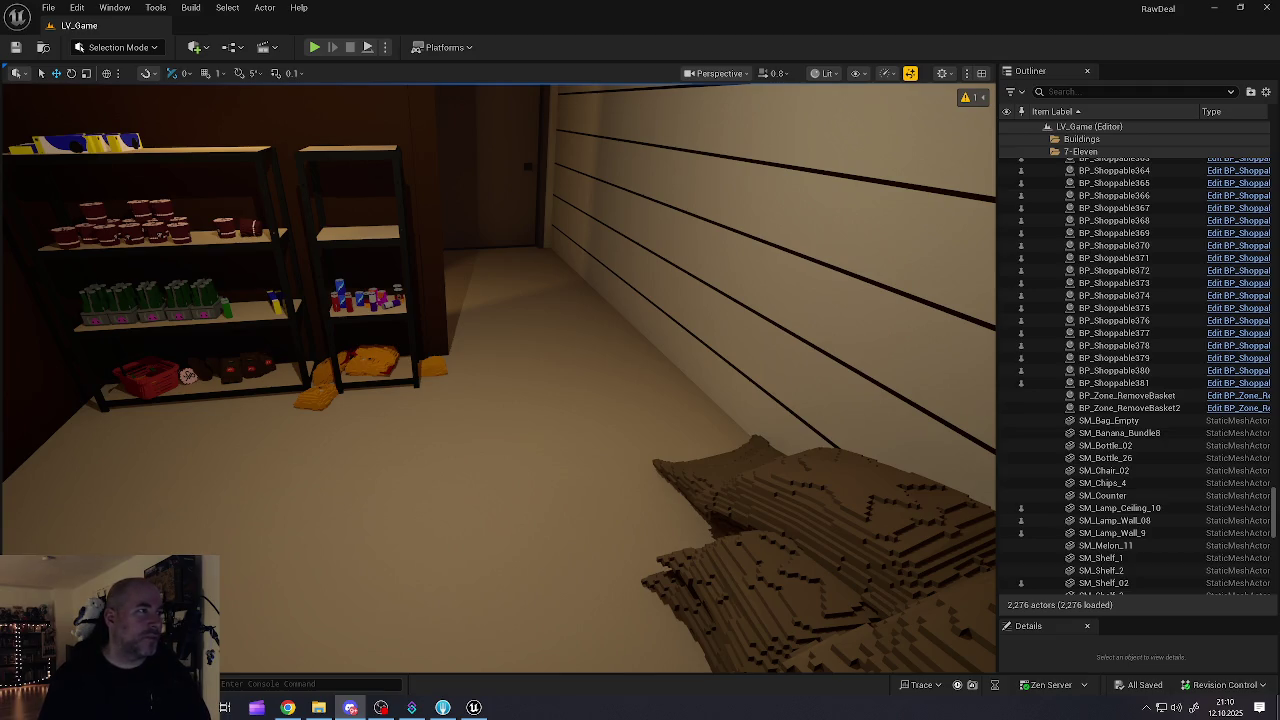
key(alt+Tab)
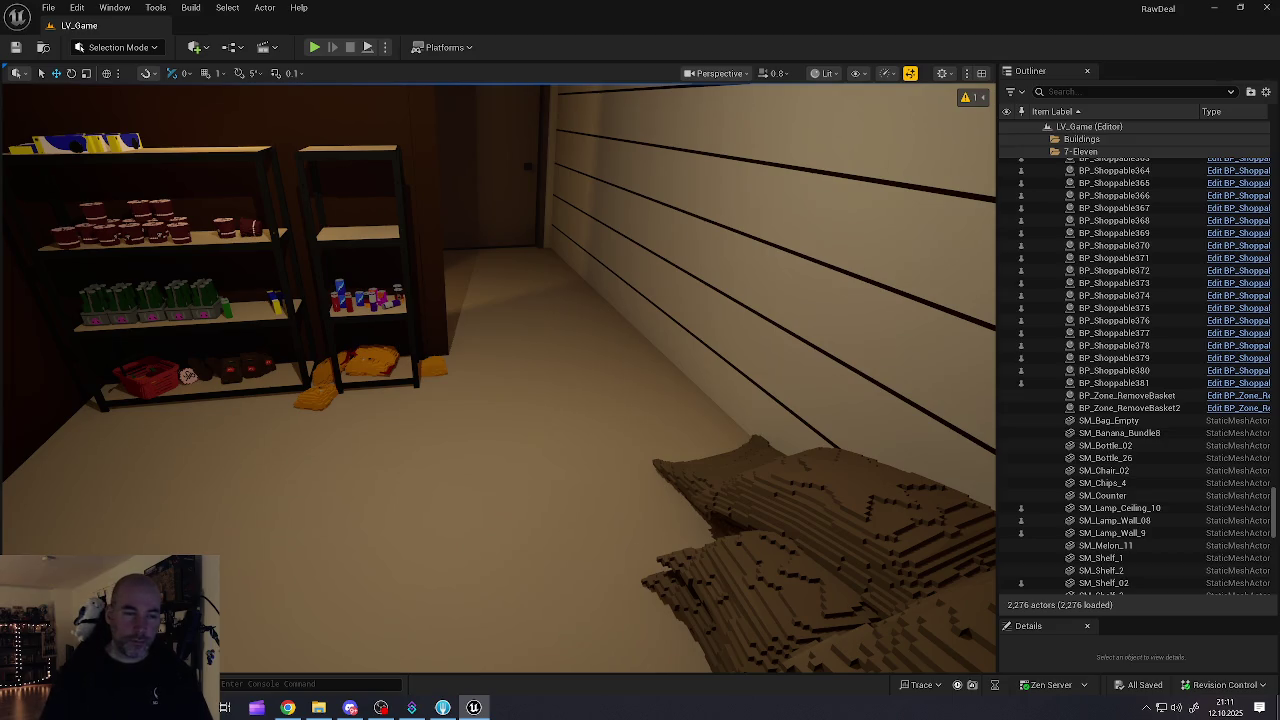
drag(375, 391, 106, 334)
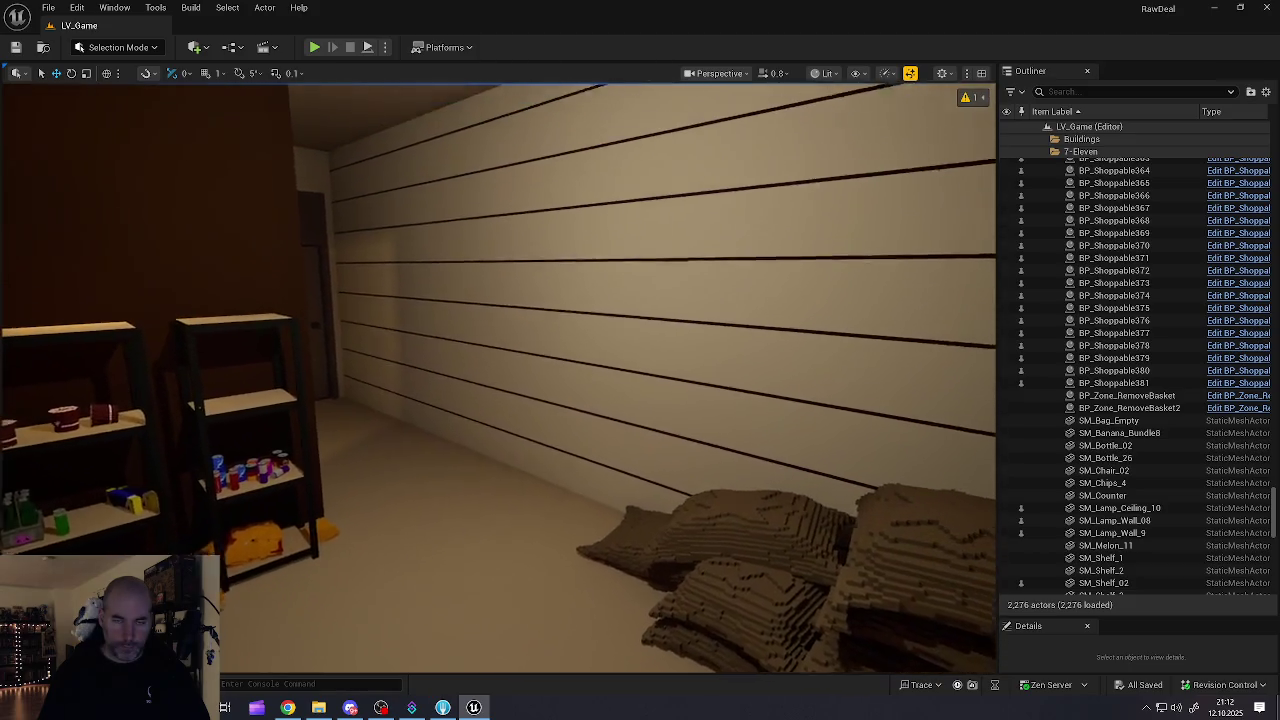
Step: Fly from the cashier booth down the aisle to the back office desk by the window
key(ctrl+space)
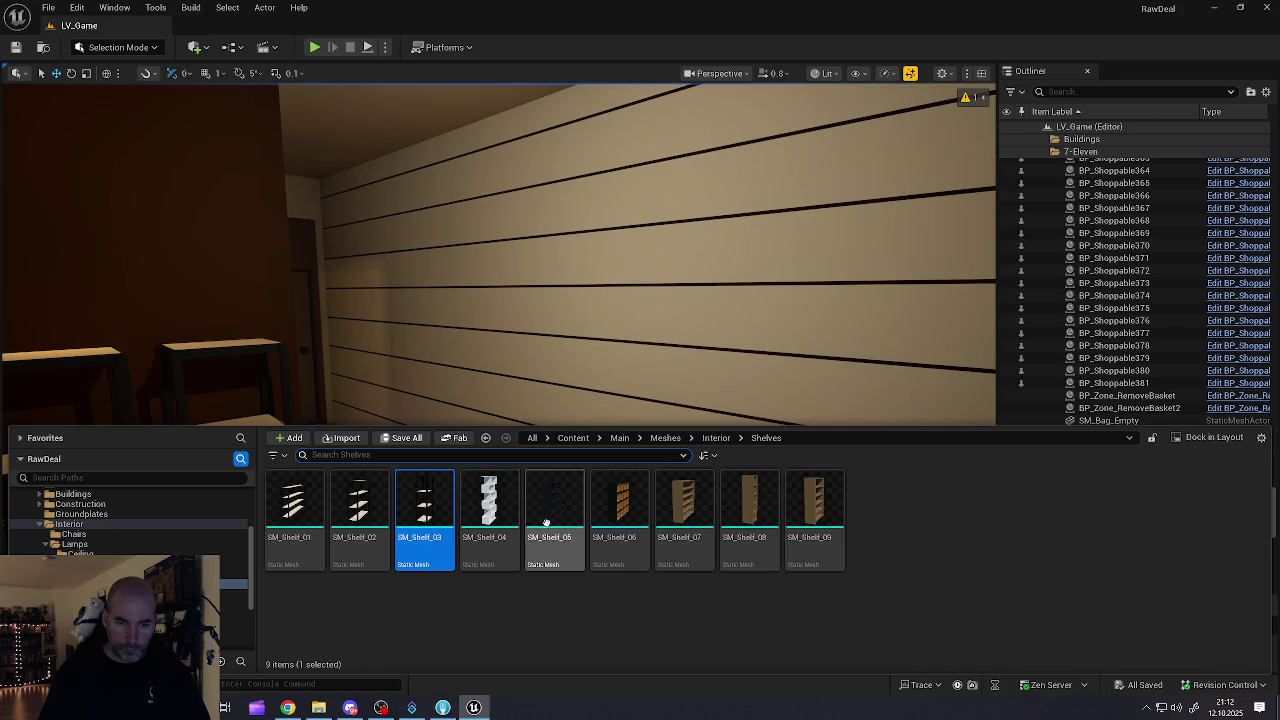
key(ctrl+space)
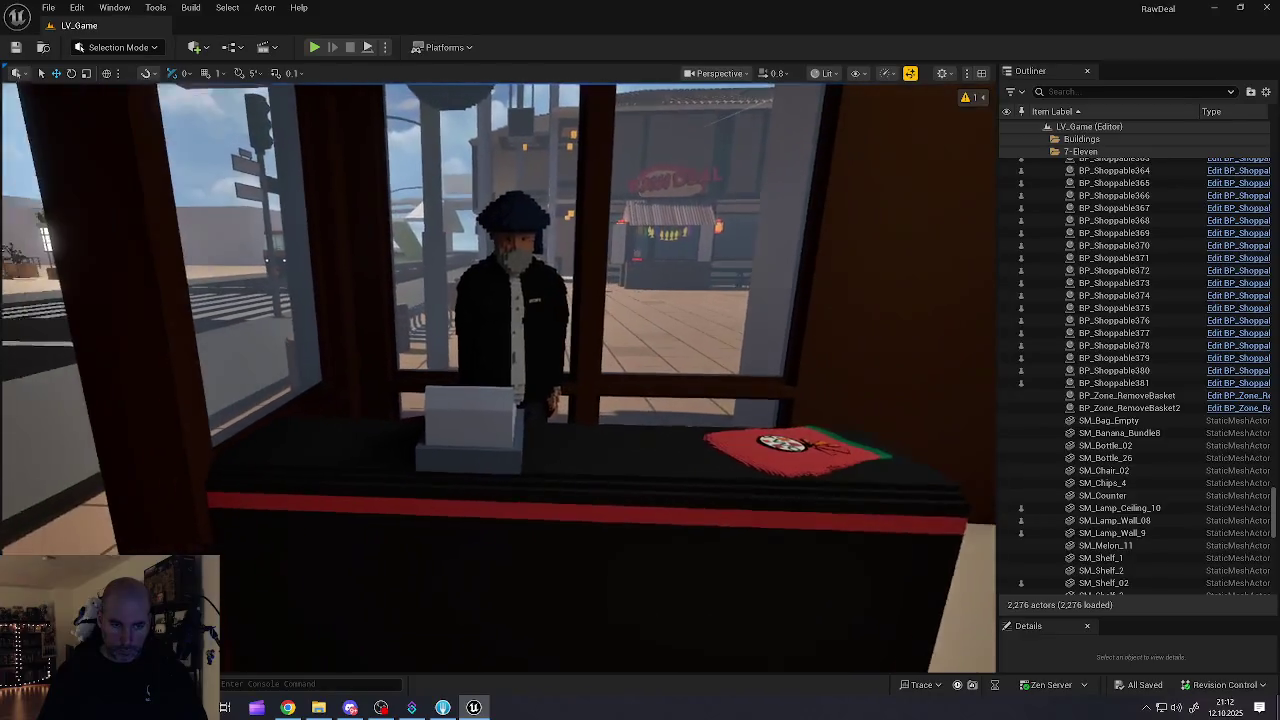
key(w)
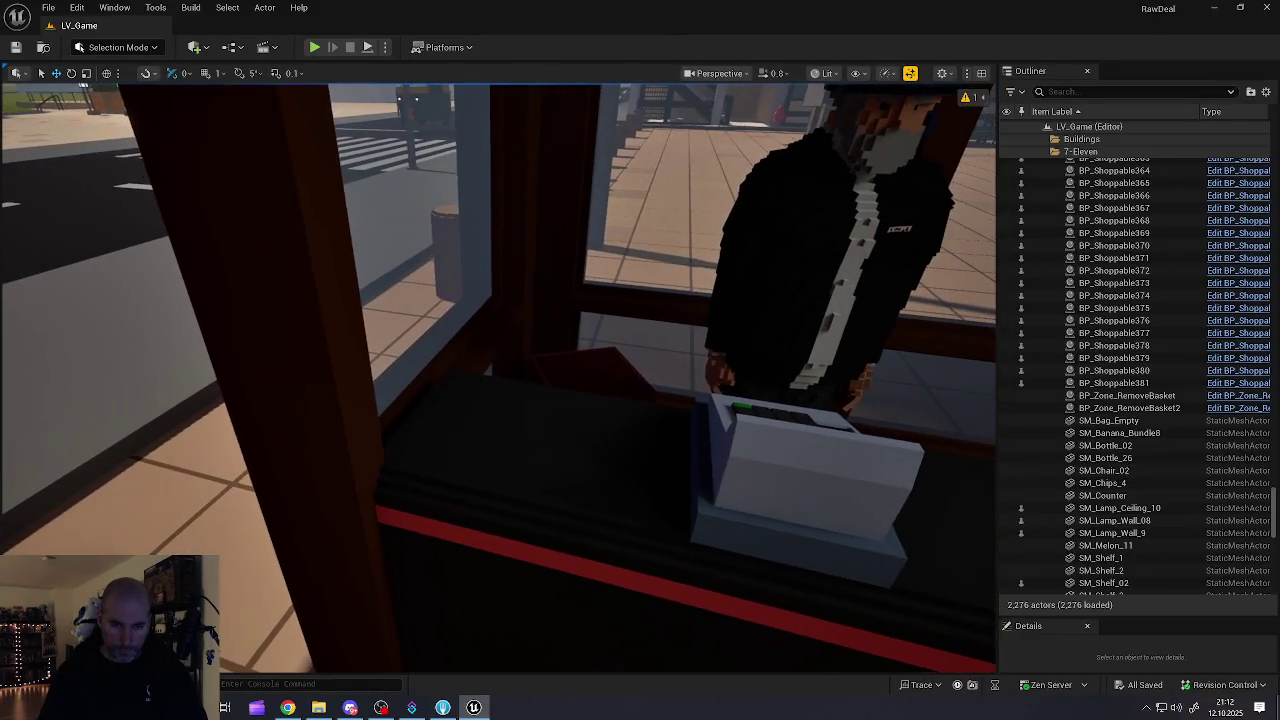
key(w)
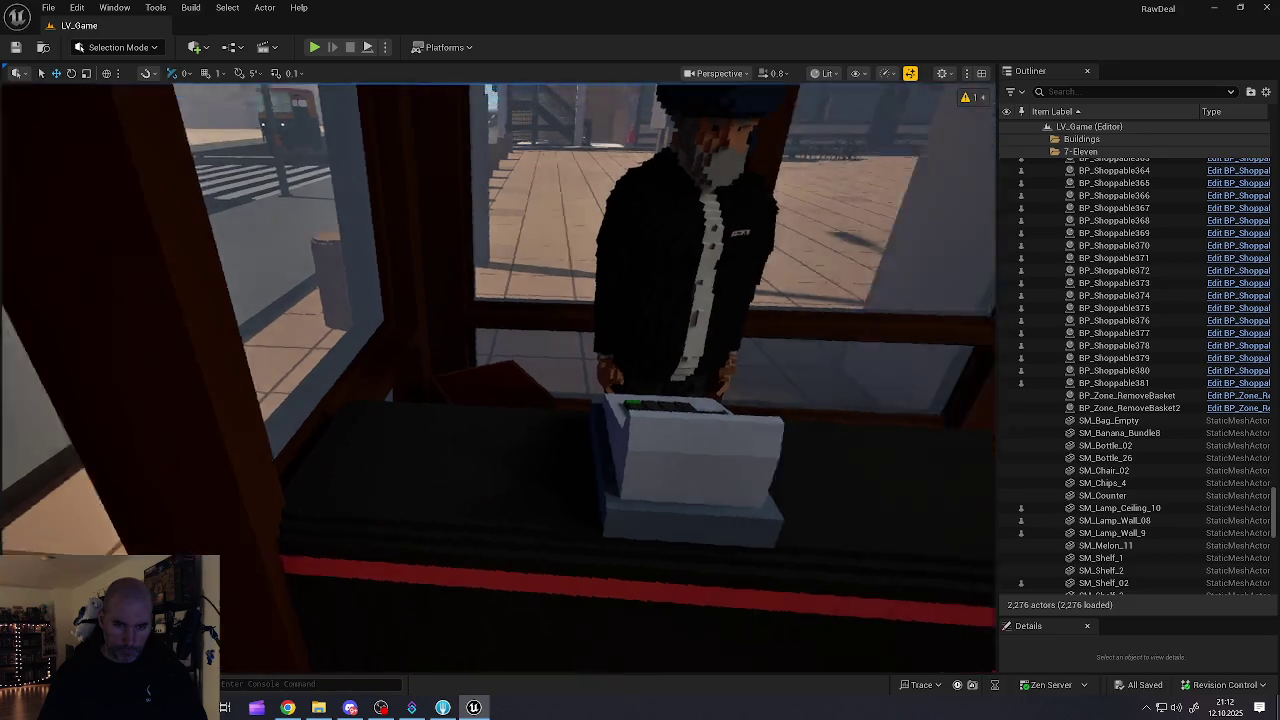
key(w)
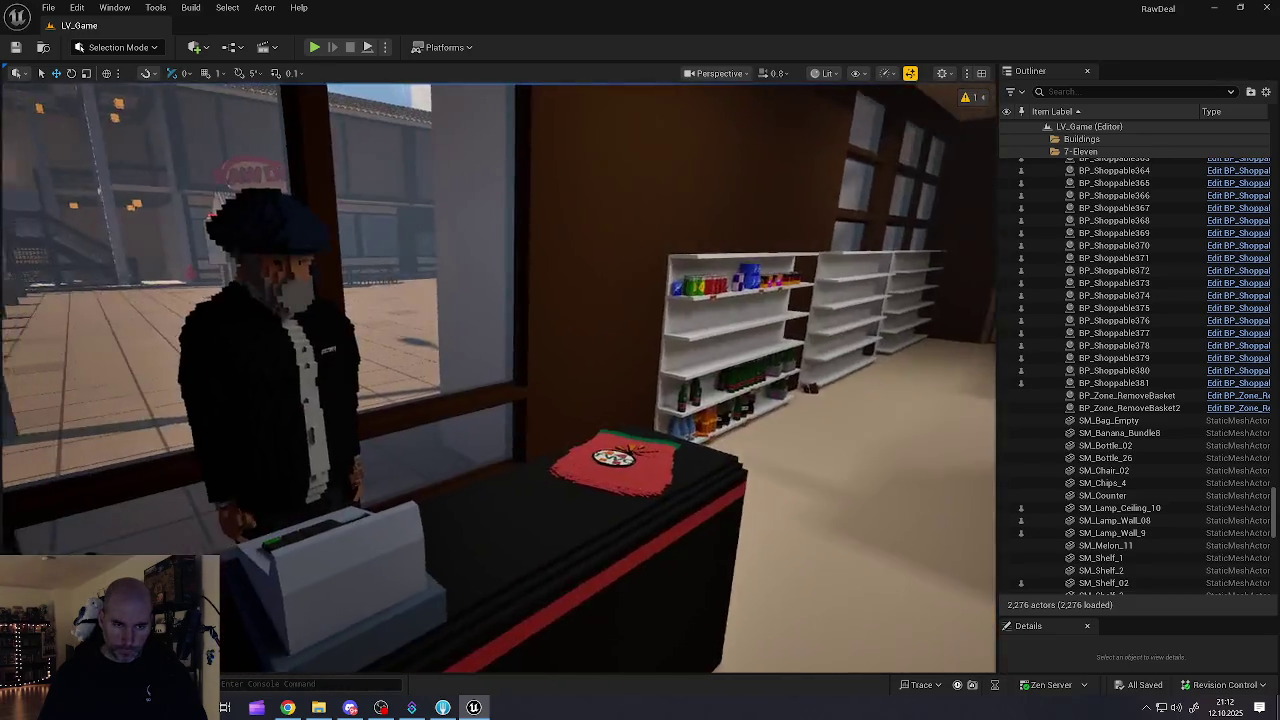
key(w)
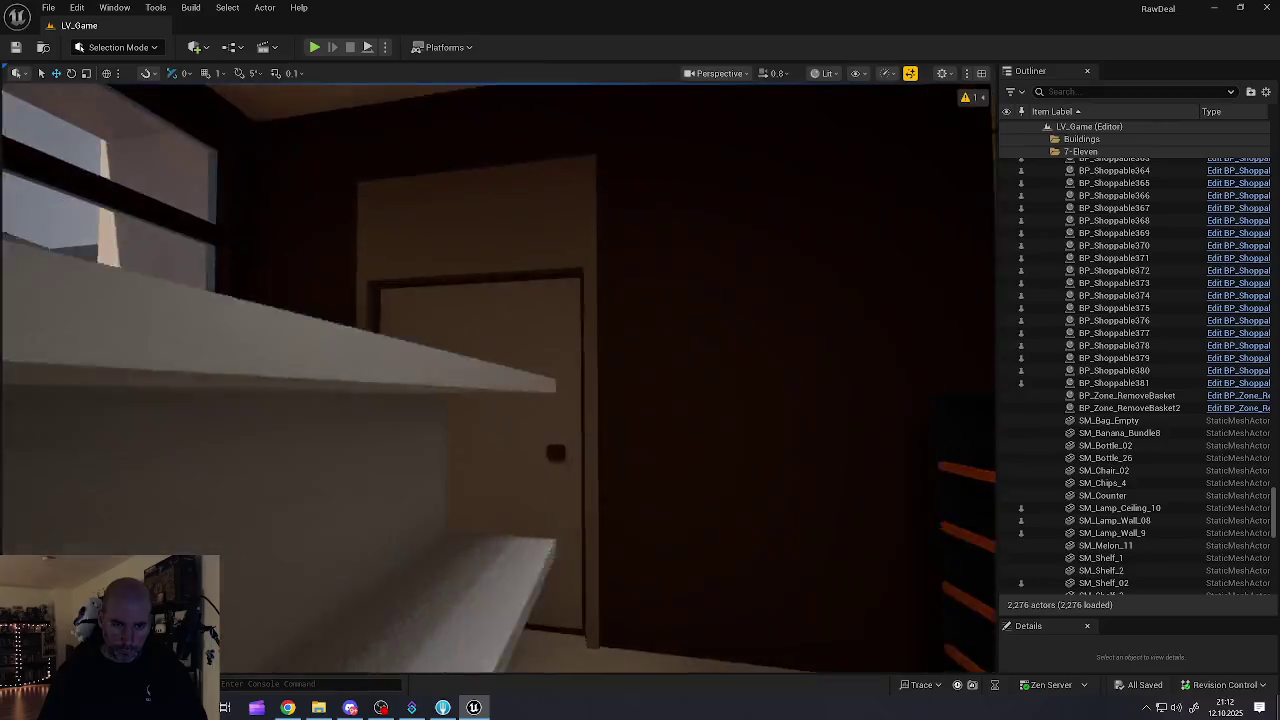
key(w)
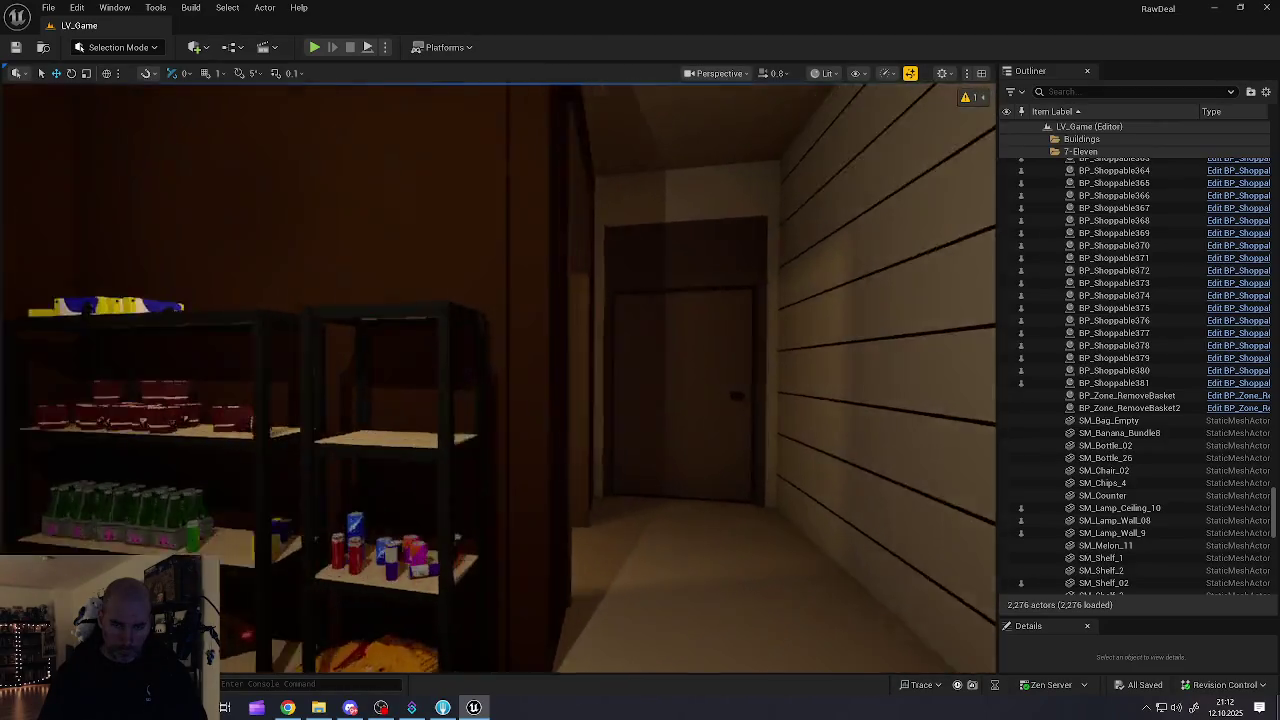
key(w)
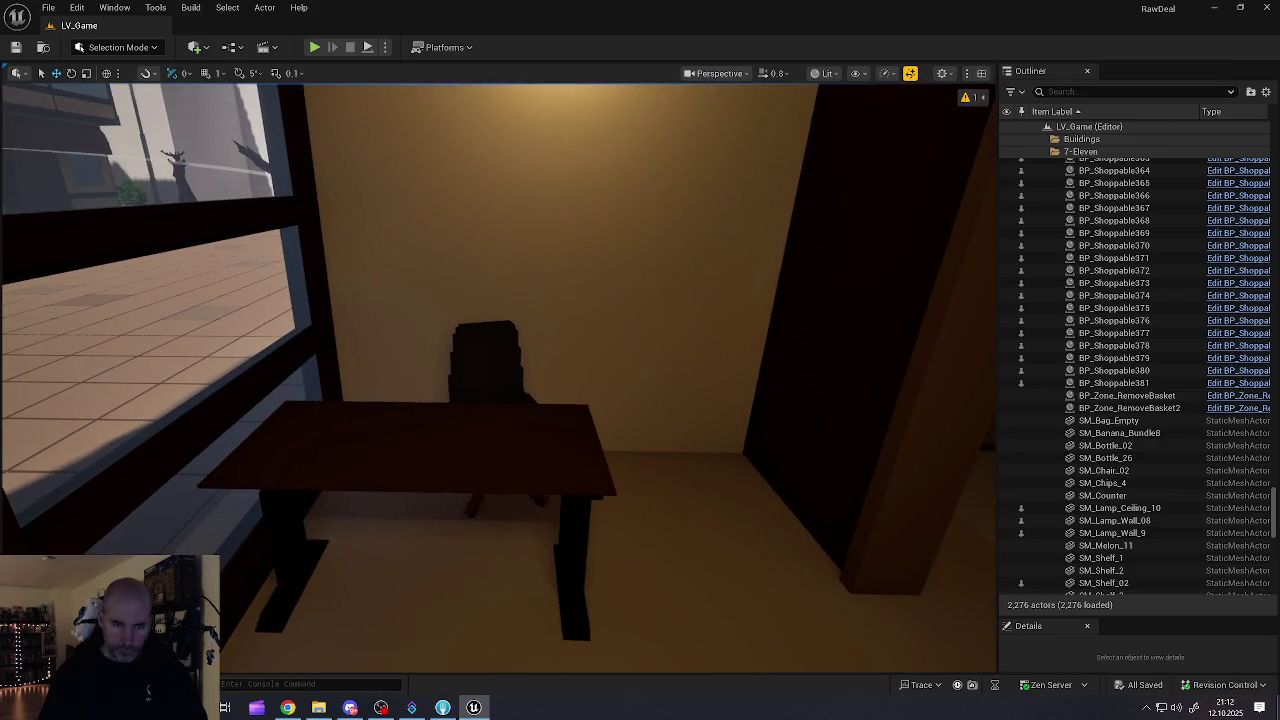
key(a)
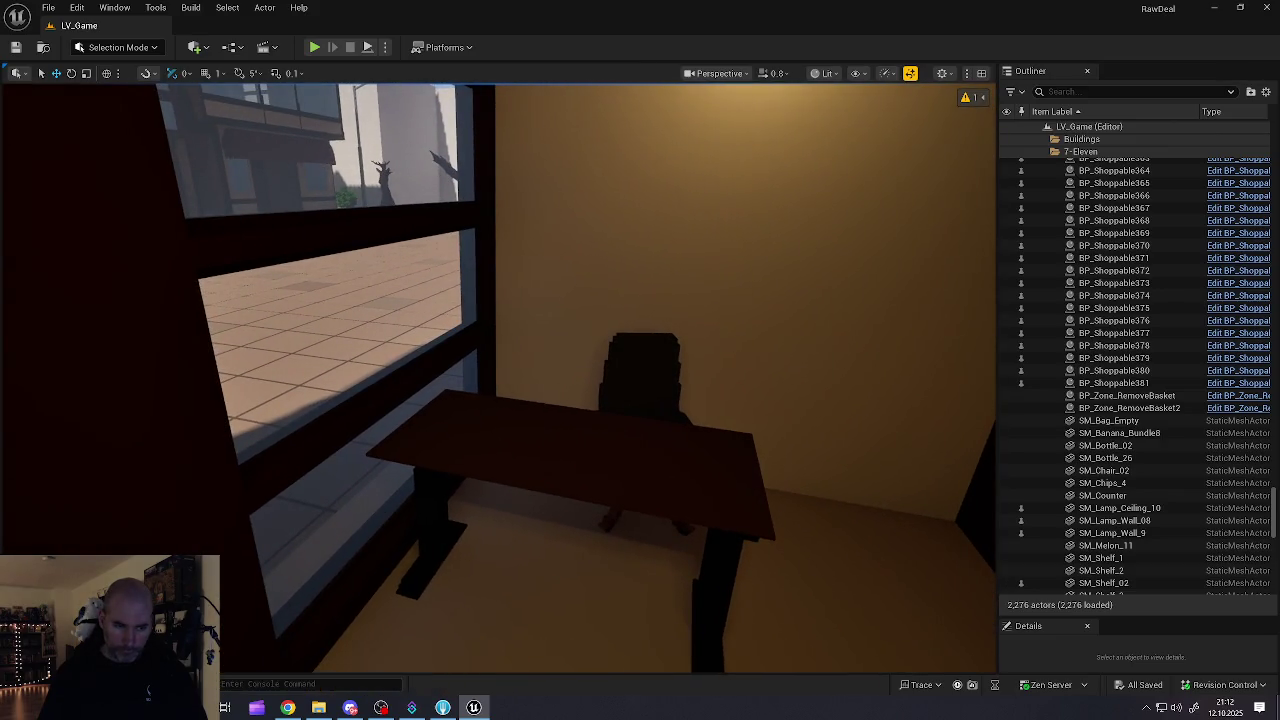
click(50, 684)
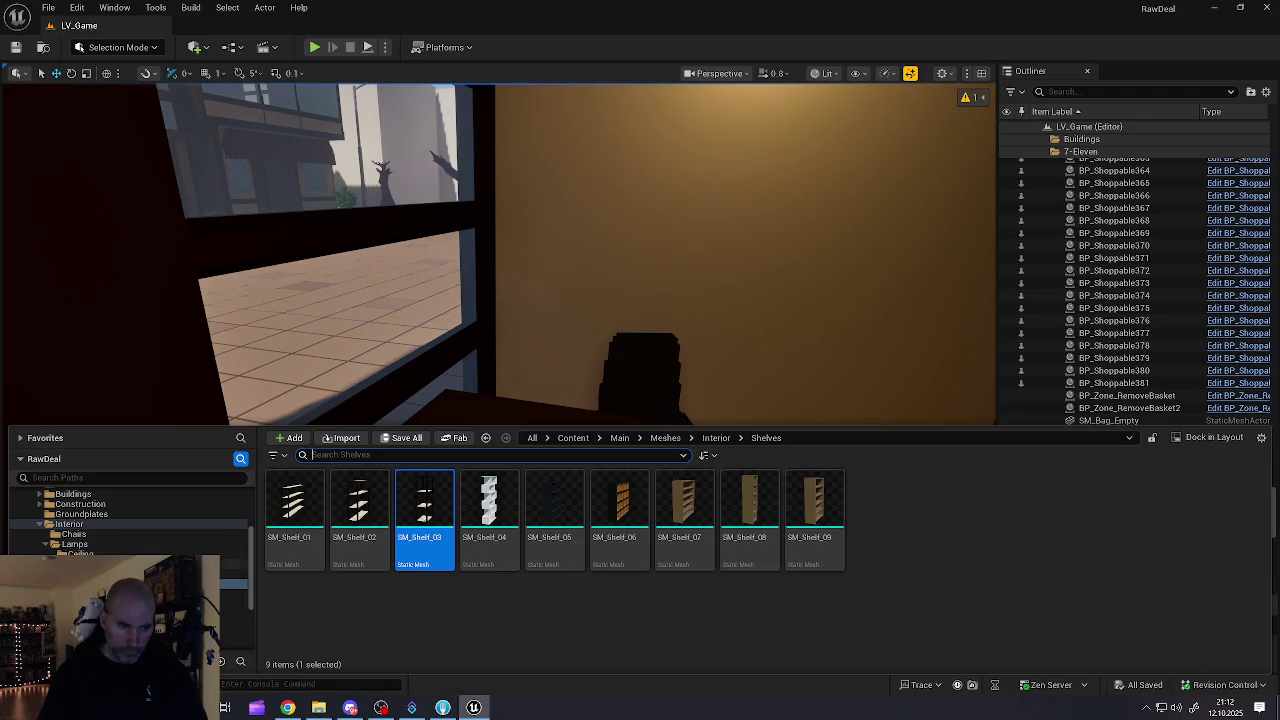
Step: Try the blue SM_Vase_01 on the desk, delete it, and place clear glass SM_Vase_07 instead
click(222, 604)
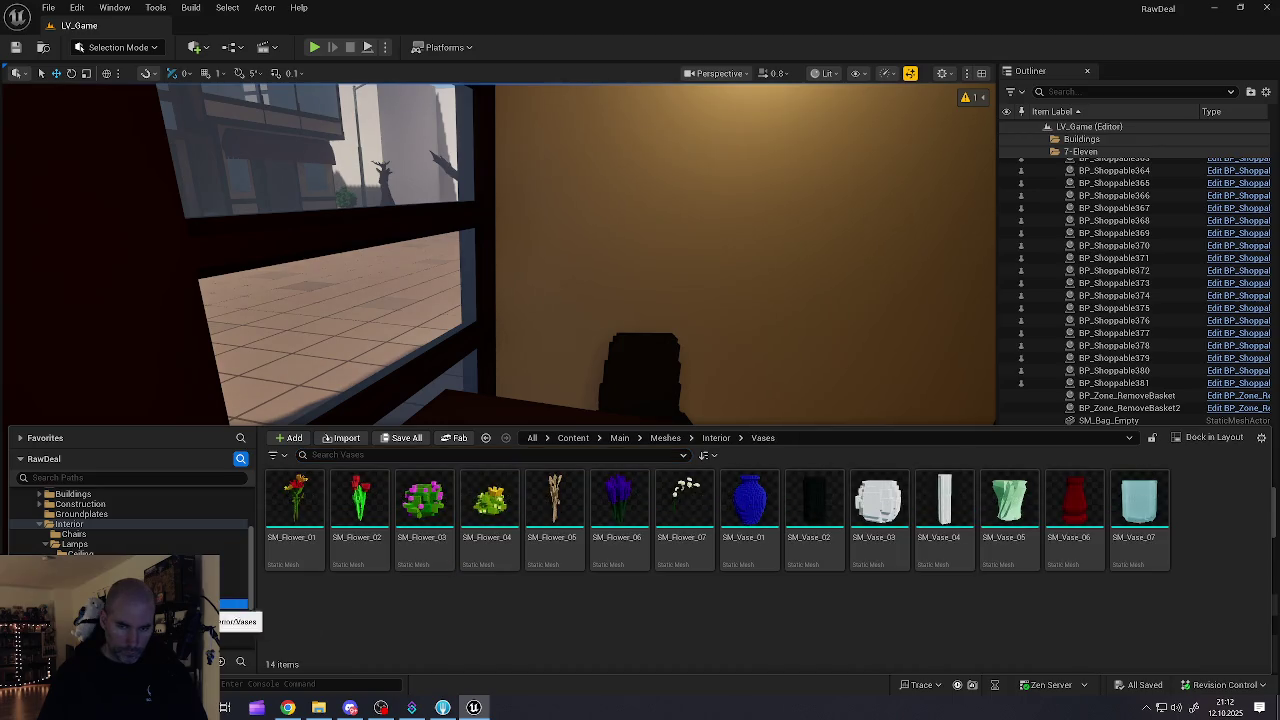
click(1009, 505)
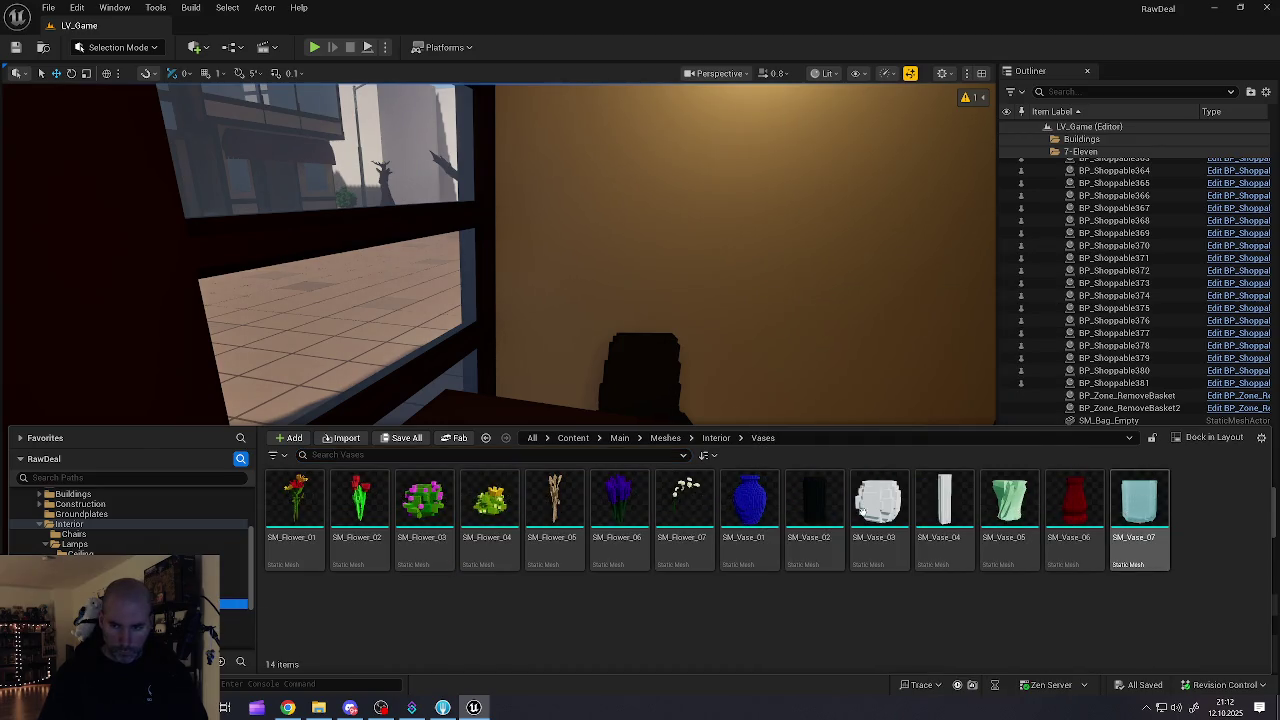
mouse_move(750, 505)
mouse_down()
mouse_move(563, 398)
mouse_move(470, 399)
mouse_move(468, 420)
mouse_up()
key(Delete)
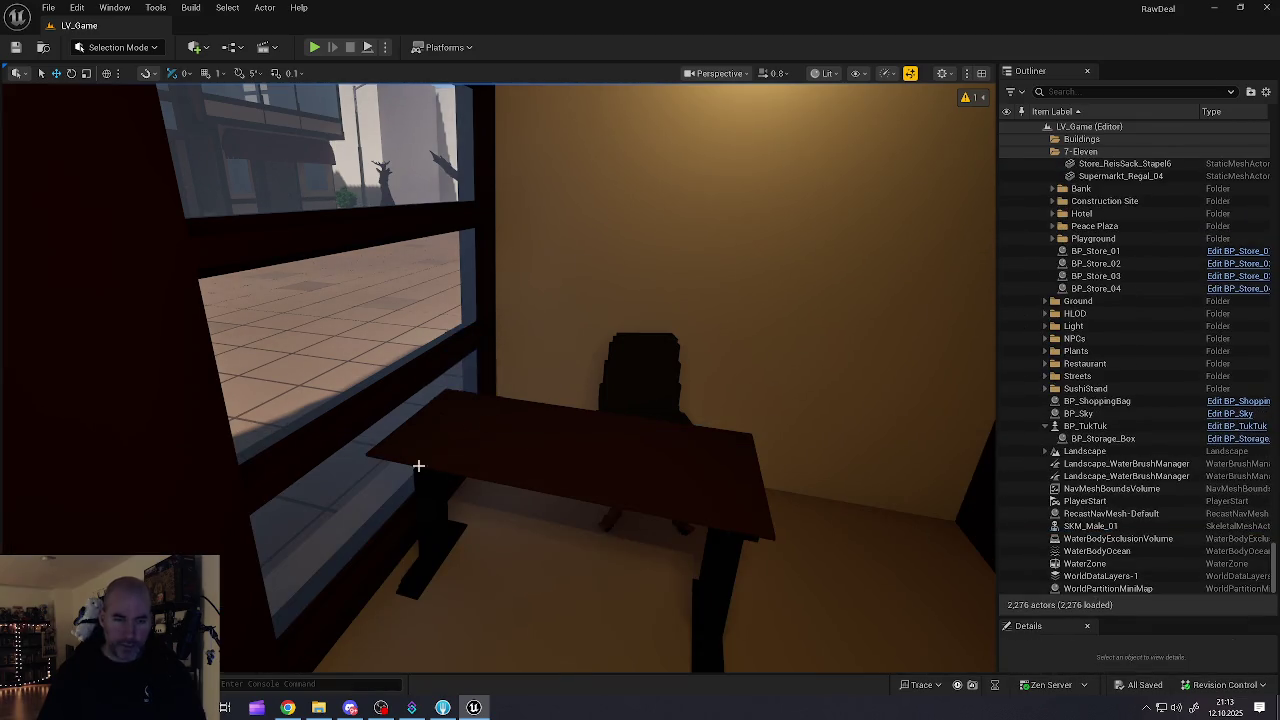
key(ctrl+space)
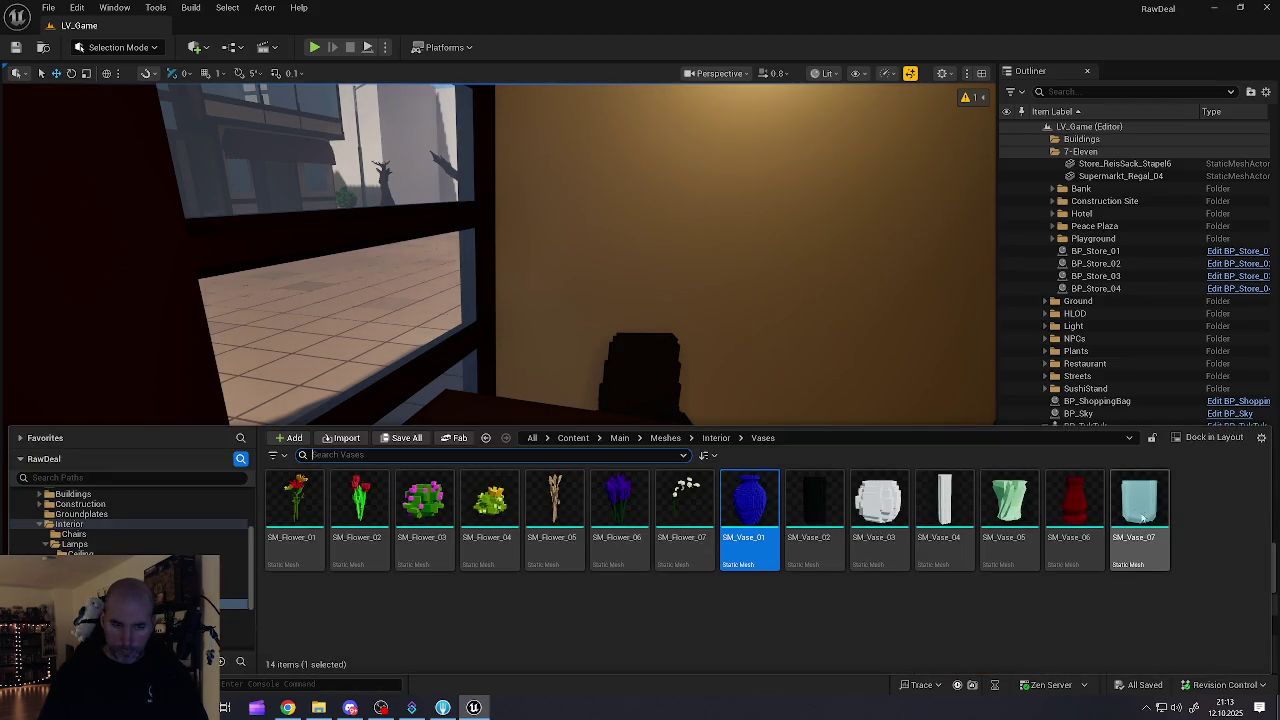
mouse_move(1140, 512)
mouse_down()
mouse_move(545, 410)
mouse_move(461, 410)
mouse_up()
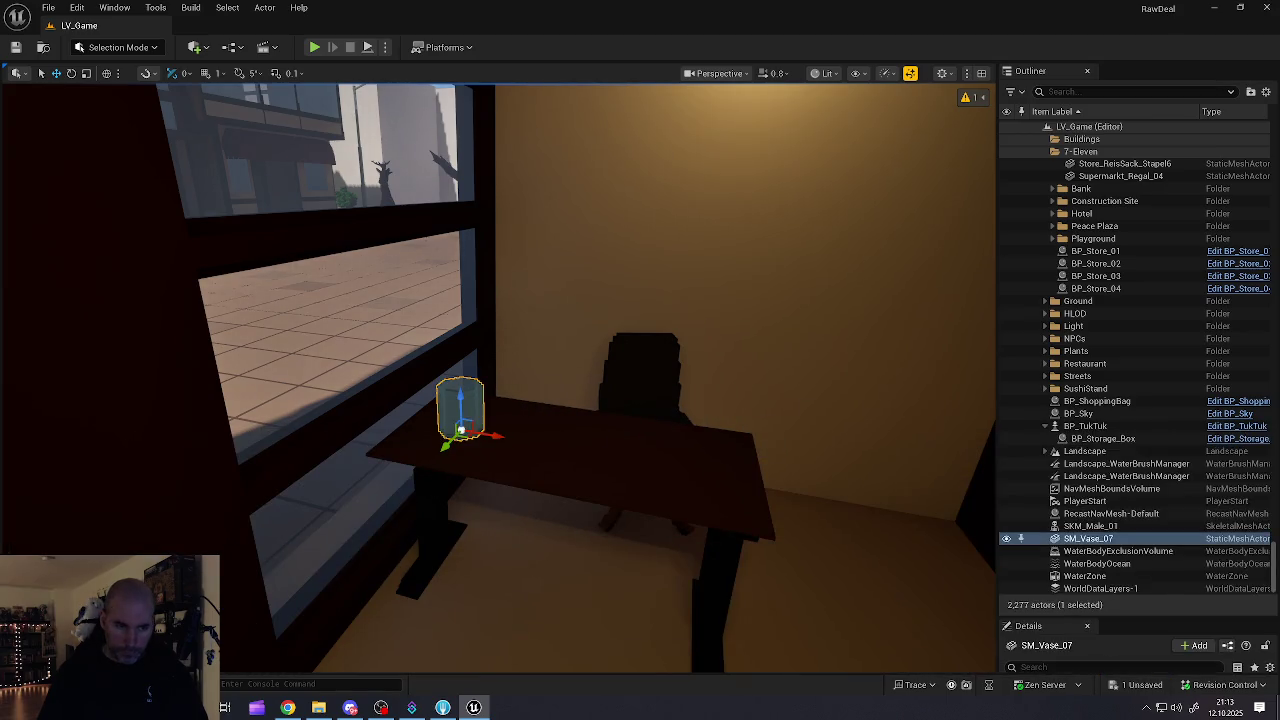
Step: Place SM_Flower_04 and SM_Flower_5 beside the vase, then delete SM_Flower_04
key(ctrl+space)
mouse_move(490, 505)
mouse_down()
mouse_move(495, 450)
mouse_move(463, 412)
mouse_move(526, 444)
mouse_move(512, 420)
mouse_move(504, 440)
mouse_up()
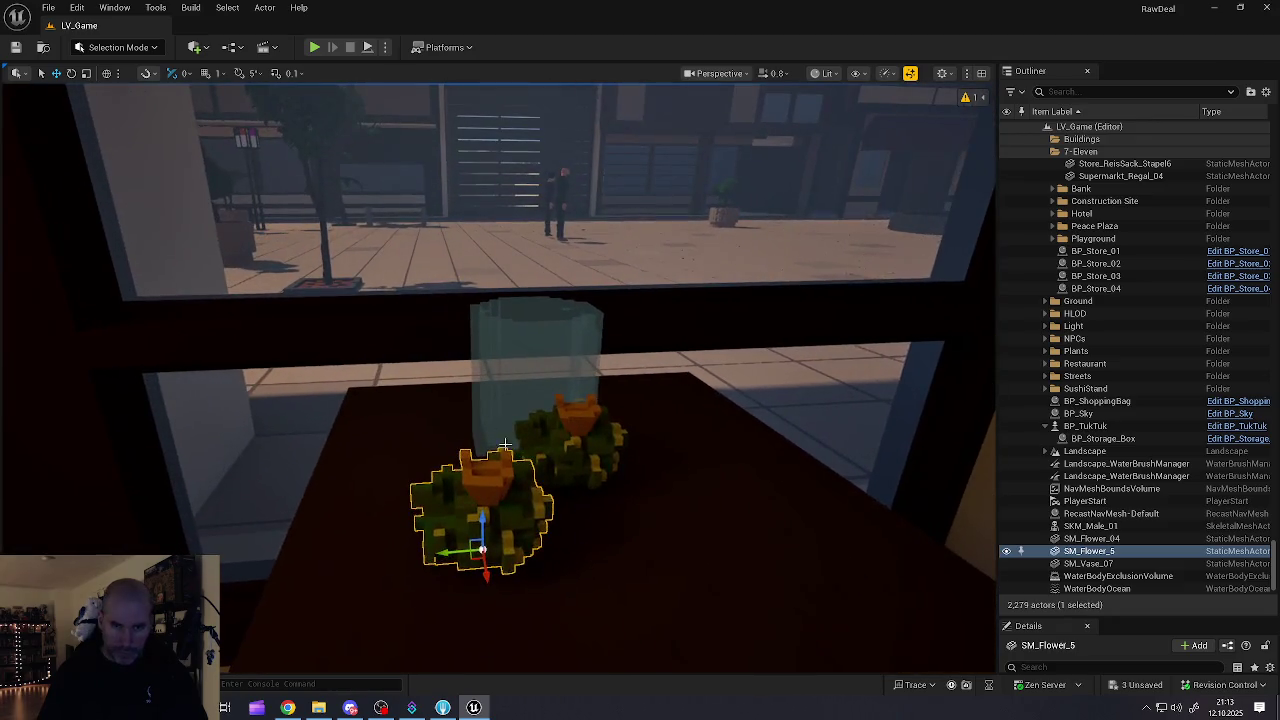
mouse_move(481, 549)
mouse_down()
mouse_move(425, 448)
mouse_move(451, 445)
mouse_up()
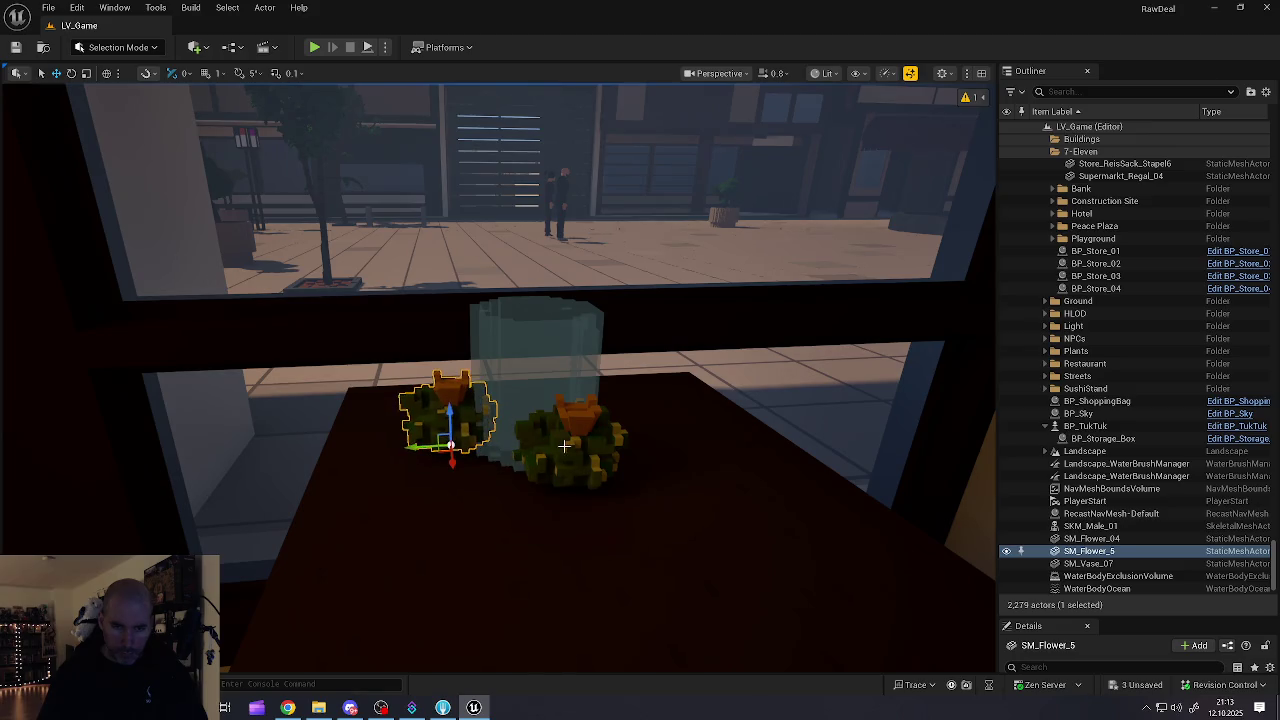
click(564, 446)
drag(561, 480, 628, 480)
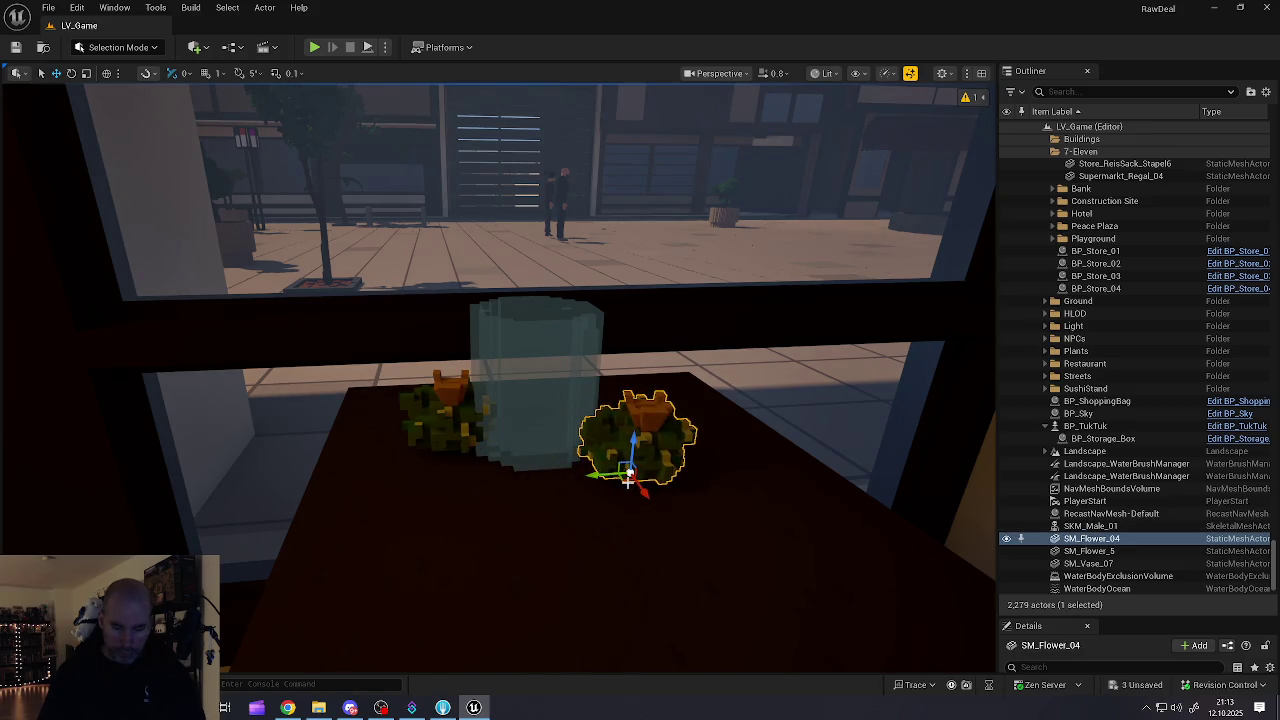
key(Delete)
Step: Lift SM_Flower_5 onto the glass vase, rotate it 90 degrees, and centre it inside
click(455, 447)
mouse_move(455, 447)
mouse_down()
mouse_move(543, 451)
mouse_move(525, 286)
mouse_move(530, 300)
mouse_move(380, 310)
mouse_move(450, 330)
mouse_move(523, 329)
mouse_up()
key(e)
mouse_move(430, 431)
mouse_down()
mouse_move(550, 418)
mouse_move(566, 545)
mouse_up()
key(w)
mouse_move(468, 640)
mouse_down()
mouse_move(523, 600)
mouse_move(538, 628)
mouse_move(378, 640)
mouse_move(450, 636)
mouse_up()
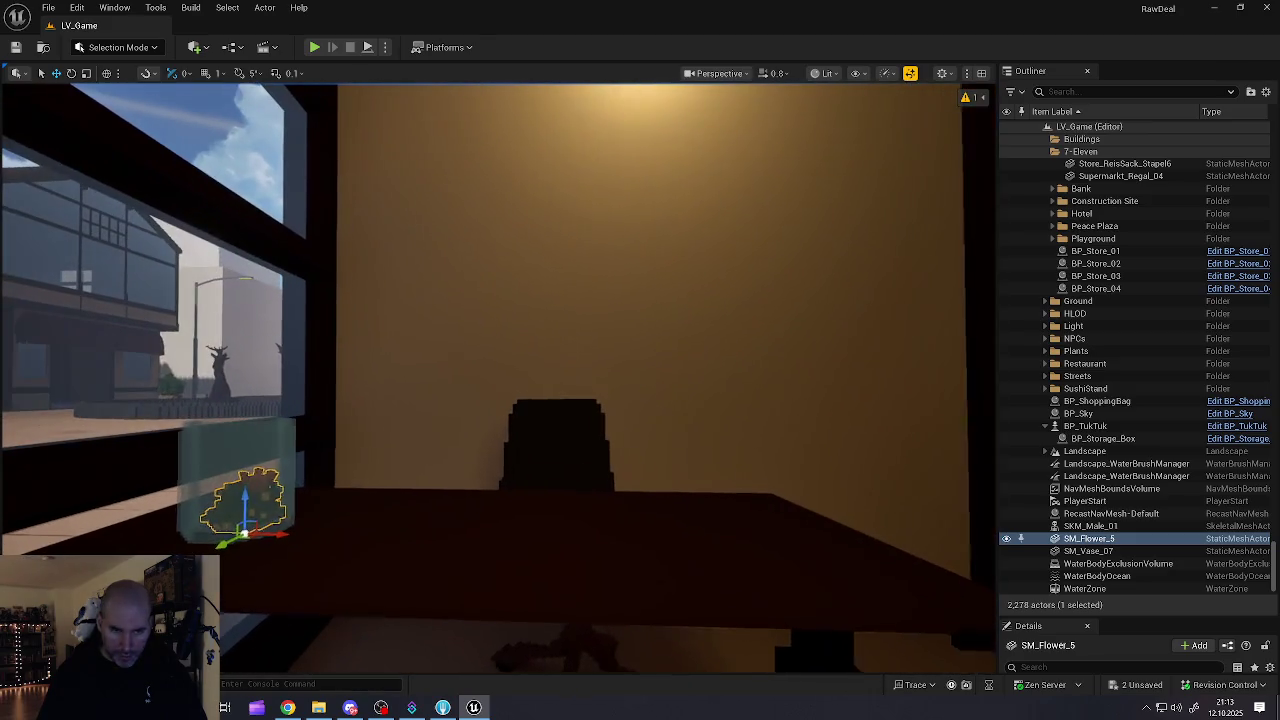
Step: Delete the glass vase SM_Vase_07, leaving the SM_Flower_5 flower selected
click(277, 514)
click(251, 507)
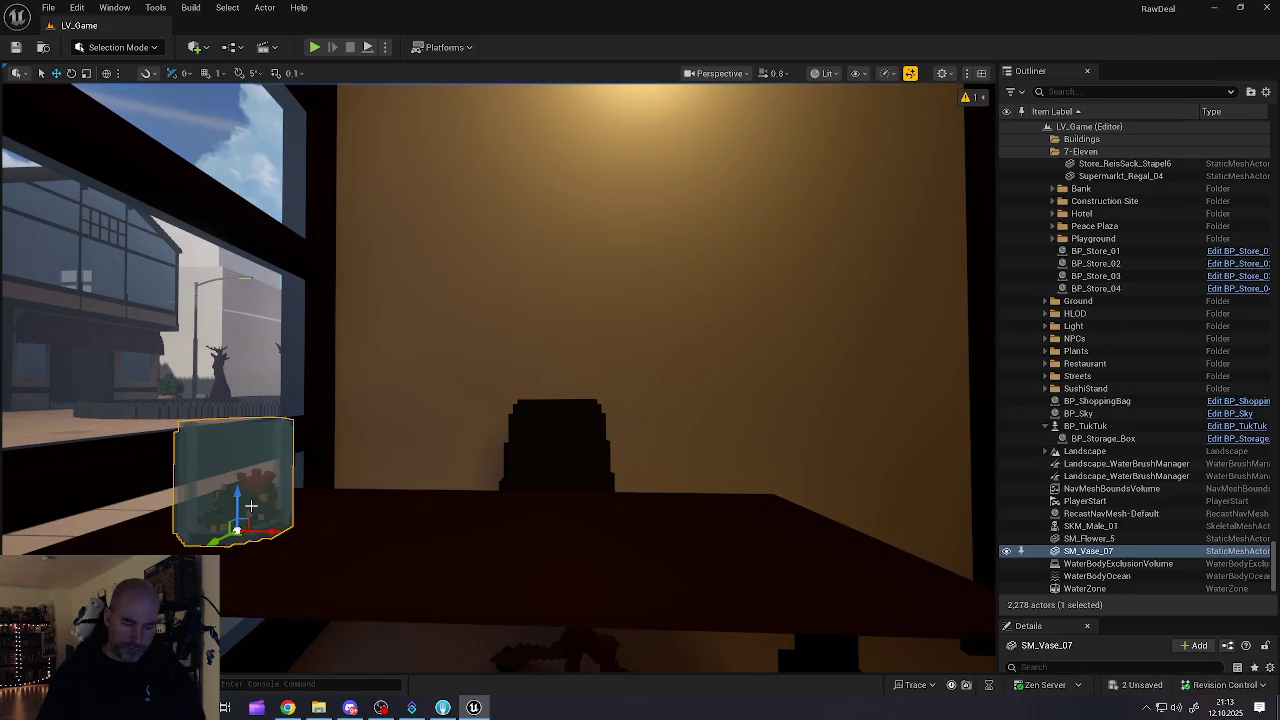
key(Delete)
click(243, 505)
Step: Delete the leftover flower and place the green SM_Vase_05 vase on the desk
key(Delete)
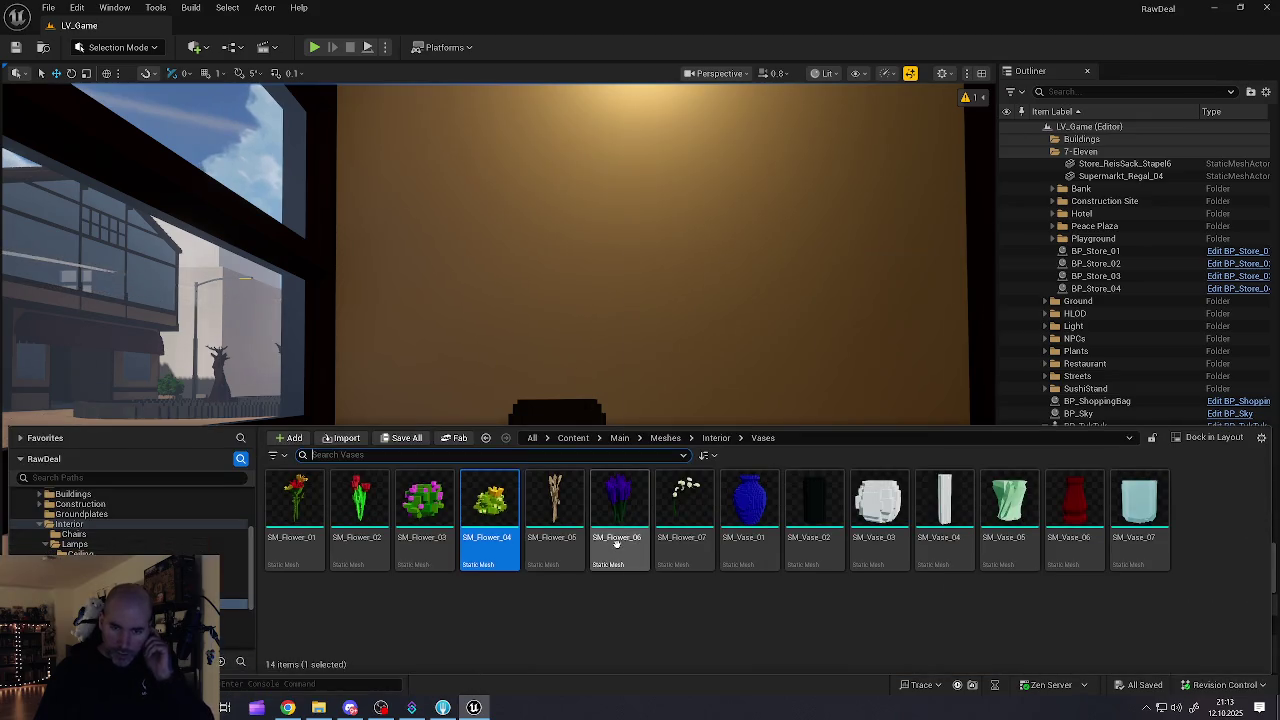
mouse_move(943, 512)
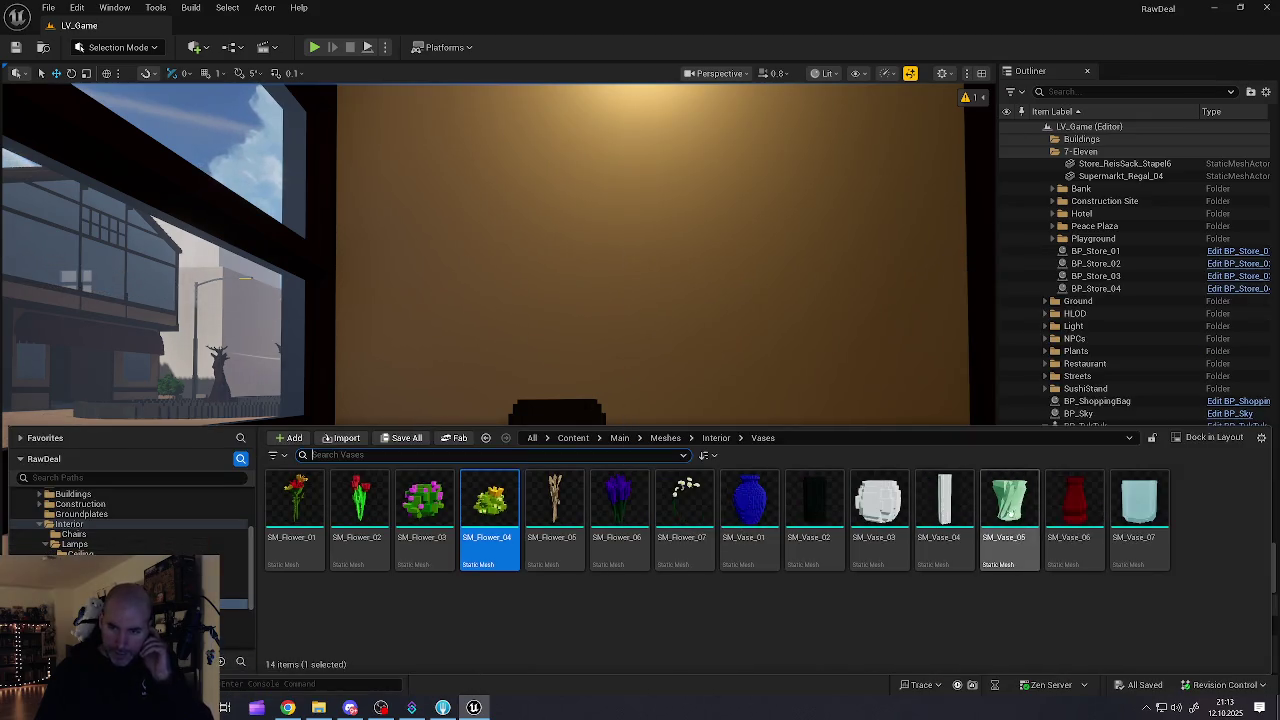
mouse_move(1008, 508)
mouse_down()
mouse_move(500, 303)
mouse_move(360, 466)
mouse_move(240, 510)
mouse_up()
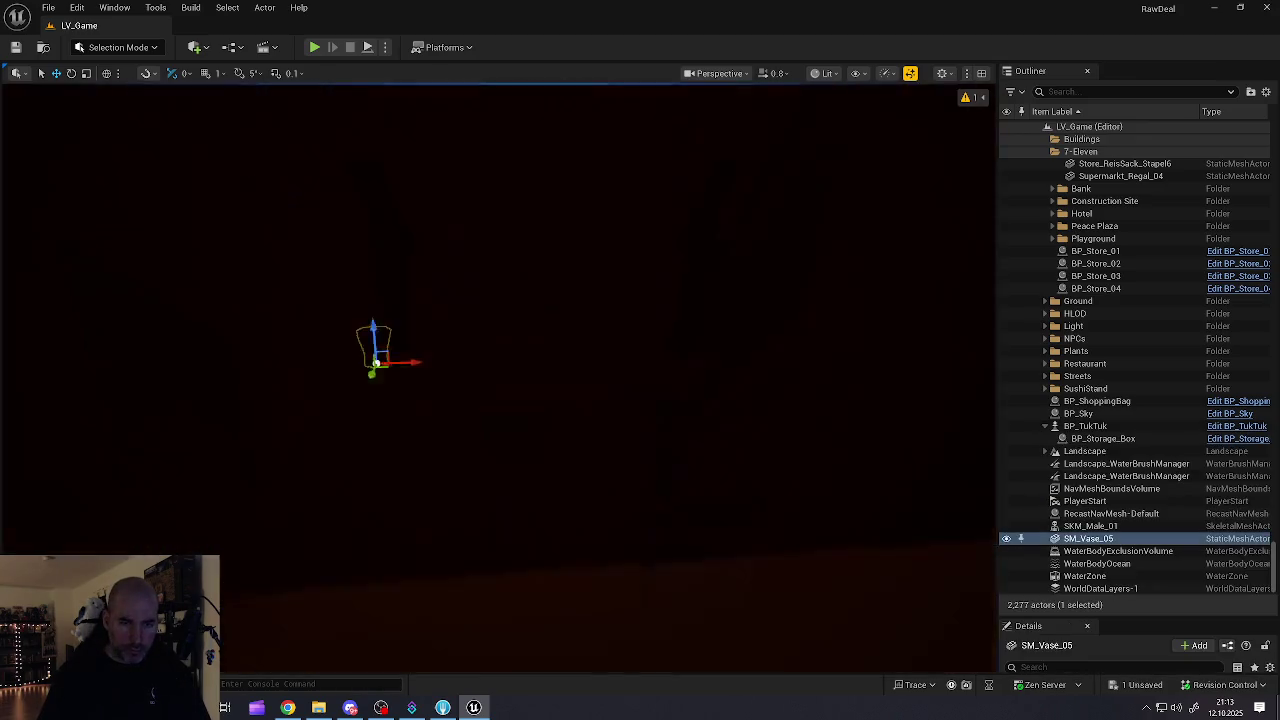
key(w)
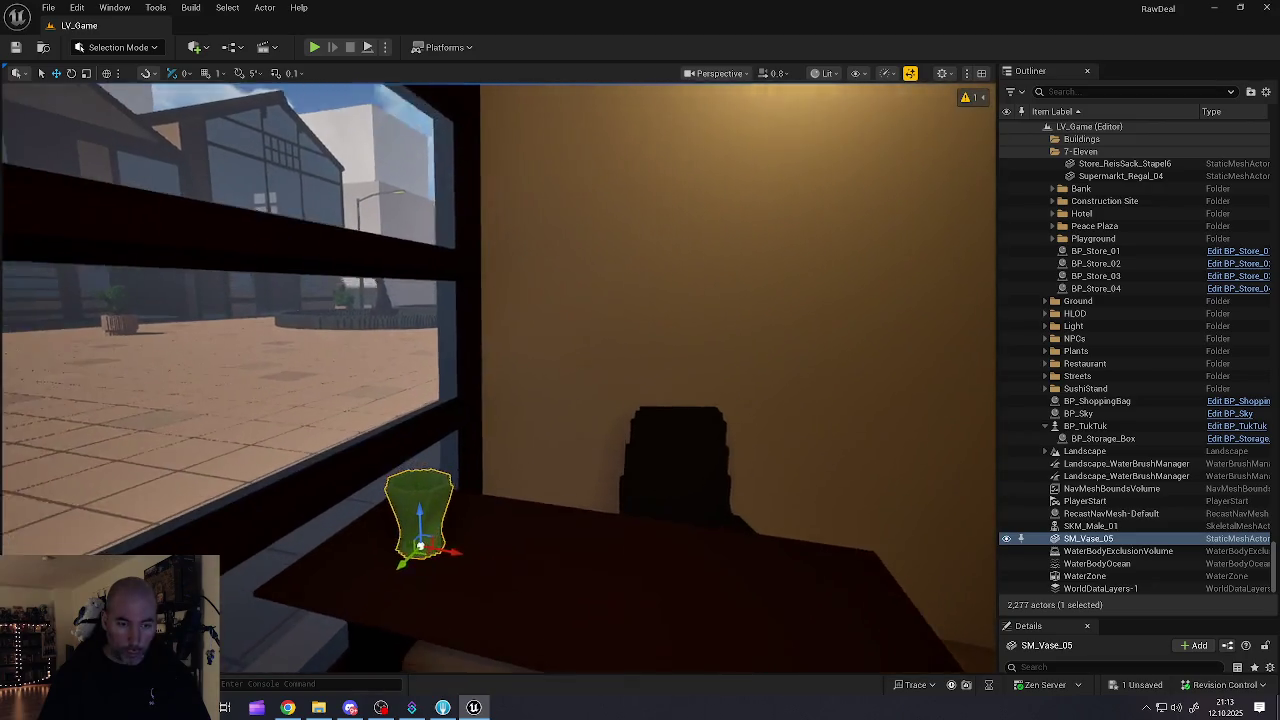
Step: Try the red SM_Flower_02, delete it, and pick the purple SM_Flower_06 in the Vases folder
key(ctrl+space)
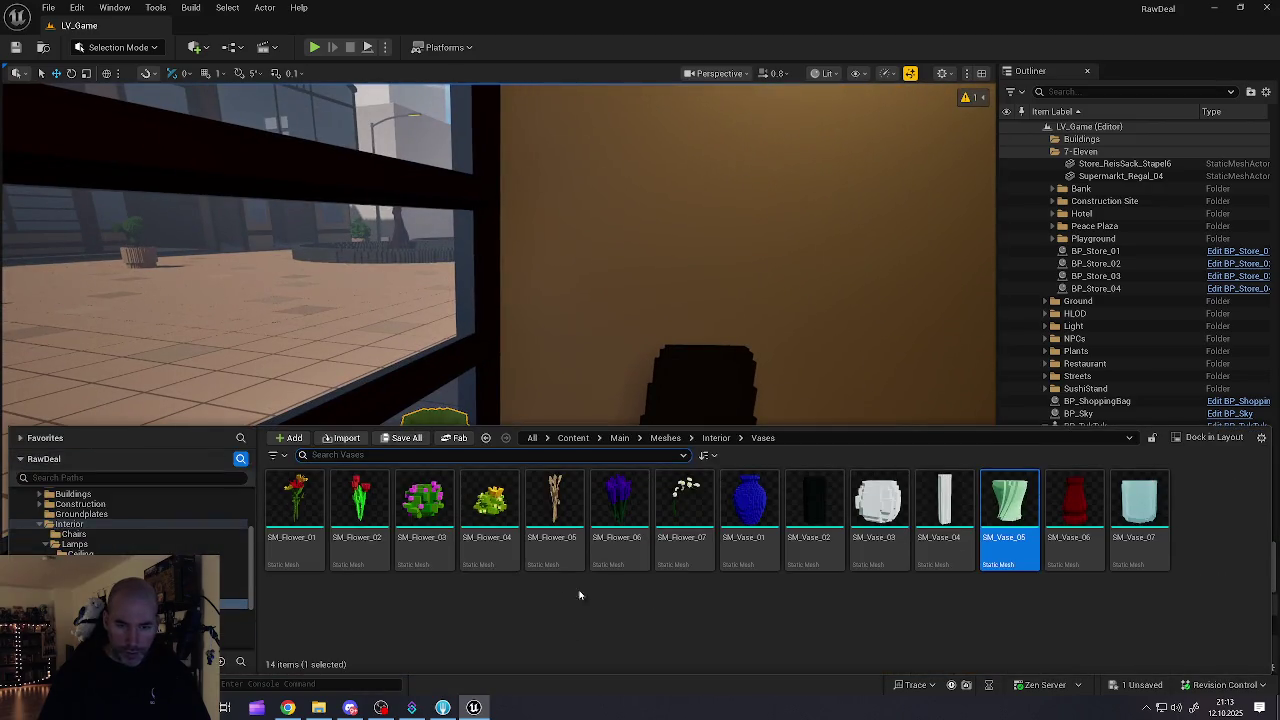
mouse_move(376, 517)
mouse_down()
mouse_move(366, 486)
mouse_move(449, 380)
mouse_move(419, 429)
mouse_move(429, 469)
mouse_move(449, 477)
mouse_move(429, 452)
mouse_move(436, 432)
mouse_up()
key(Delete)
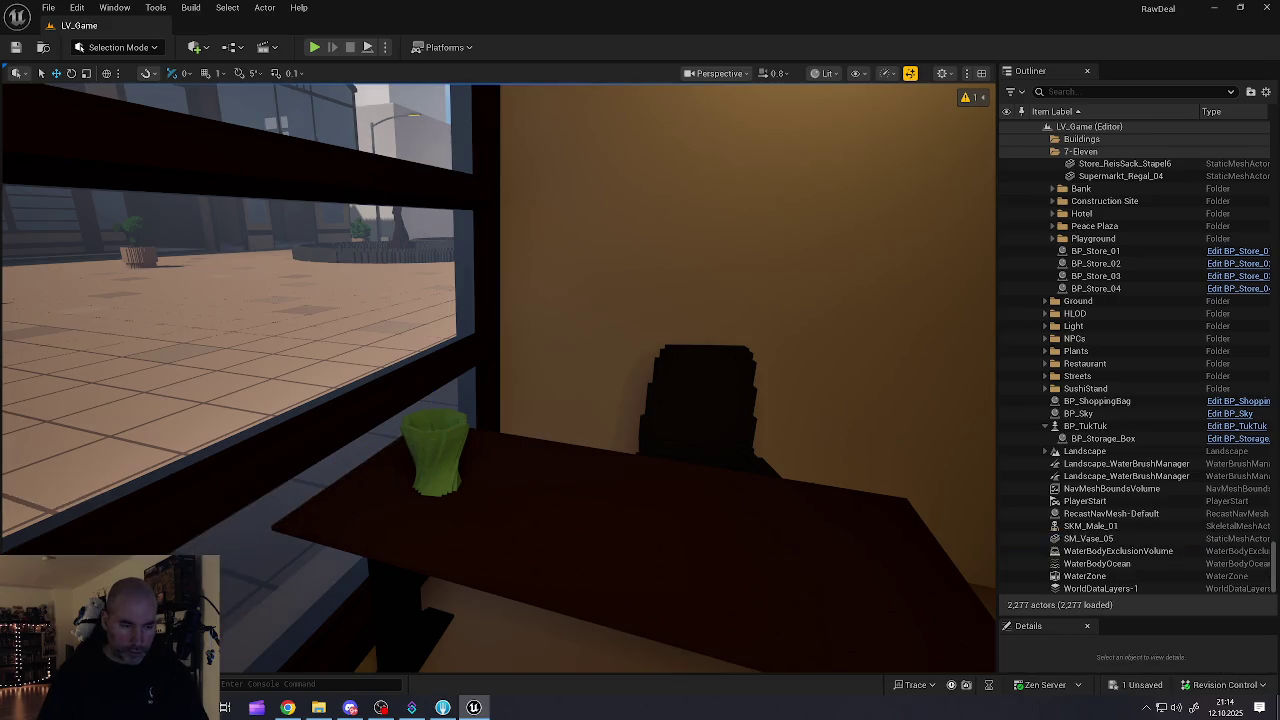
key(ctrl+space)
click(620, 509)
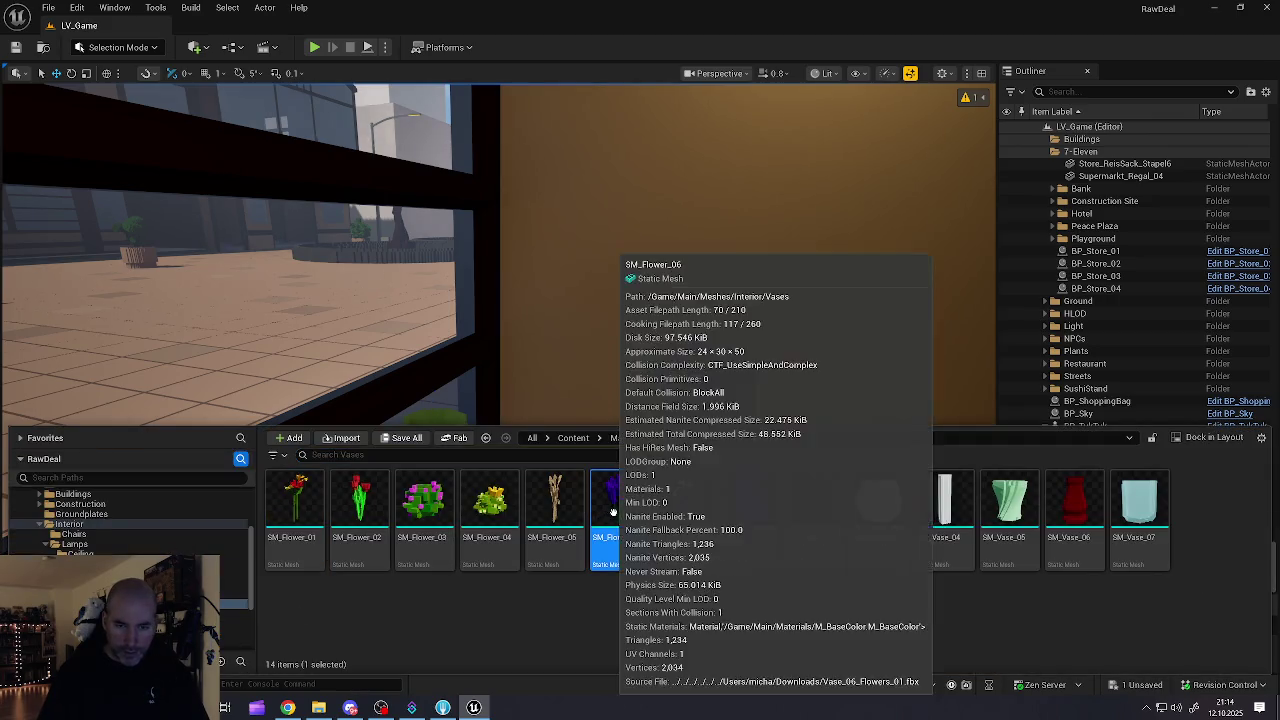
Step: Set the purple SM_Flower_06 into the green vase and raise it slightly
drag(620, 509, 511, 385)
mouse_move(437, 415)
mouse_down()
mouse_move(440, 377)
mouse_move(420, 423)
mouse_move(440, 360)
mouse_move(740, 505)
mouse_move(470, 480)
mouse_move(487, 488)
mouse_move(419, 505)
mouse_move(469, 495)
mouse_move(376, 603)
mouse_move(420, 560)
mouse_move(372, 575)
mouse_move(496, 514)
mouse_up()
mouse_move(584, 475)
mouse_down()
mouse_move(600, 490)
mouse_move(270, 500)
mouse_move(608, 443)
mouse_up()
key(Escape)
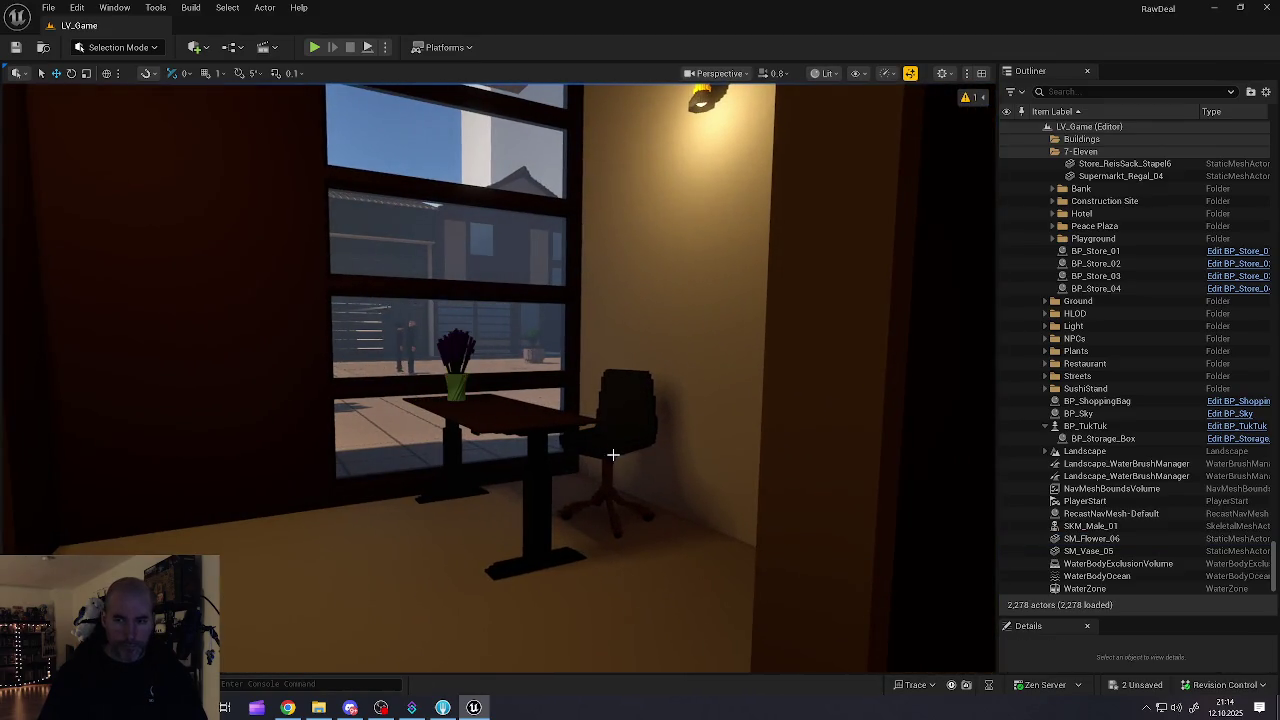
Step: Move SM_Vase_05 and SM_Flower_06 into the Outliner's Buildings/7-Eleven folder and collapse it
click(1088, 539)
click(1080, 551)
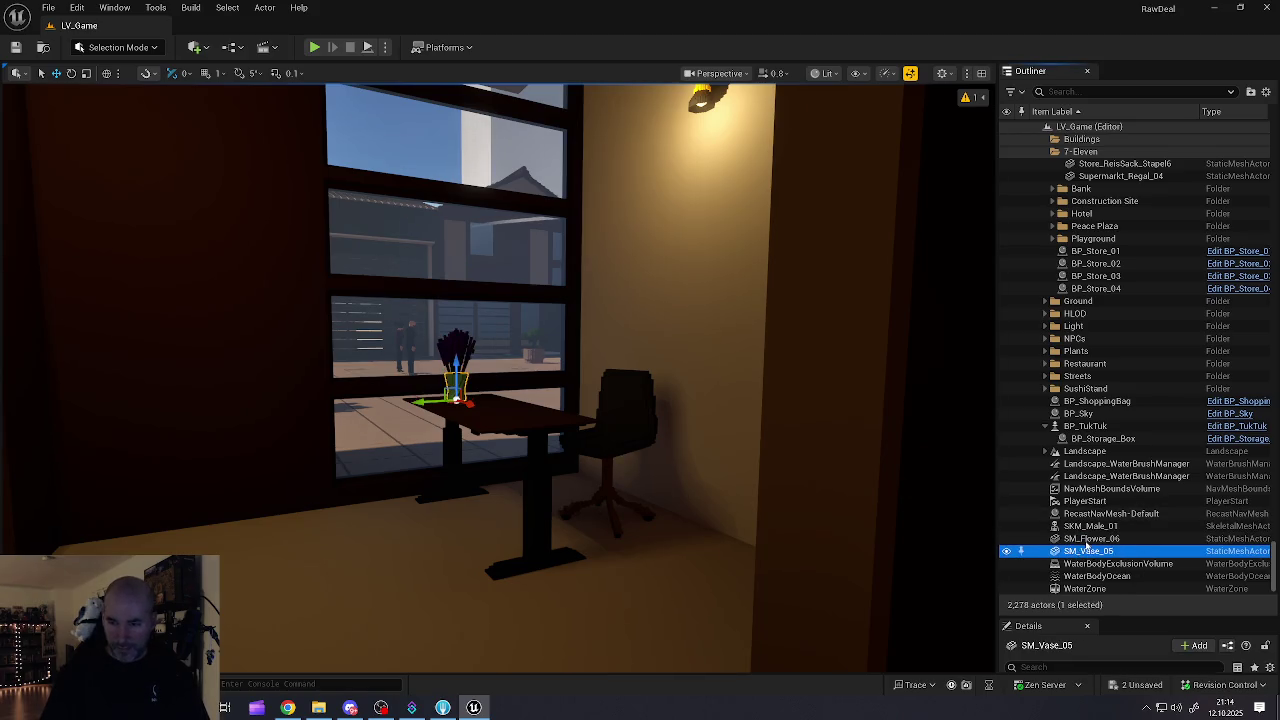
ctrl+click(1085, 540)
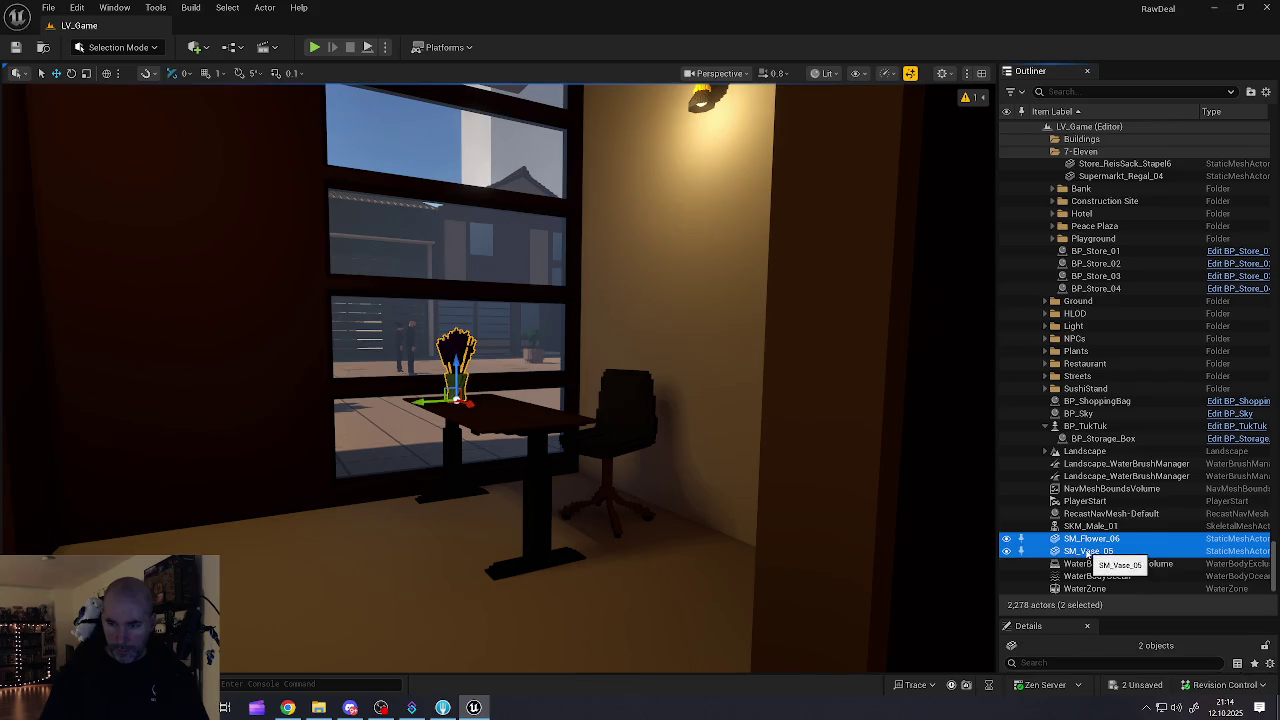
mouse_move(1088, 555)
mouse_down()
mouse_move(1125, 440)
mouse_move(1115, 255)
mouse_move(1100, 238)
mouse_move(1117, 234)
mouse_move(1095, 158)
mouse_move(1086, 192)
mouse_move(1090, 168)
mouse_up()
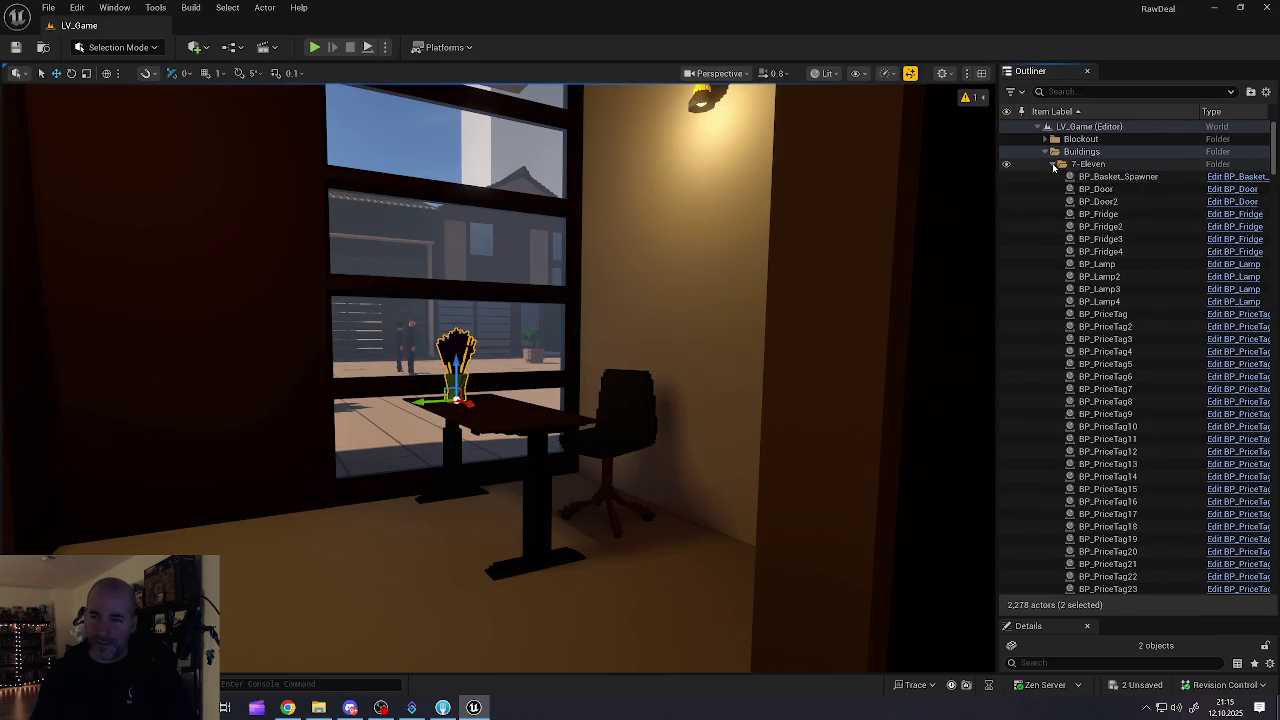
click(1062, 164)
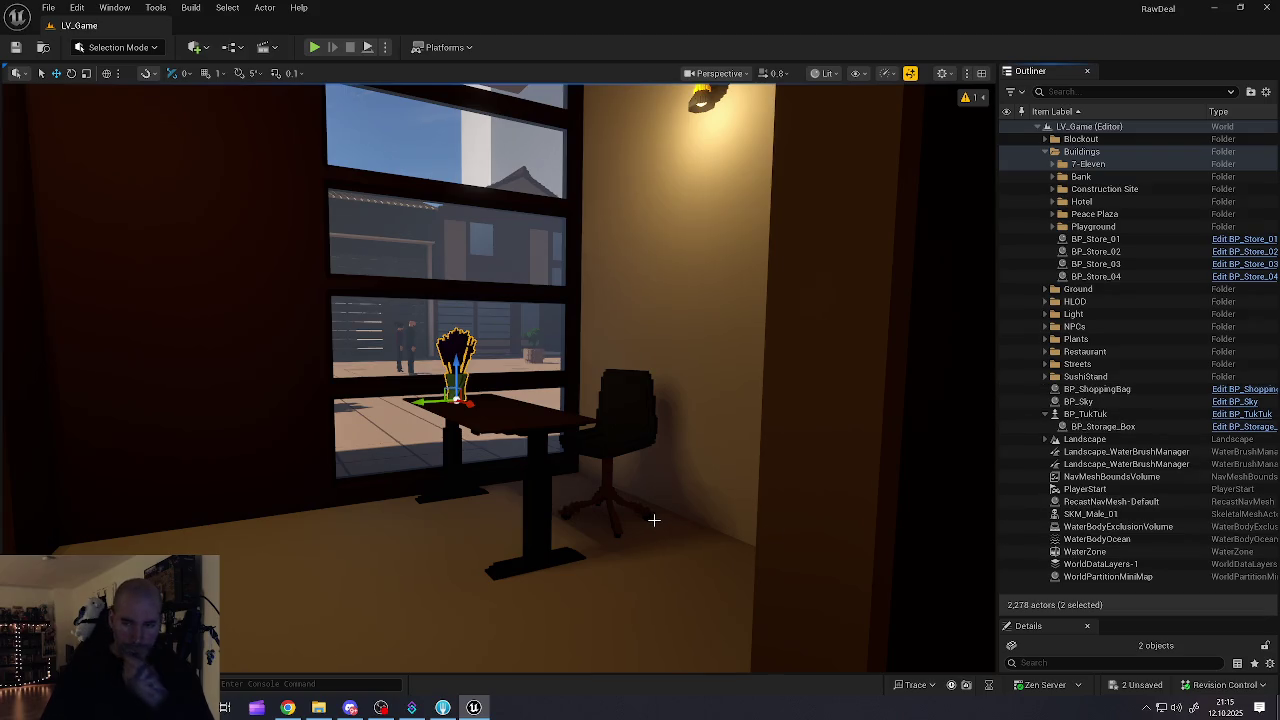
key(Escape)
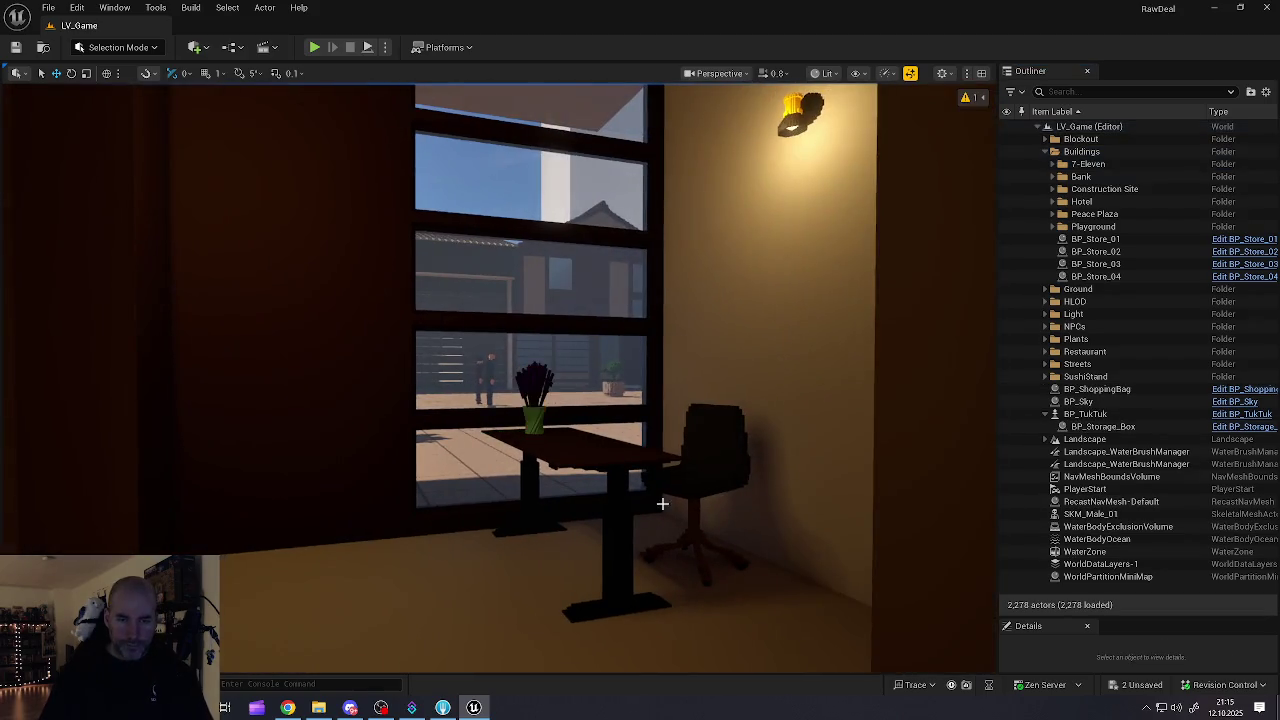
mouse_move(500, 380)
mouse_down()
mouse_move(440, 380)
mouse_move(520, 380)
mouse_move(560, 300)
mouse_move(530, 400)
mouse_move(450, 395)
mouse_move(670, 395)
mouse_move(600, 395)
mouse_up()
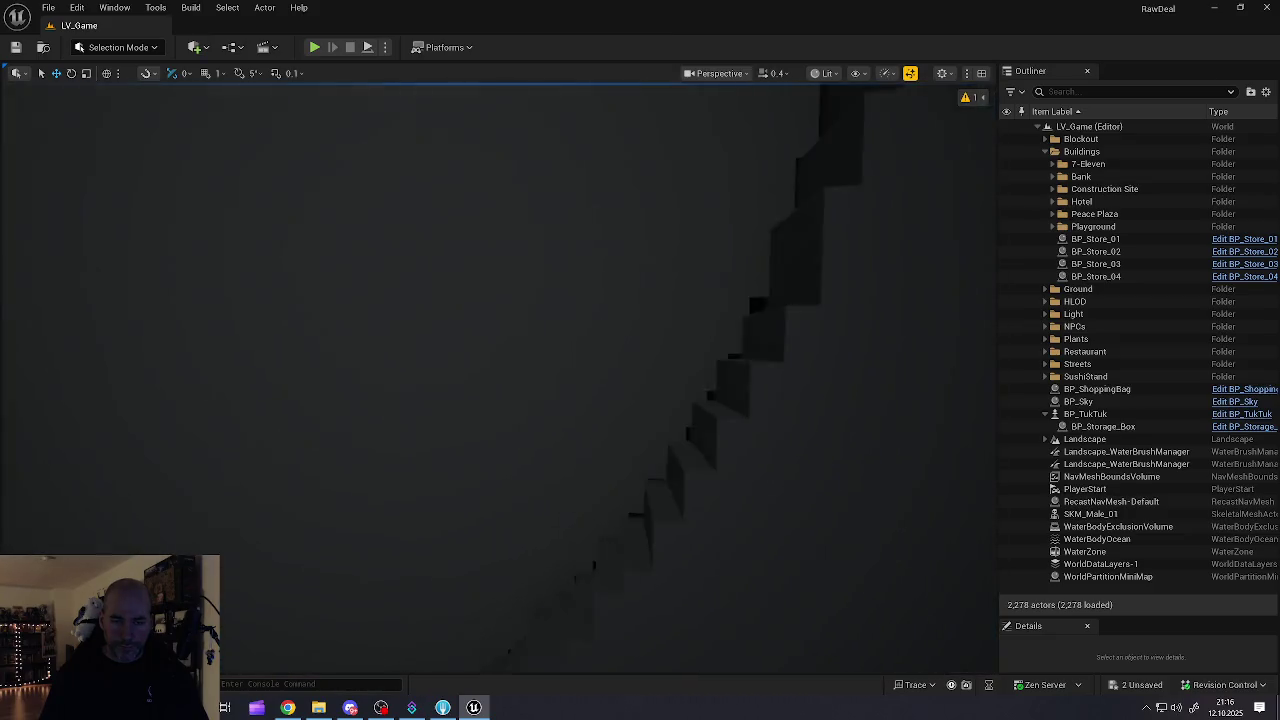
key(a)
scroll(498, 378, up, 1)
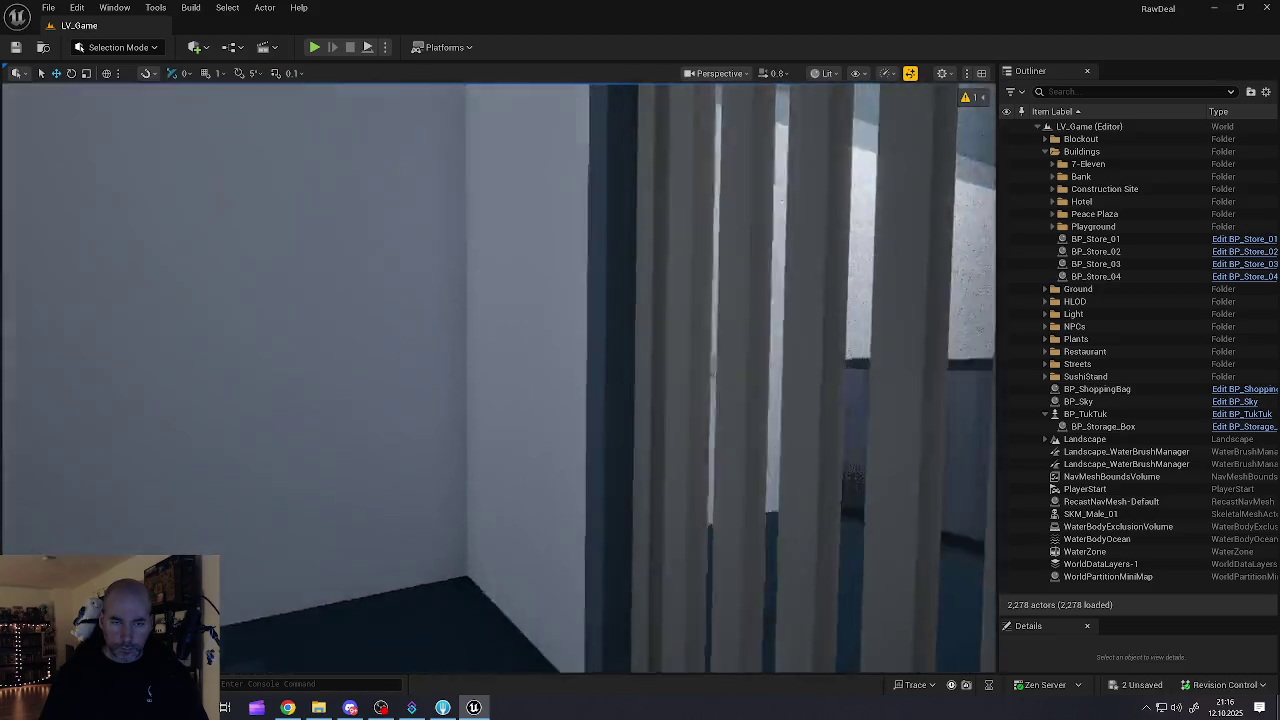
key(s)
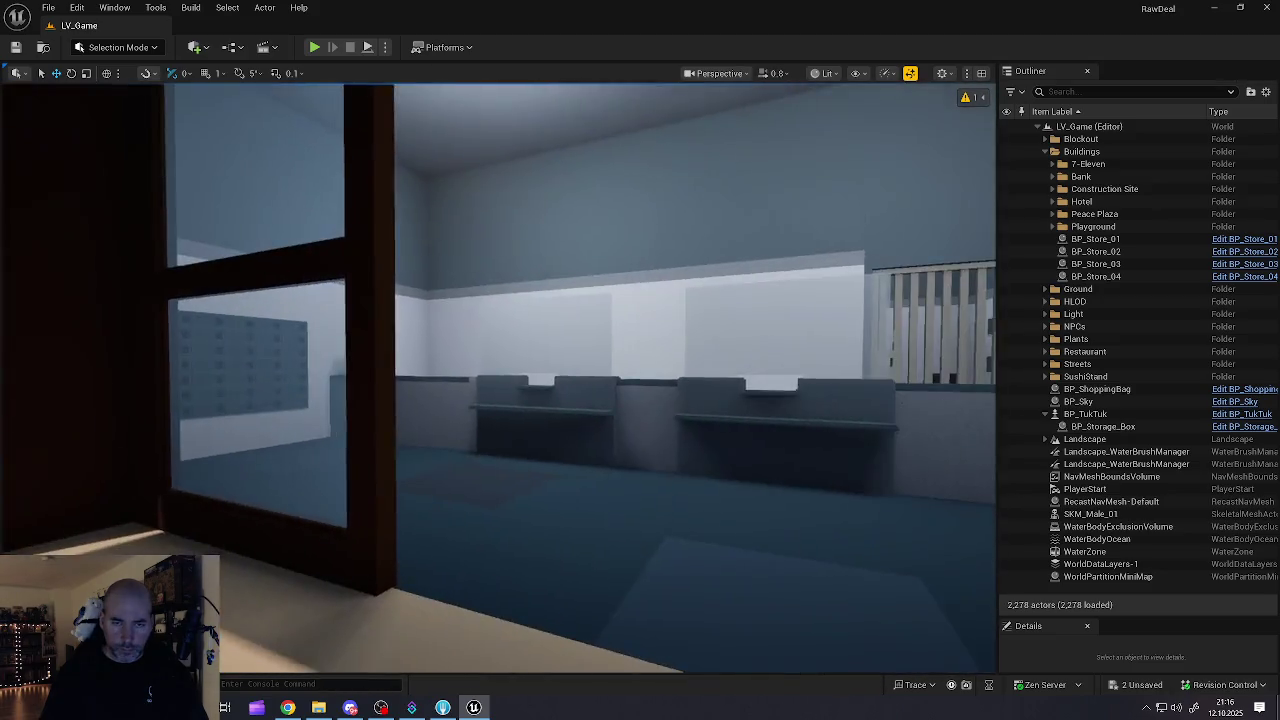
key(w)
key(w)
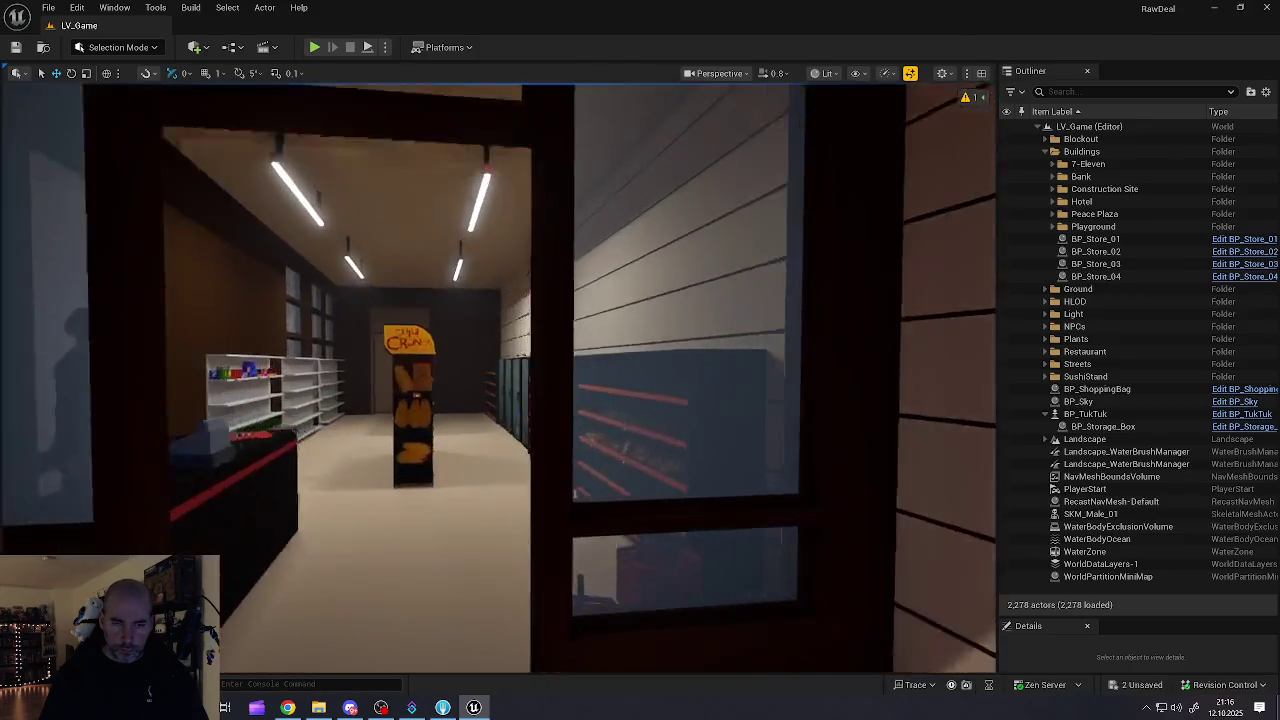
key(w)
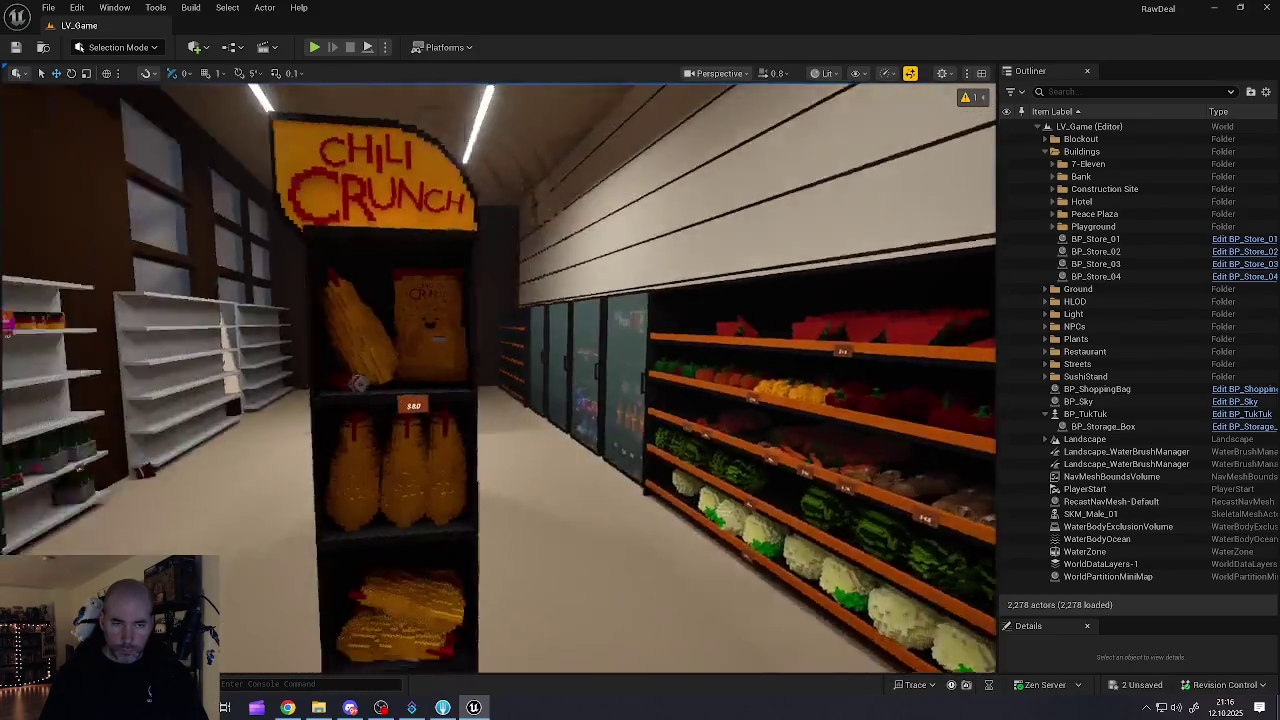
key(w)
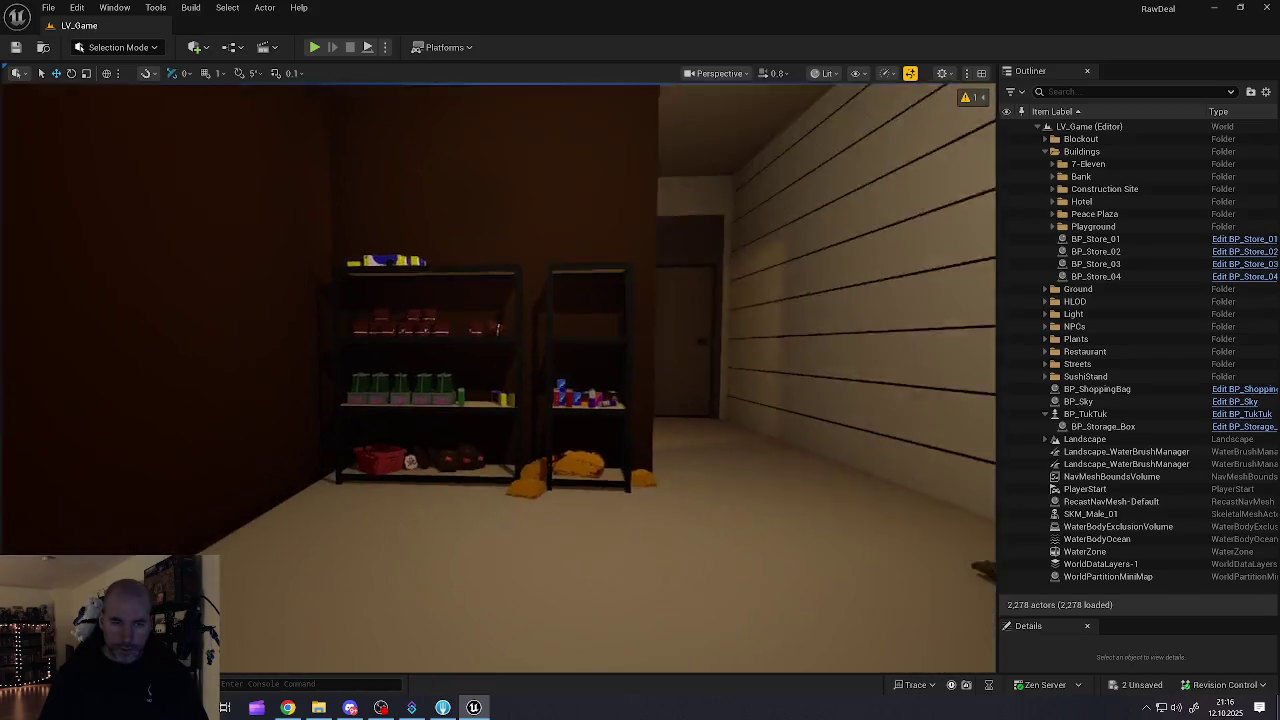
key(w)
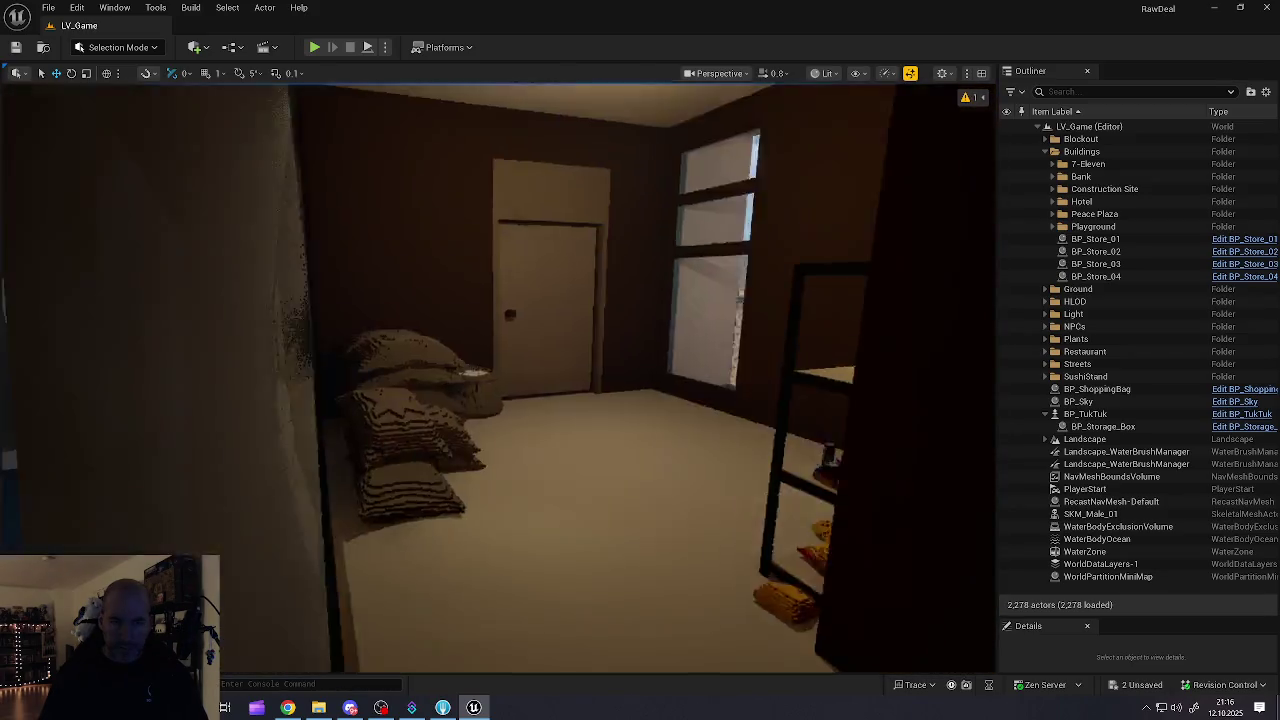
key(w)
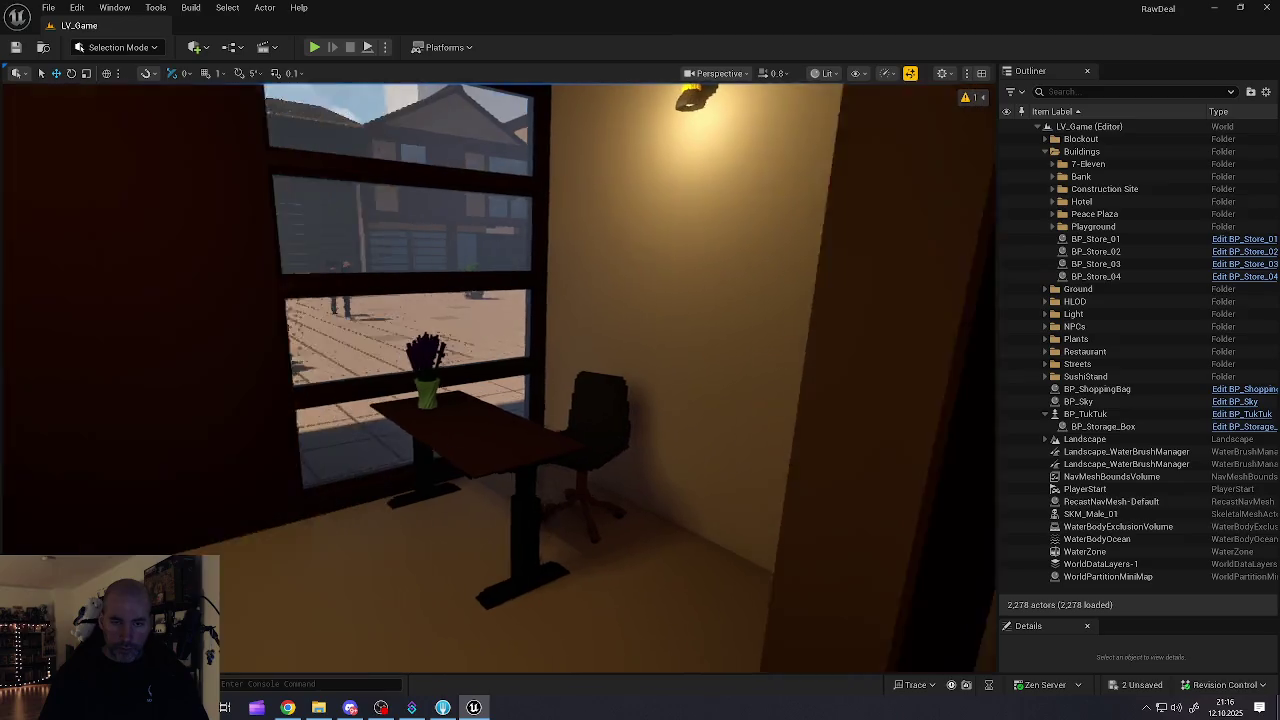
key(w)
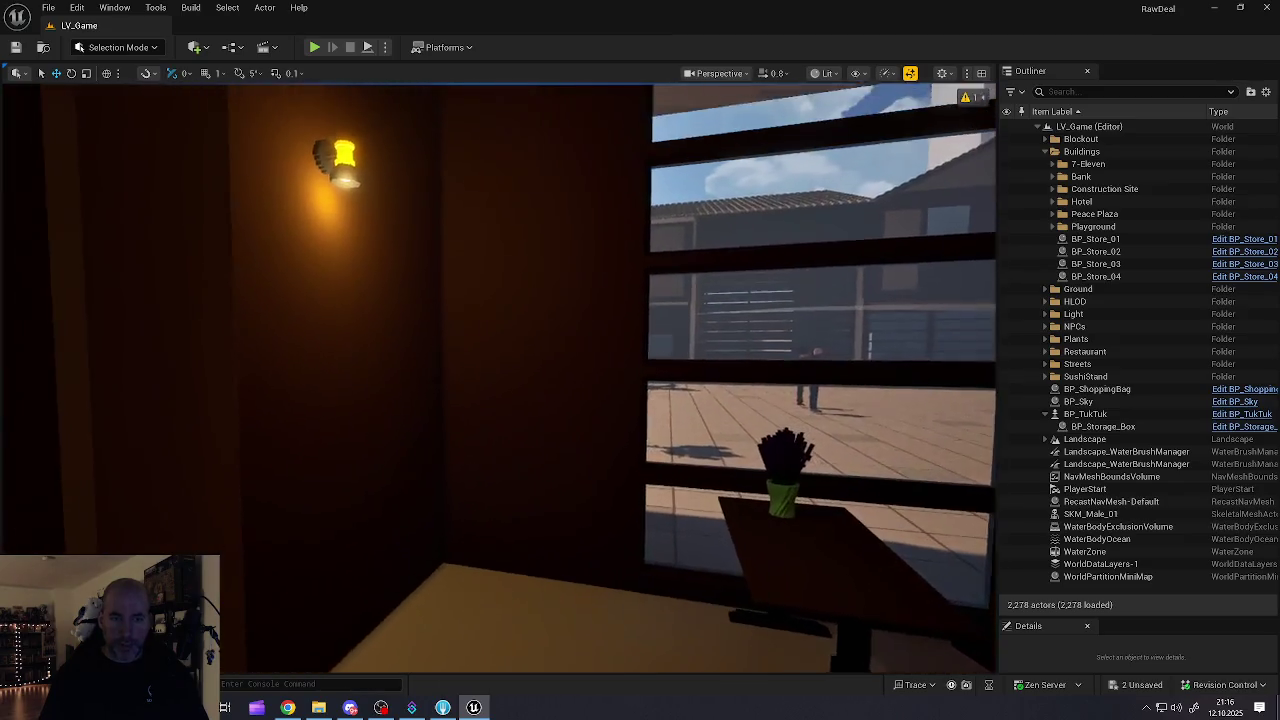
key(w)
key(w)
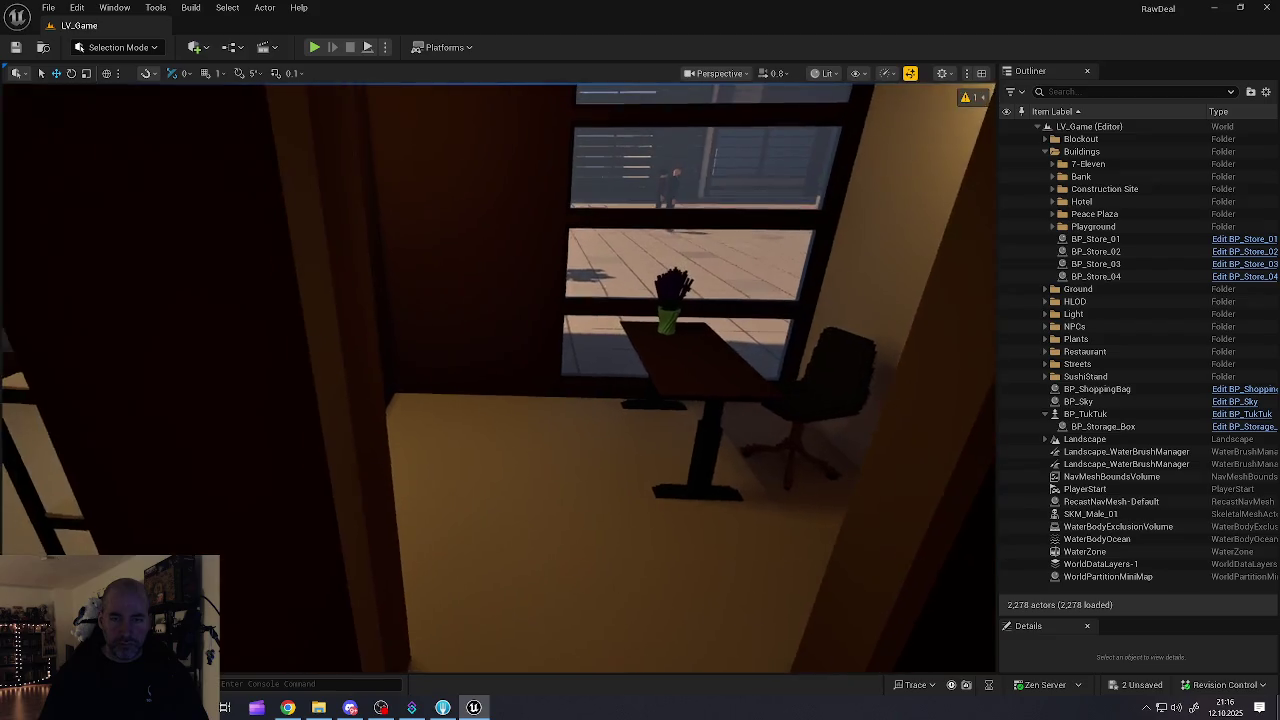
key(w)
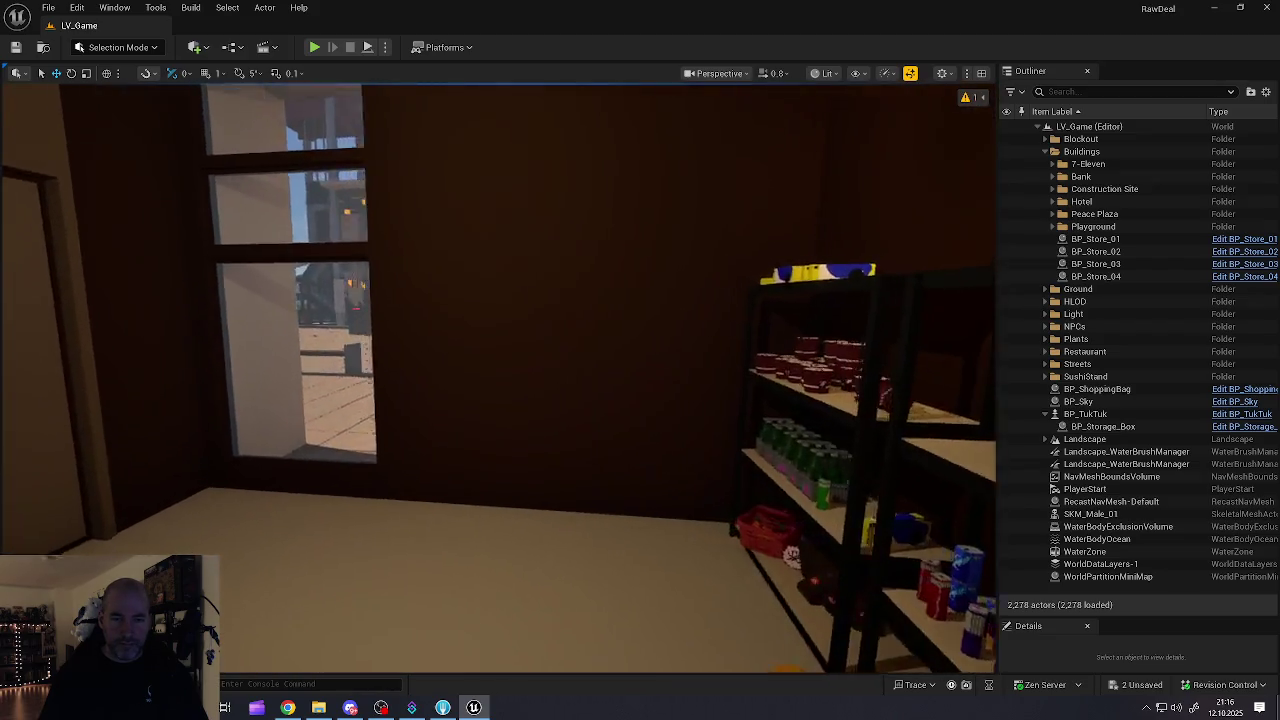
key(w)
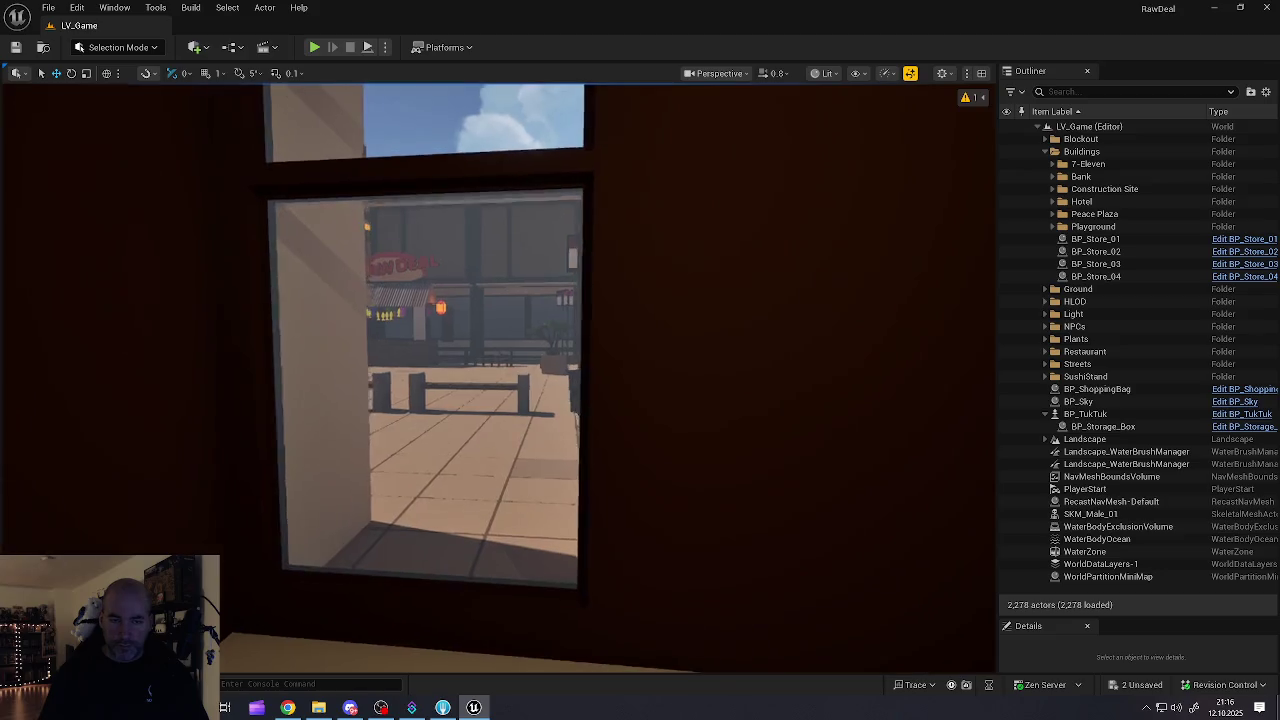
key(w)
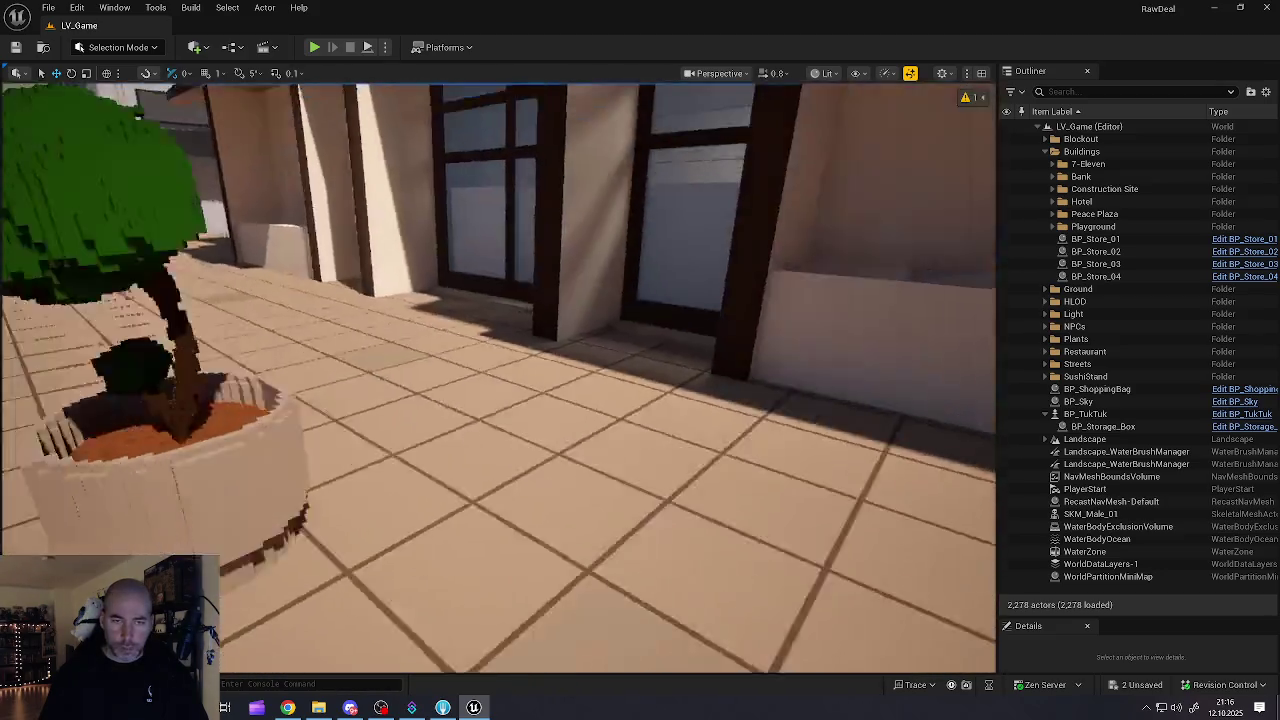
Step: Save All unsaved LV_Game level and asset changes, including the office vase and flowers
key(d)
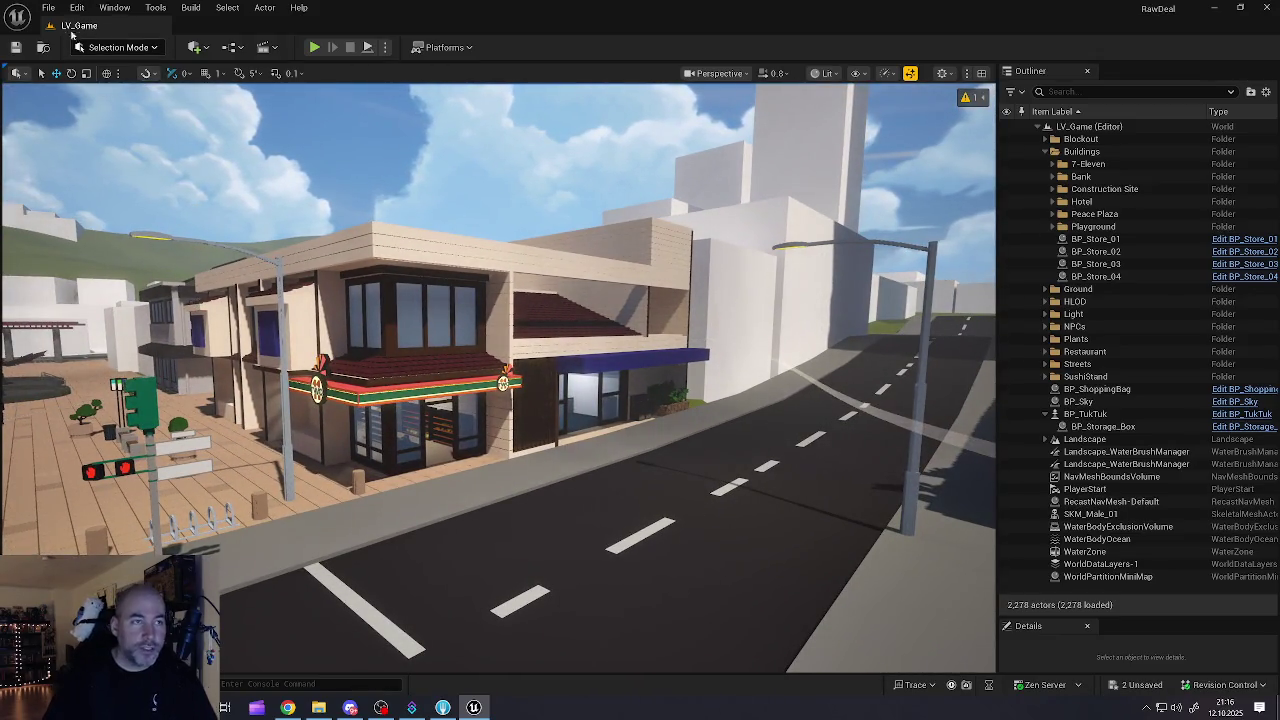
click(50, 9)
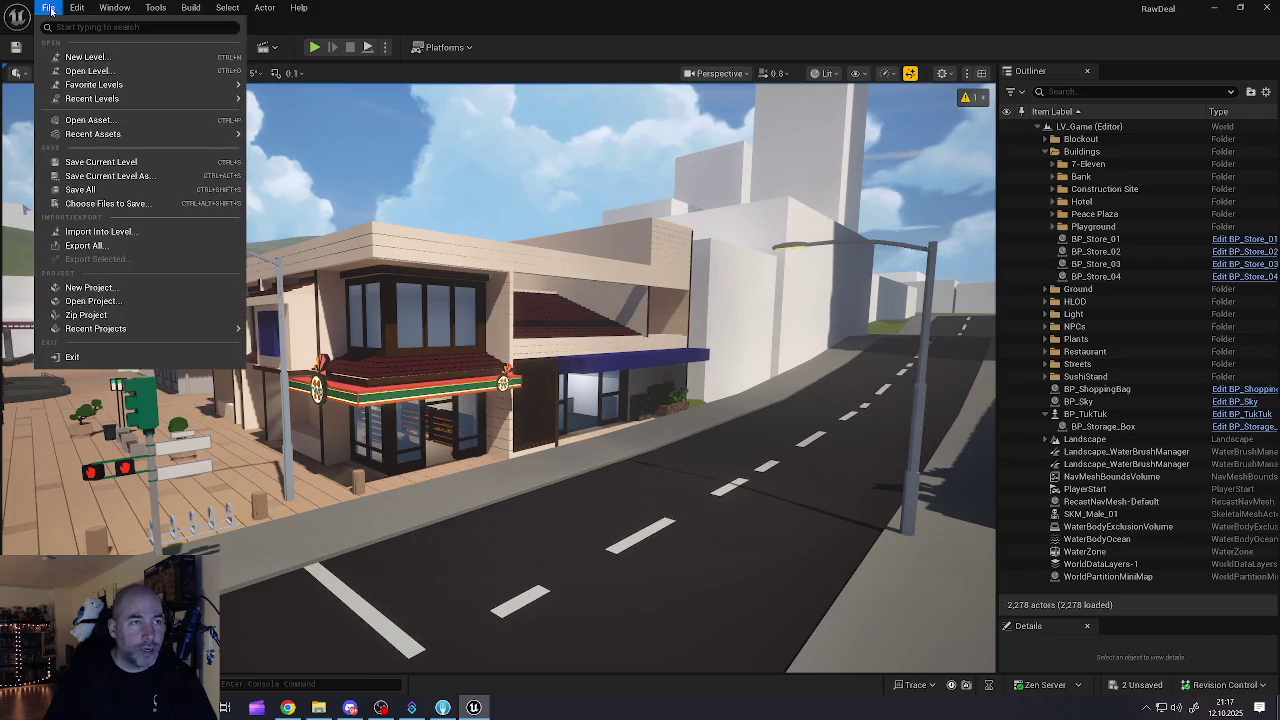
click(88, 192)
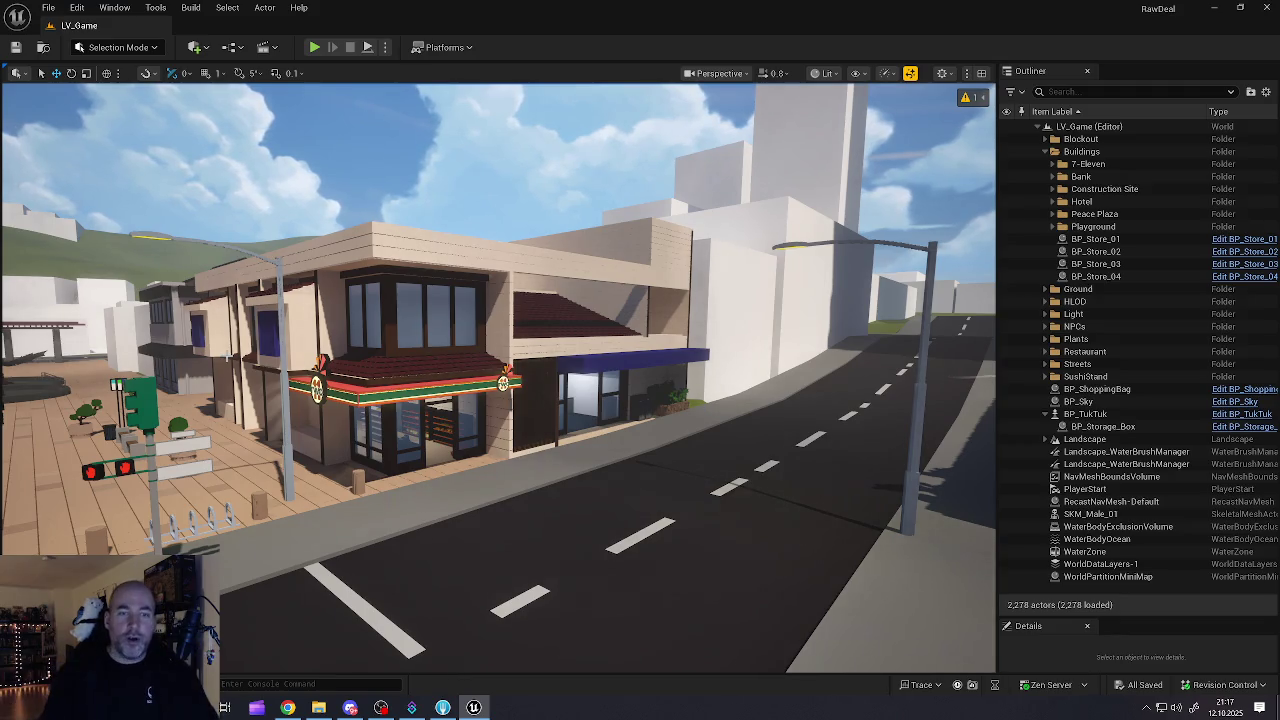
Step: Fly the camera across the plaza into the construction site, past the dump truck and dumpster
drag(281, 470, 420, 466)
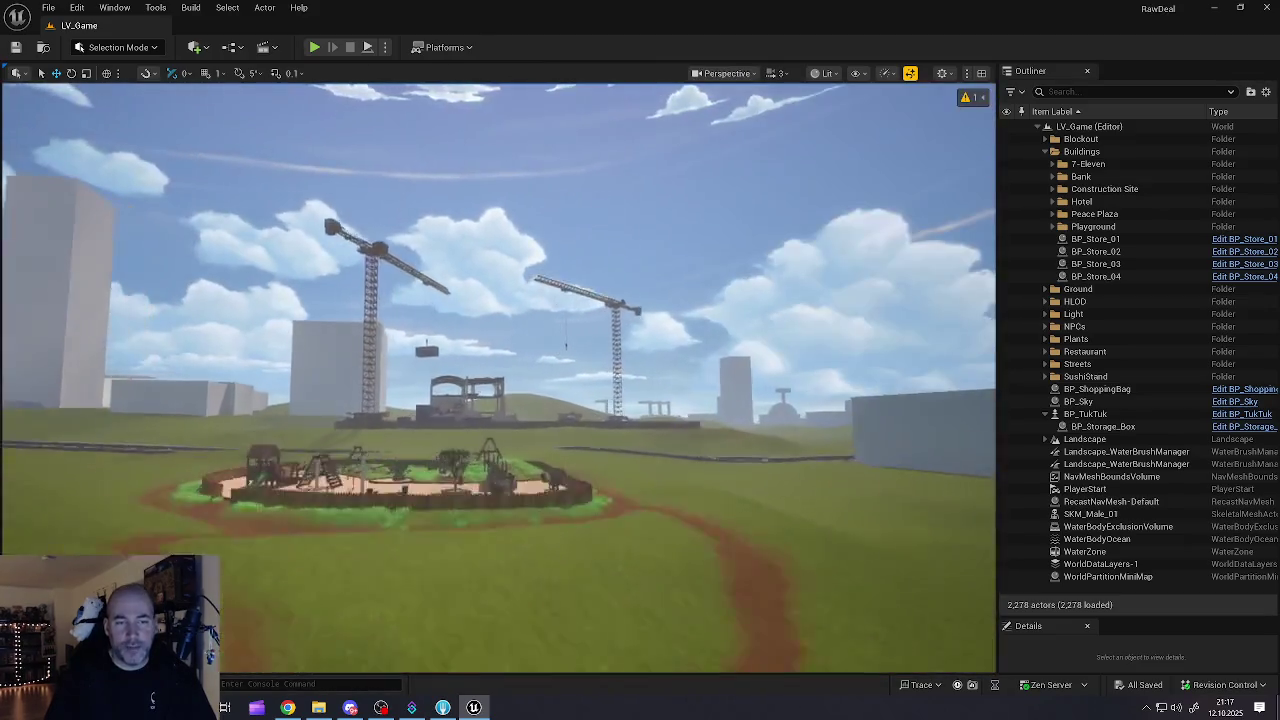
key(w)
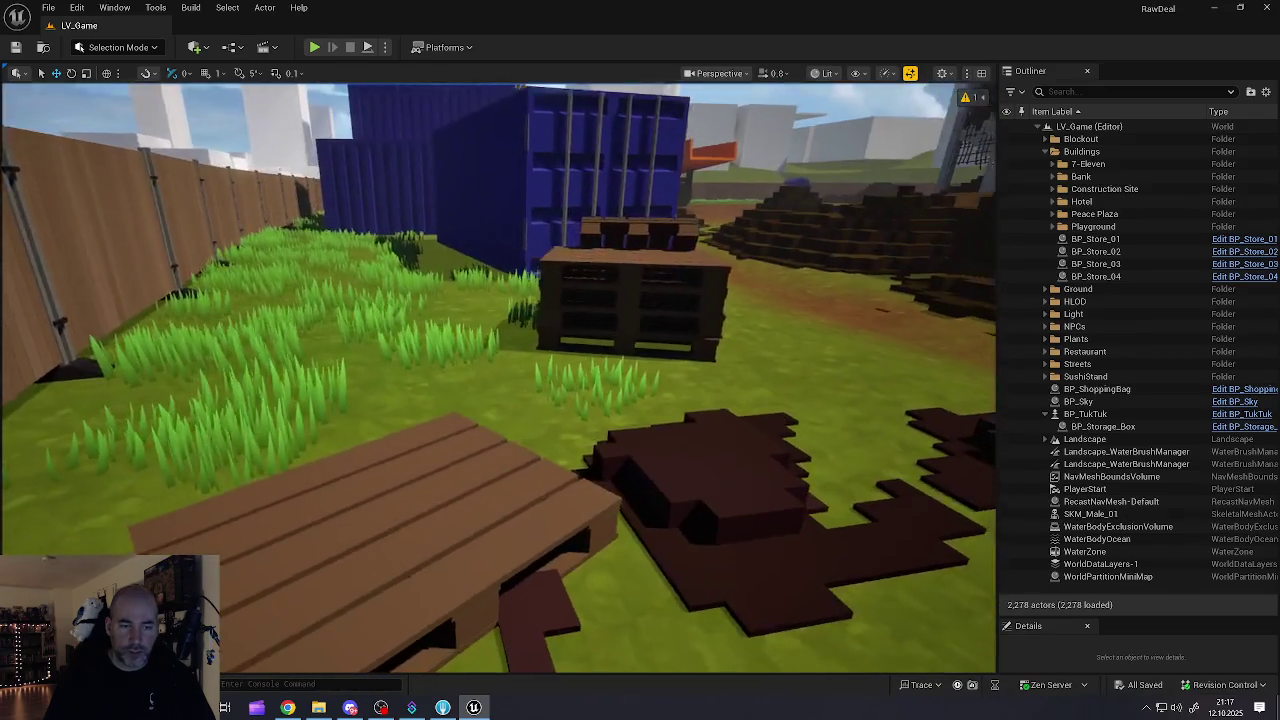
scroll(498, 378, up, 2)
key(w)
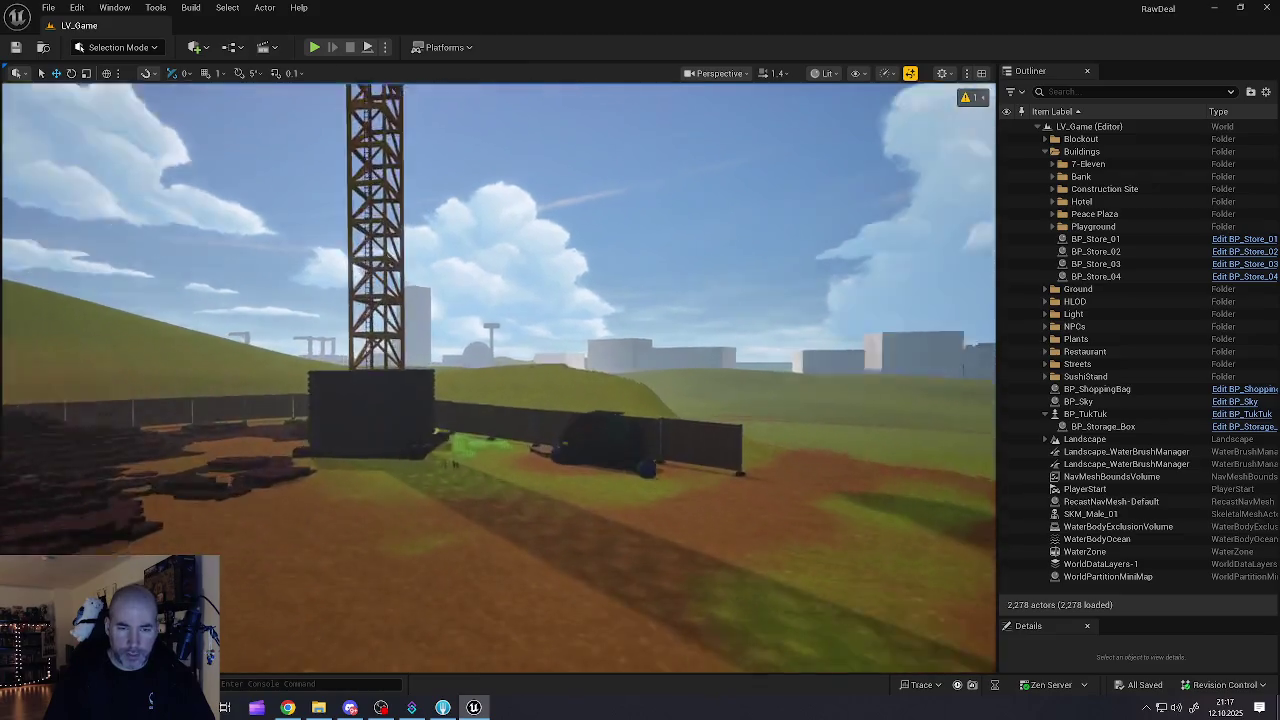
key(w)
key(s)
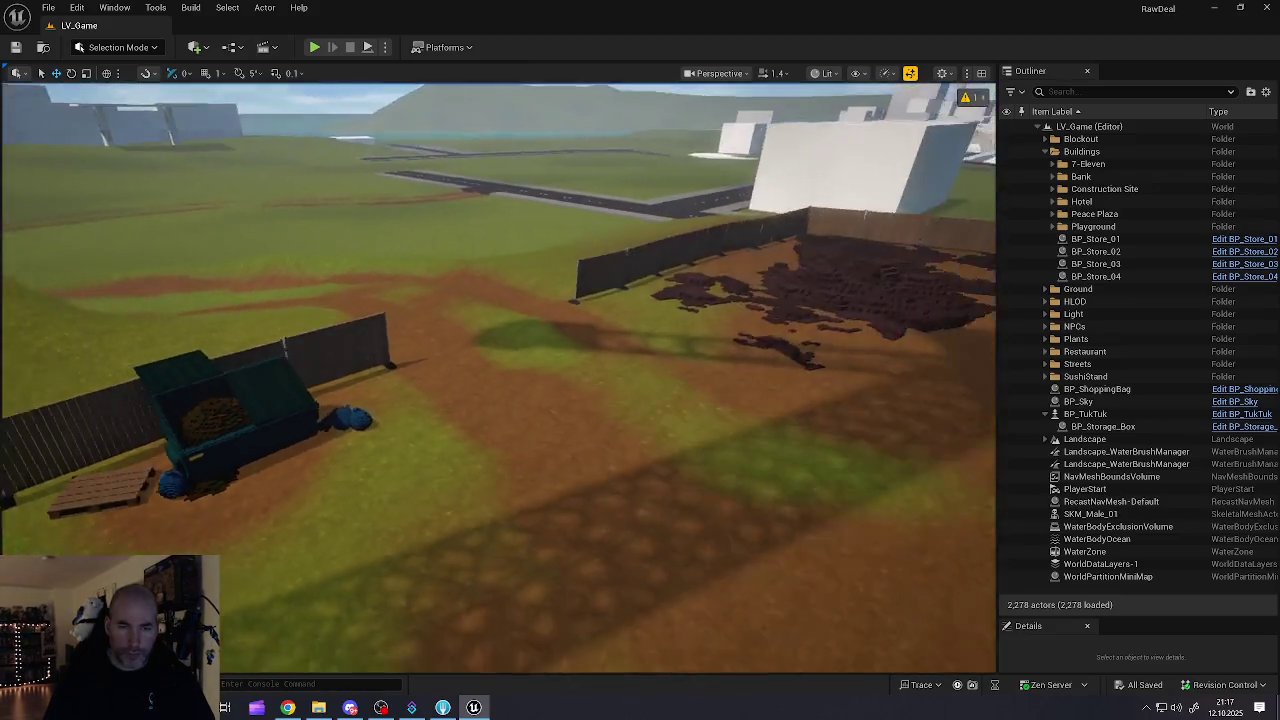
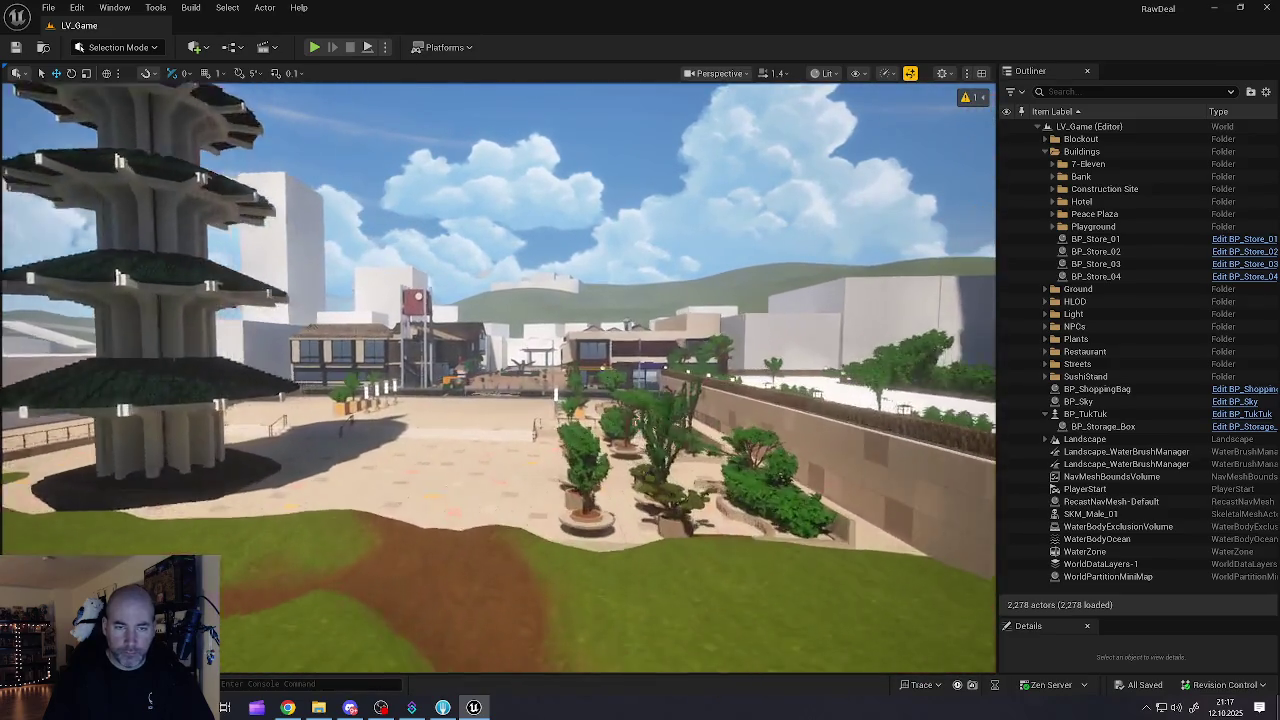
Step: Fly the viewport across the street and past the fountain to the red archway gate
key(w)
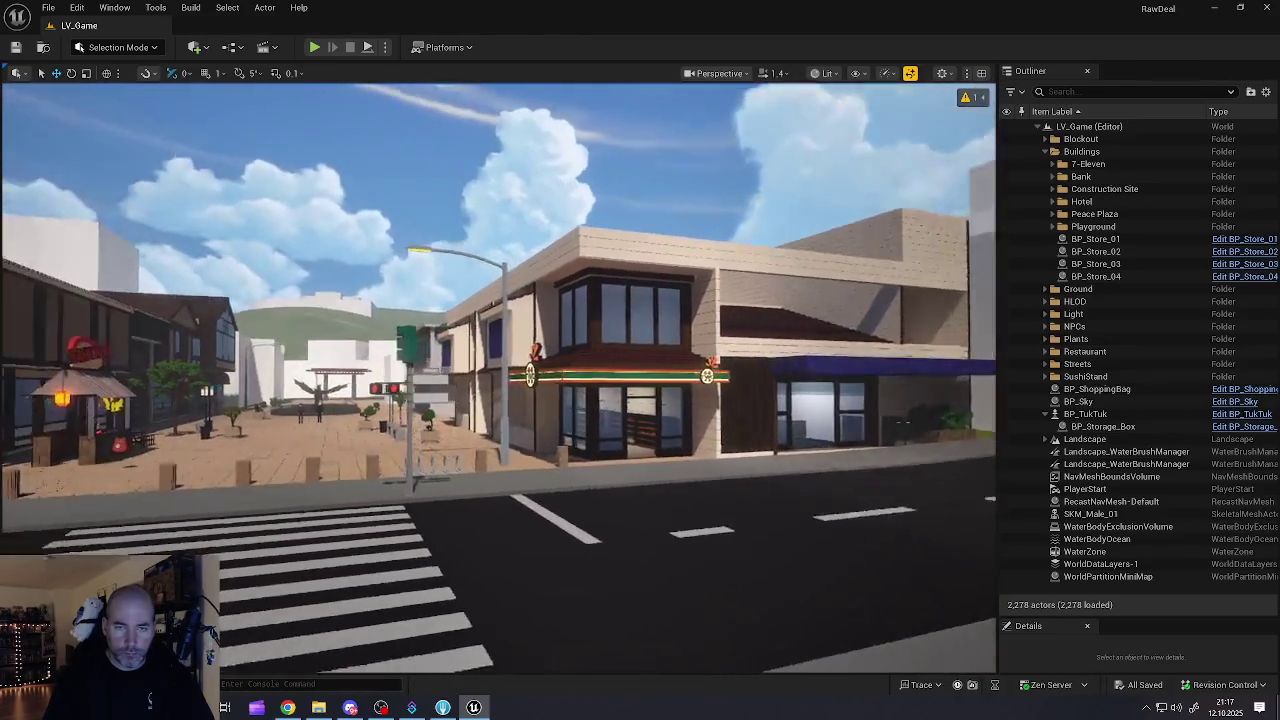
key(e)
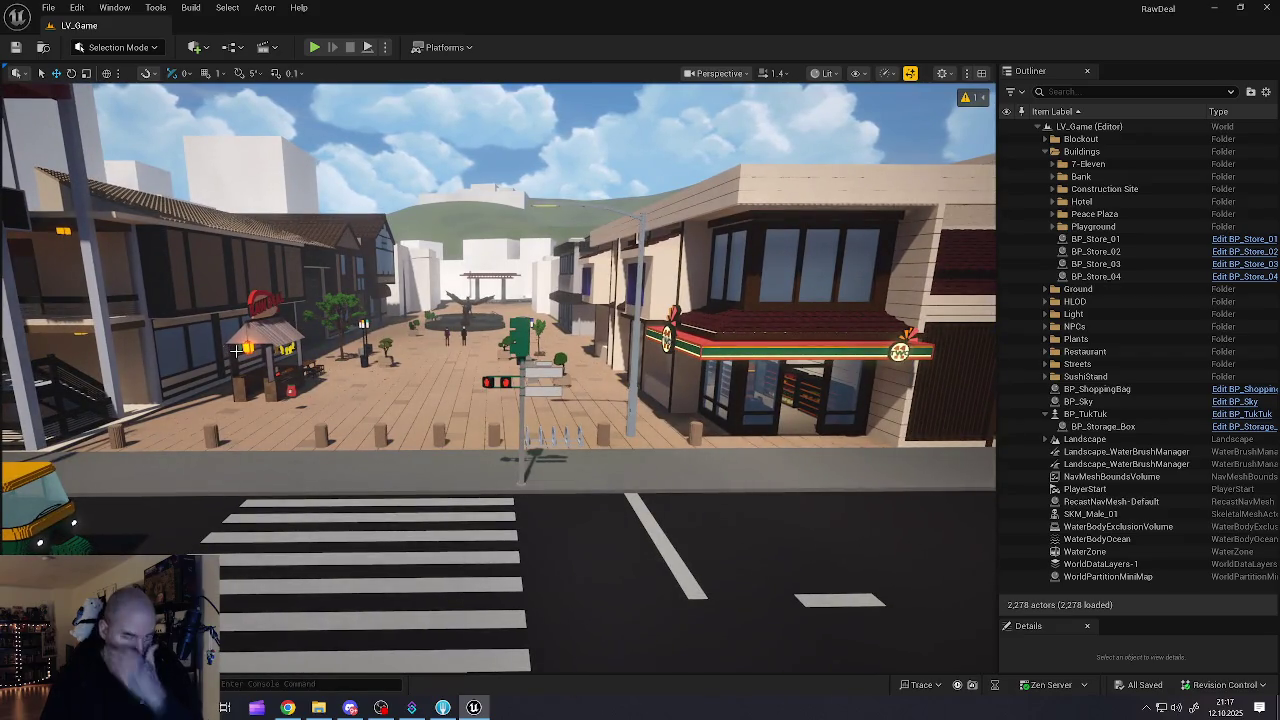
key(w)
key(w)
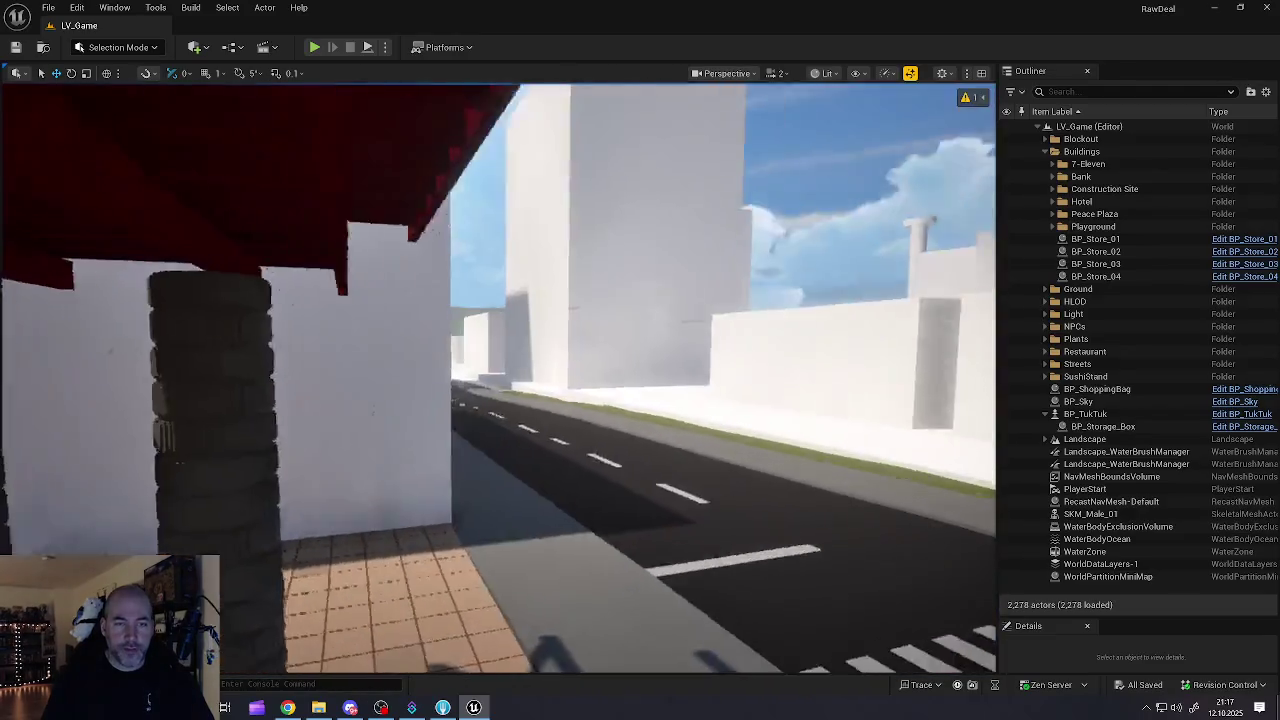
key(w)
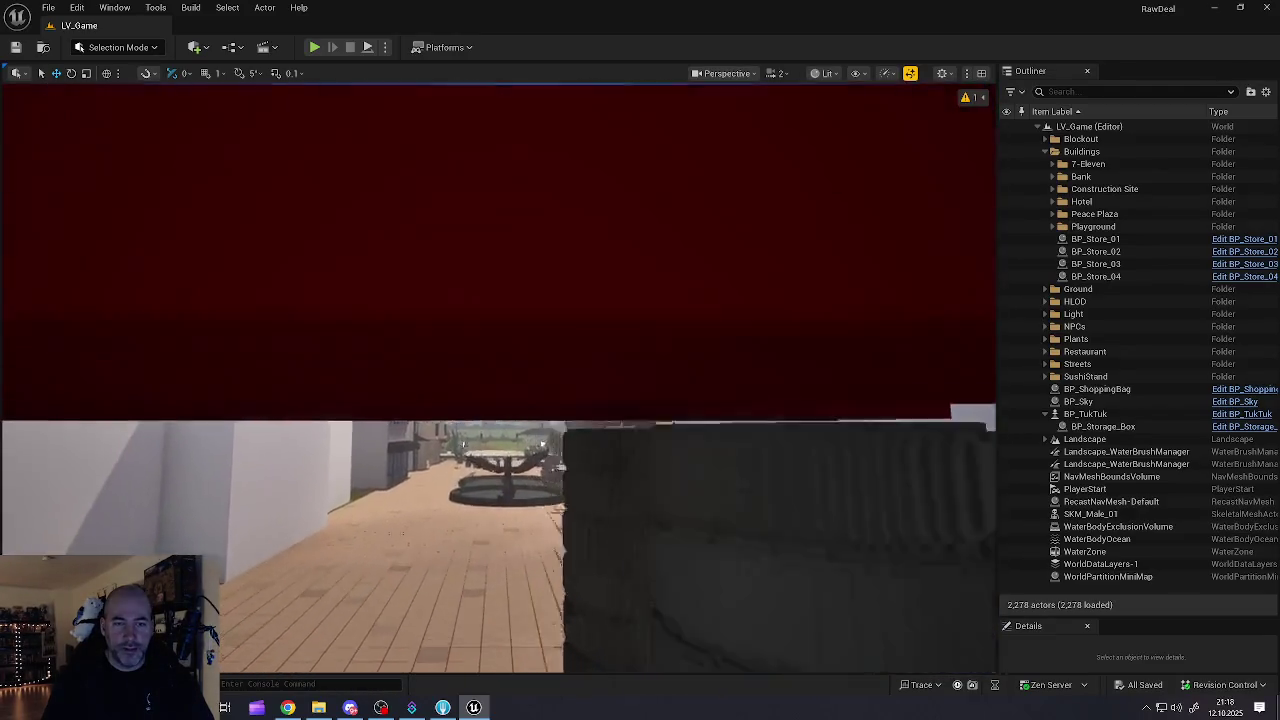
key(s)
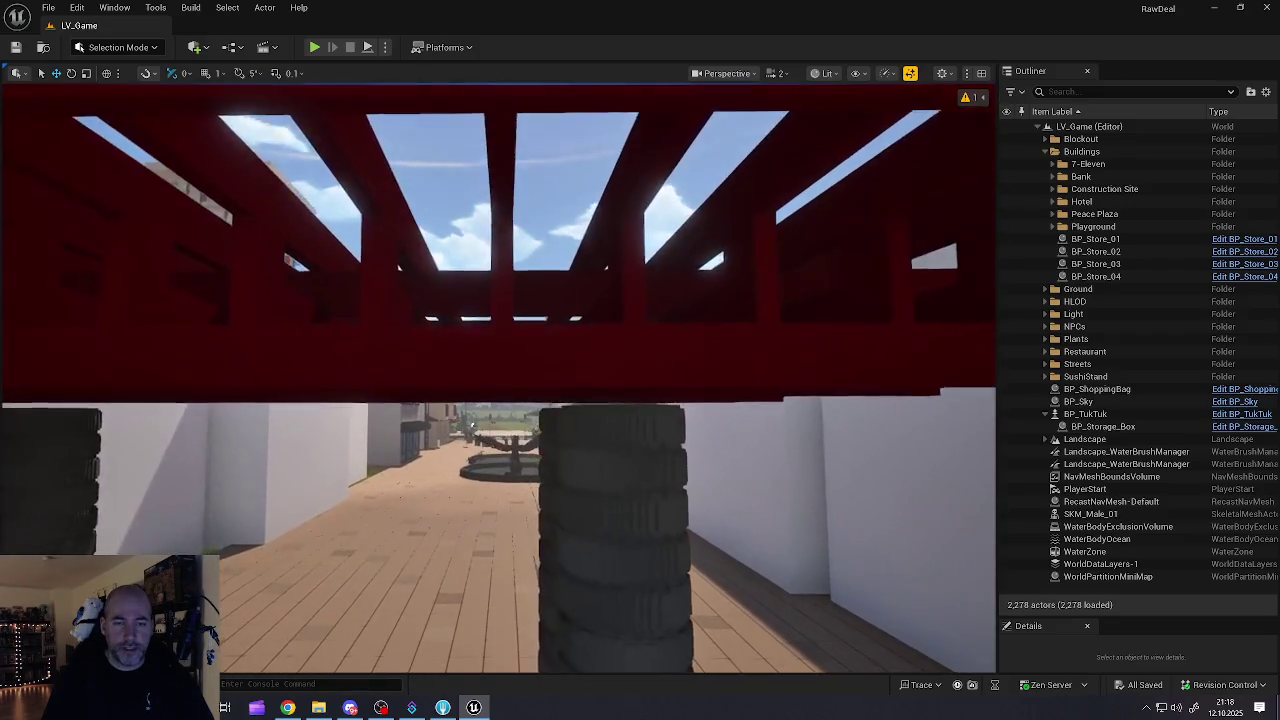
key(w)
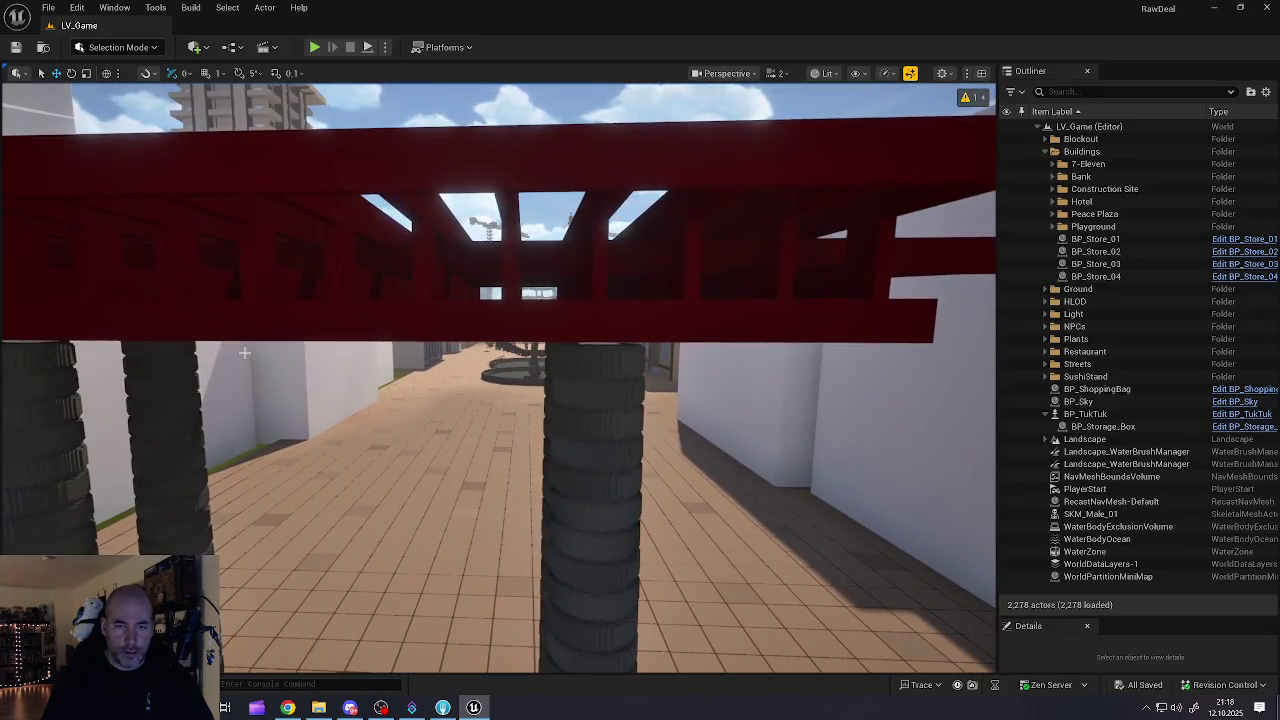
Step: Select BP_Archway in the Outliner and frame the whole gate in the viewport
click(289, 313)
key(s)
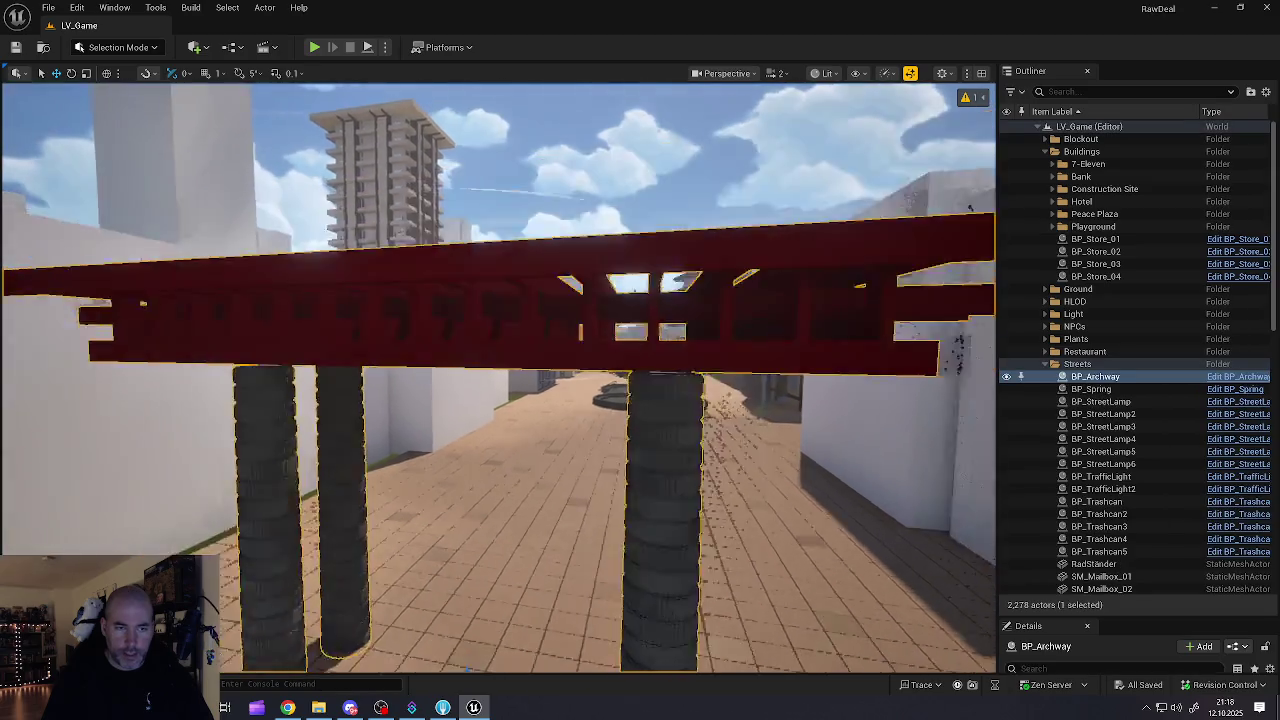
key(w)
key(s)
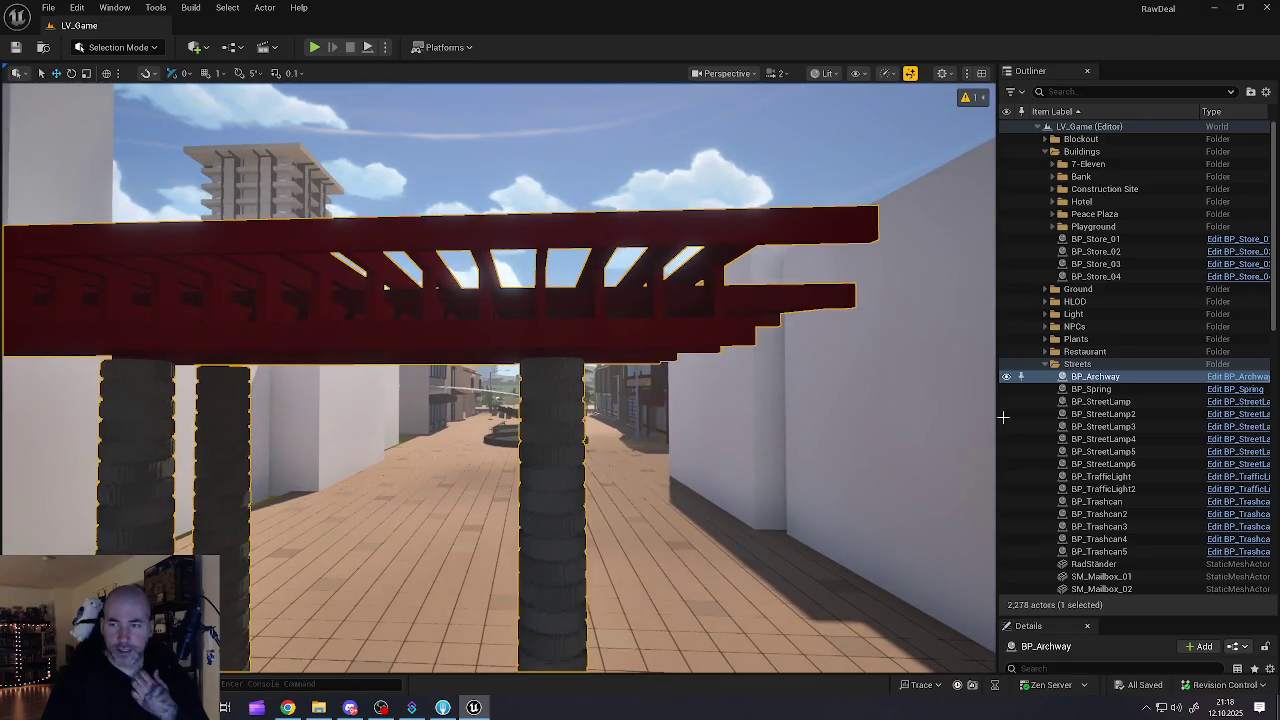
click(1097, 380)
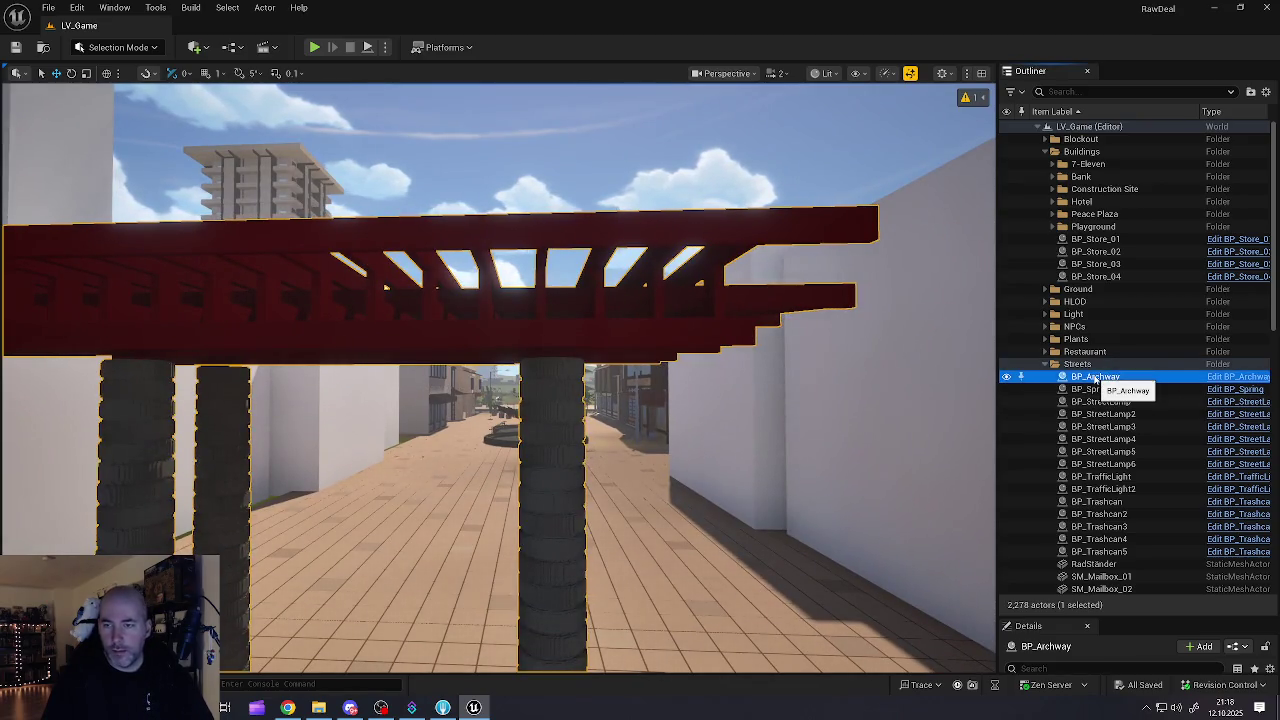
double_click(1097, 380)
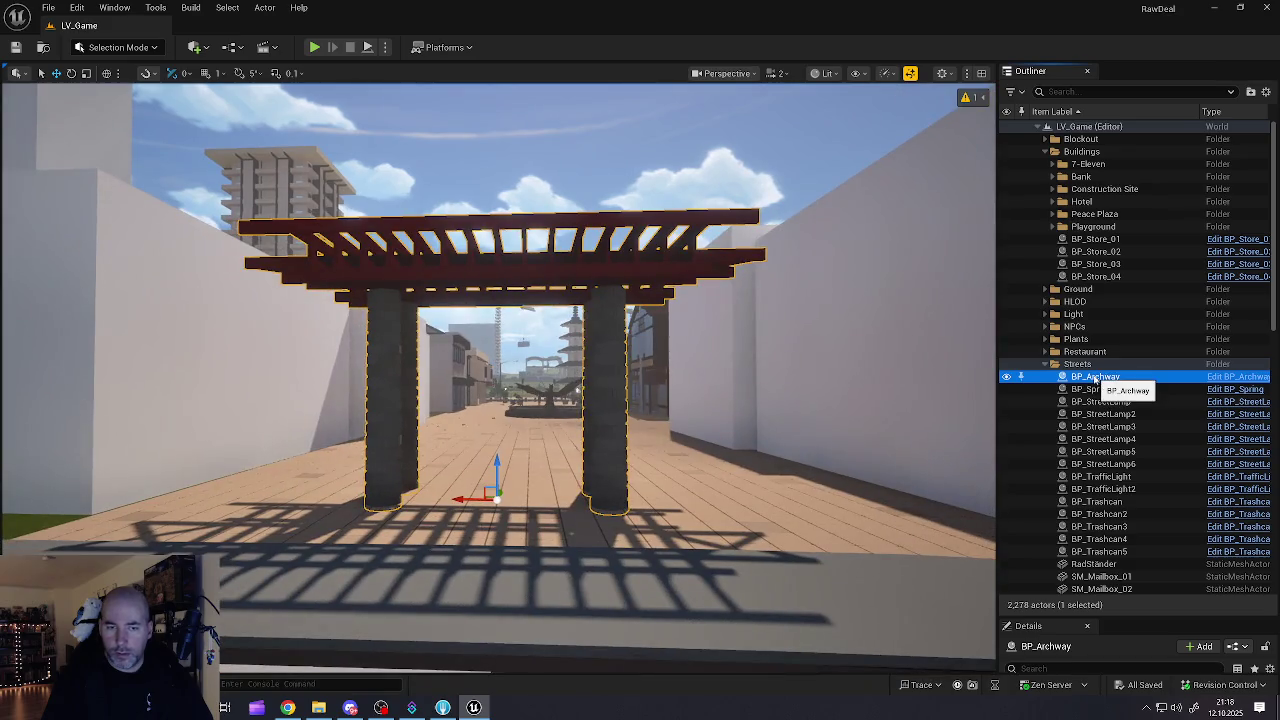
Step: Open the Content Drawer and browse the Street assets folder
key(ctrl+space)
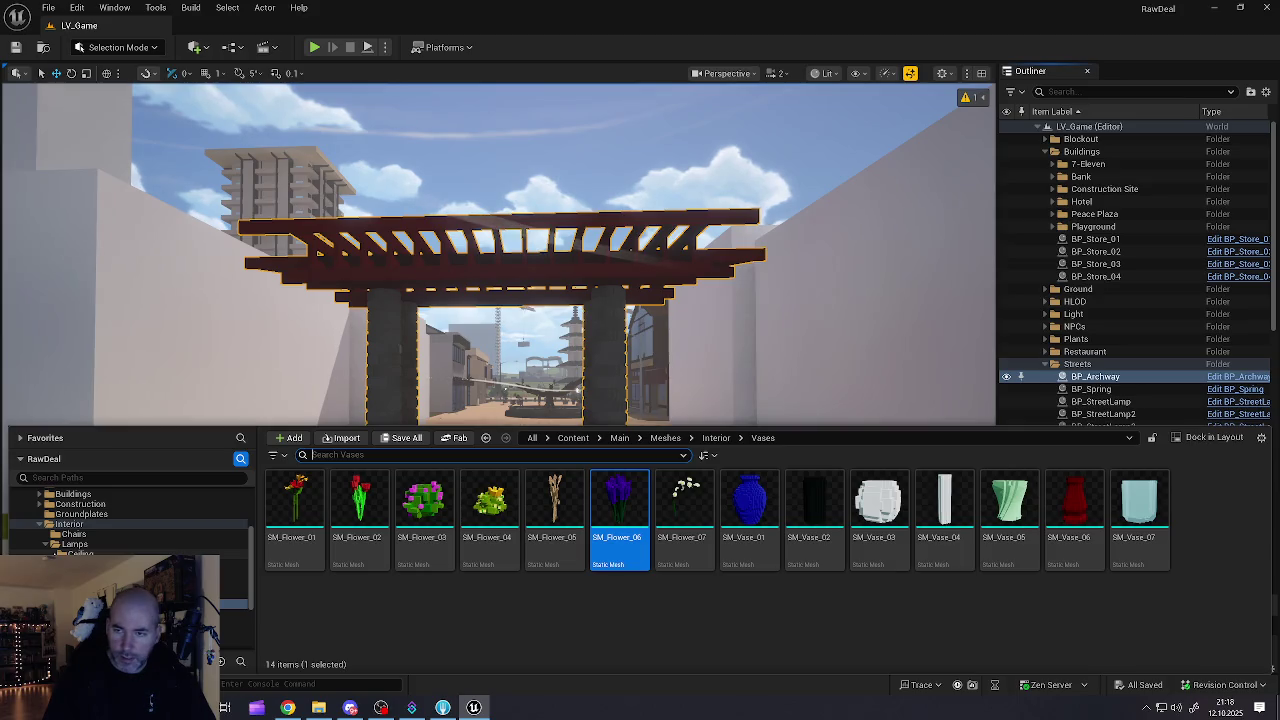
scroll(62, 540, up, 5)
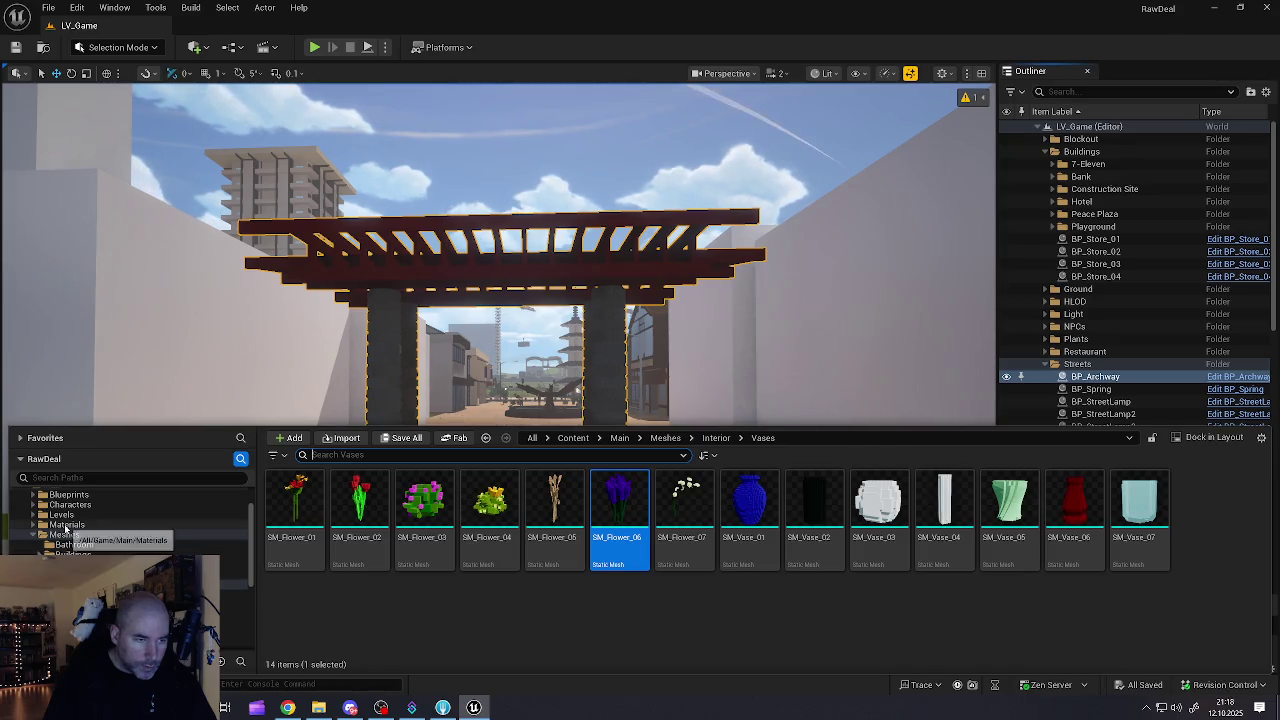
scroll(130, 520, down, 5)
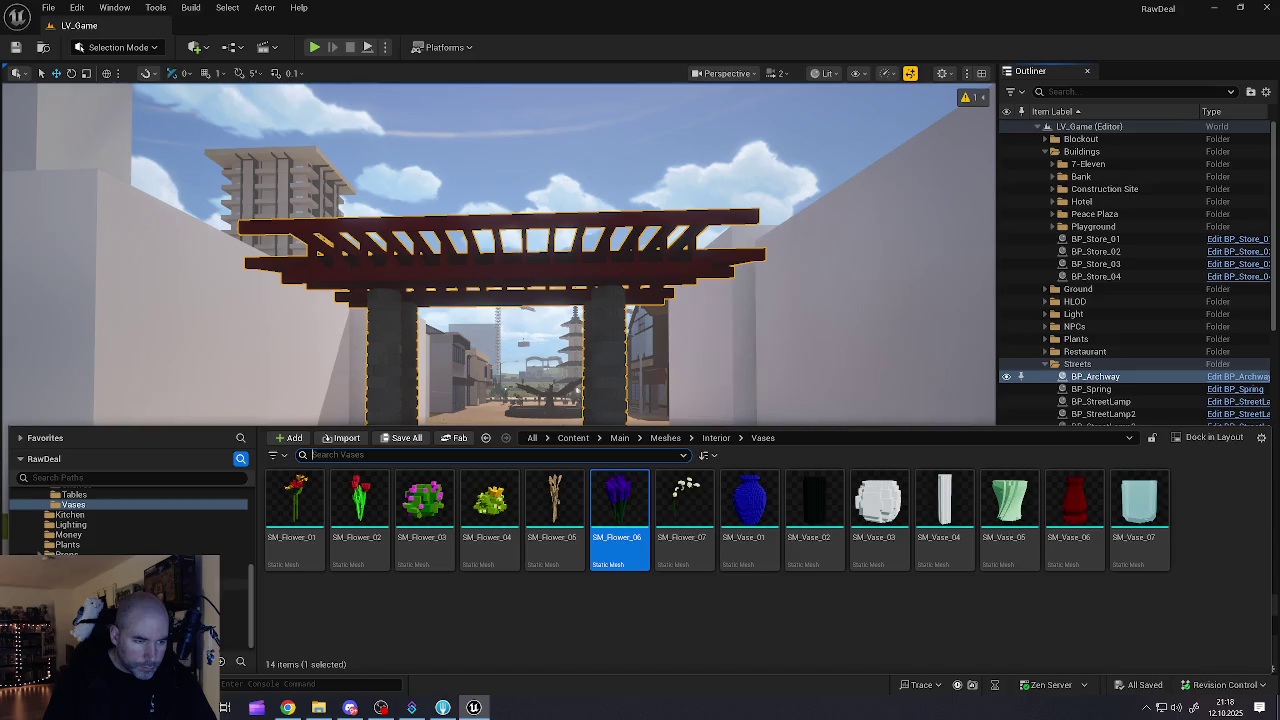
click(120, 564)
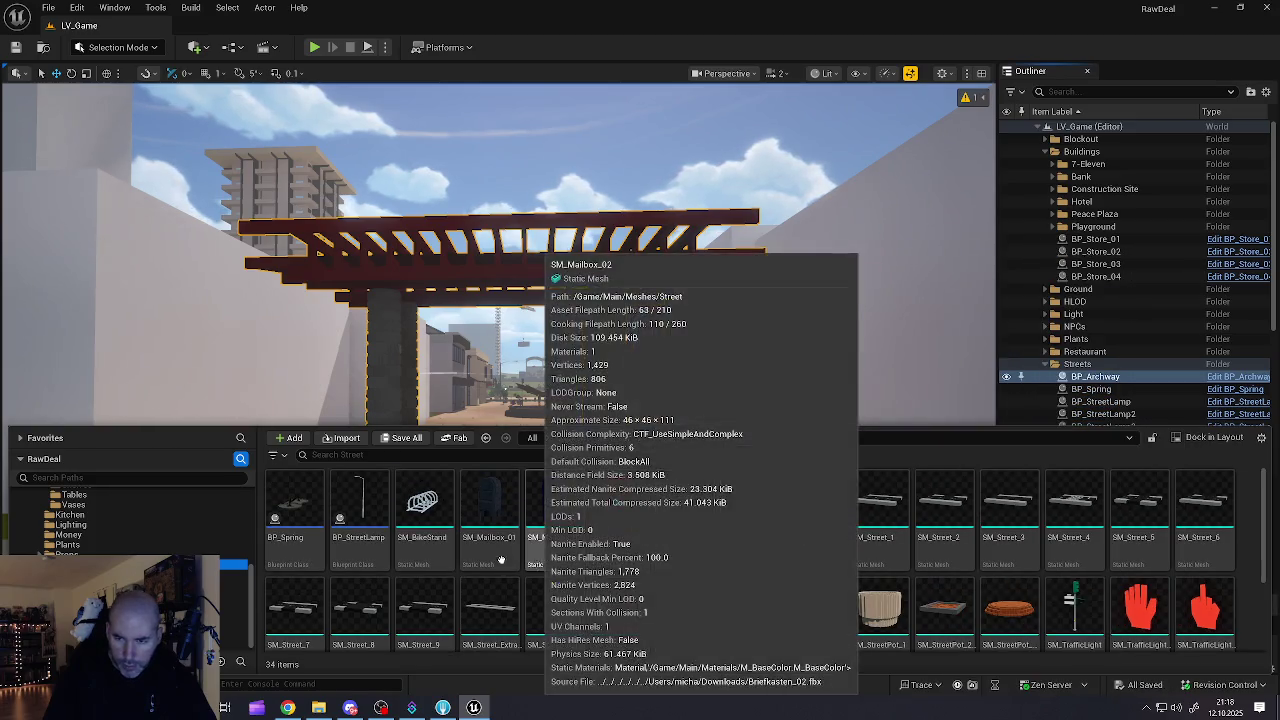
scroll(146, 540, up, 5)
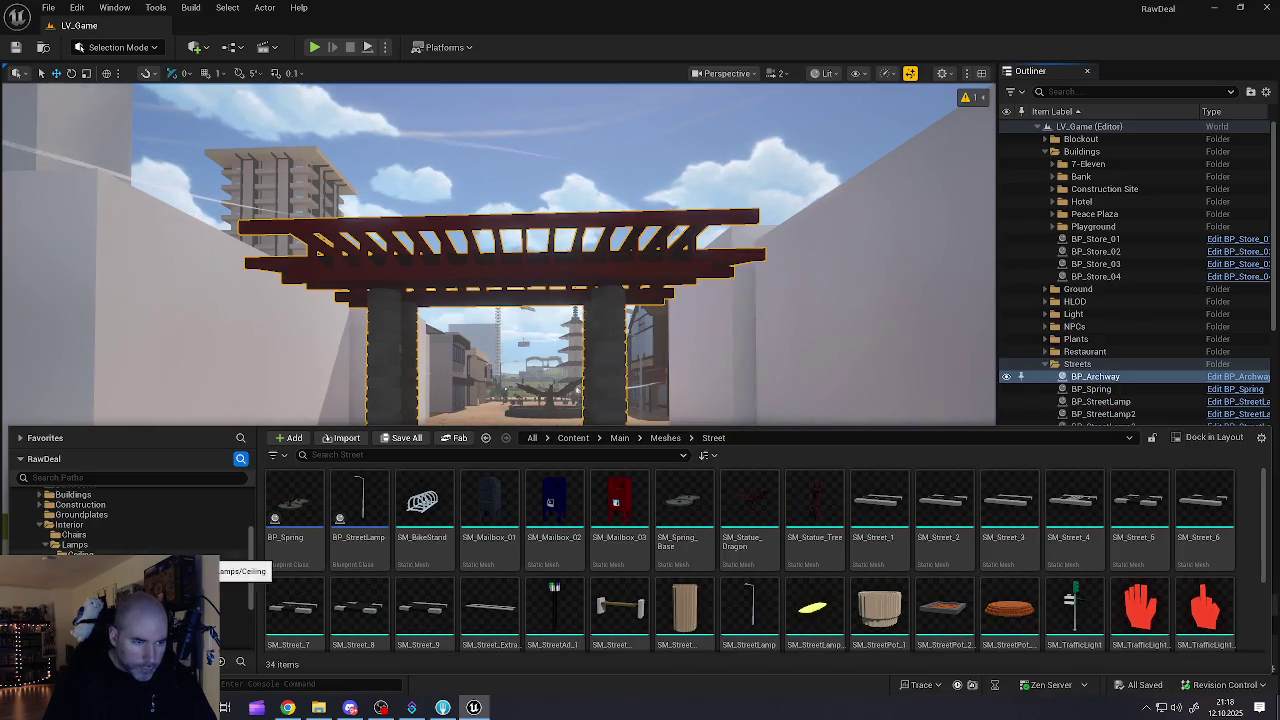
Step: Filter the folder tree by 'archwa' and open BP_Archway from the Archway folder
click(121, 479)
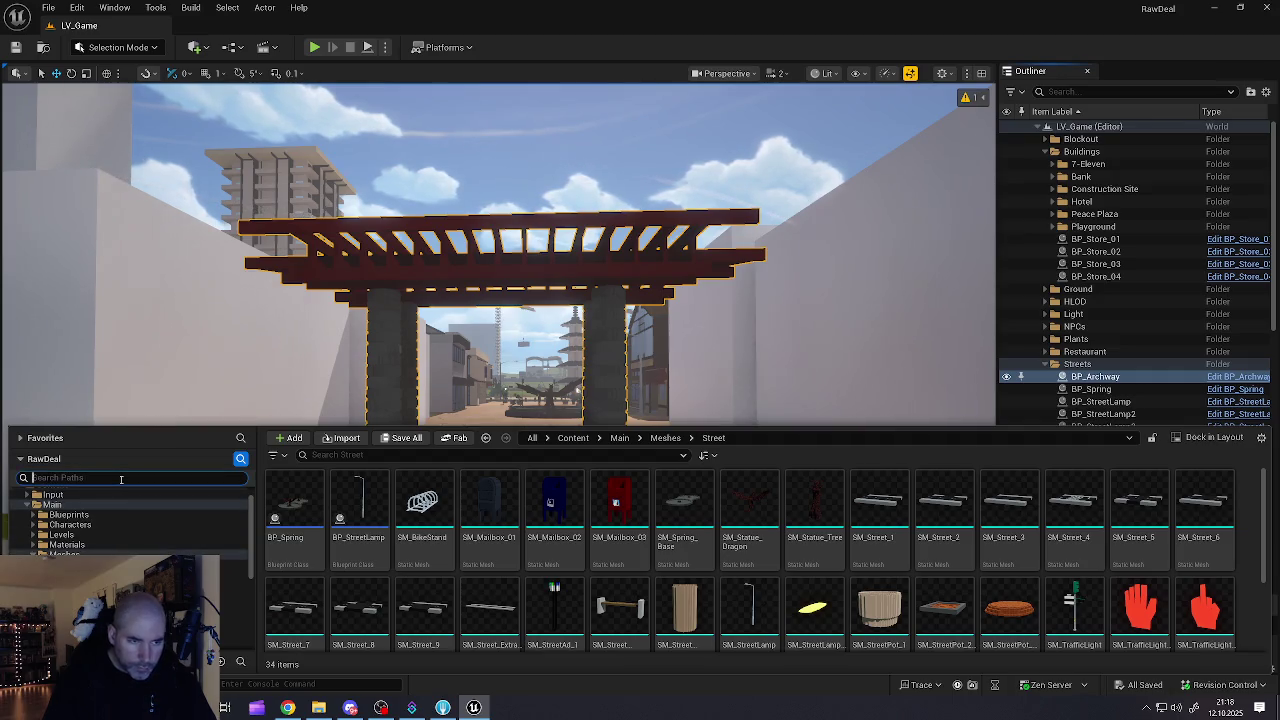
text(ar)
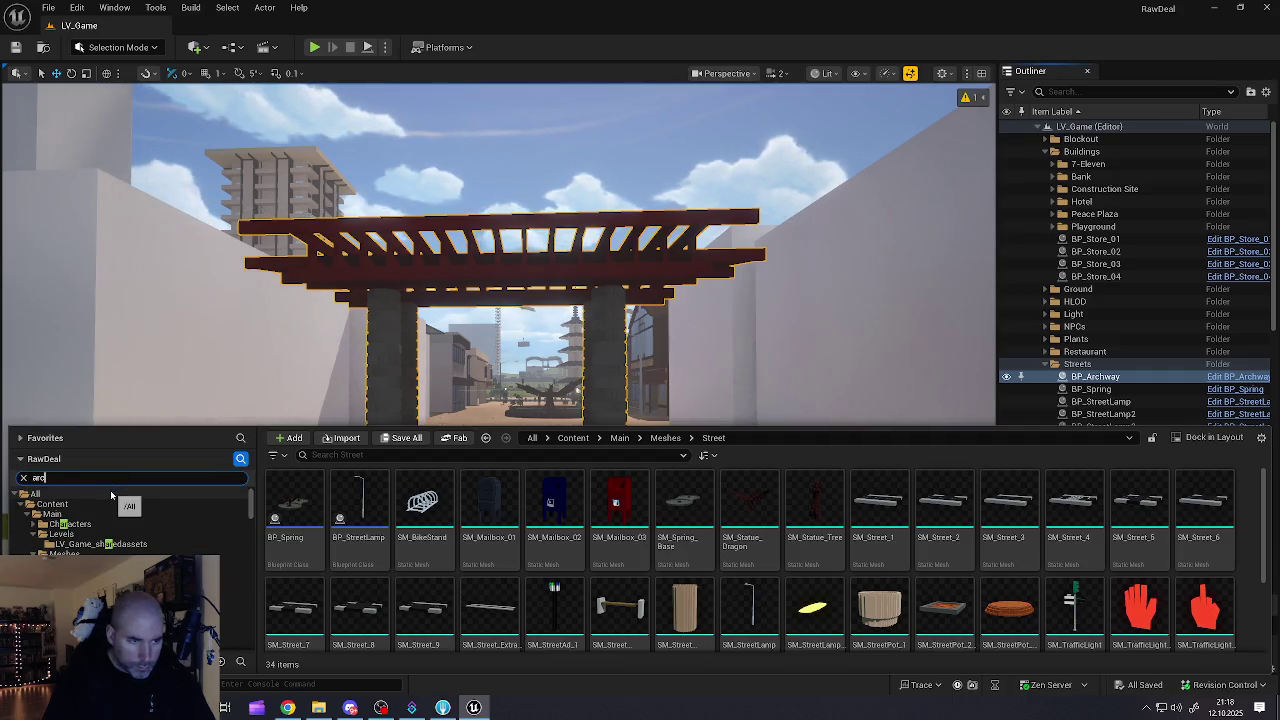
text(c)
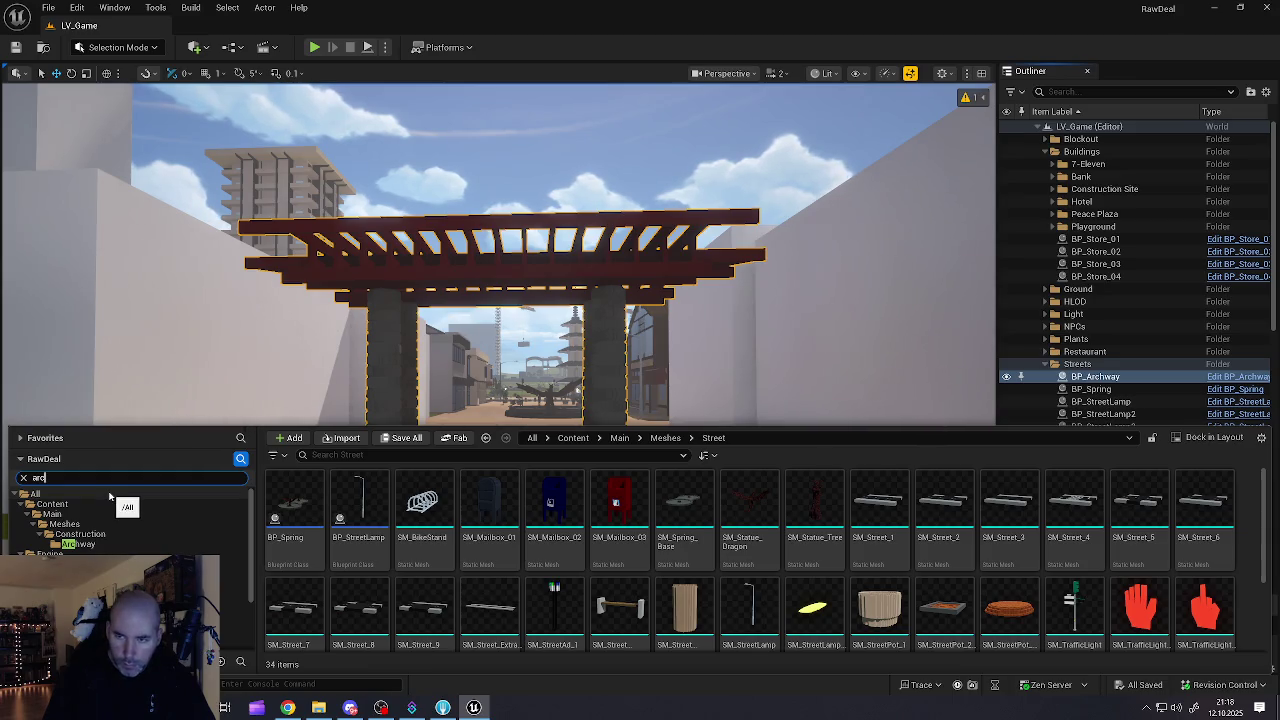
text(hway)
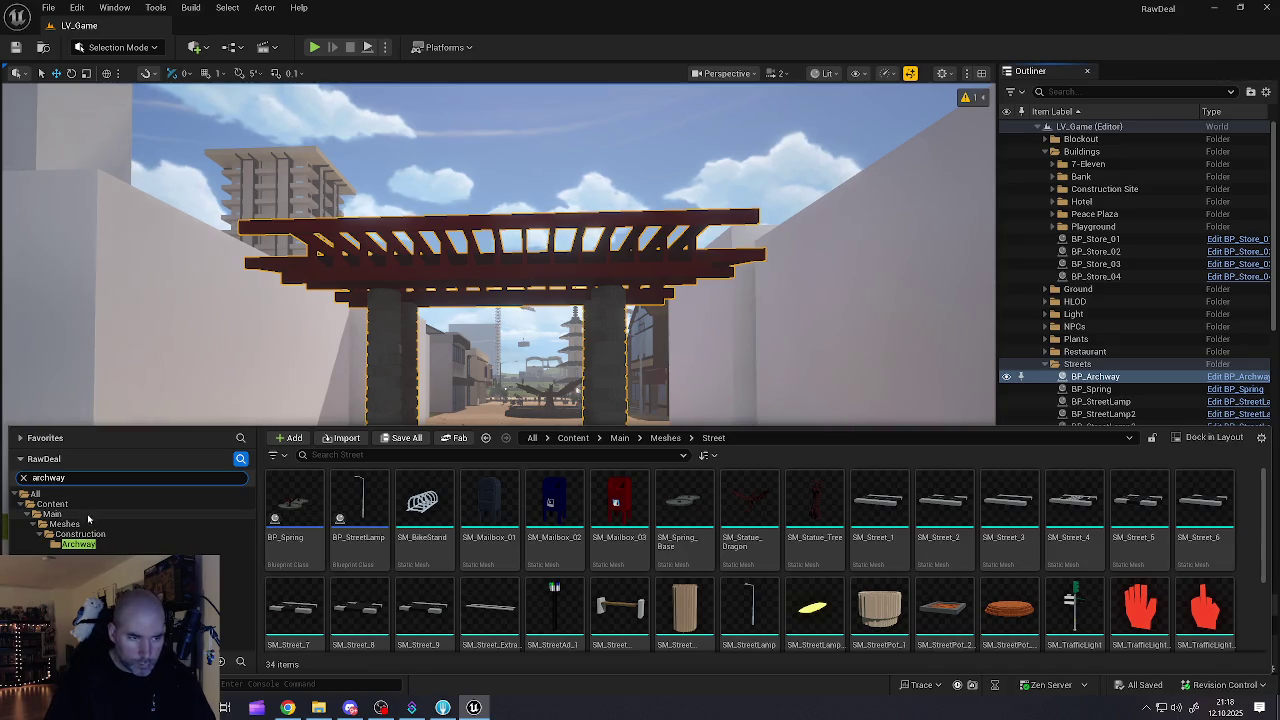
click(78, 544)
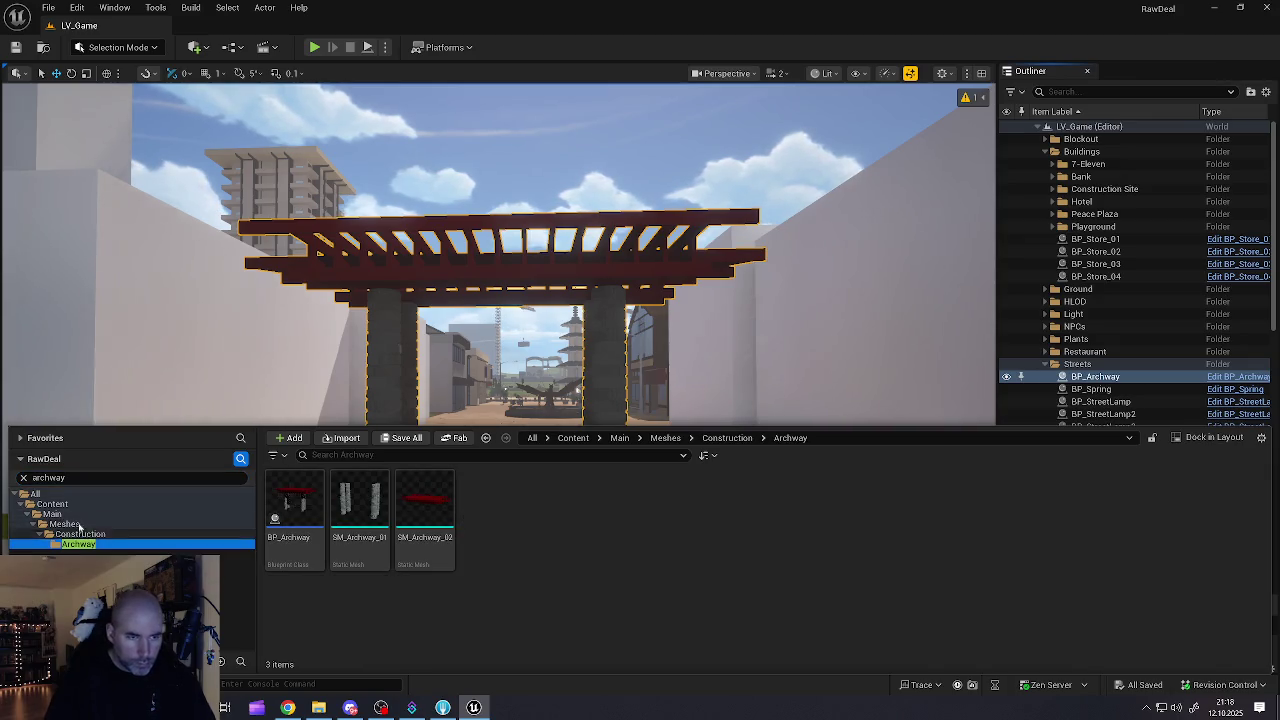
double_click(306, 511)
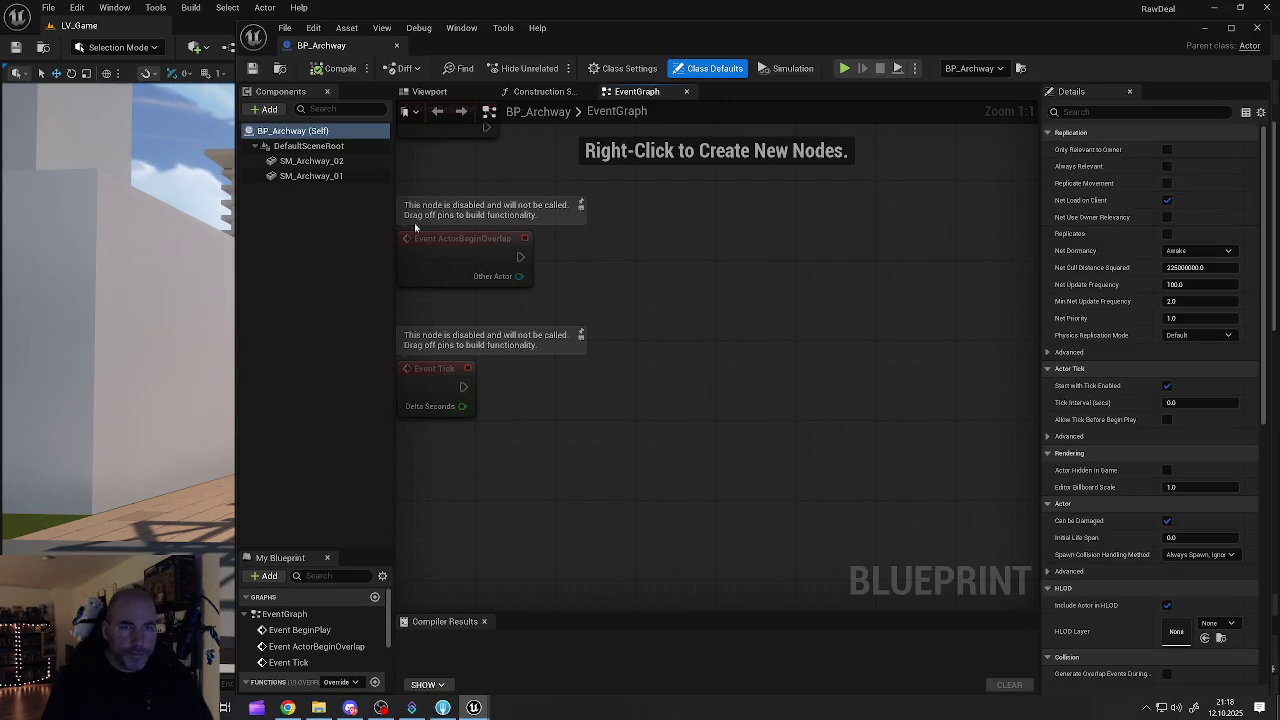
Step: Confirm SM_Archway_02 is the red roof beam and SM_Archway_01 the pillars, then close the blueprint
click(440, 92)
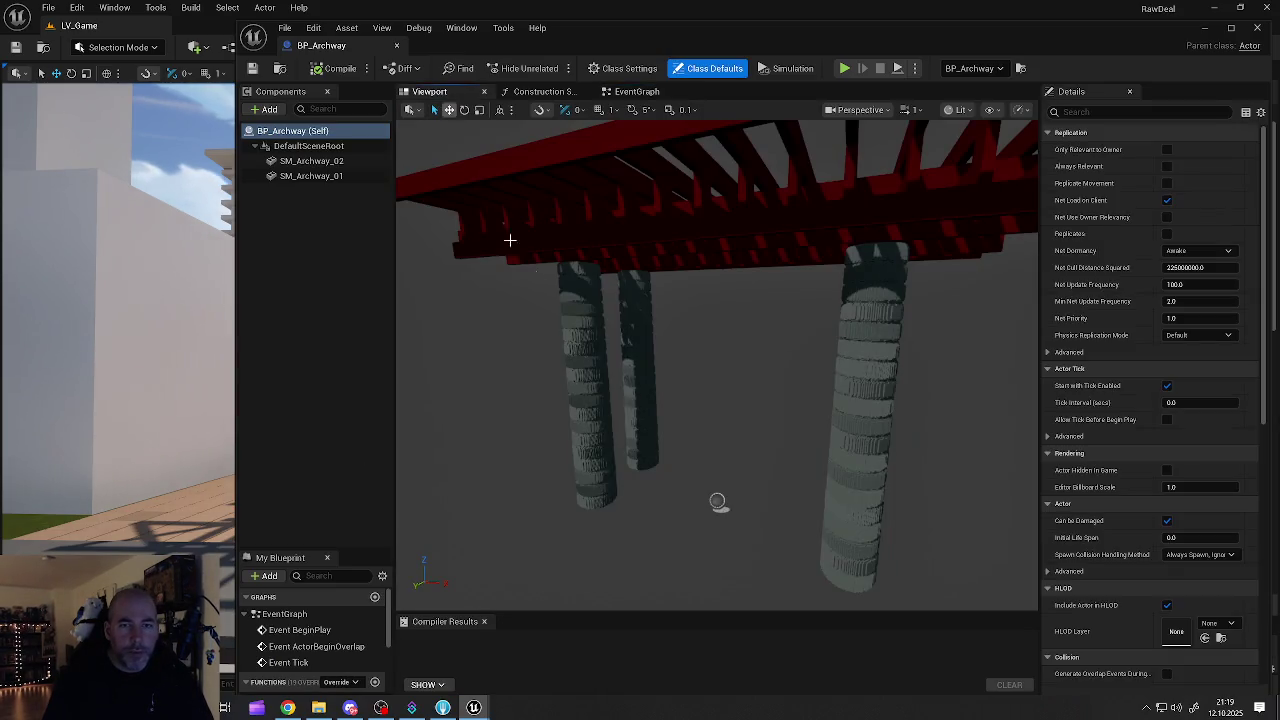
click(674, 232)
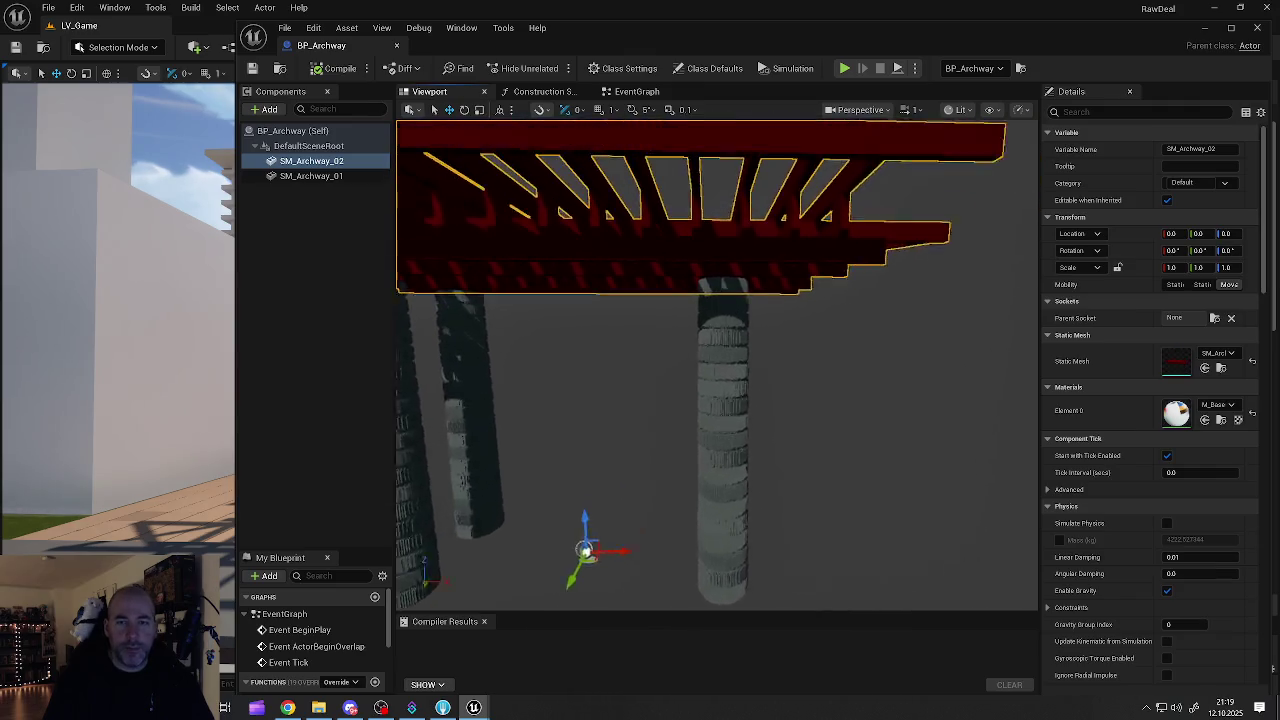
mouse_move(718, 365)
mouse_down()
mouse_move(718, 400)
mouse_move(700, 430)
mouse_move(700, 400)
mouse_move(690, 420)
mouse_up()
mouse_move(680, 330)
mouse_down()
mouse_move(640, 340)
mouse_move(680, 330)
mouse_up()
click(730, 384)
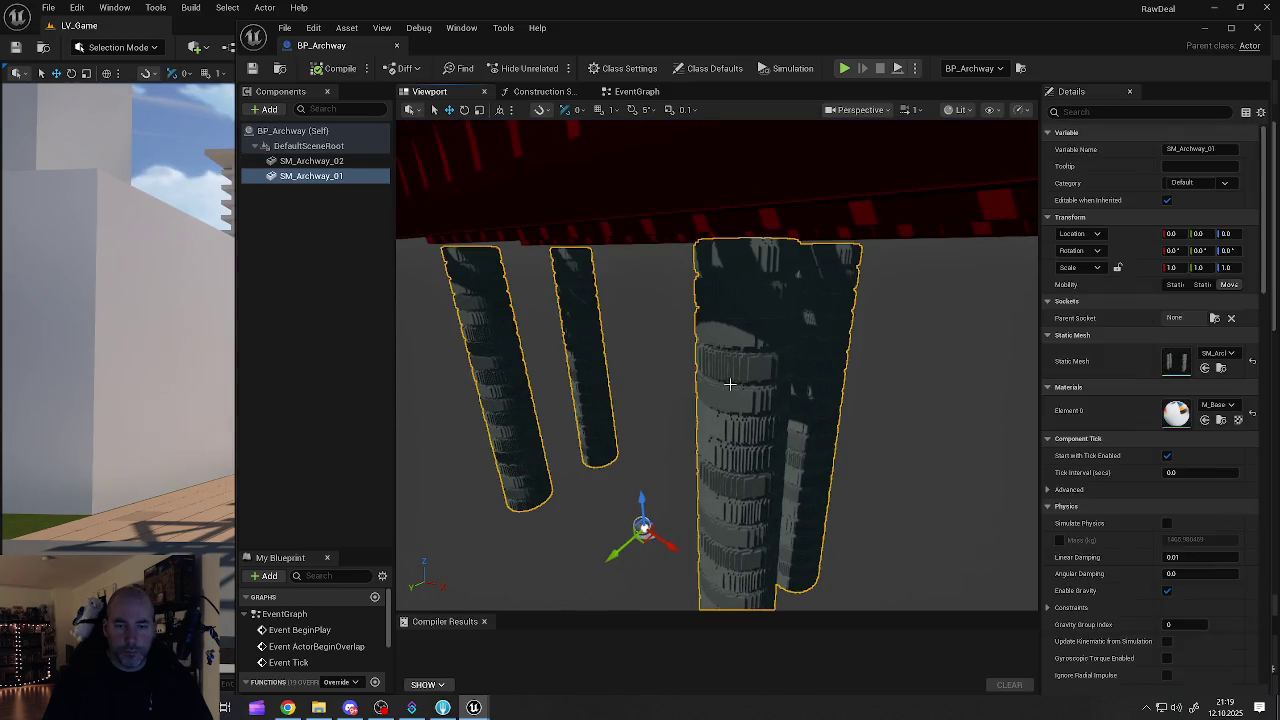
click(725, 226)
mouse_move(725, 226)
mouse_down()
mouse_move(706, 355)
mouse_move(712, 280)
mouse_up()
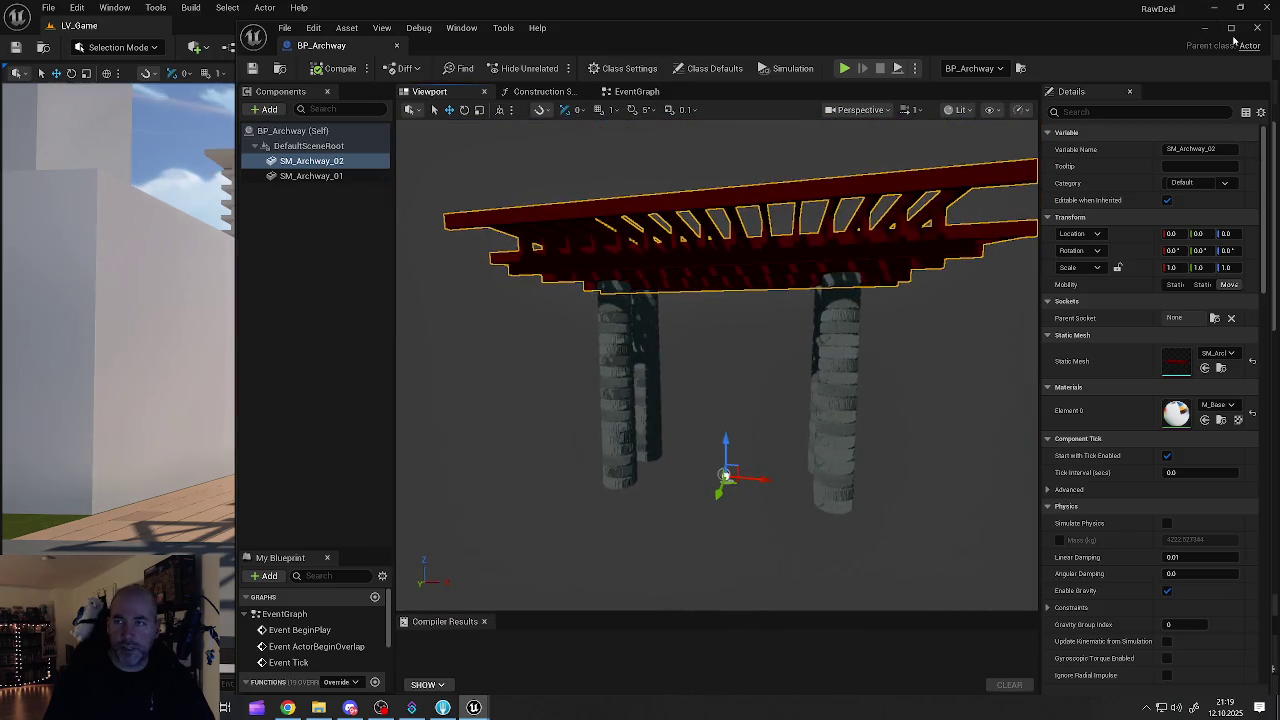
click(1257, 28)
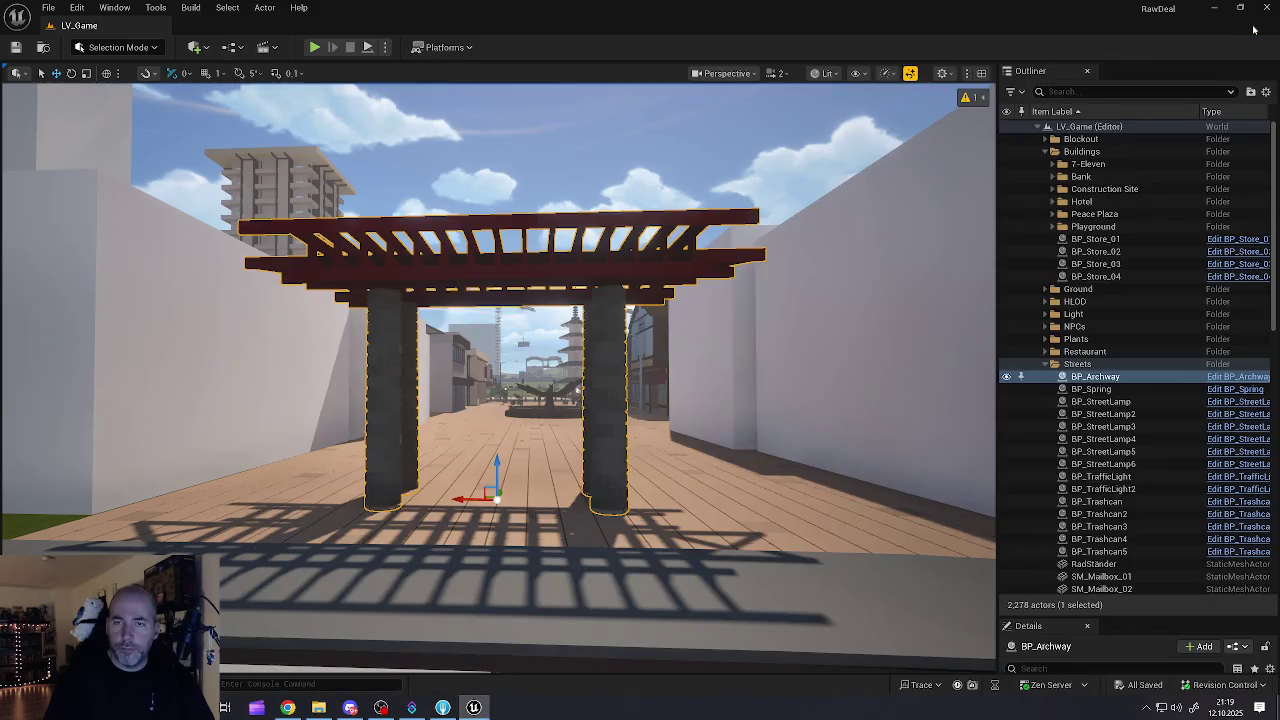
Step: Minimize Unreal and the project folder, launch Blender 4.5 and dismiss its start screen
click(1216, 8)
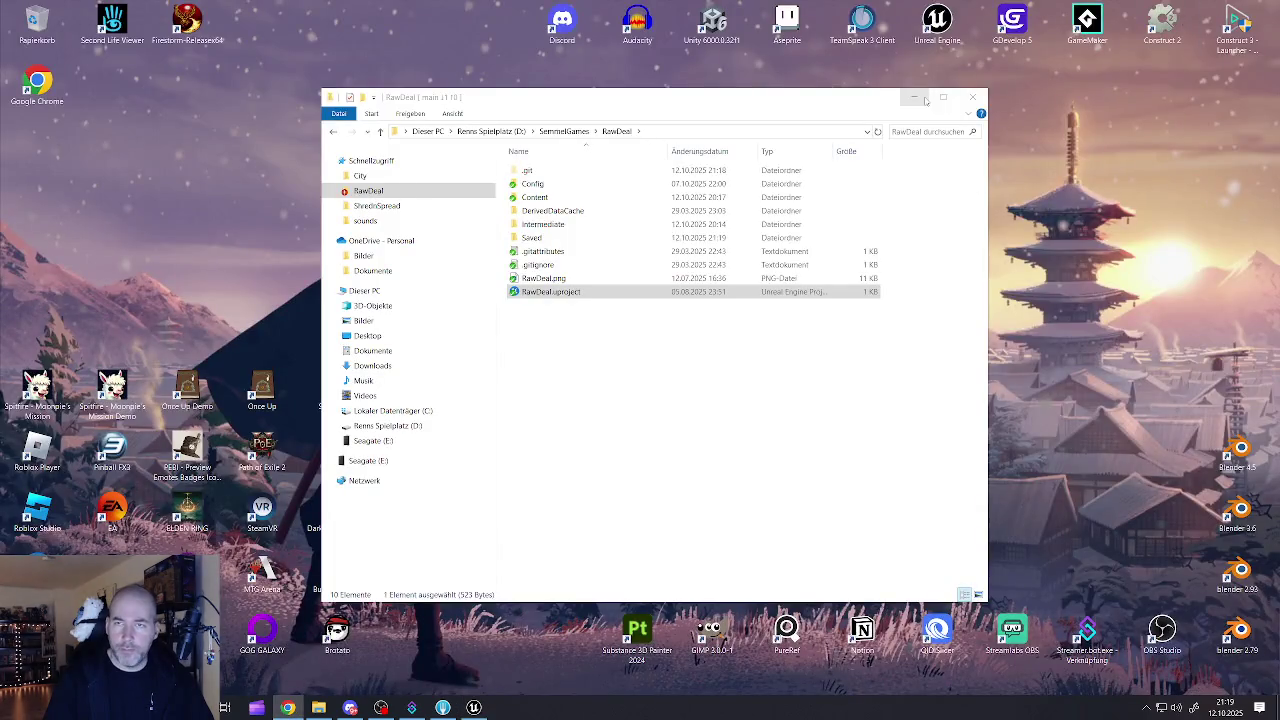
click(916, 97)
double_click(1237, 452)
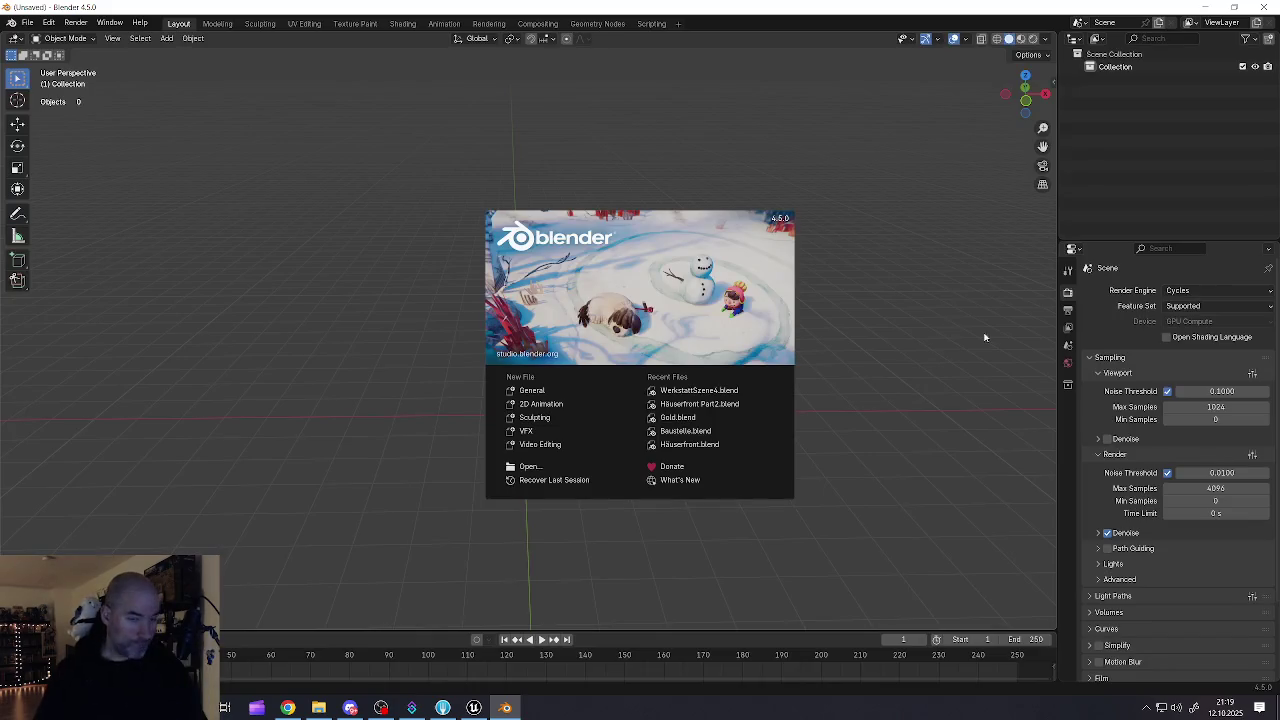
click(86, 73)
Step: Open Torbogen.blend from the recent files list
click(28, 22)
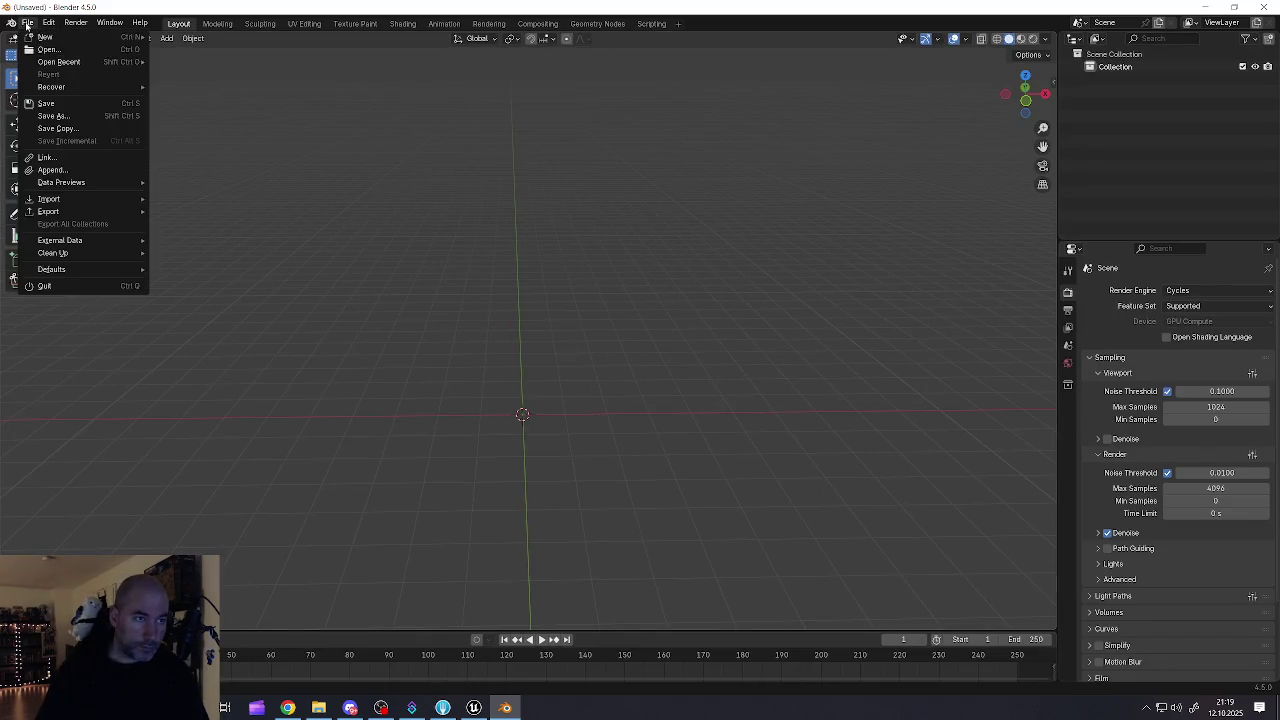
mouse_move(60, 62)
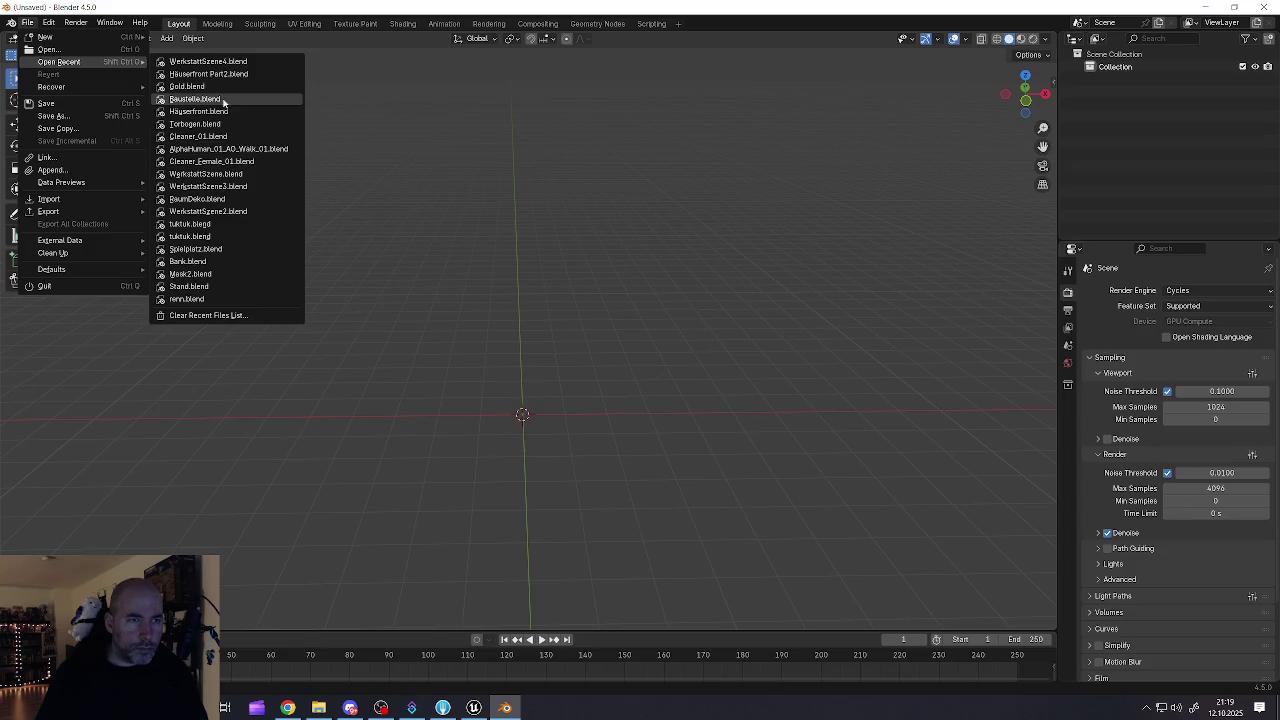
click(200, 124)
Step: Select only the archway roof, enter Edit Mode and drag it down on Z
scroll(779, 412, up, 8)
scroll(660, 312, up, 5)
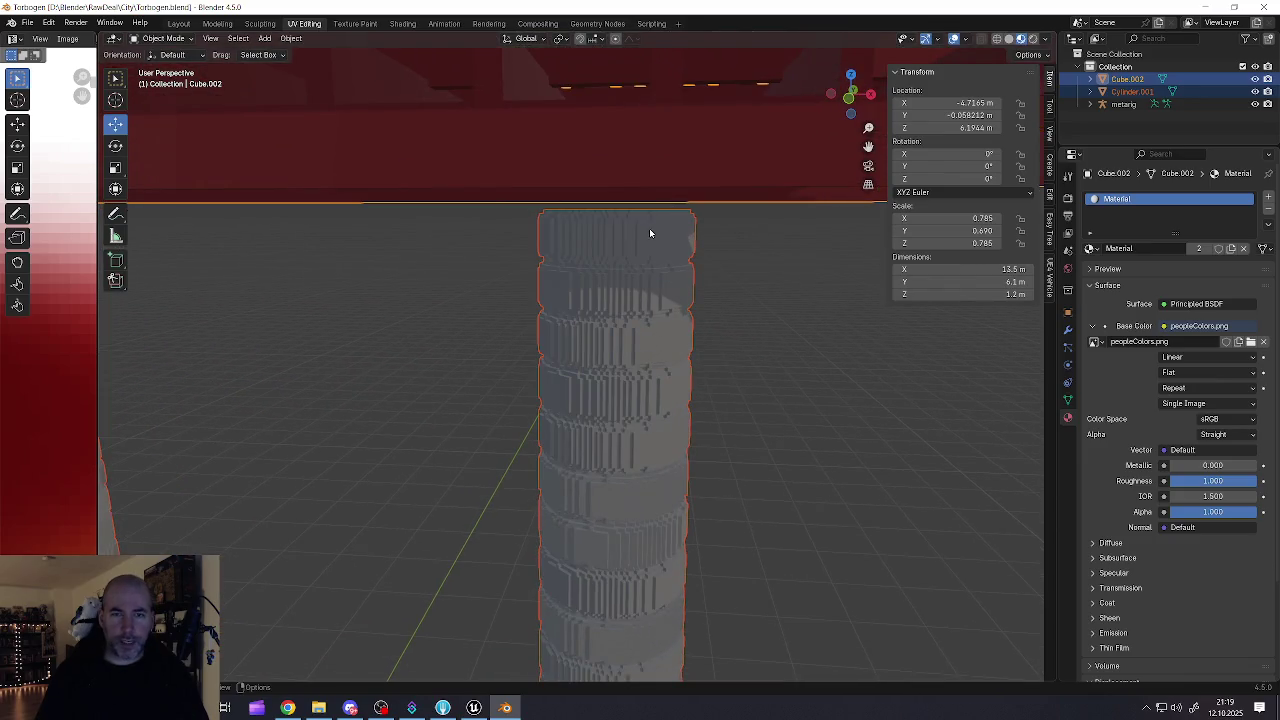
scroll(647, 232, down, 5)
click(590, 214)
scroll(588, 212, down, 4)
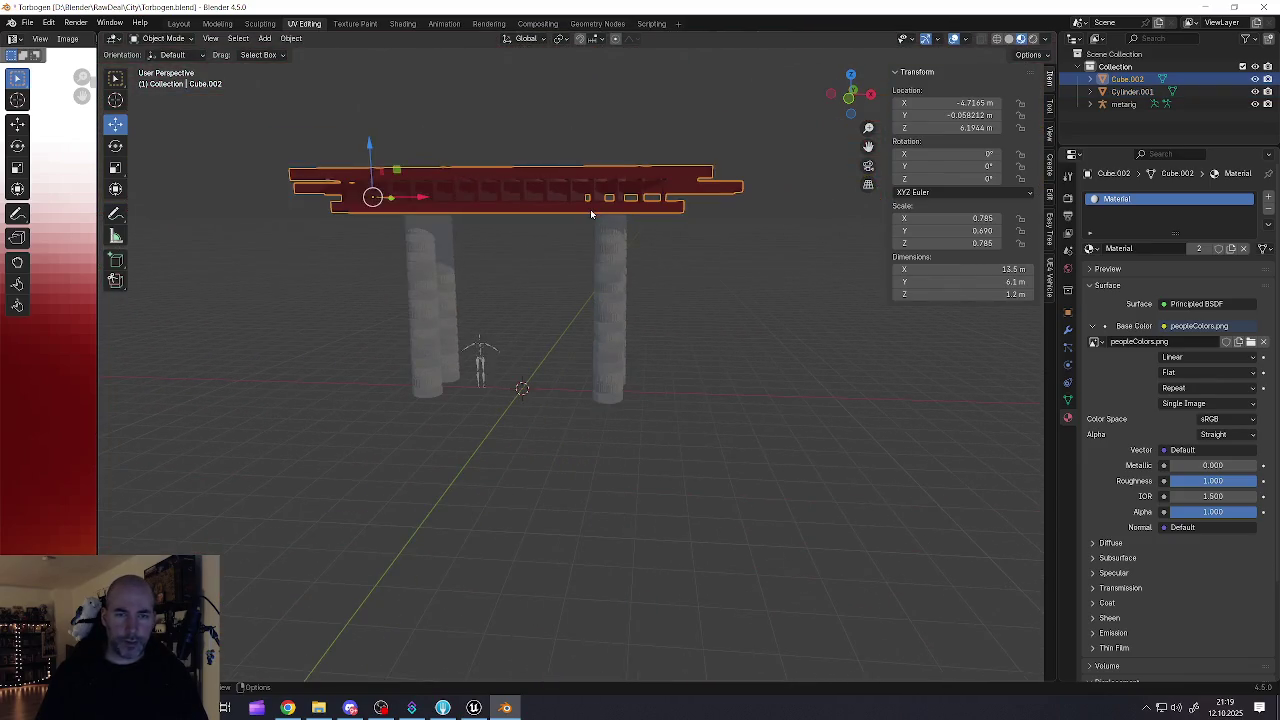
scroll(588, 210, up, 4)
key(Tab)
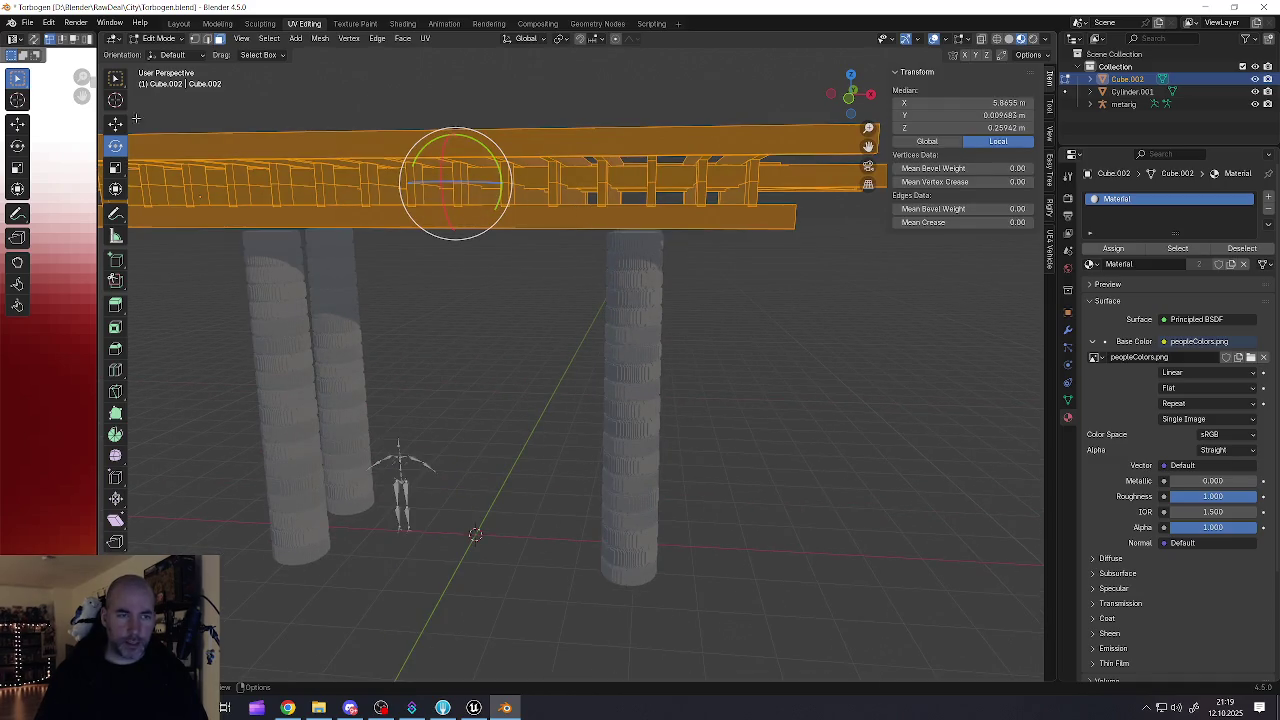
click(115, 123)
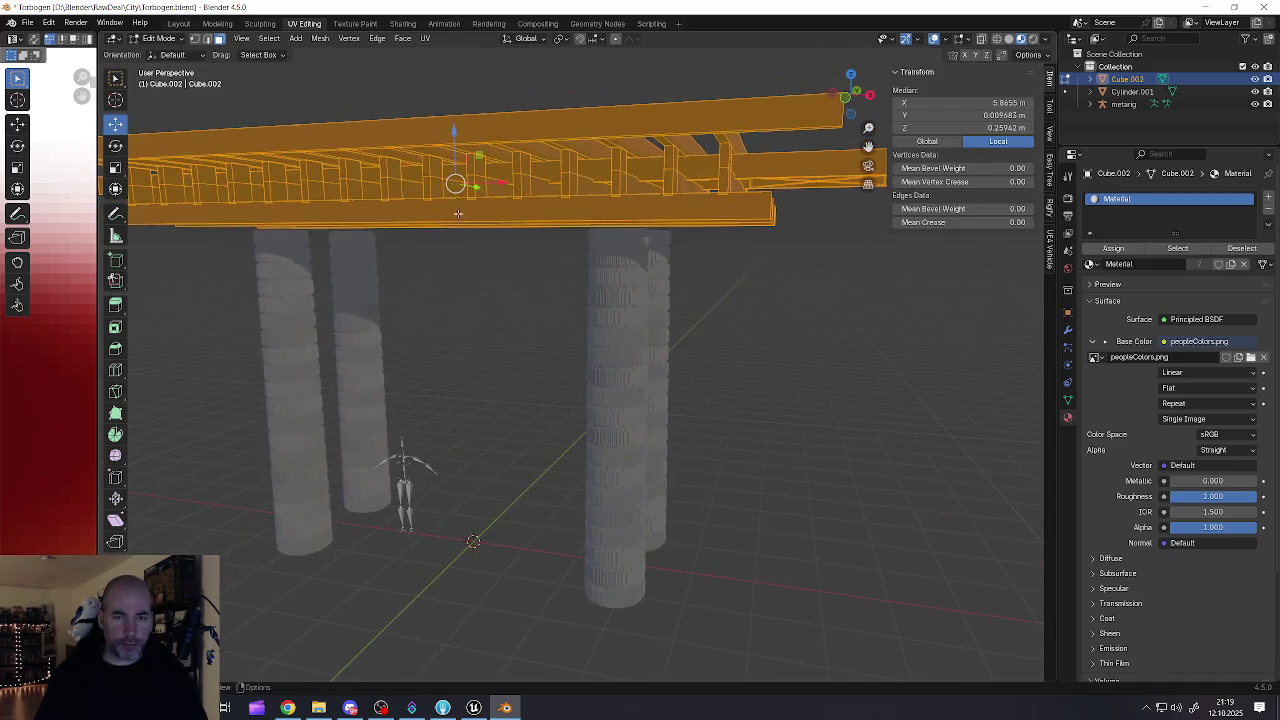
scroll(478, 199, up, 3)
drag(443, 127, 443, 142)
Step: Undo that move, lower the roof slightly onto the pillars, and return to Object Mode
scroll(572, 234, up, 3)
scroll(572, 234, up, 4)
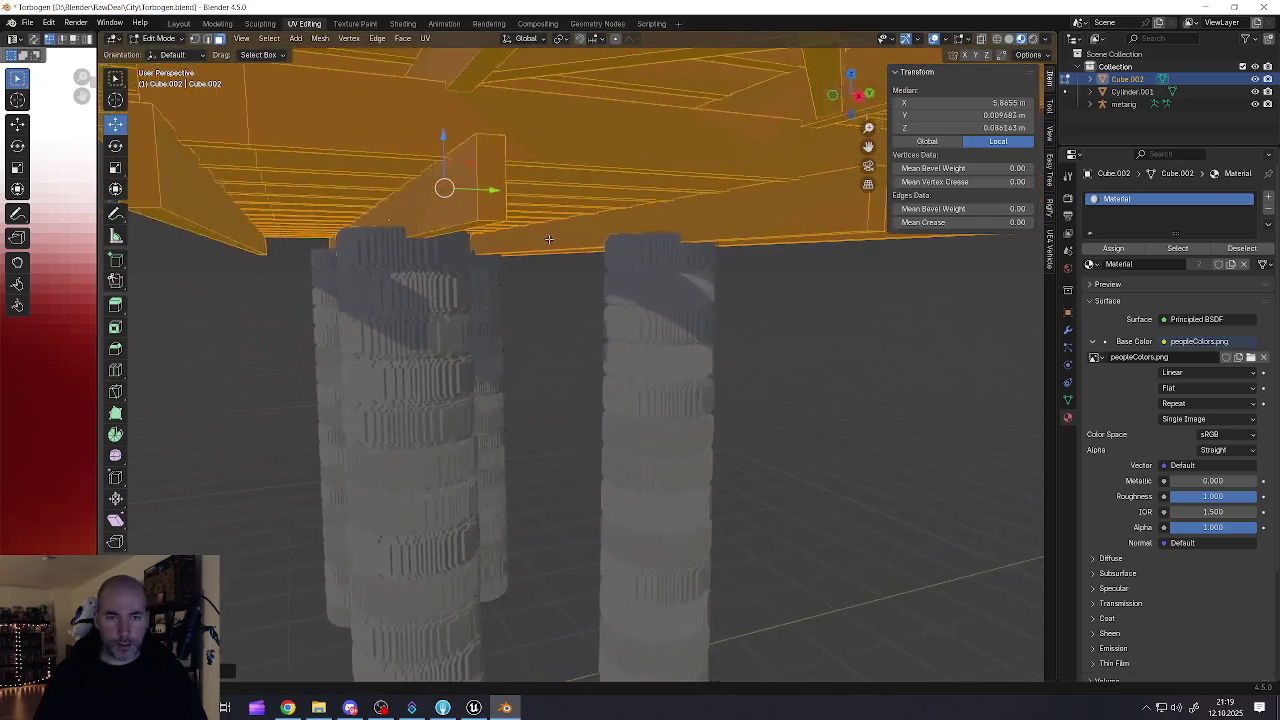
key(ctrl+z)
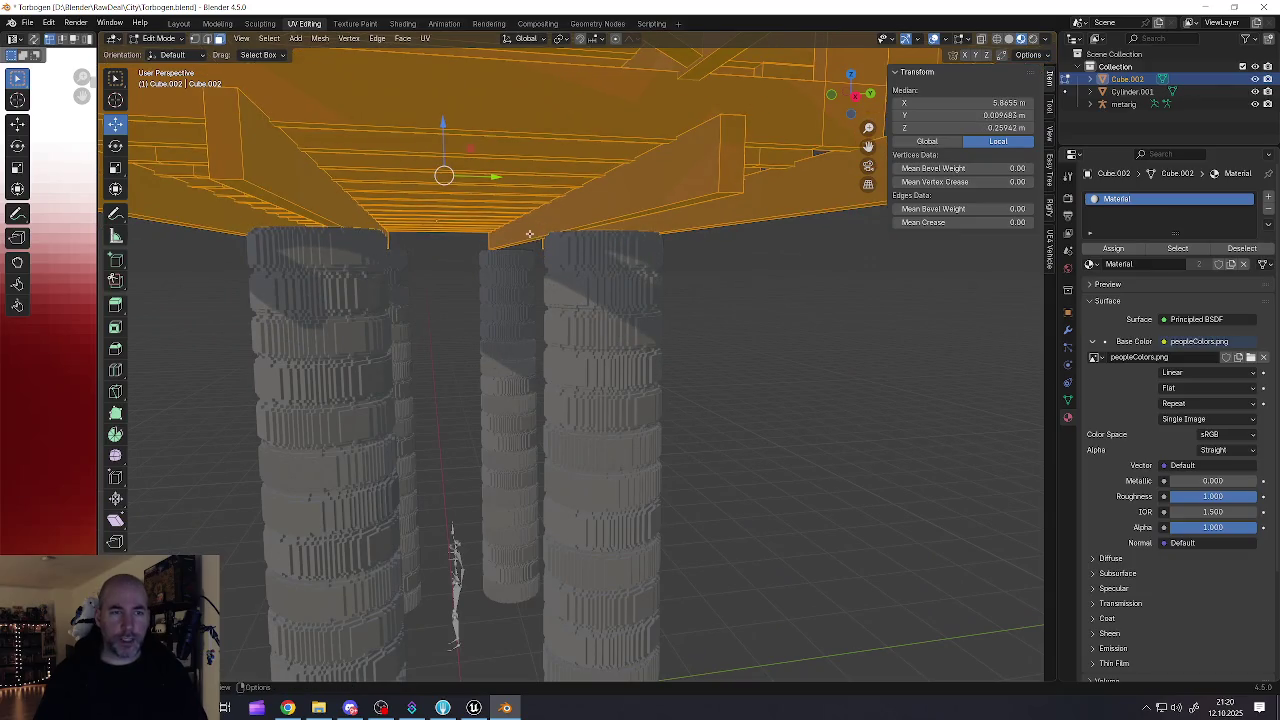
scroll(530, 238, up, 1)
drag(441, 126, 444, 125)
scroll(356, 202, down, 2)
drag(356, 202, 475, 201)
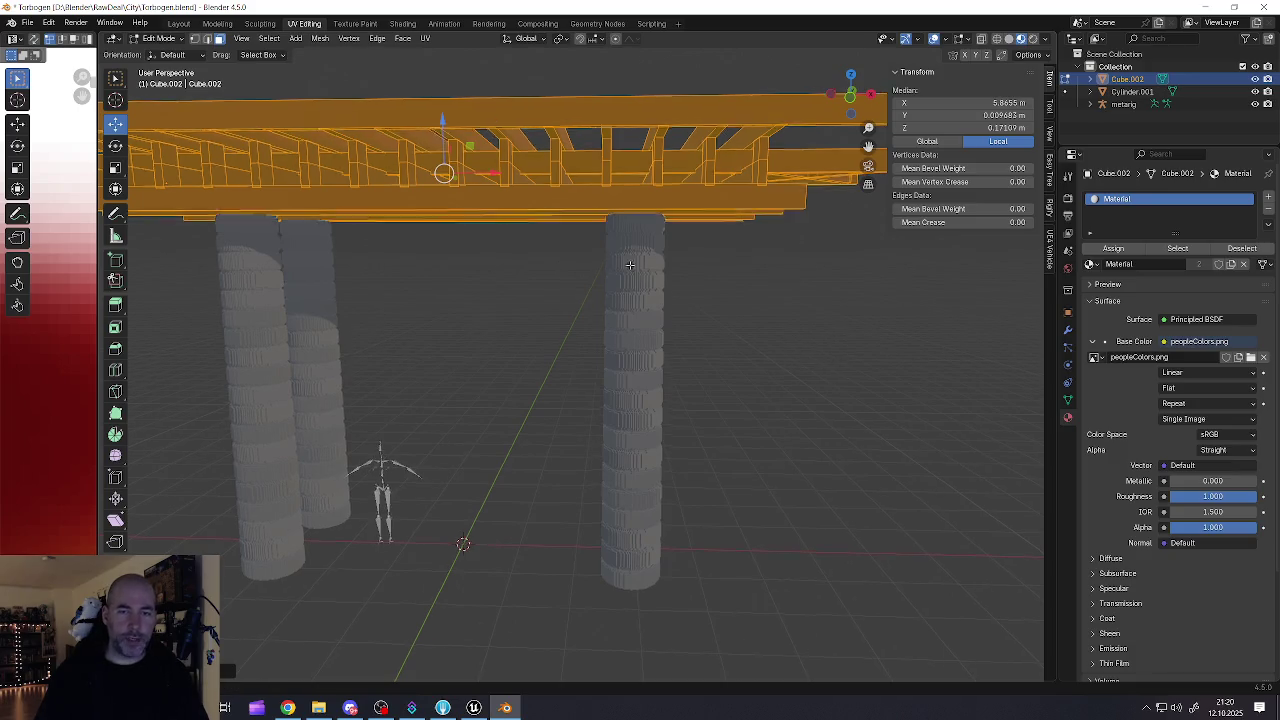
key(Tab)
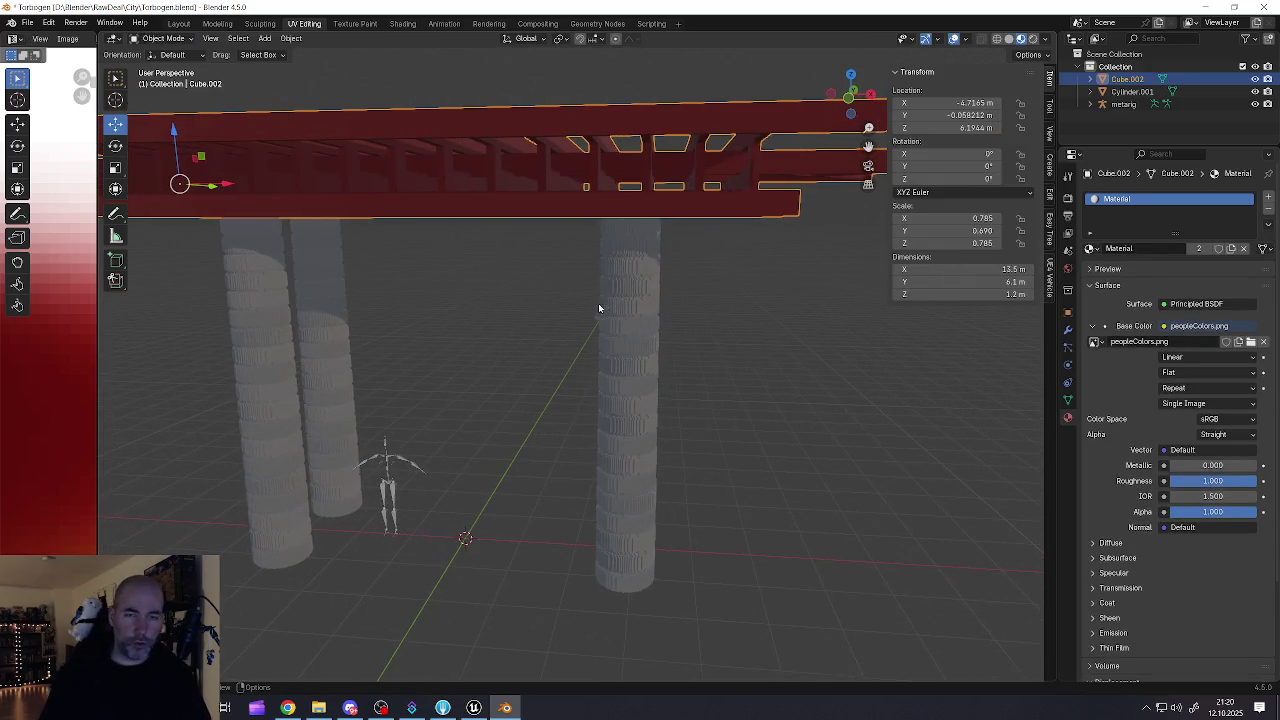
Step: Reselect only the archway roof and start an FBX export
click(628, 303)
click(628, 212)
shift+click(620, 255)
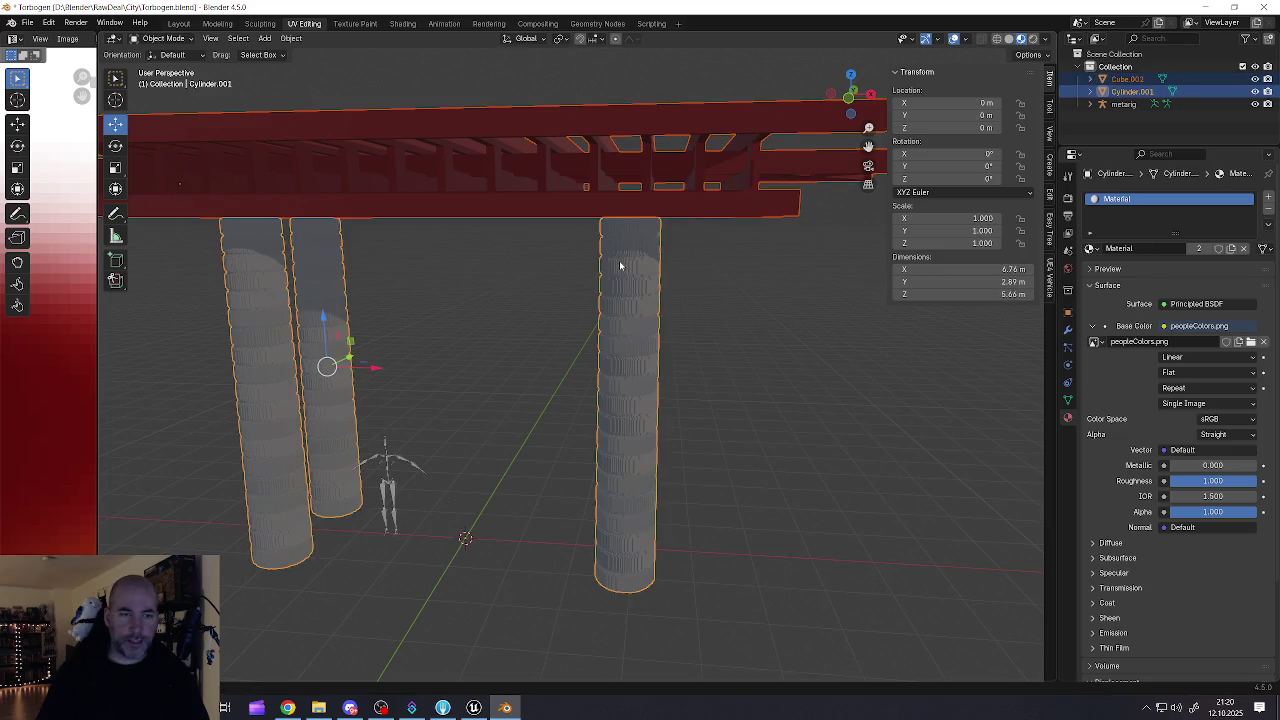
click(642, 209)
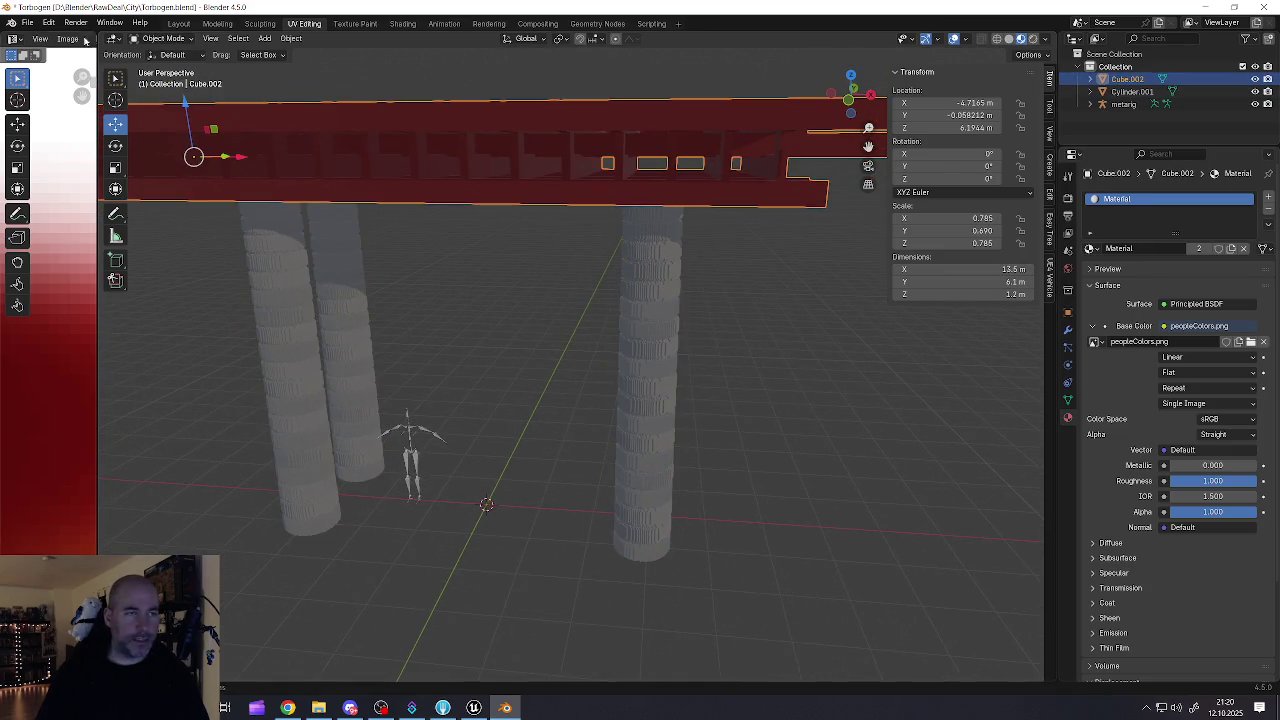
click(28, 22)
mouse_move(46, 213)
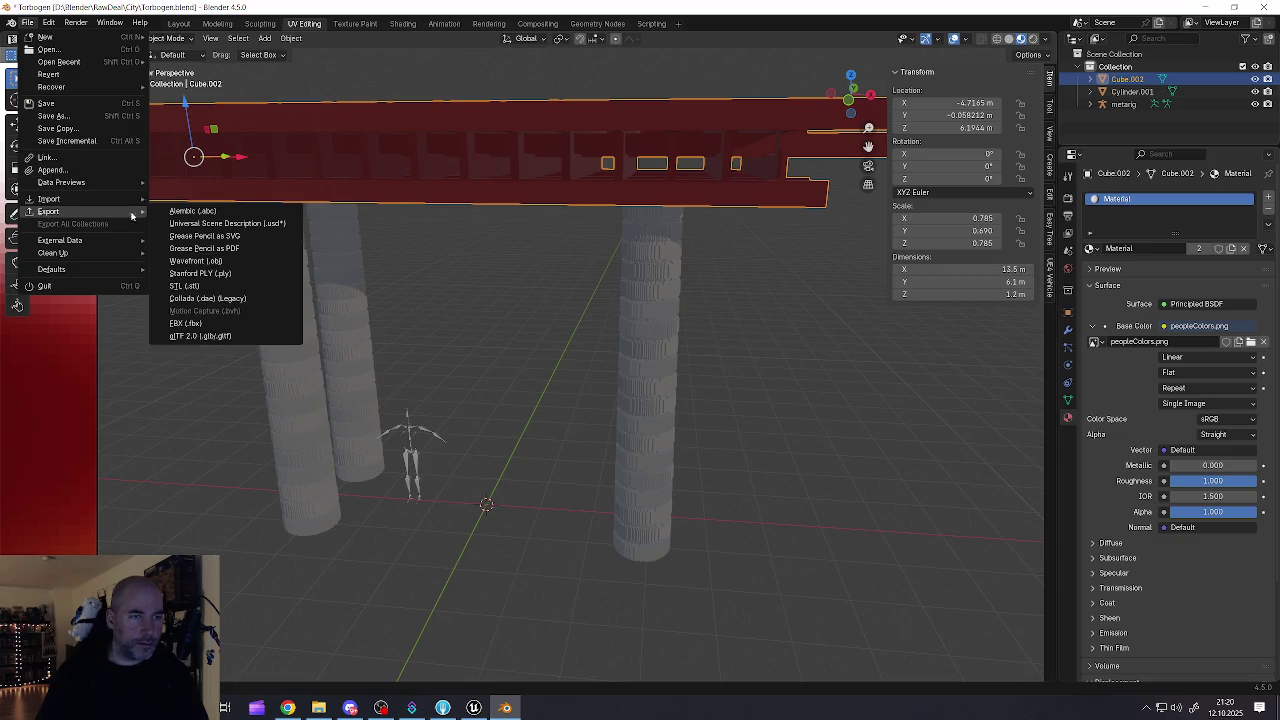
click(181, 325)
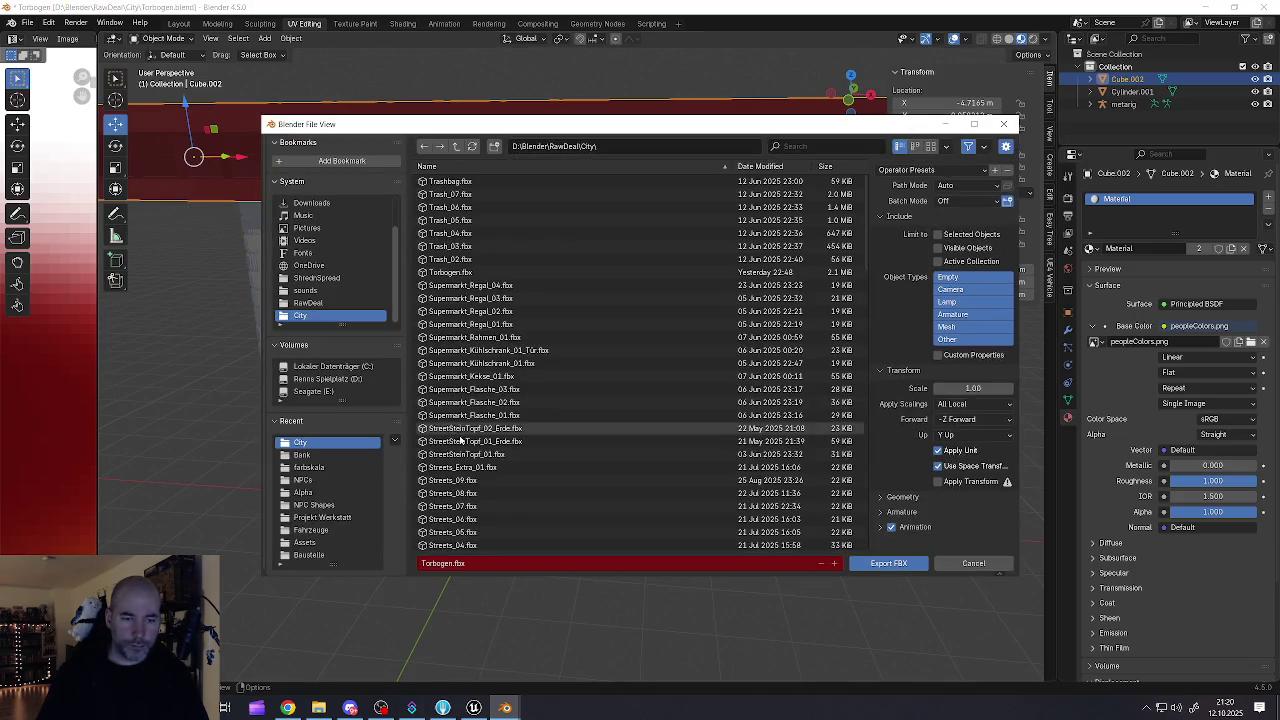
Step: Export the roof as Torbogen_dach.fbx with only Mesh objects and Face smoothing
scroll(461, 440, down, 5)
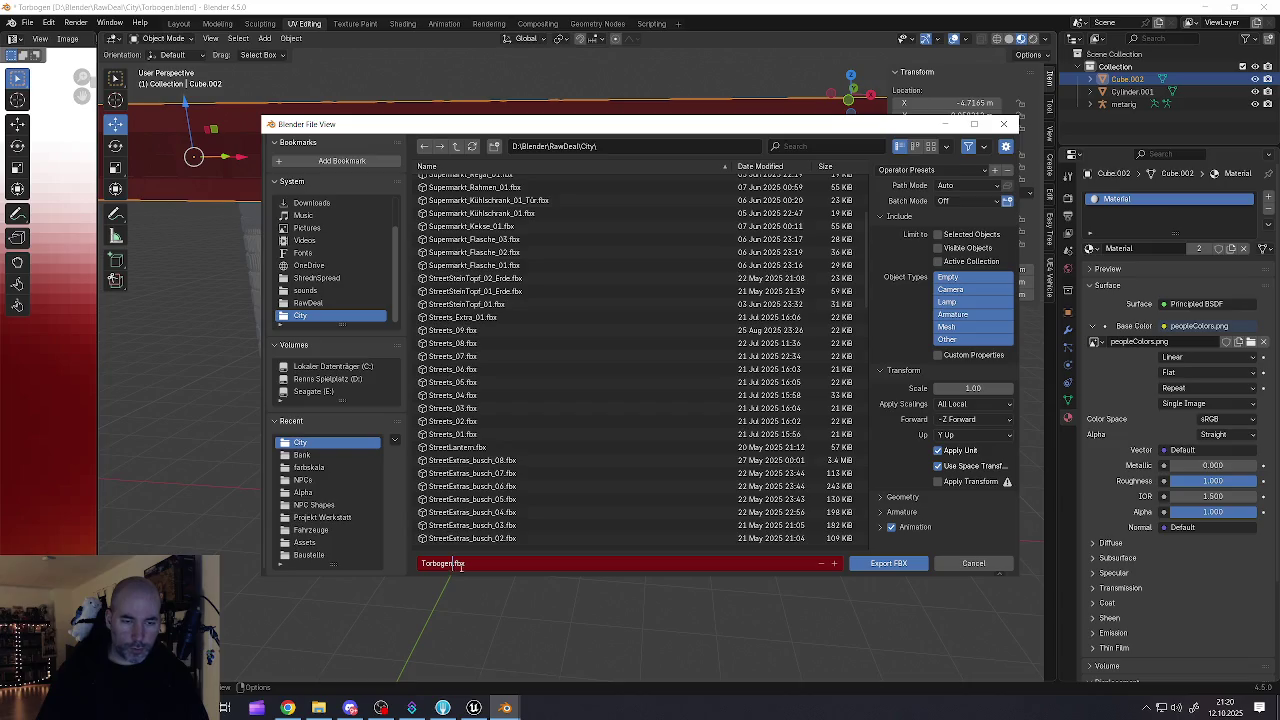
text(_dach)
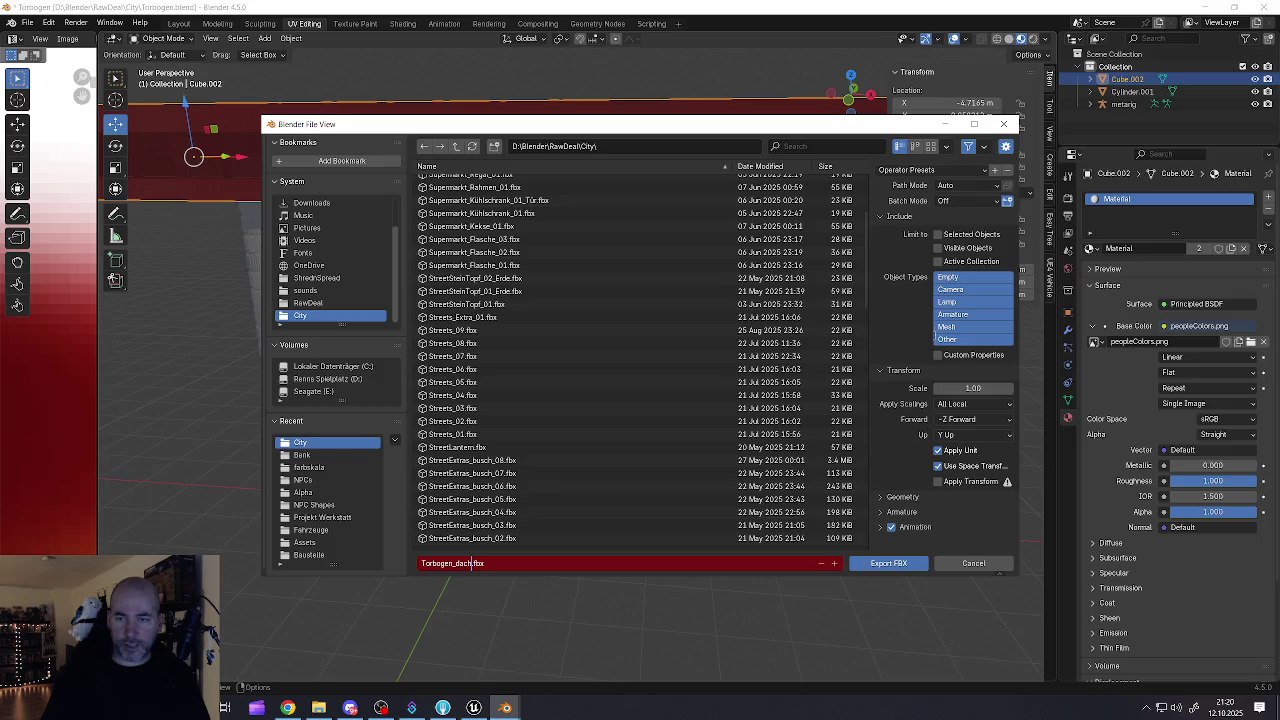
click(942, 327)
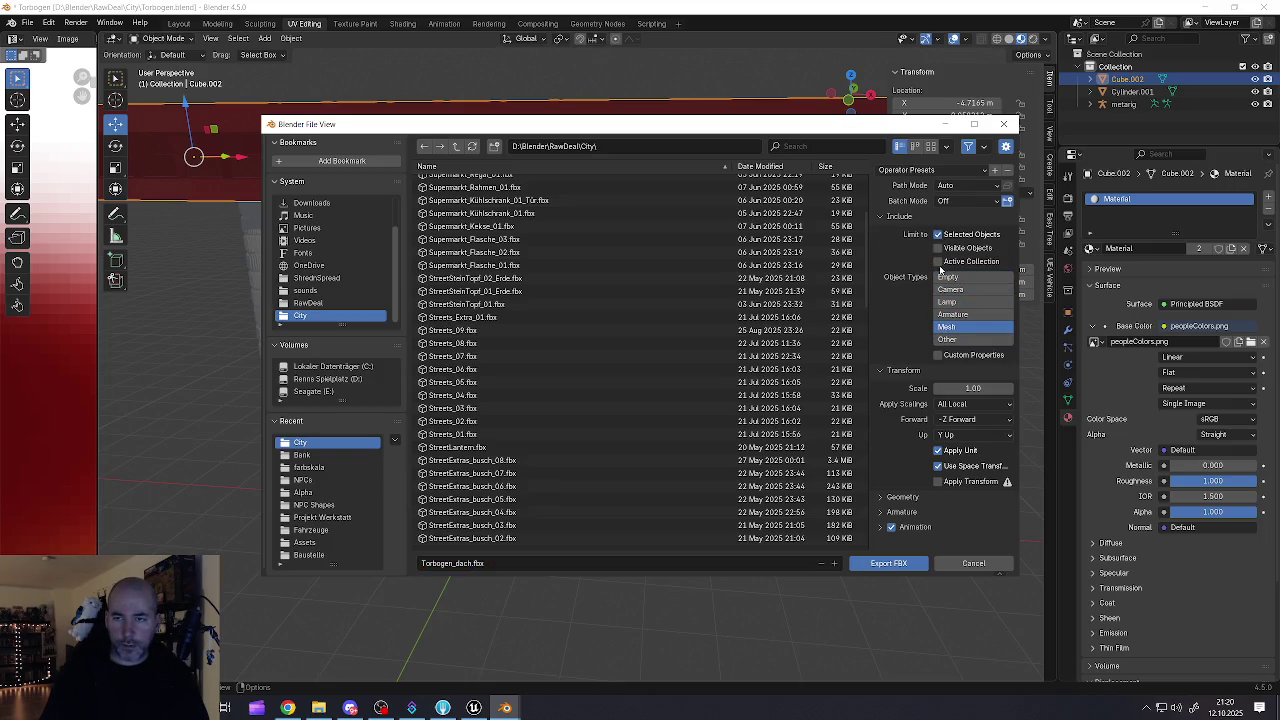
click(904, 497)
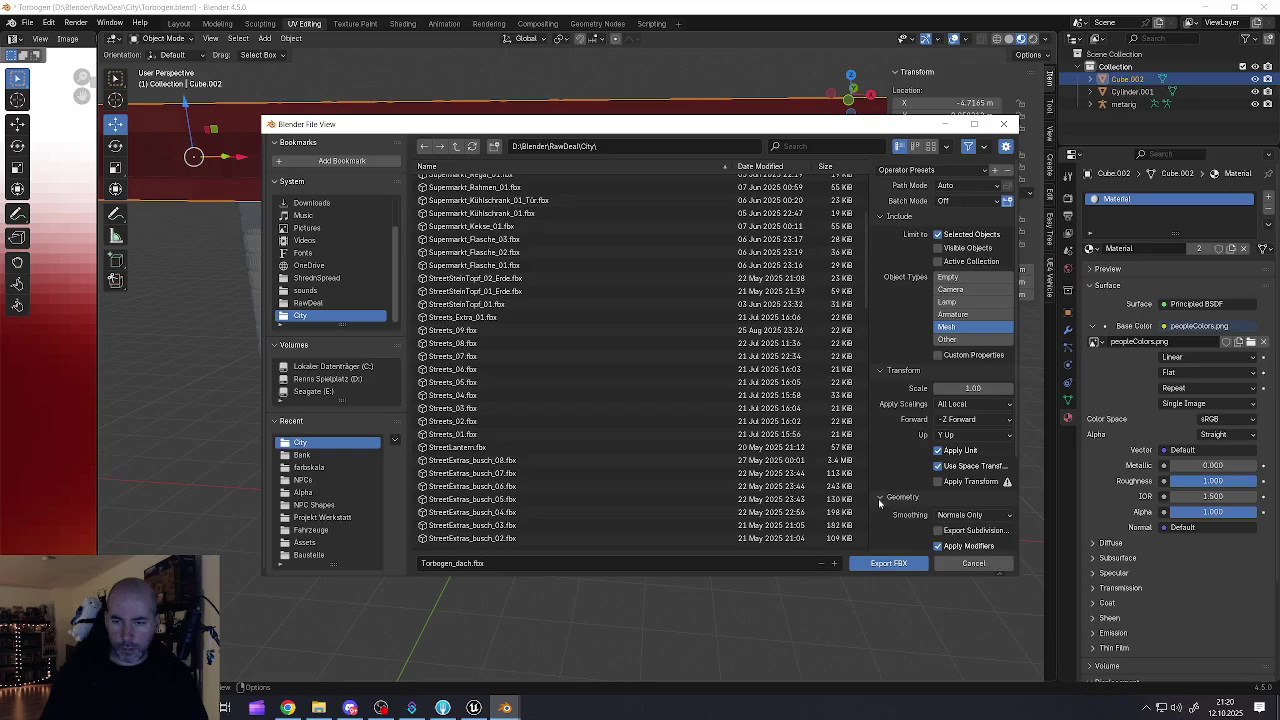
scroll(918, 502, down, 3)
click(960, 403)
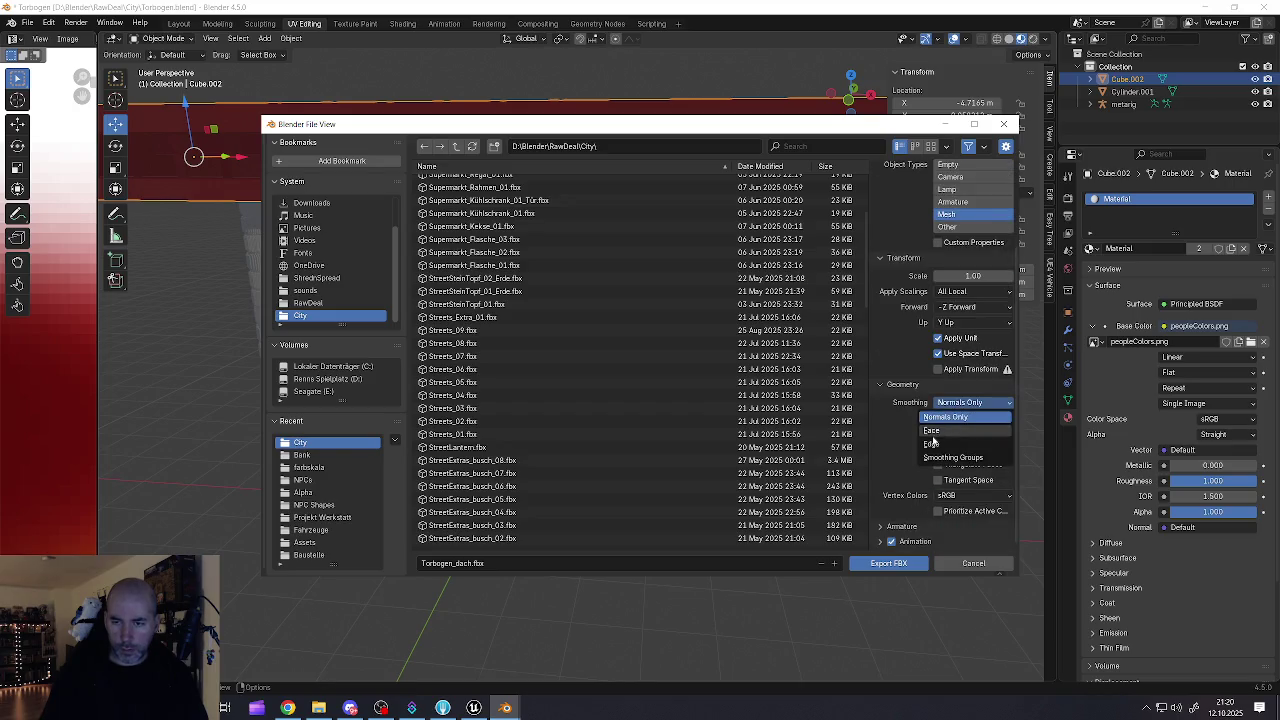
click(940, 431)
scroll(538, 430, up, 5)
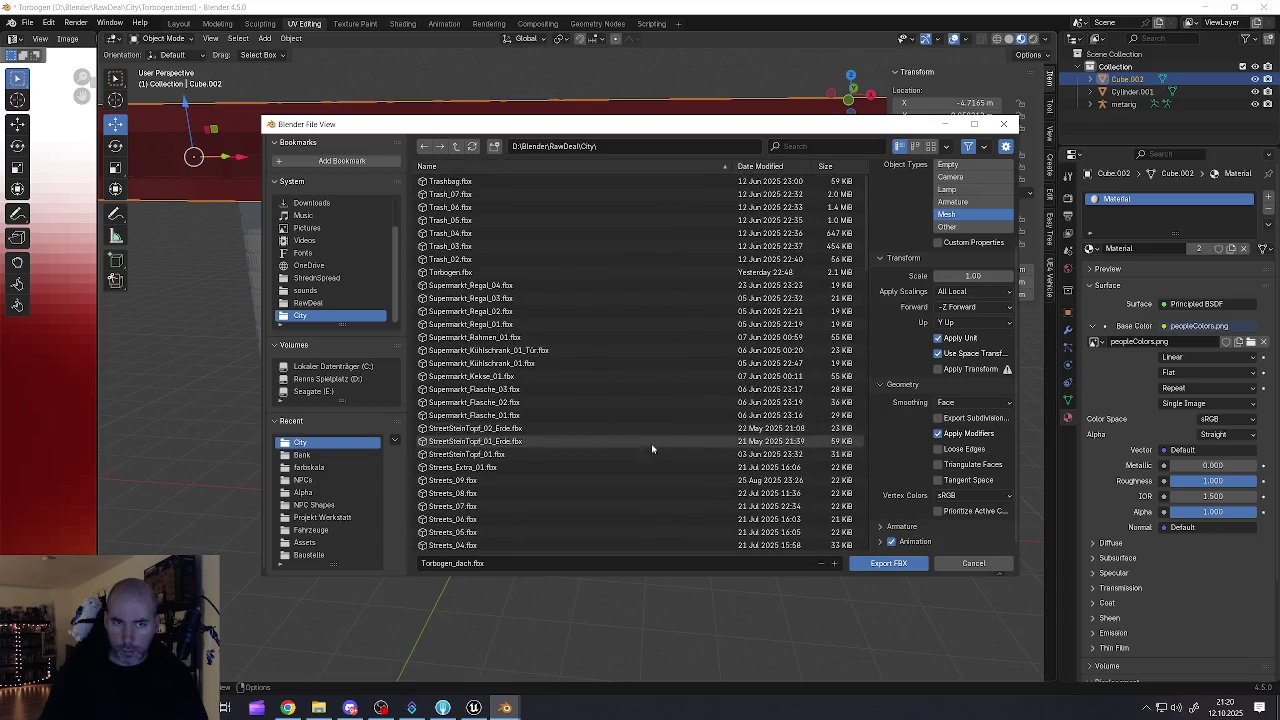
click(885, 564)
scroll(912, 447, up, 3)
scroll(912, 447, down, 3)
click(888, 563)
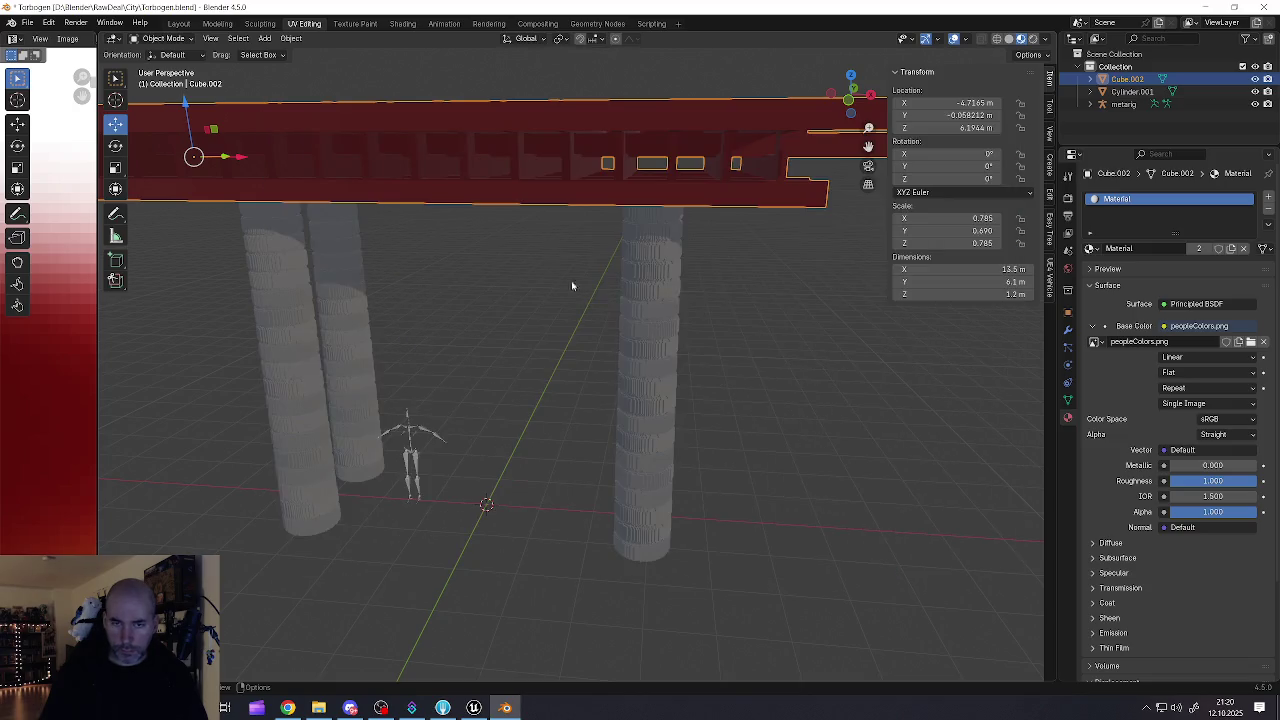
Step: Save Torbogen.blend, minimize Blender and bring the Unreal editor back up
click(27, 22)
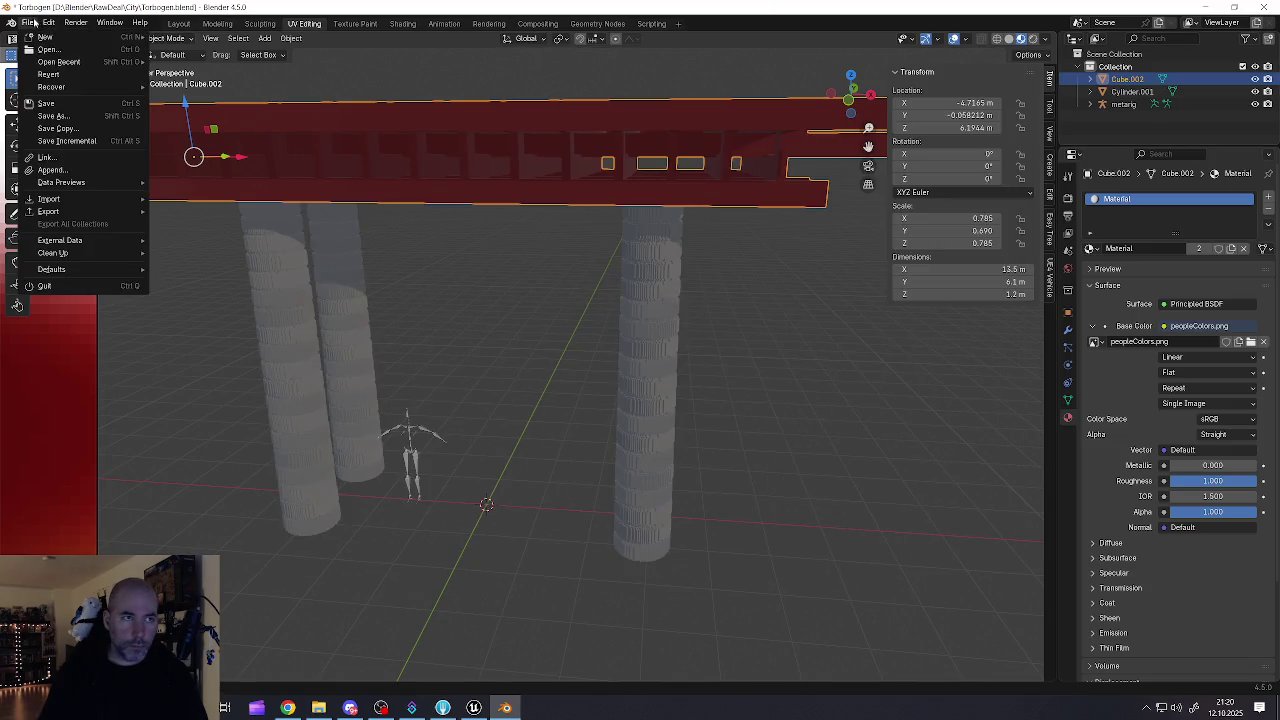
click(50, 103)
click(1205, 7)
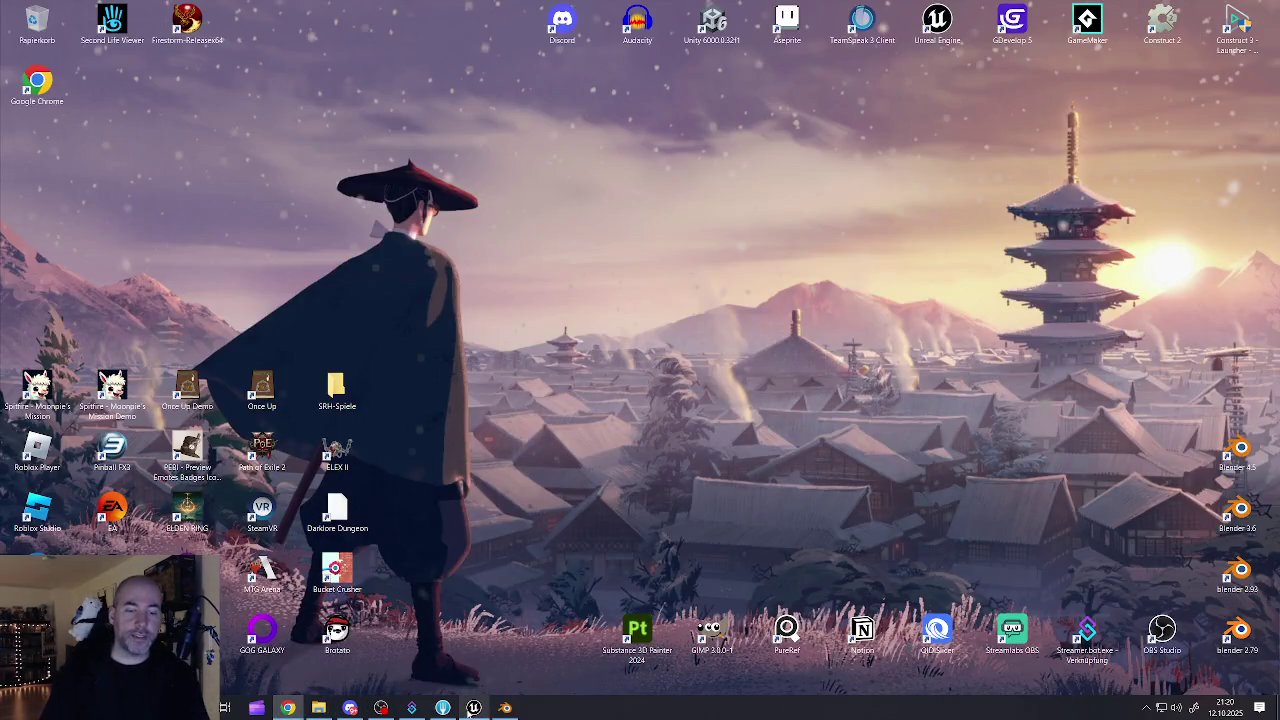
click(478, 710)
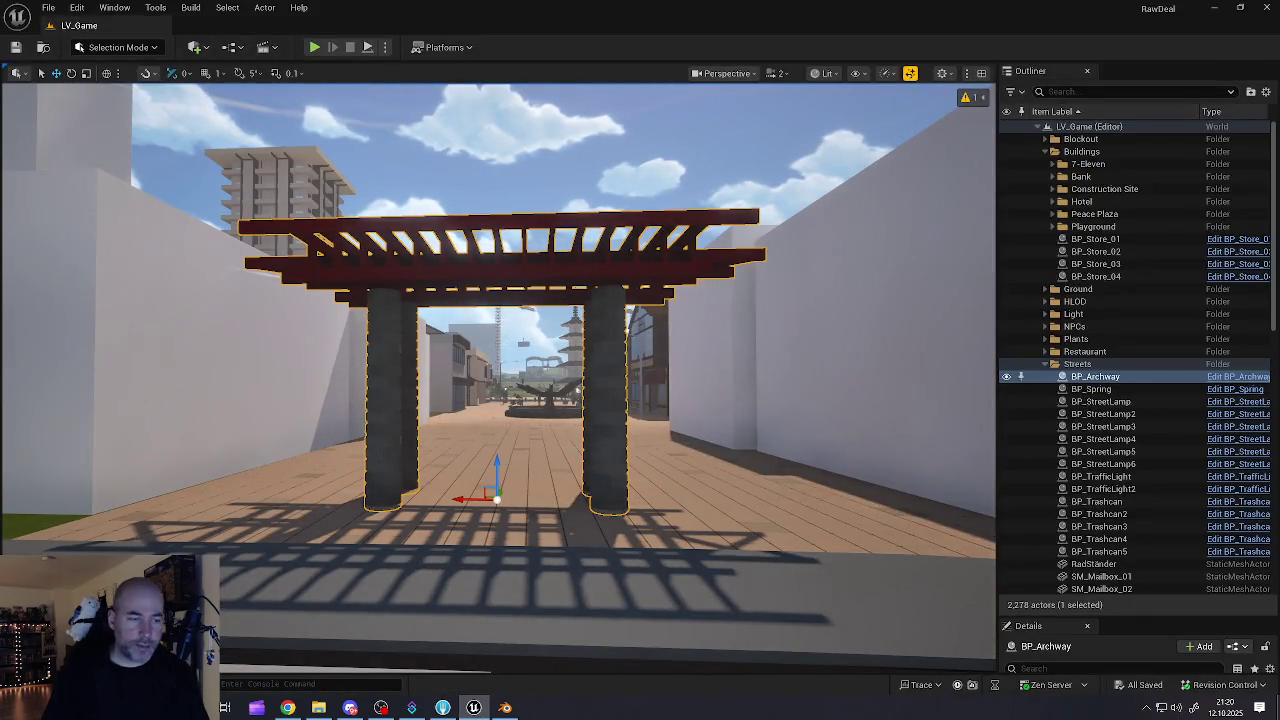
Step: Reimport SM_Archway_02 with the new file Torbogen_dach.fbx and view the roof from below
key(ctrl+b)
click(424, 510)
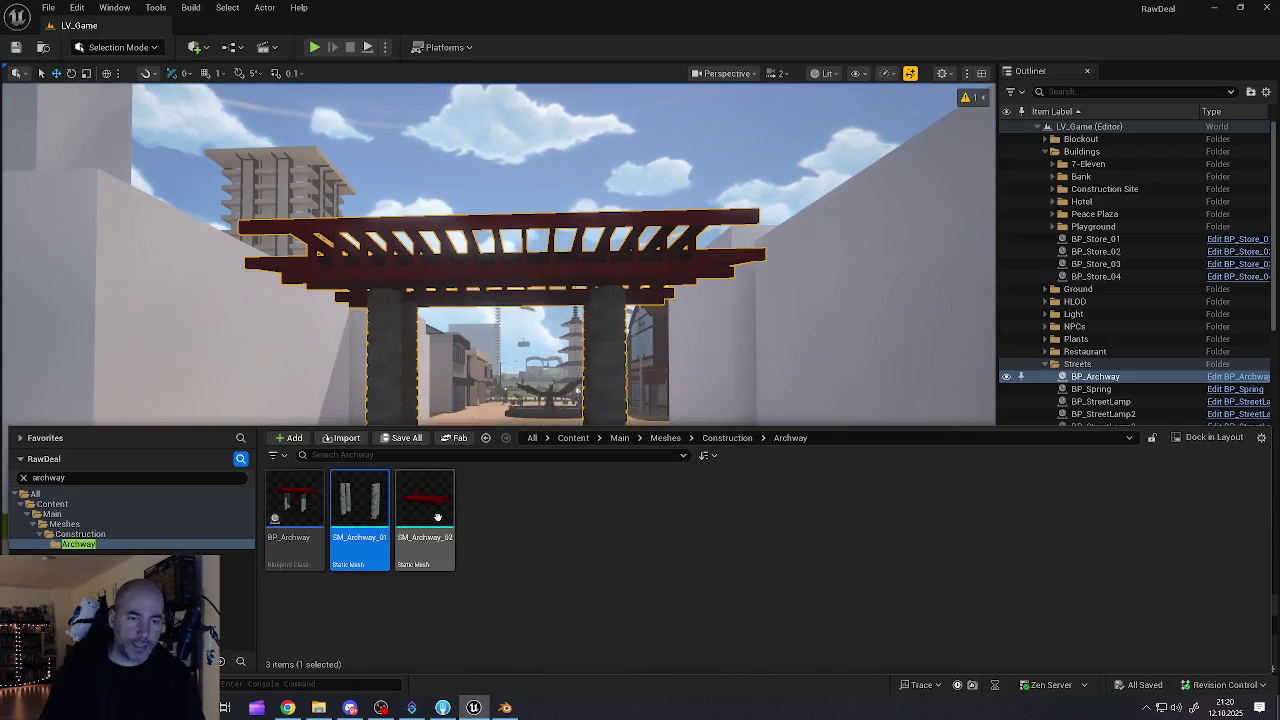
click(283, 497)
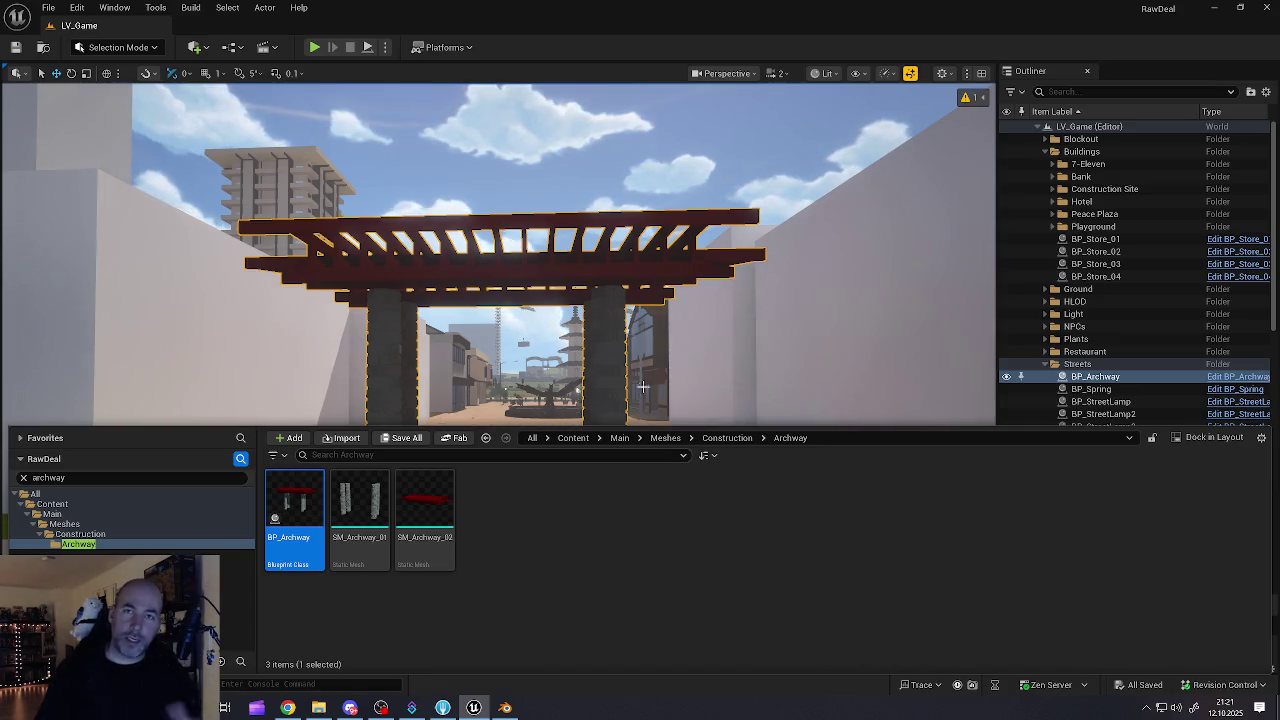
click(425, 507)
right_click(425, 507)
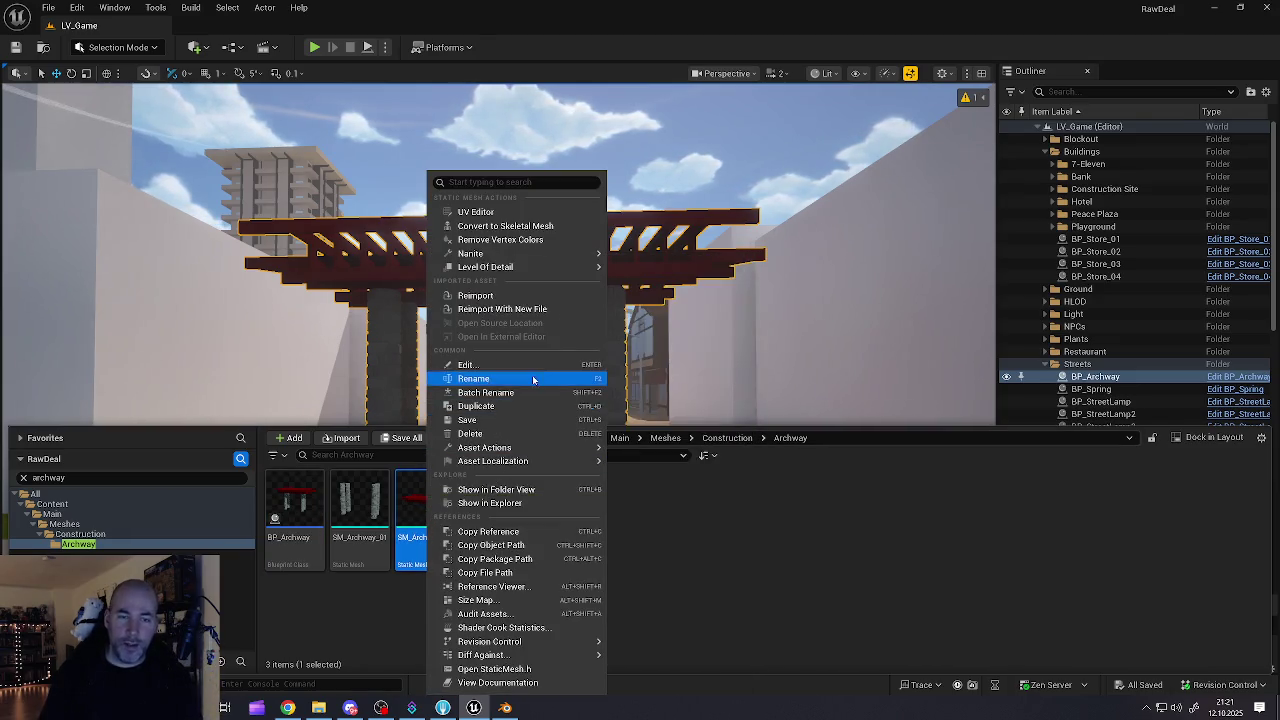
click(495, 309)
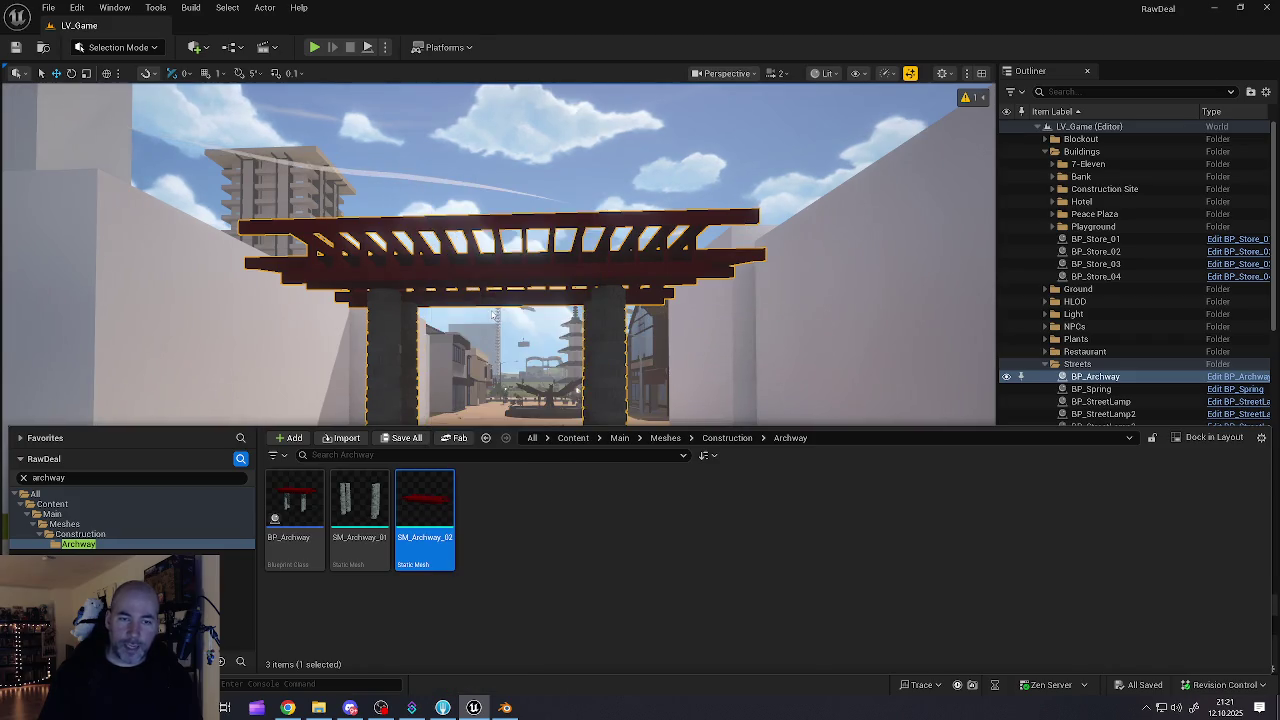
click(210, 88)
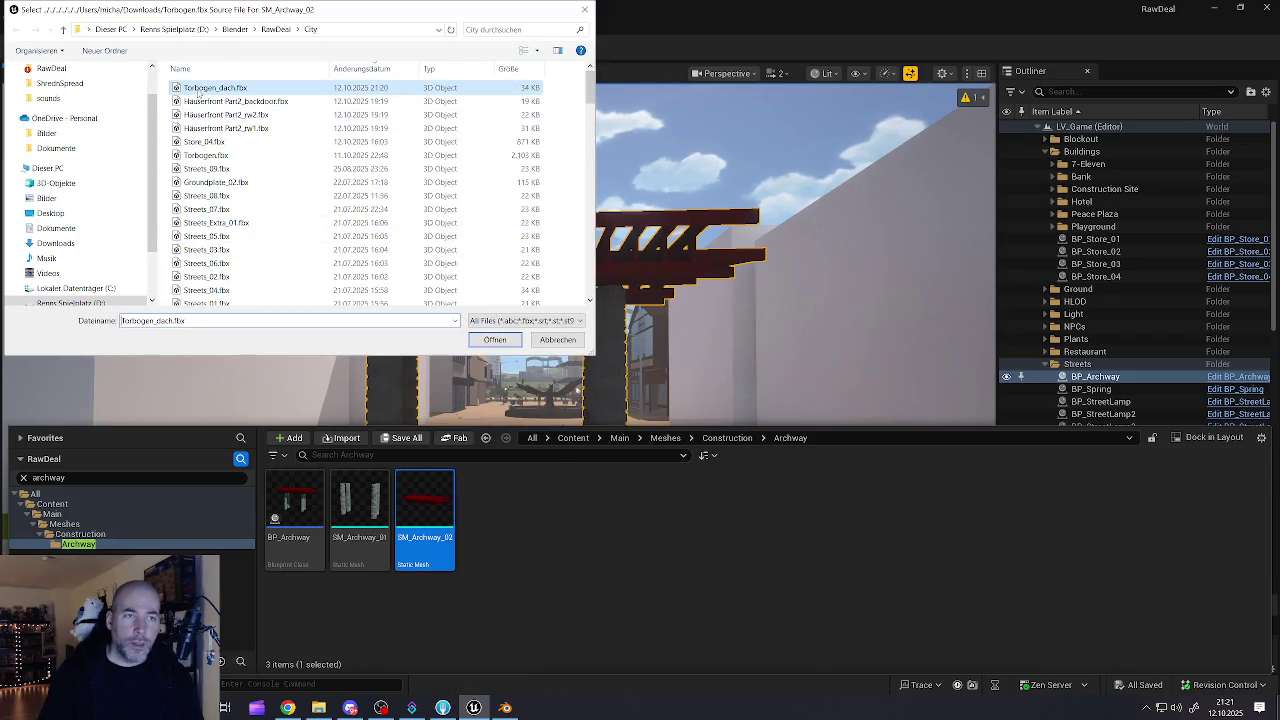
click(495, 340)
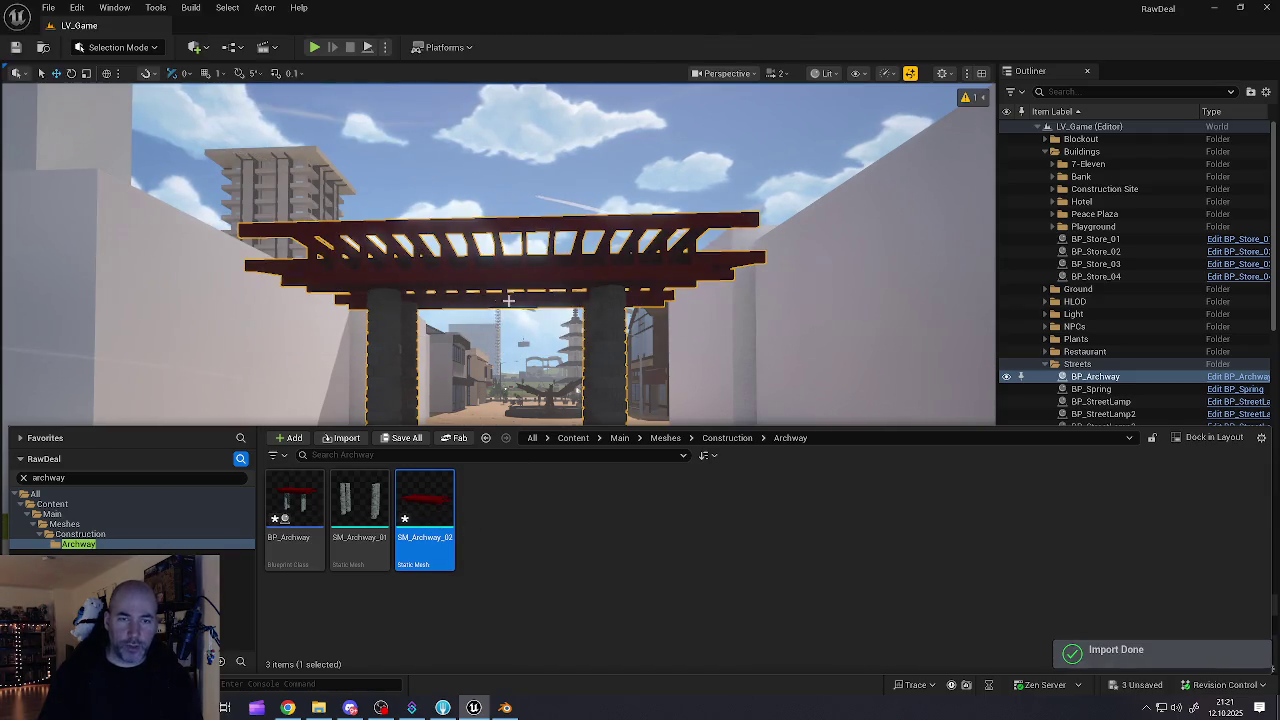
mouse_move(633, 289)
mouse_down()
mouse_move(628, 212)
mouse_move(600, 180)
mouse_move(630, 182)
mouse_move(560, 192)
mouse_move(585, 188)
mouse_move(630, 277)
mouse_up()
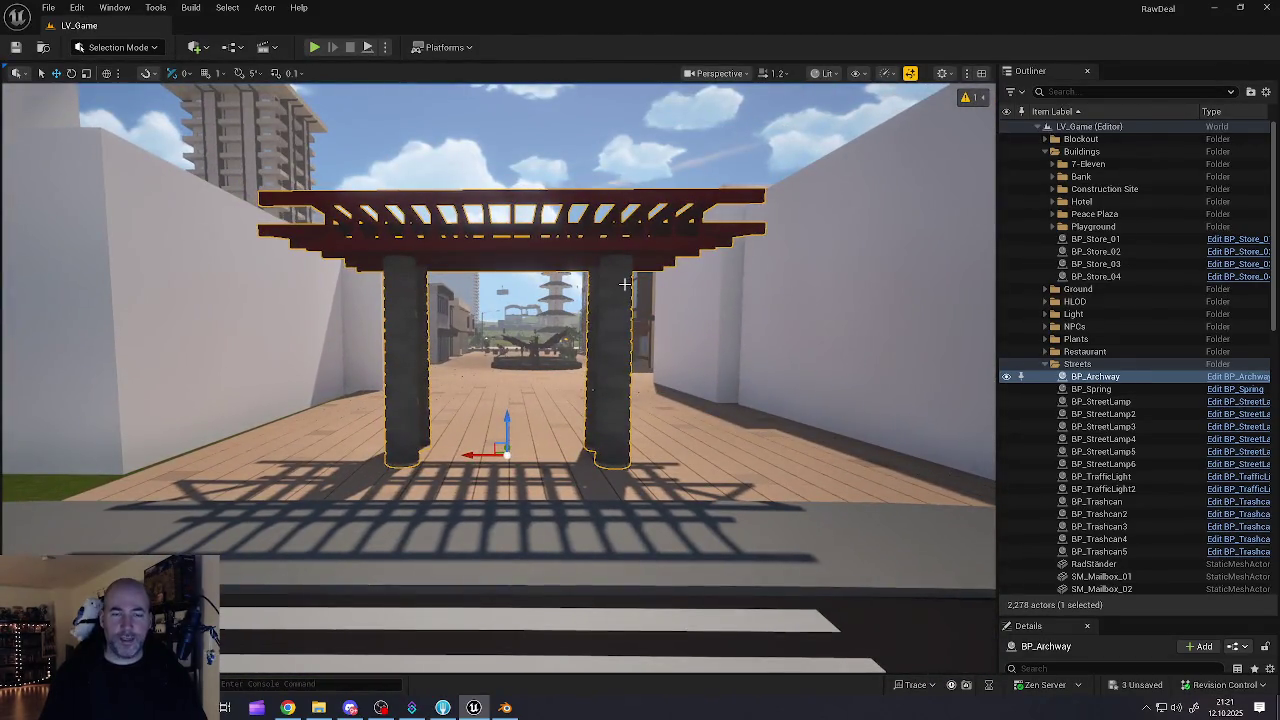
Step: Deselect the archway and use Save All for the level and assets
key(Escape)
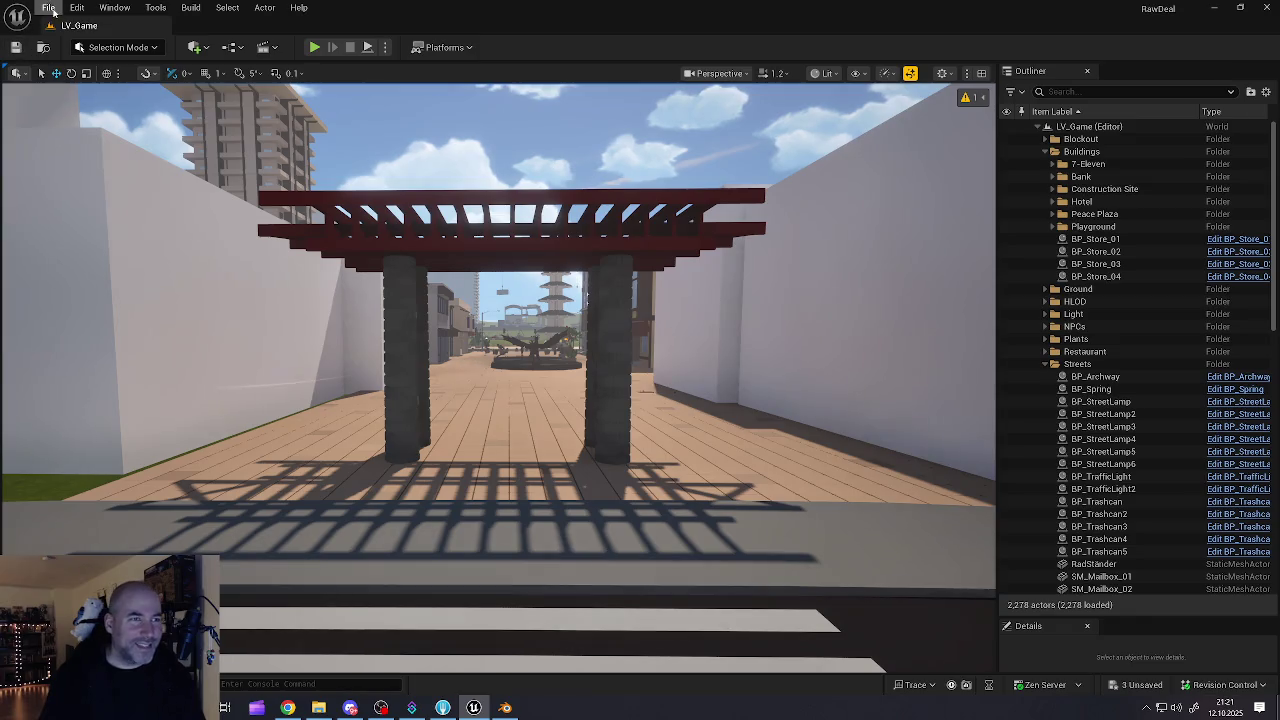
click(48, 7)
click(86, 189)
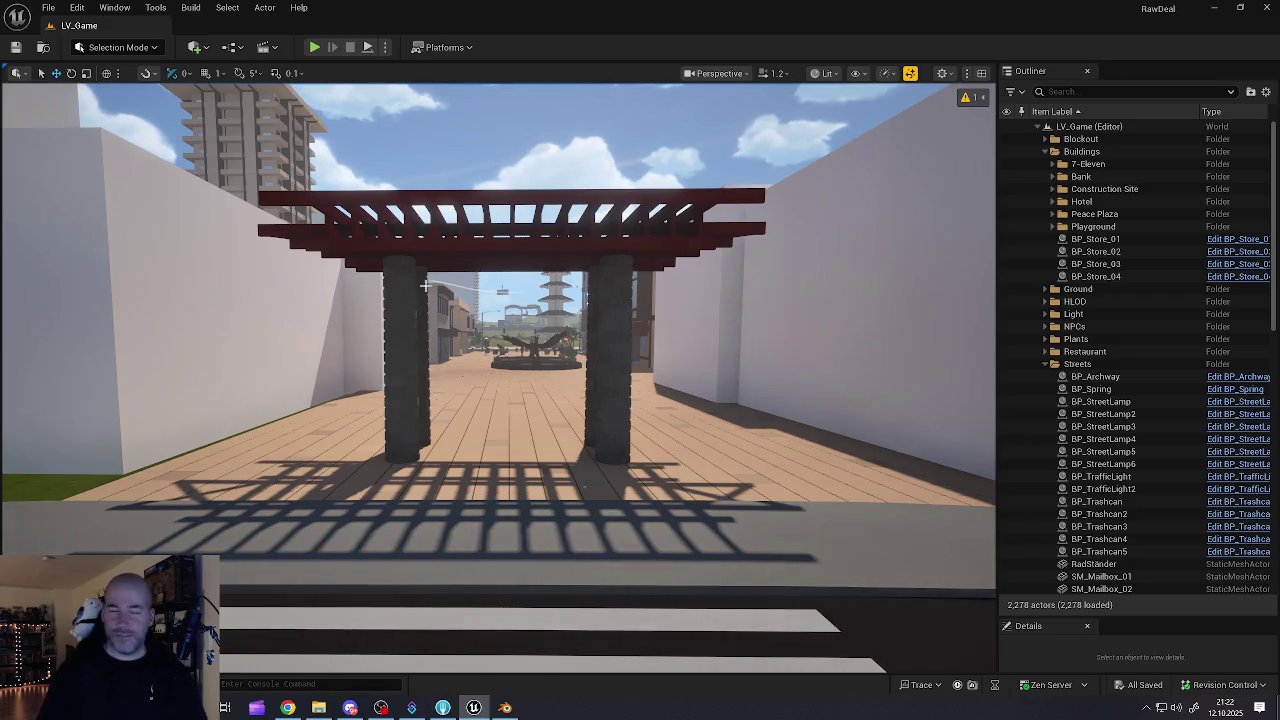
Step: Zoom around the archway to inspect the new roof and confirm everything is saved
scroll(585, 295, up, 5)
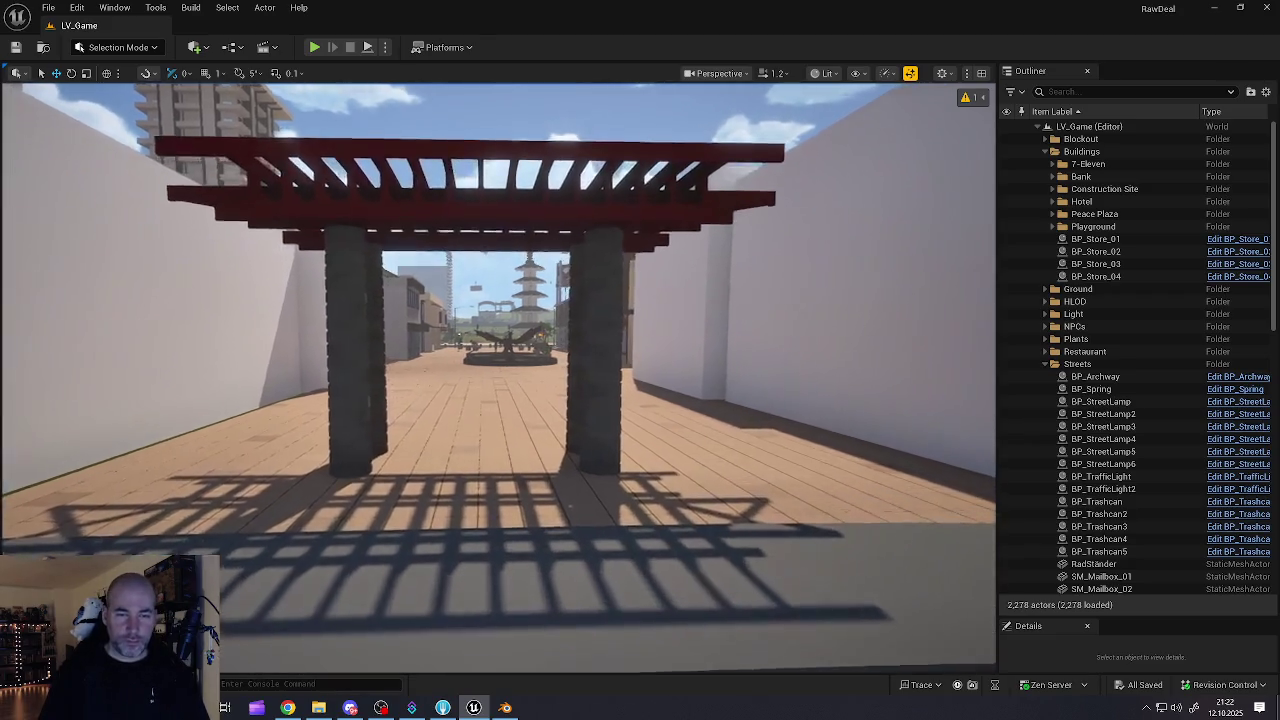
scroll(585, 295, up, 3)
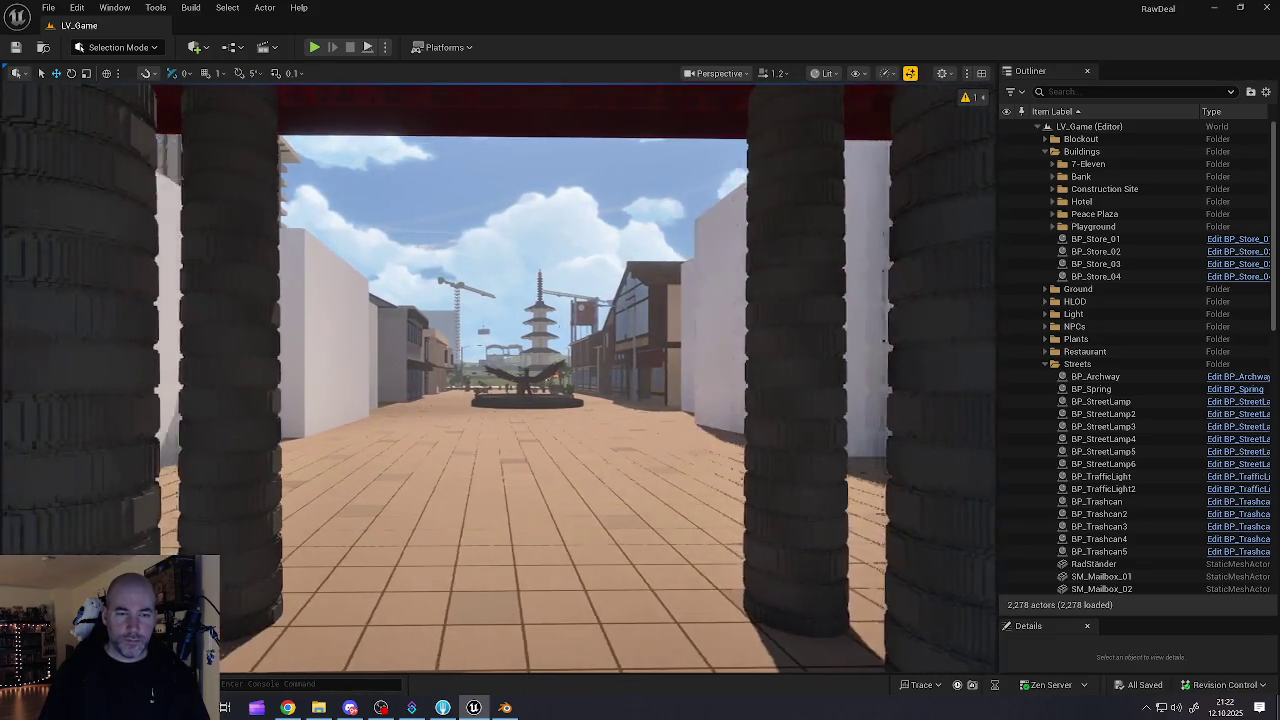
scroll(585, 295, down, 5)
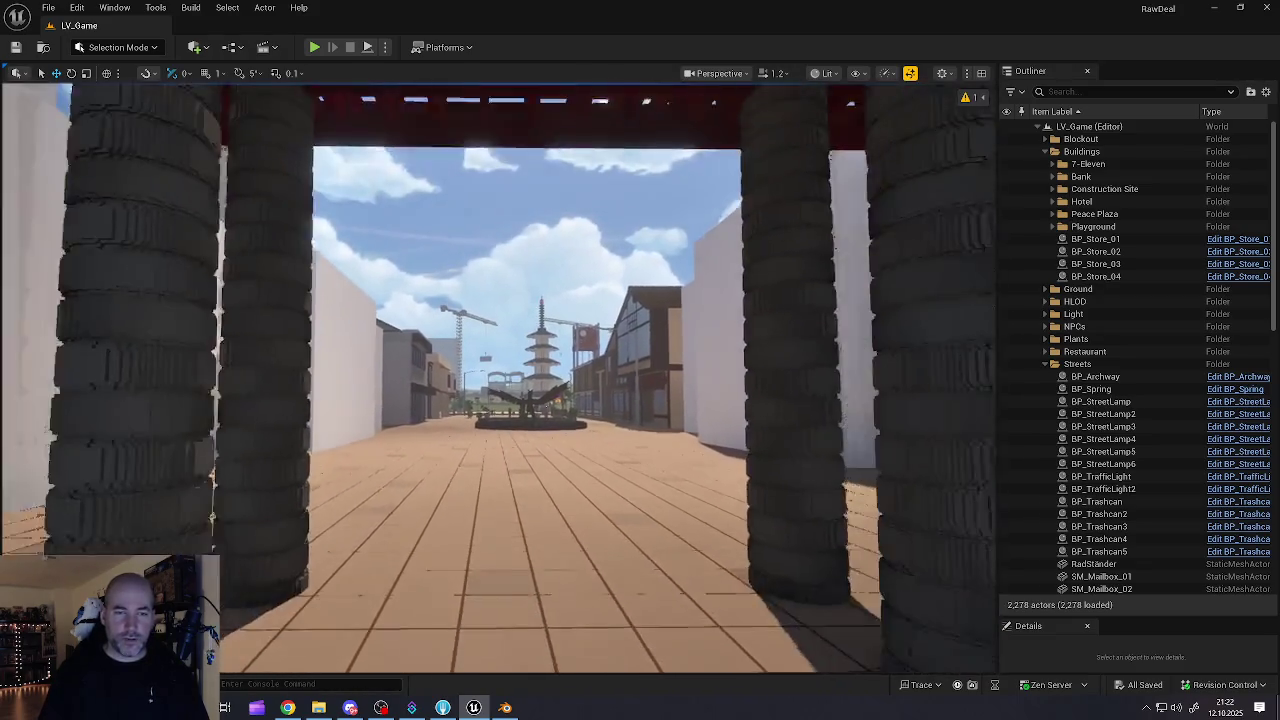
scroll(585, 295, up, 4)
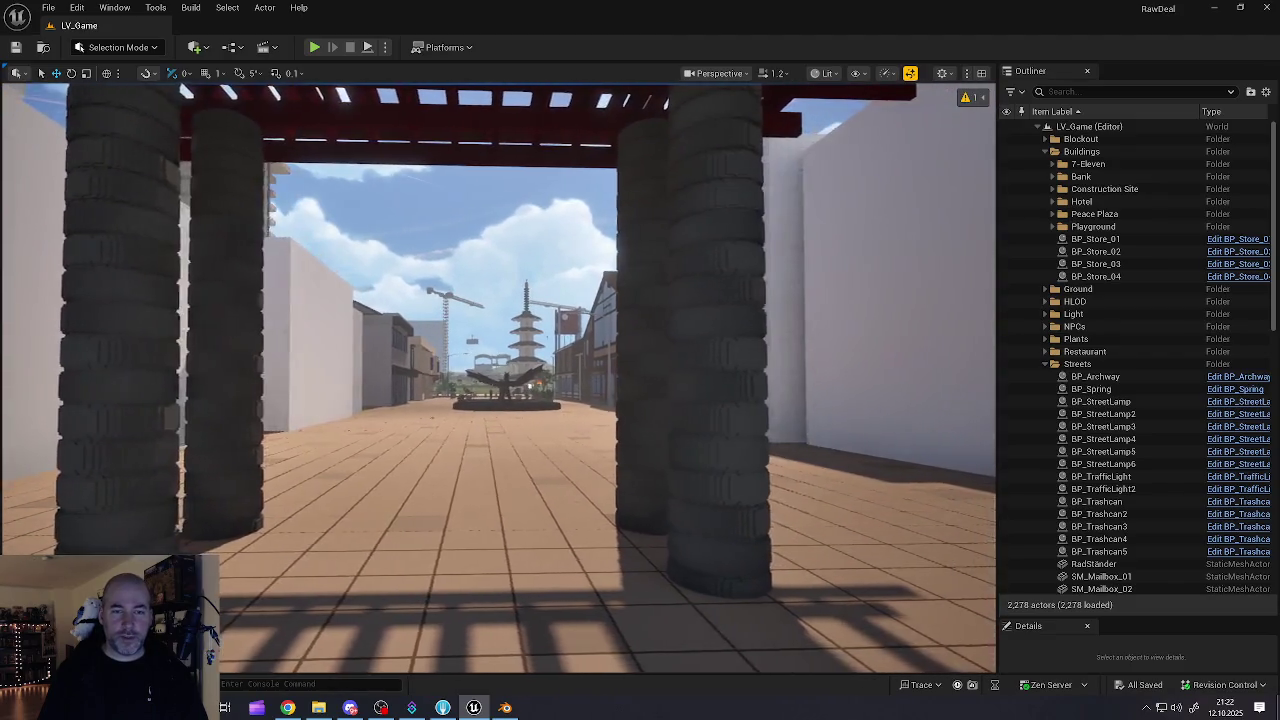
scroll(500, 380, up, 3)
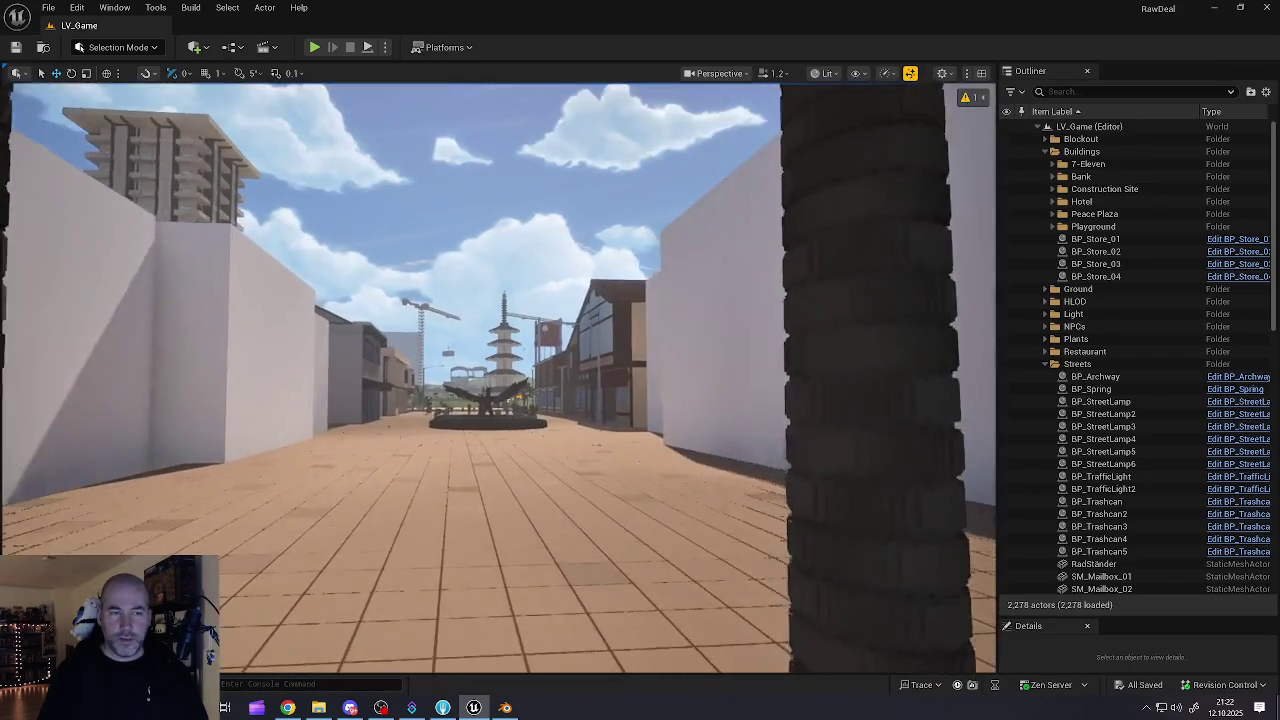
scroll(516, 452, up, 2)
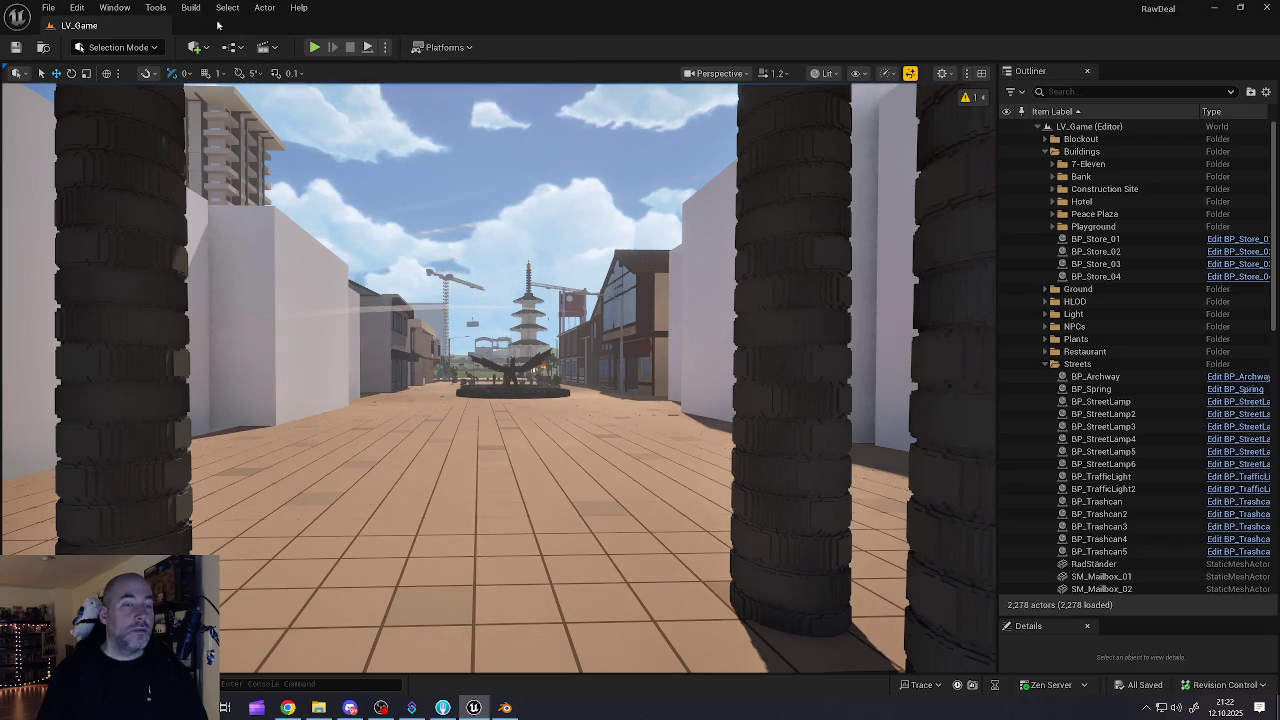
click(48, 7)
click(87, 188)
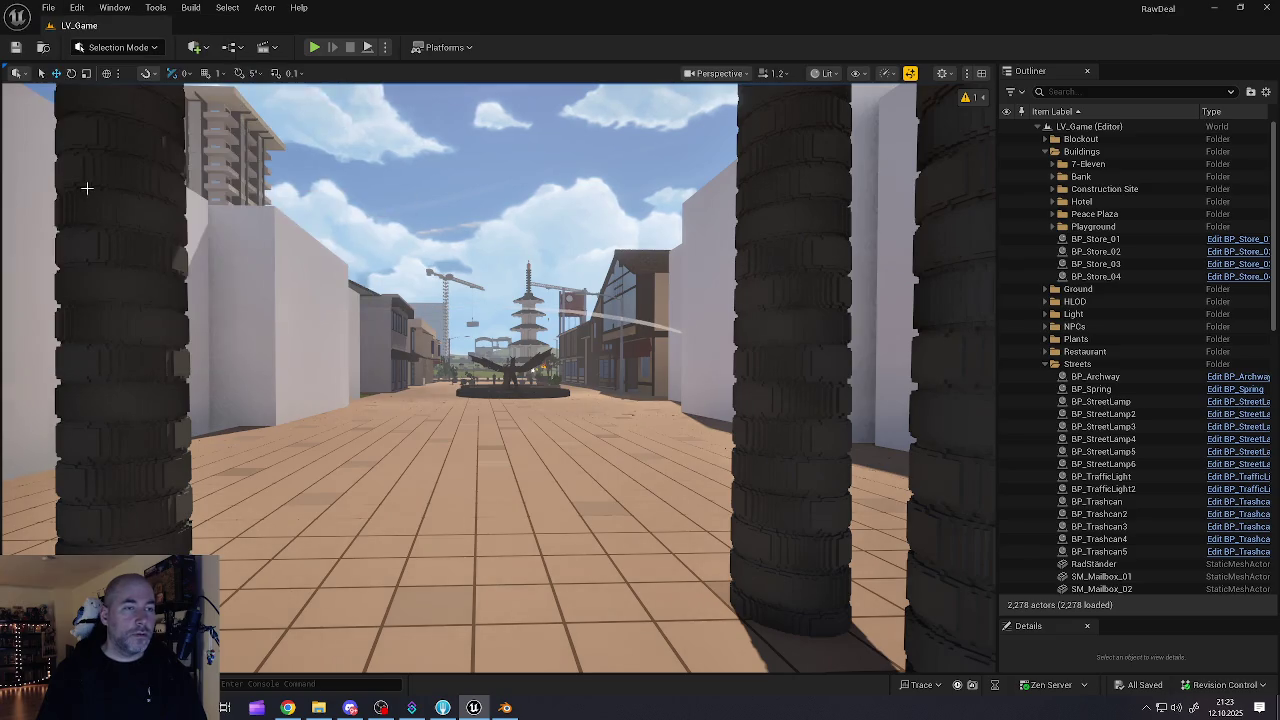
Step: Fly back under the archway roof, recheck the save options, and minimize the Unreal Editor
key(s)
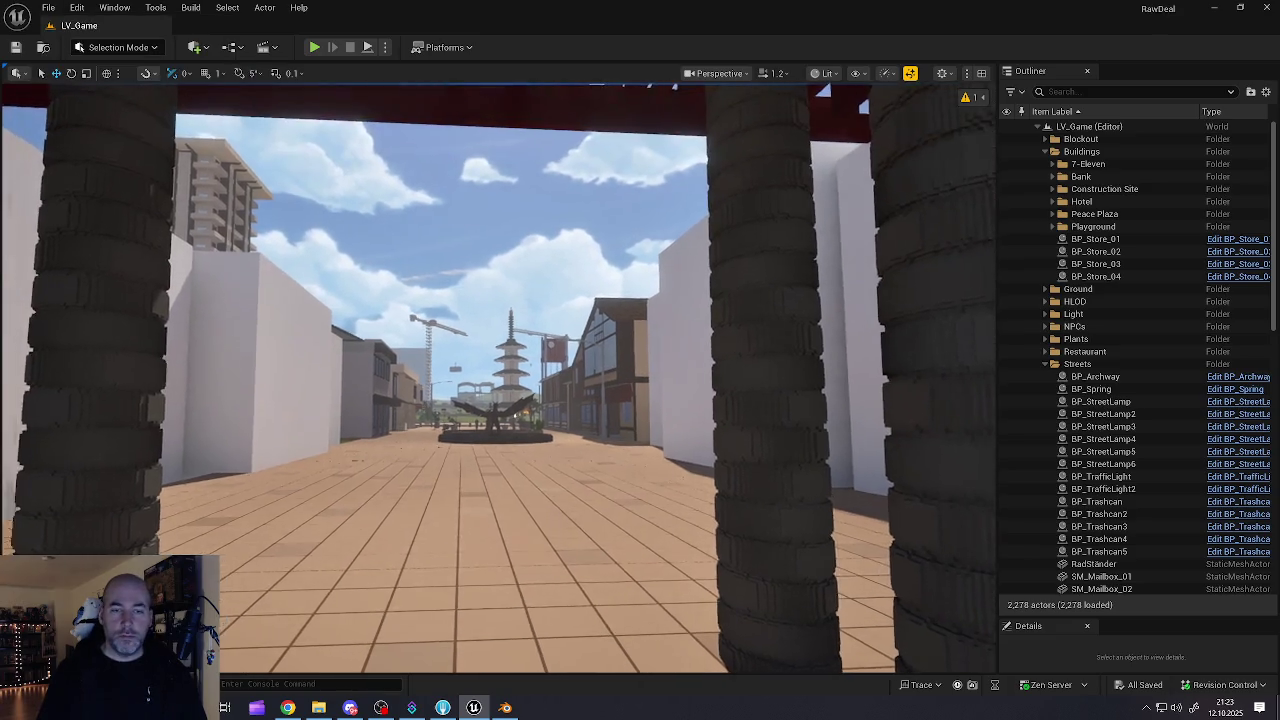
key(w)
key(w)
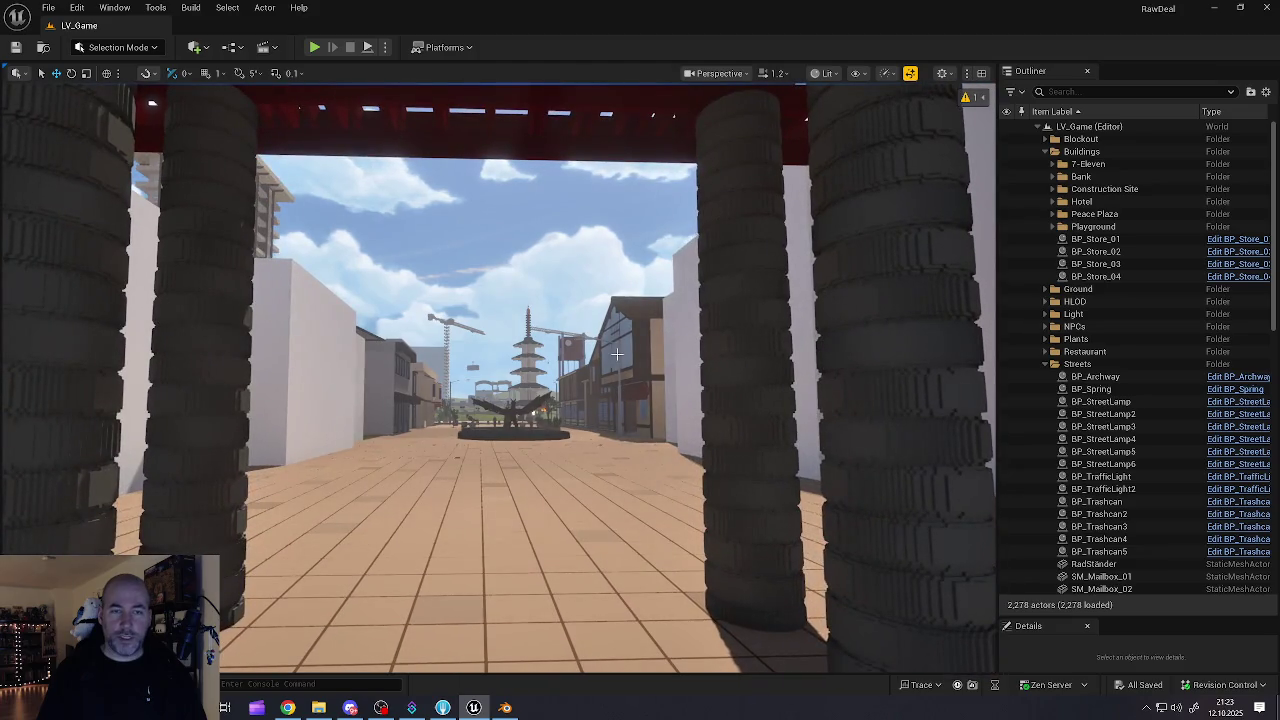
click(48, 7)
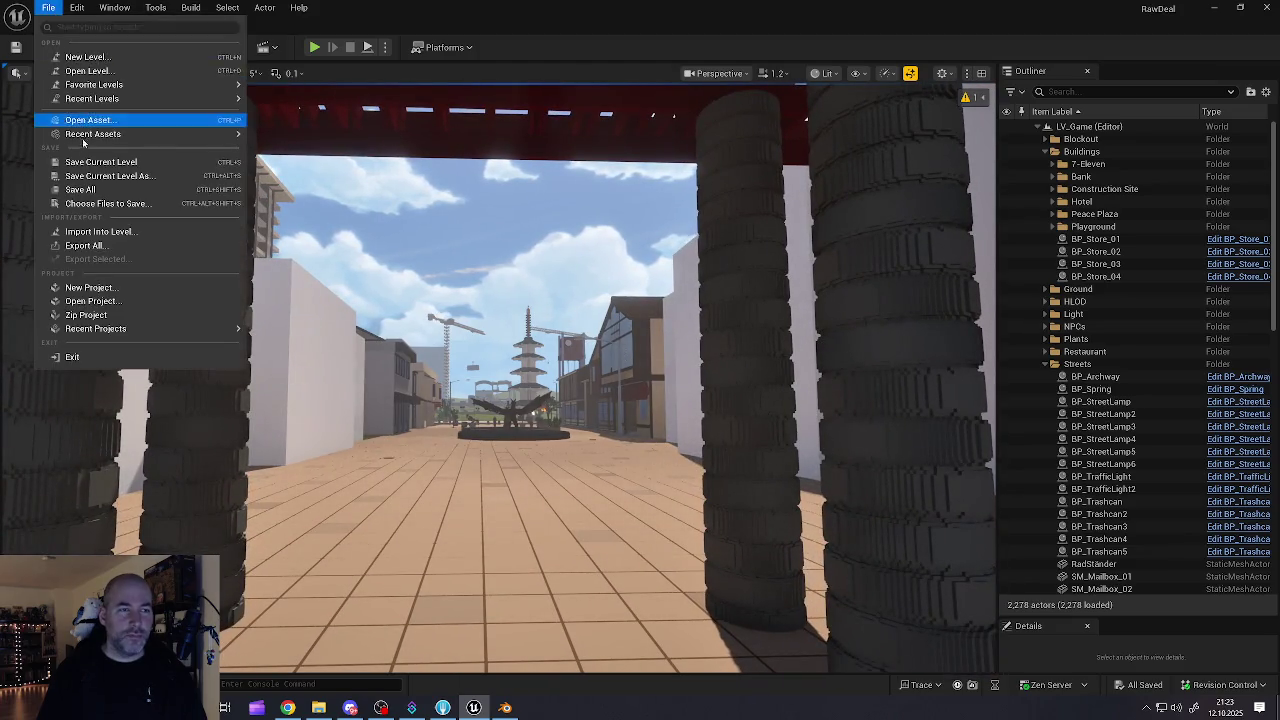
click(80, 189)
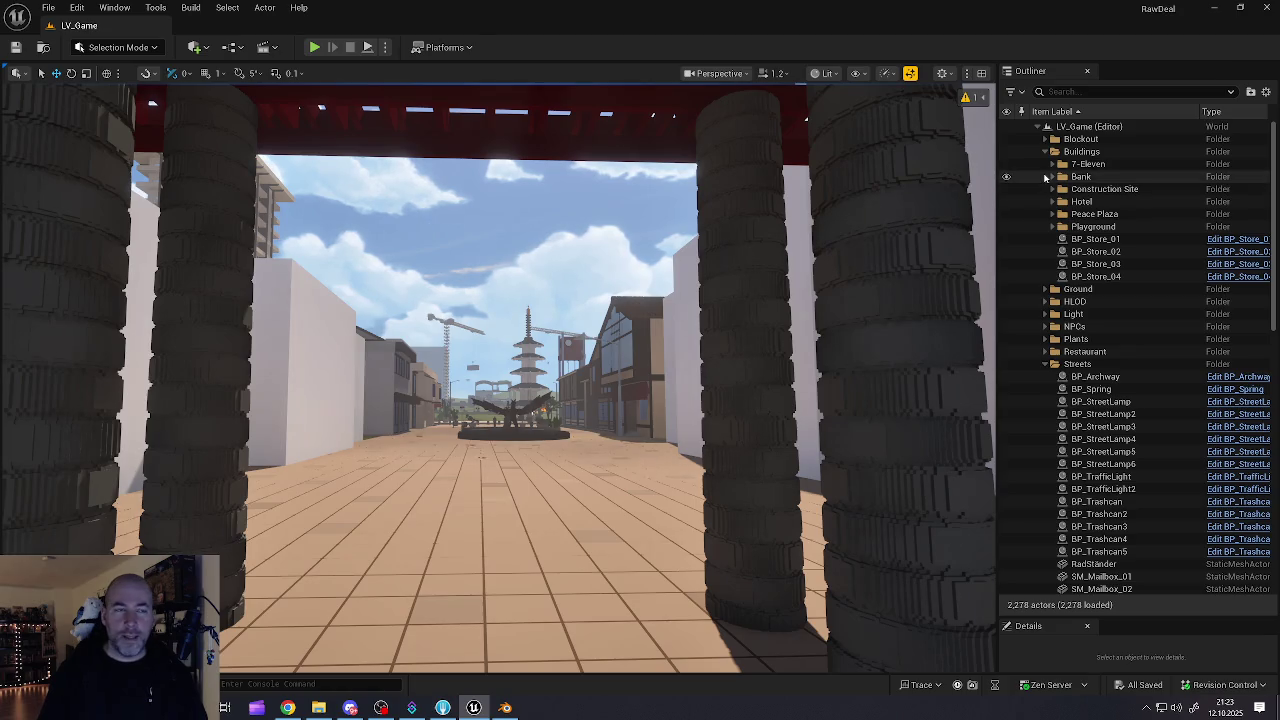
click(1213, 7)
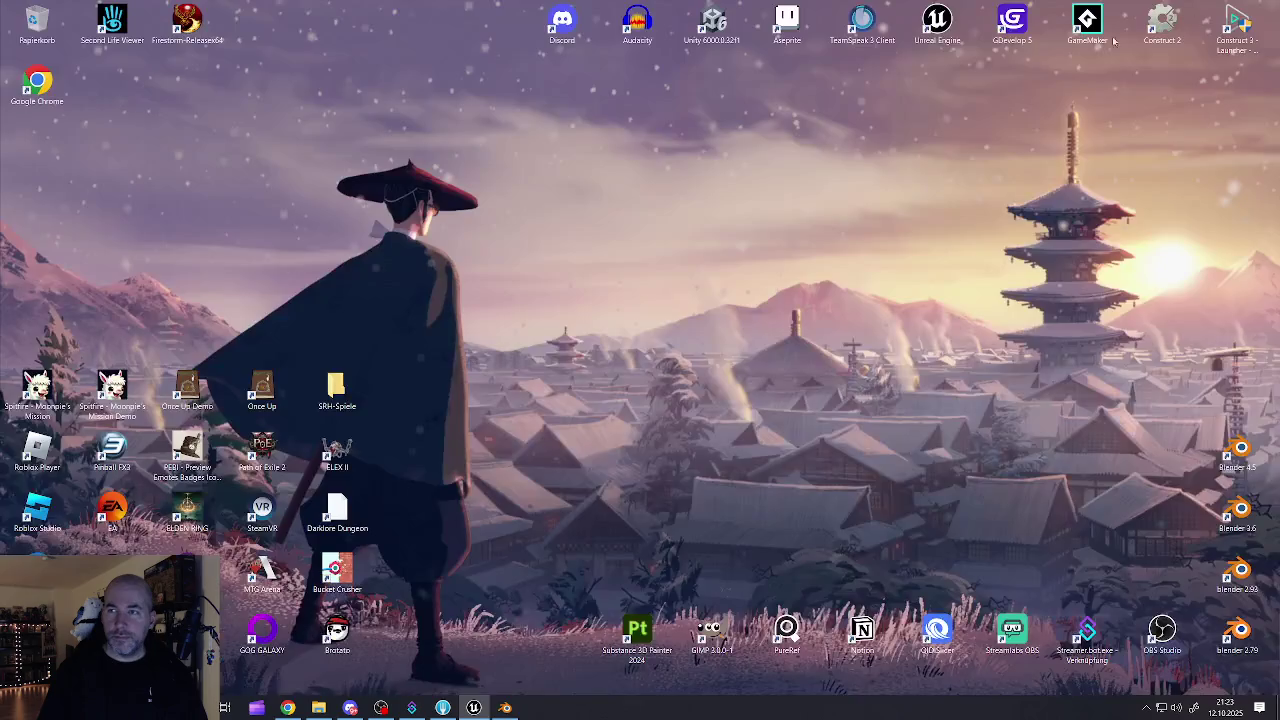
Step: Restore Blender, save Torbogen.blend again, close Blender and open the web browser
mouse_move(474, 707)
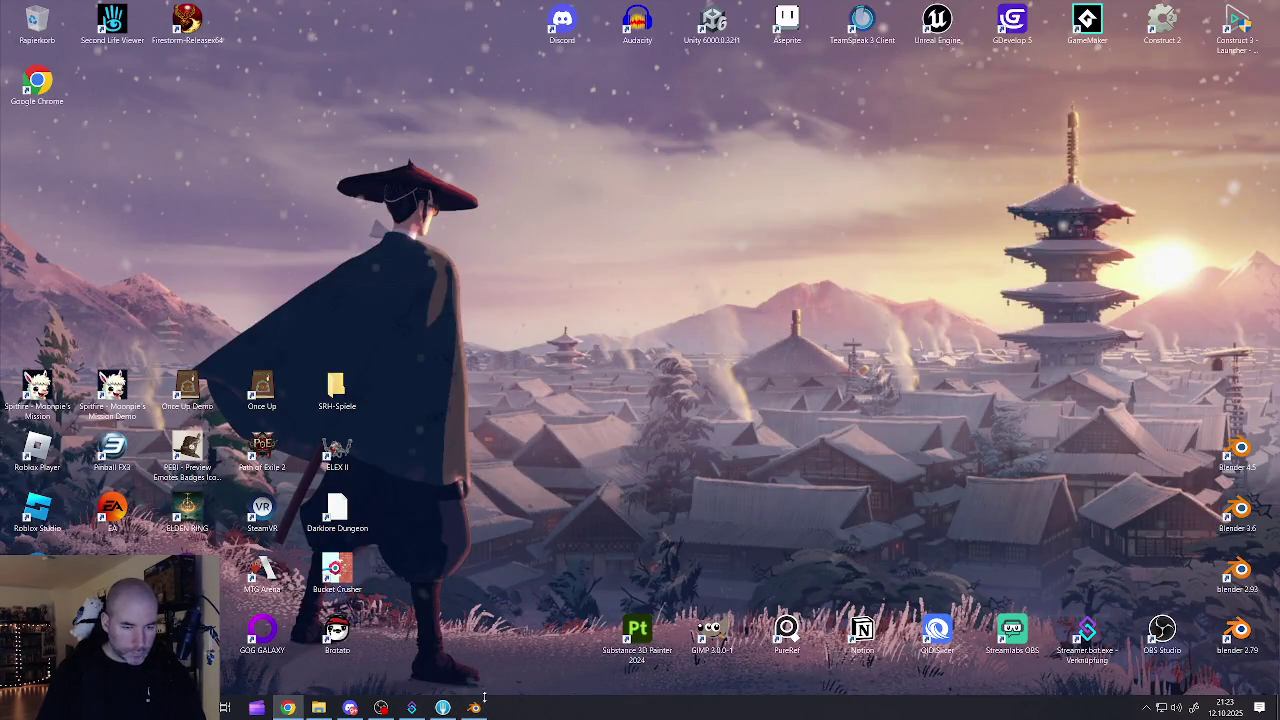
click(470, 650)
click(27, 22)
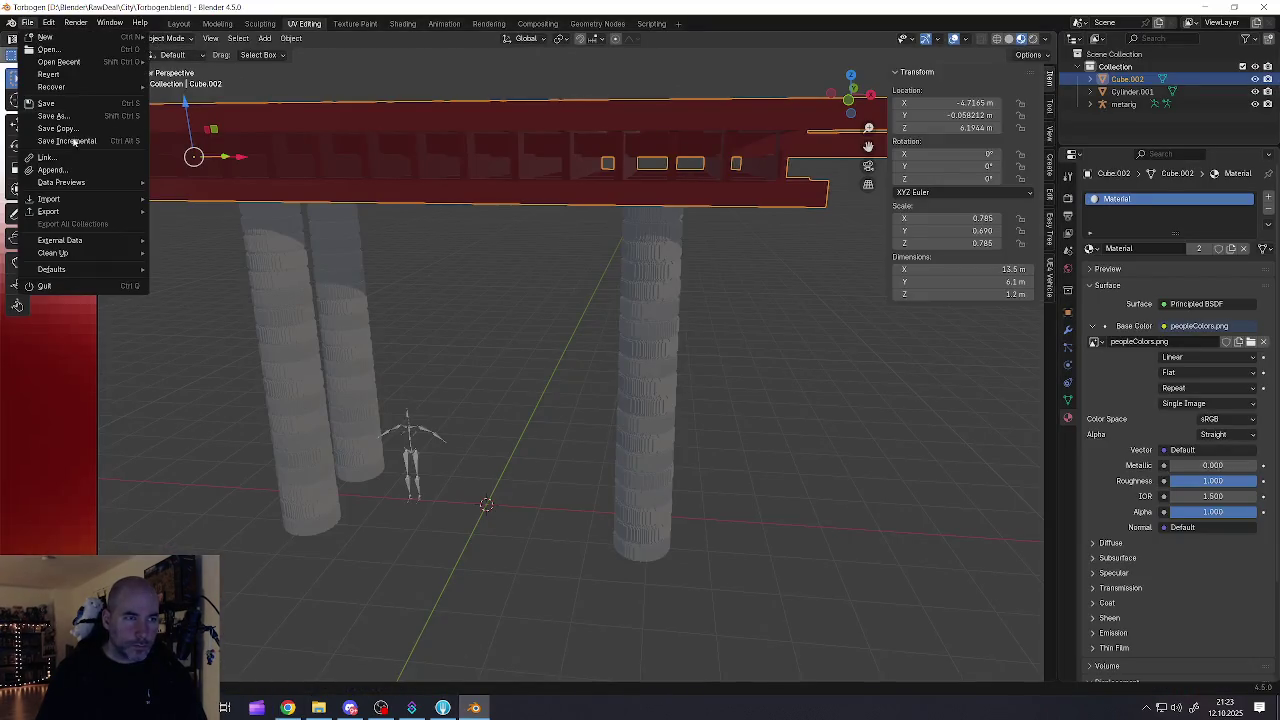
click(60, 104)
click(1262, 8)
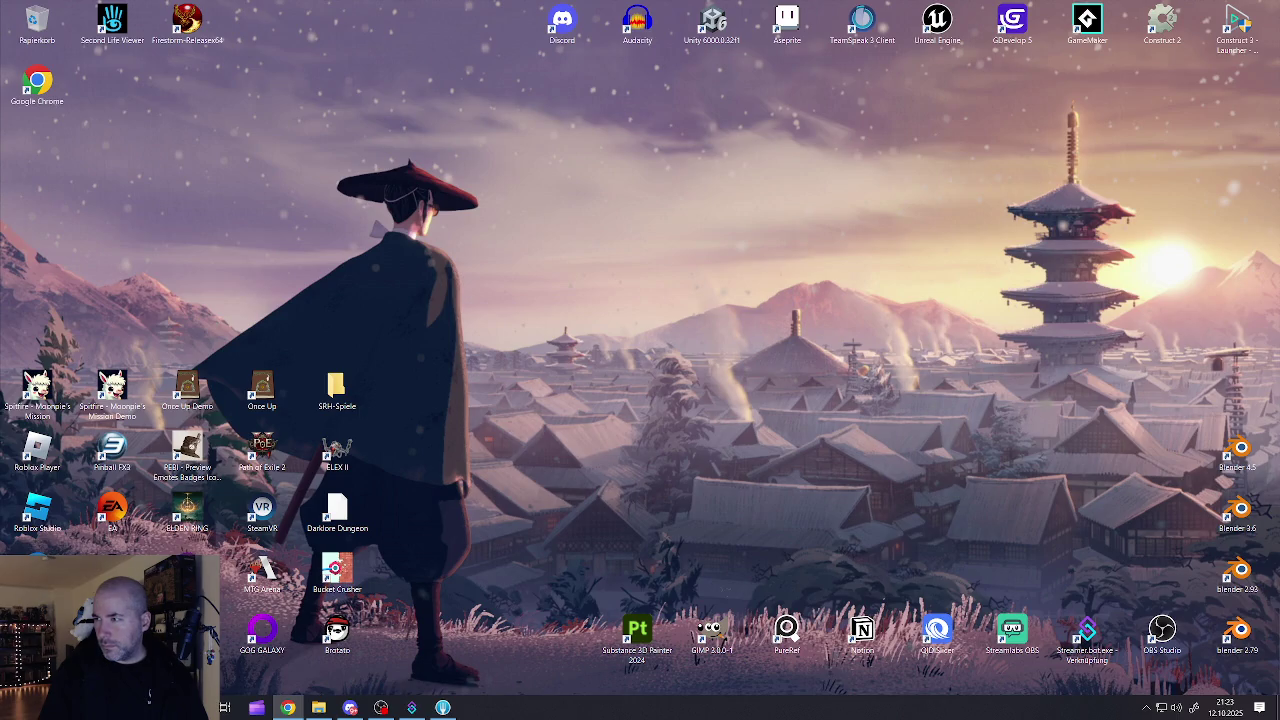
click(287, 707)
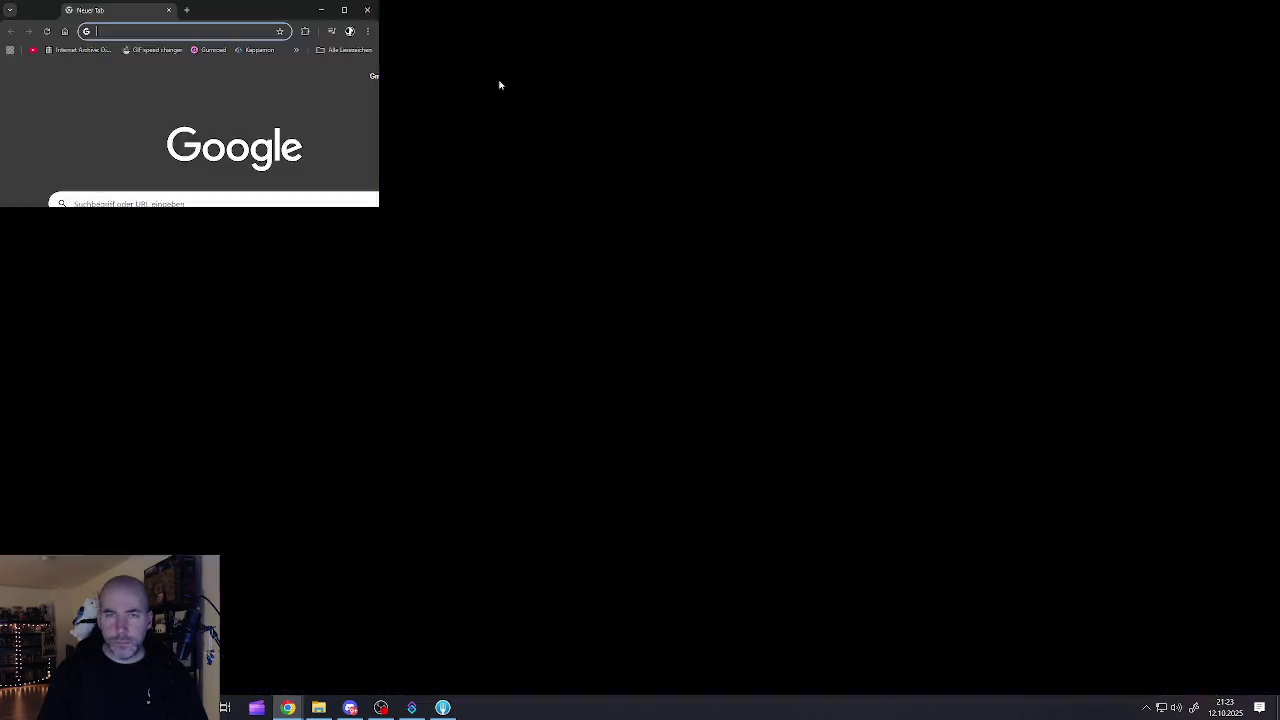
Step: Go to the Twitch home page and expand the followed channels sidebar fully, including offline channels
click(427, 318)
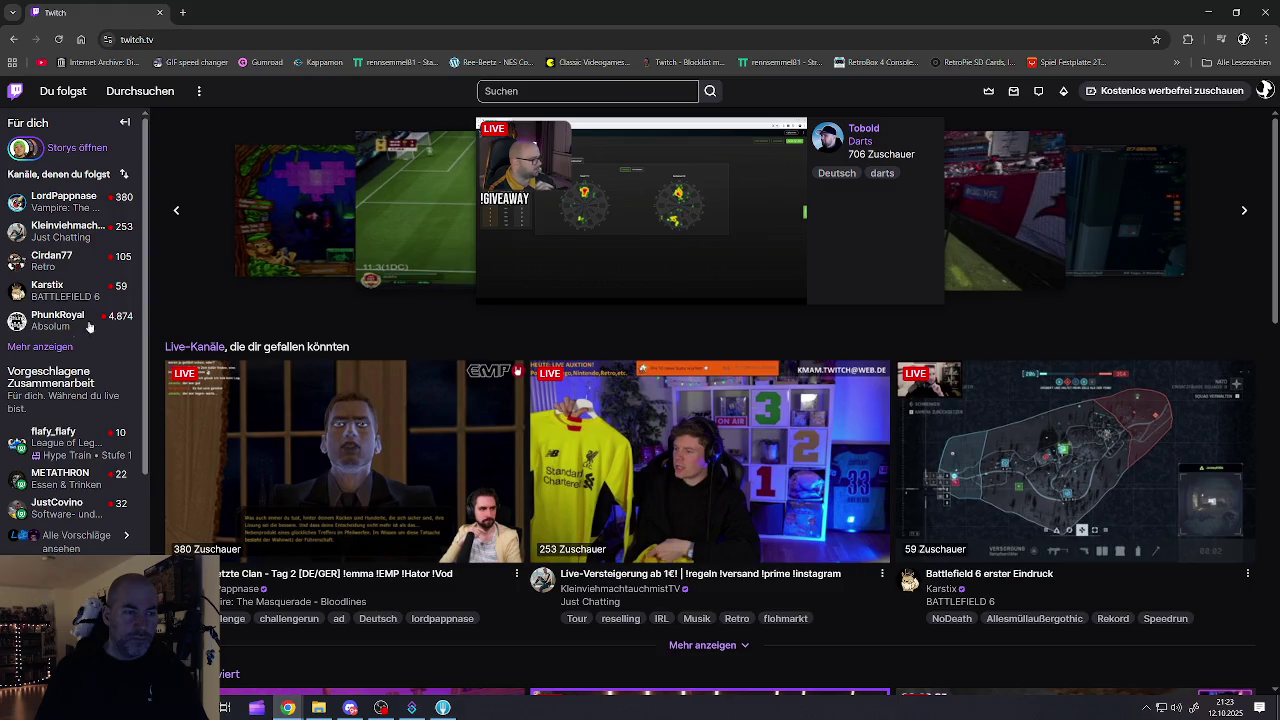
click(36, 347)
scroll(32, 390, down, 3)
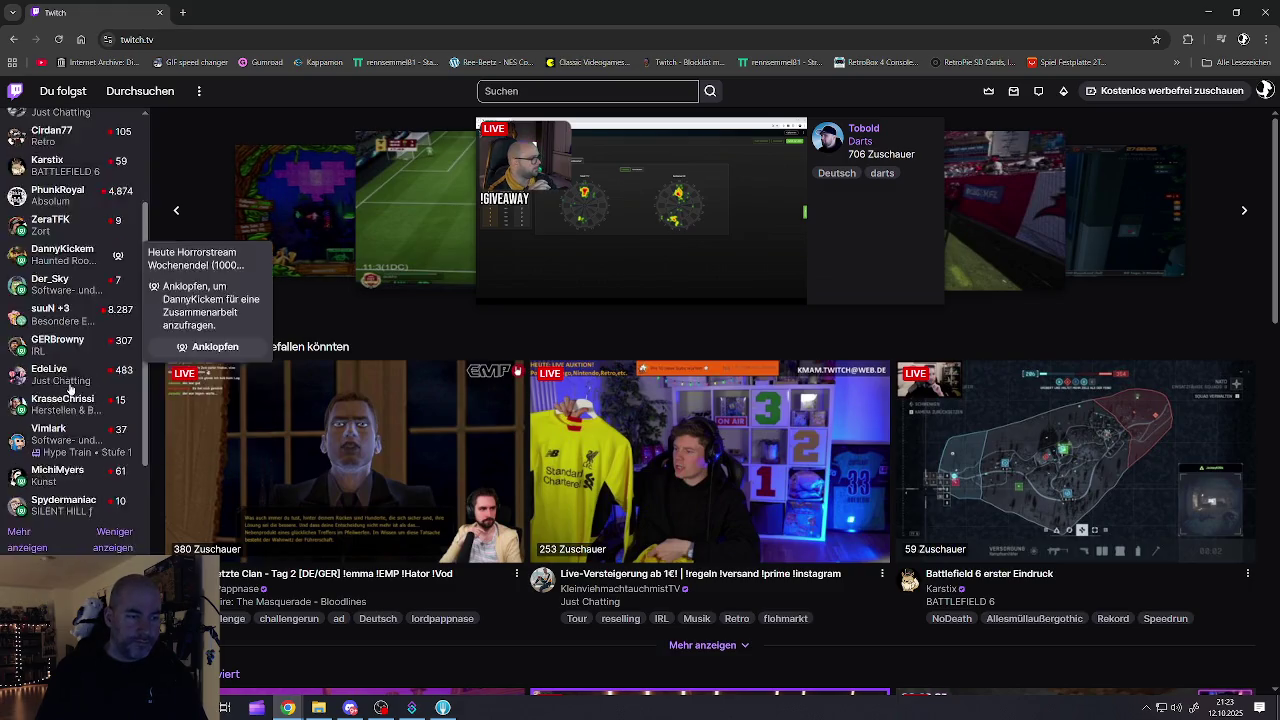
click(28, 422)
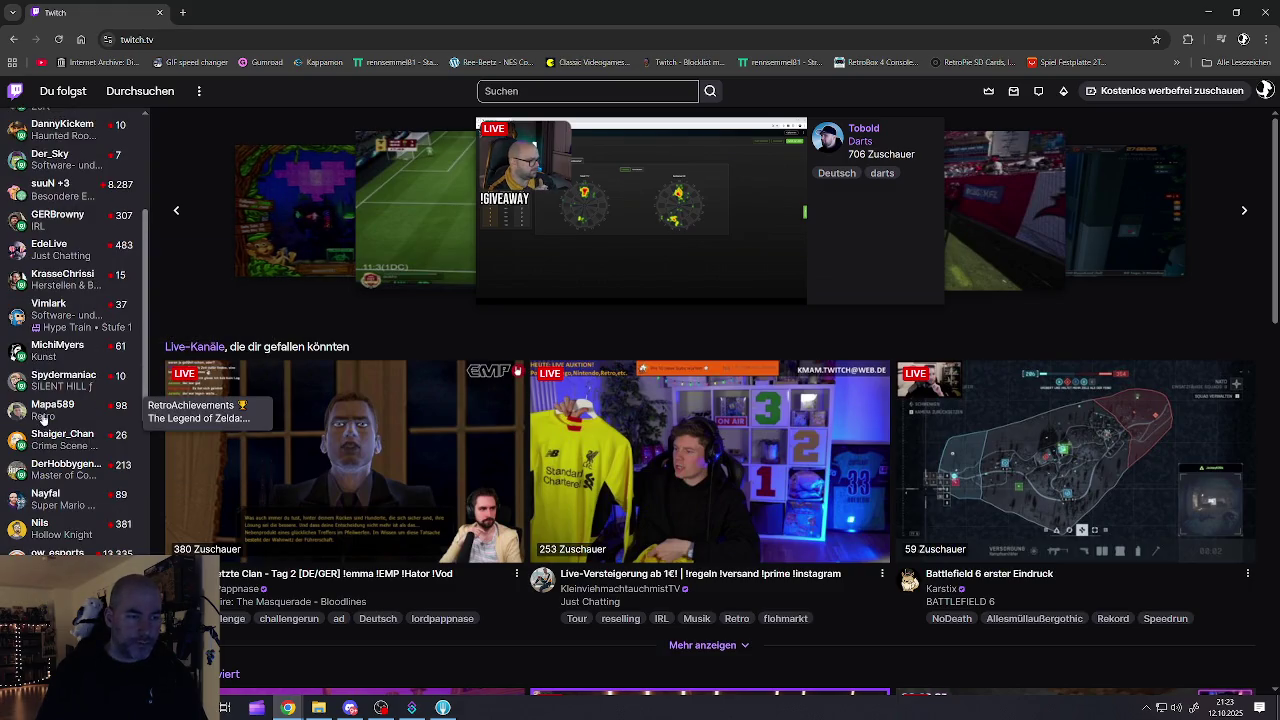
scroll(42, 420, down, 2)
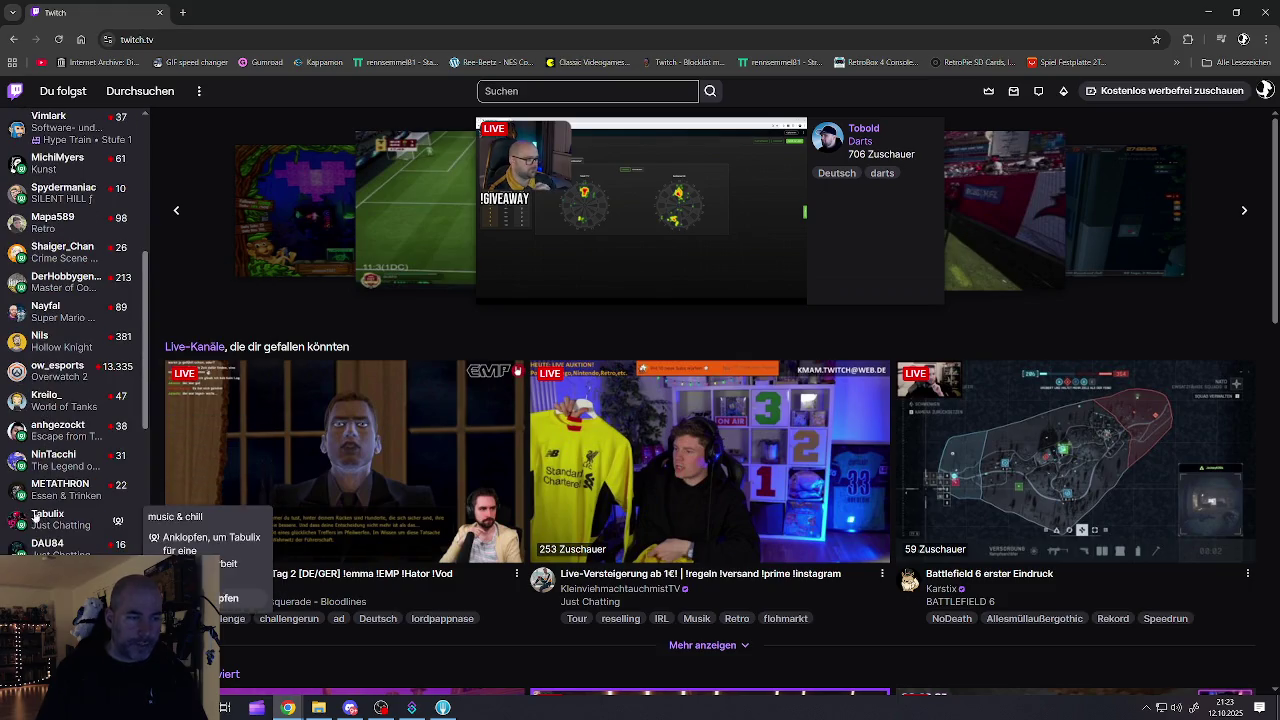
scroll(30, 460, down, 5)
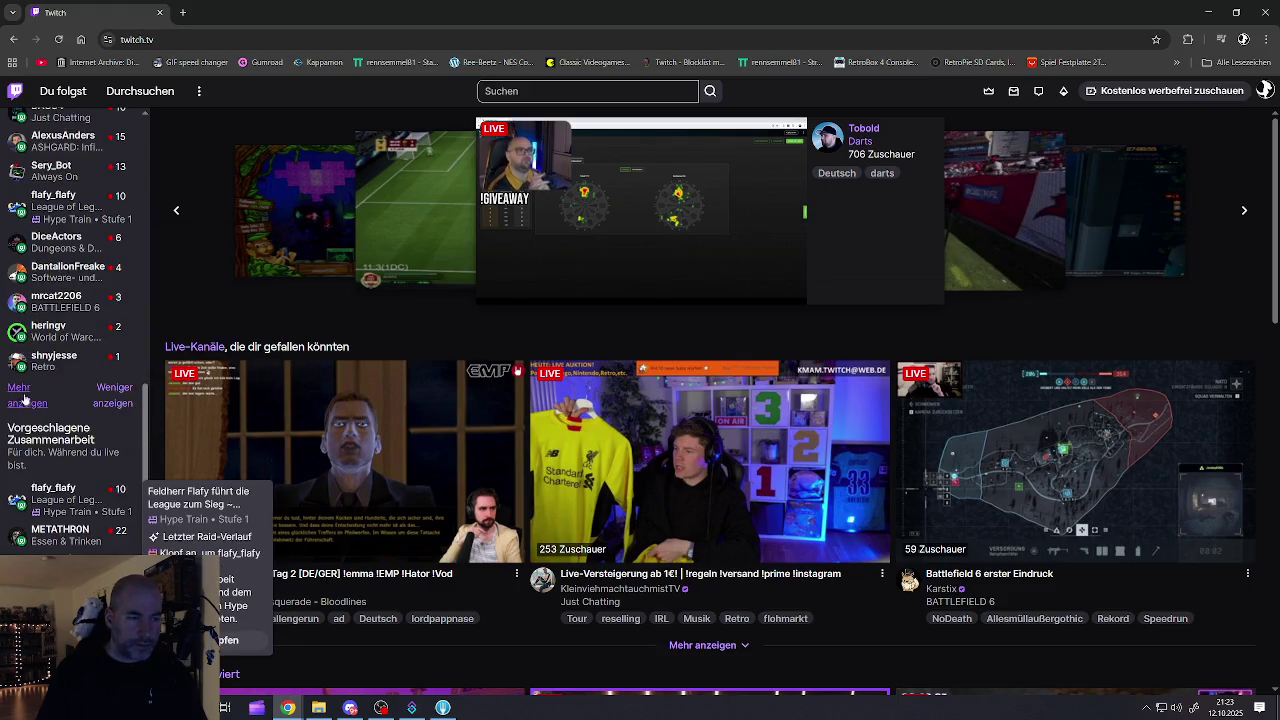
click(24, 399)
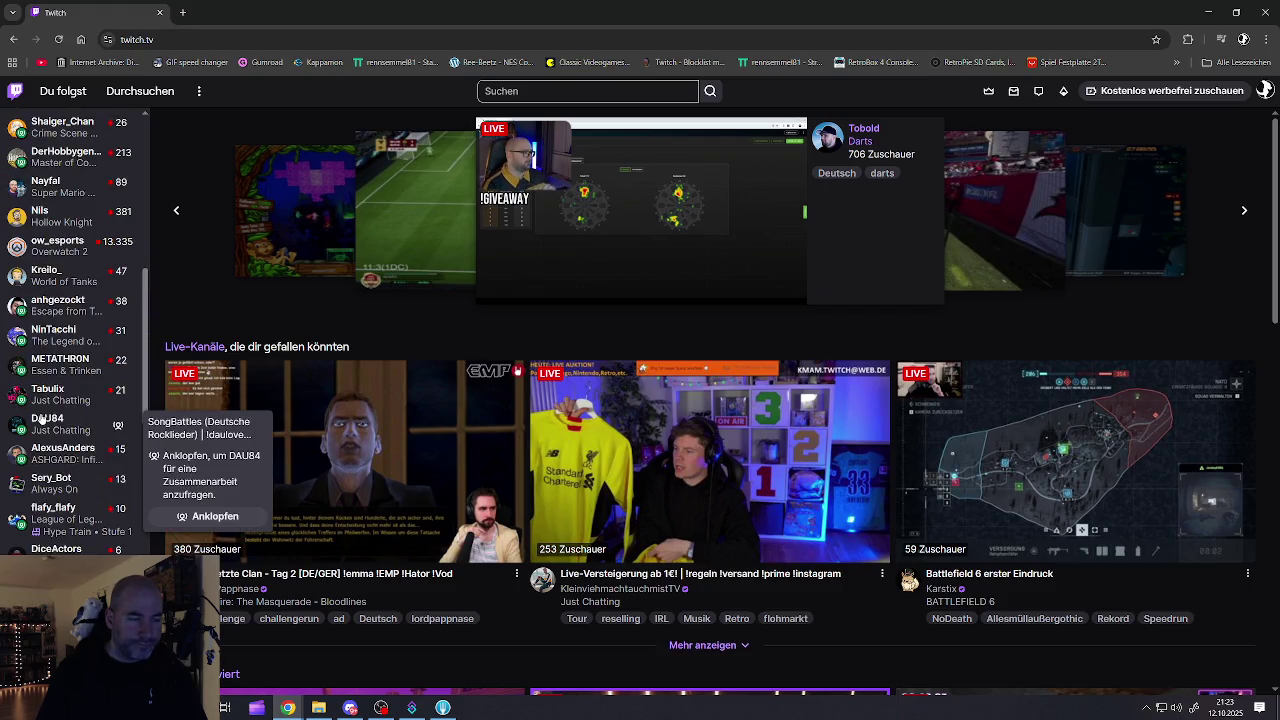
Step: Scroll through the Twitch home page to review live followed channels and recommended streams
scroll(40, 418, up, 5)
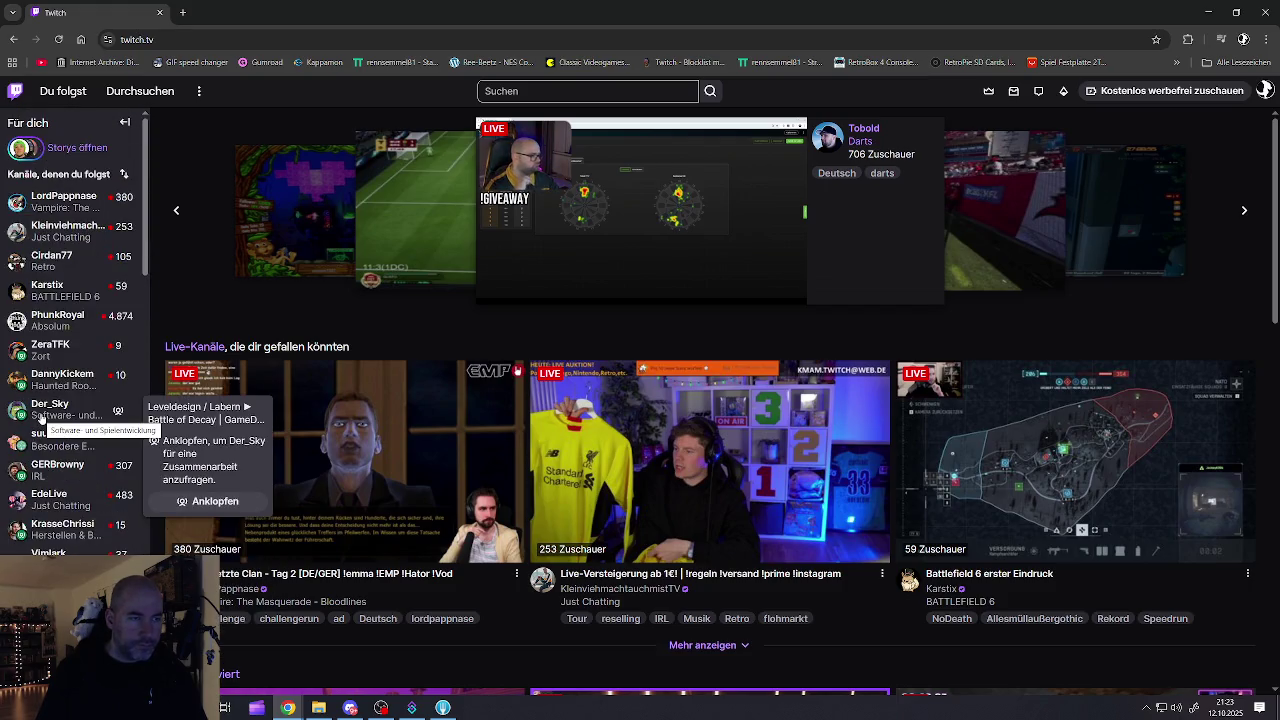
scroll(40, 418, down, 1)
scroll(43, 418, up, 1)
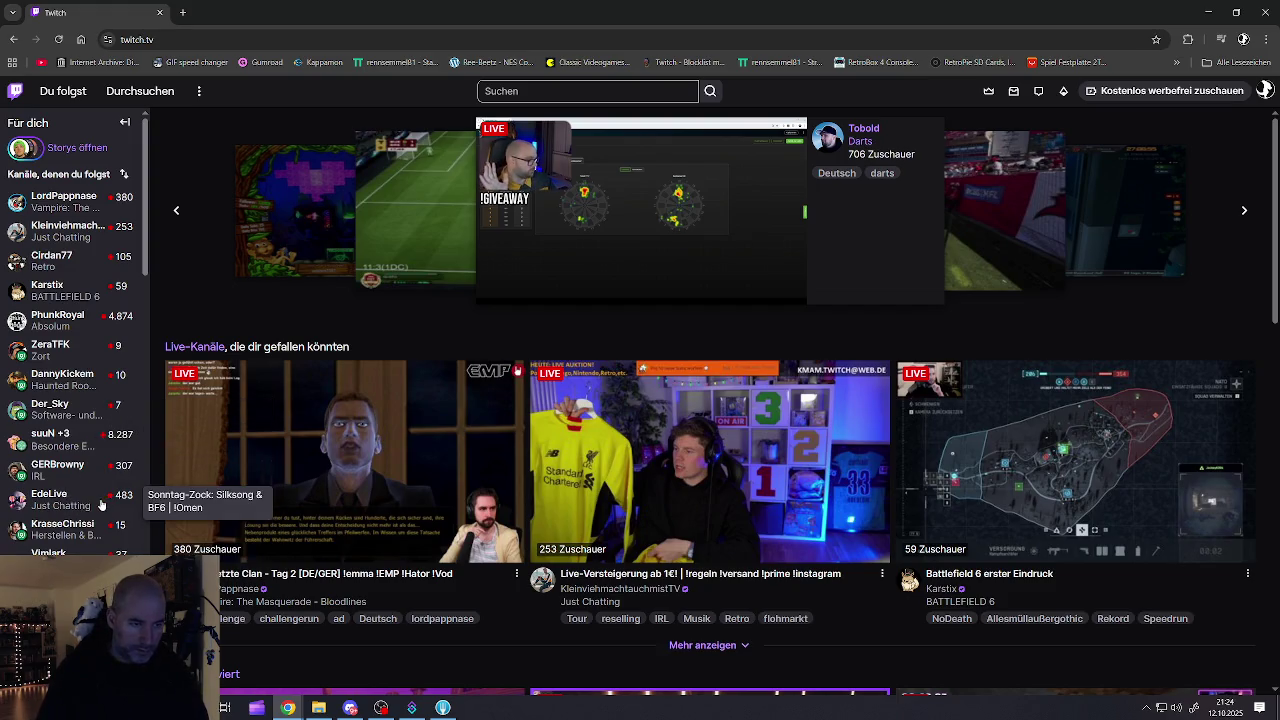
scroll(65, 480, down, 2)
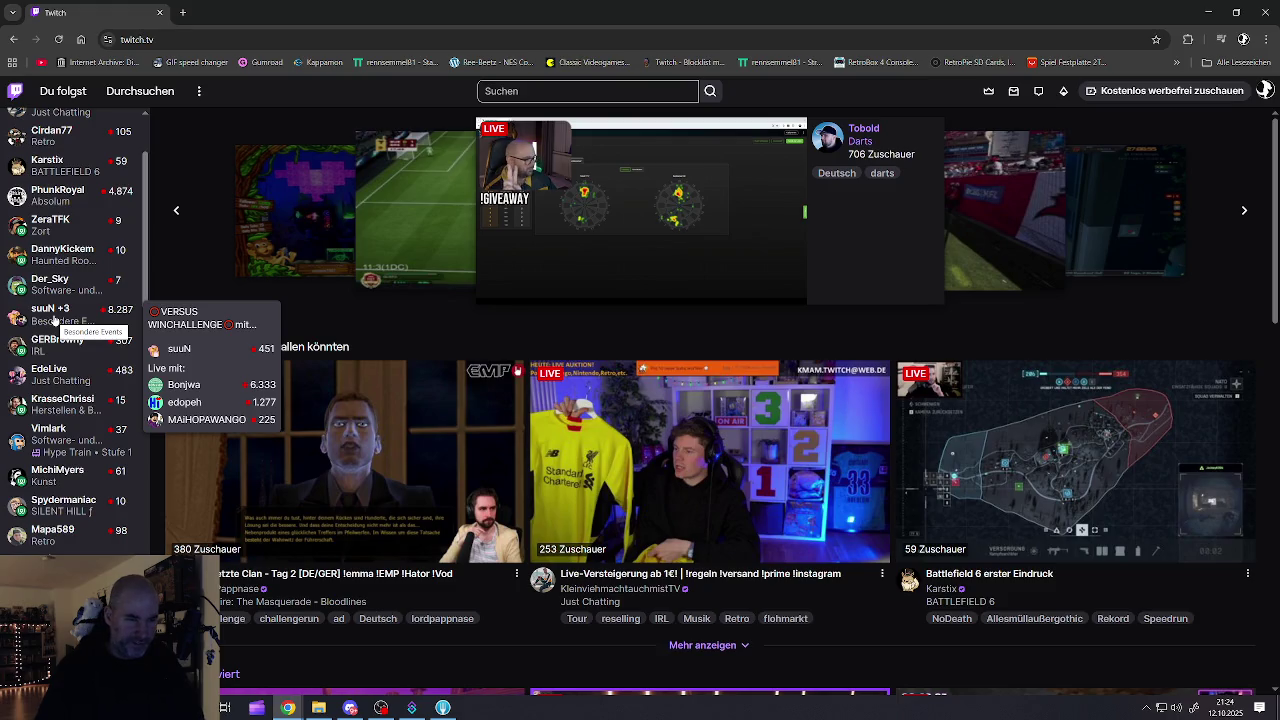
scroll(57, 480, down, 2)
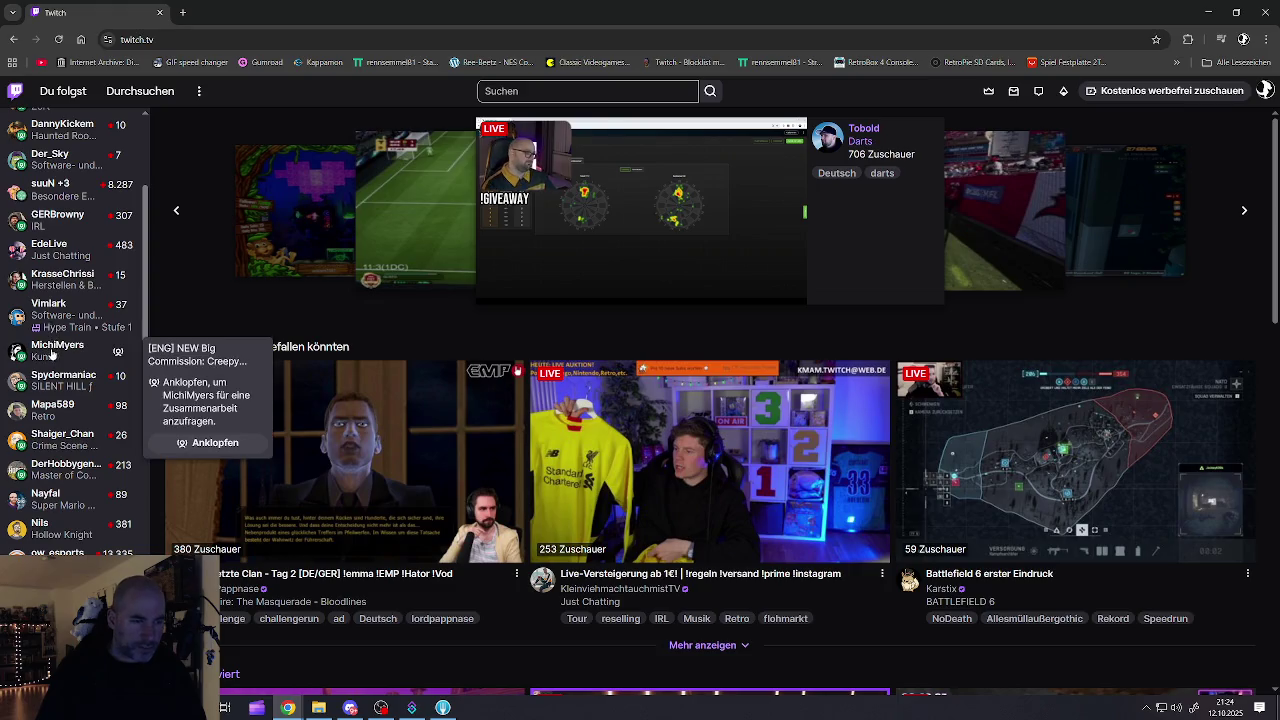
scroll(46, 390, down, 2)
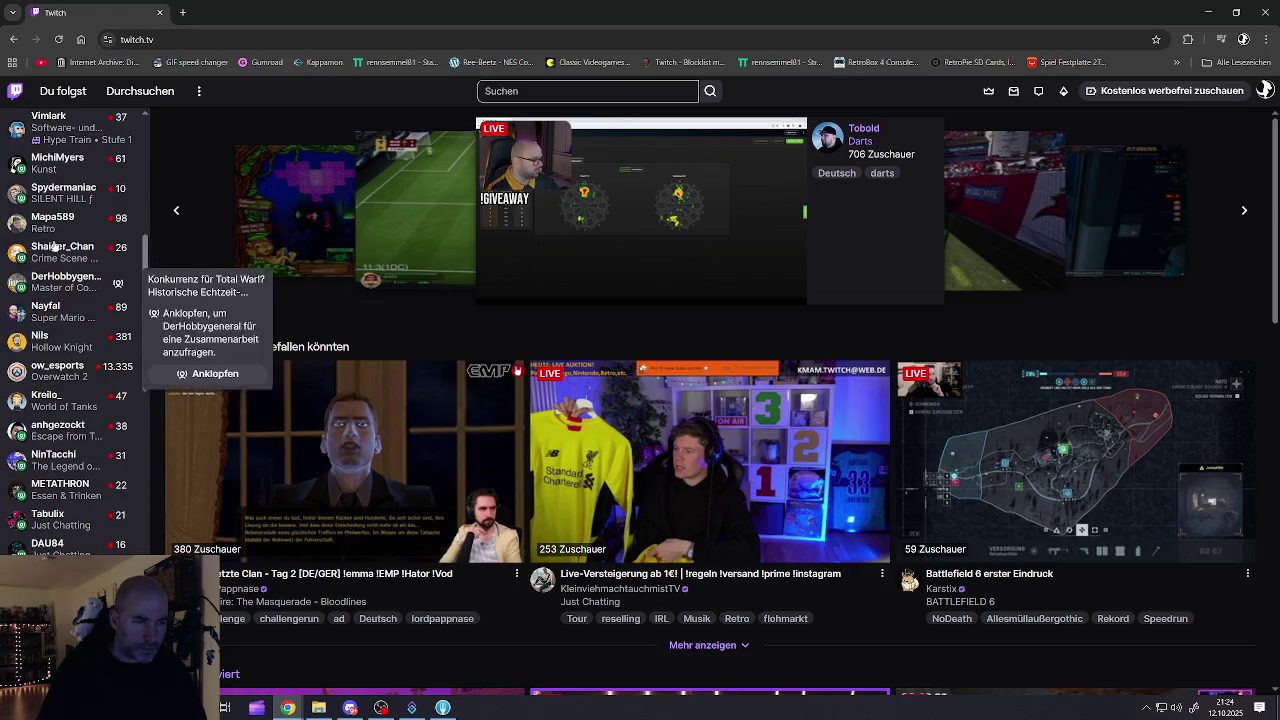
scroll(48, 410, down, 1)
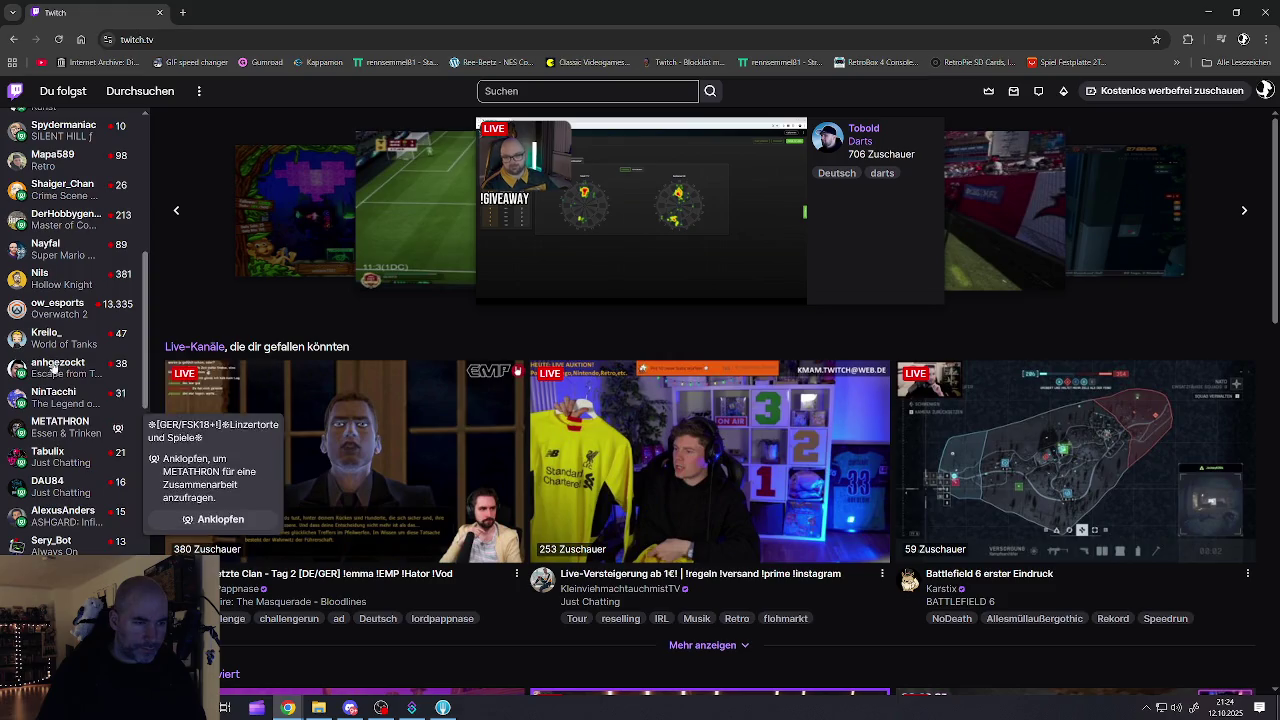
scroll(52, 440, down, 2)
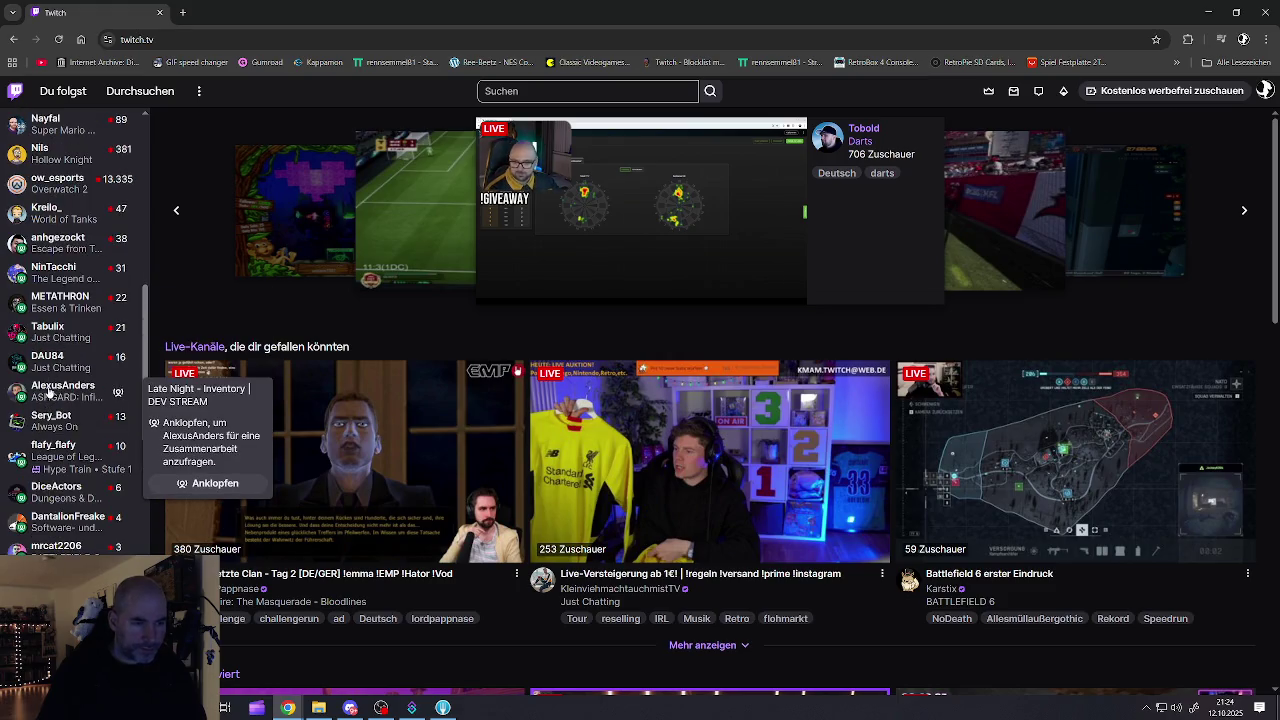
scroll(48, 430, down, 2)
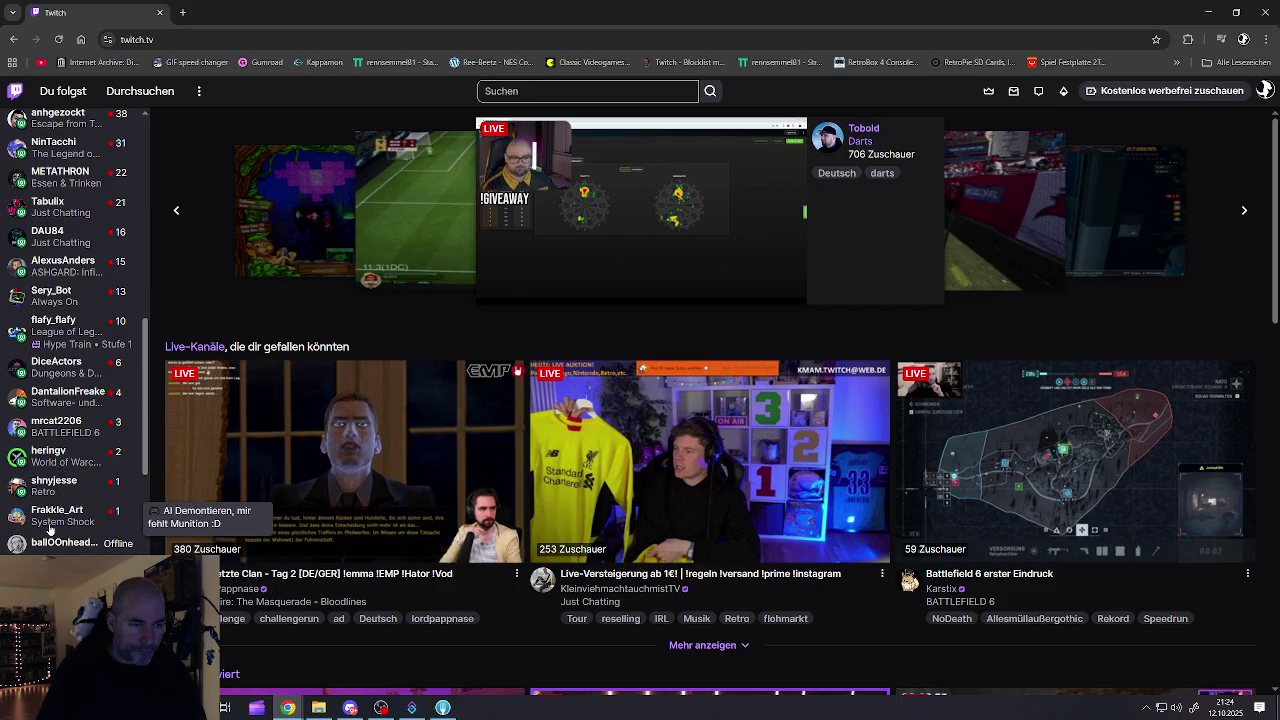
scroll(48, 520, up, 10)
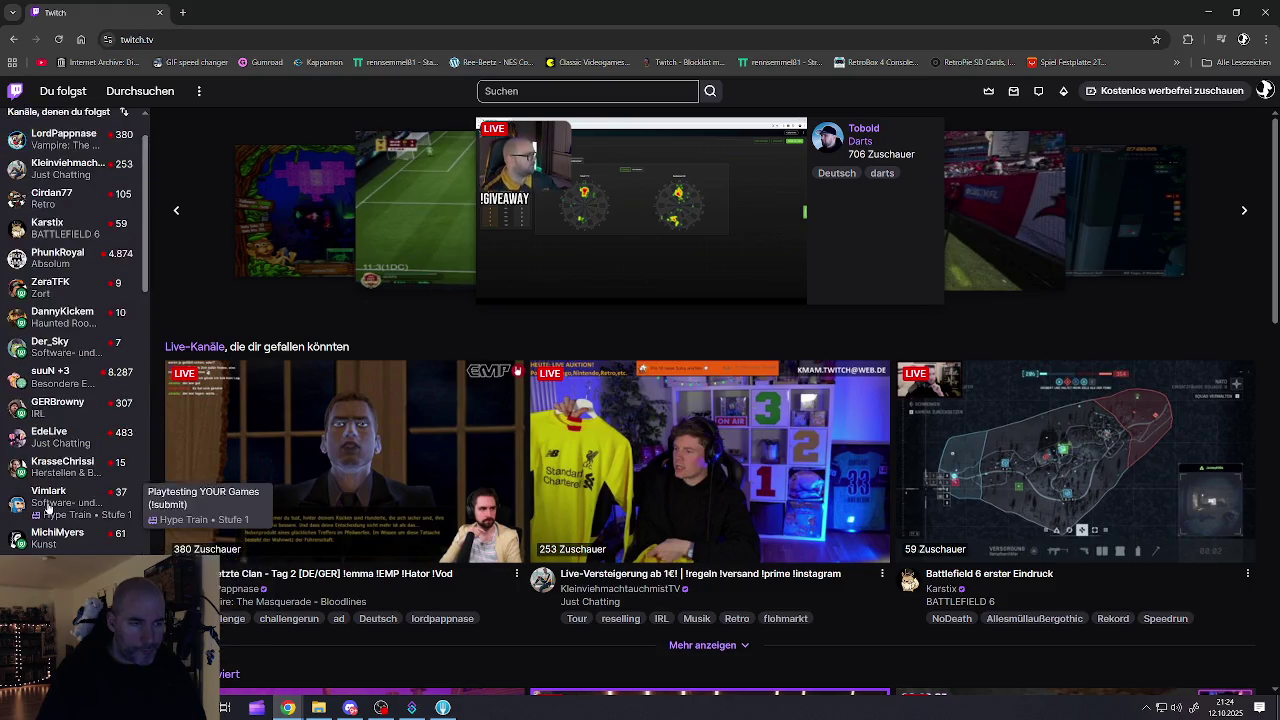